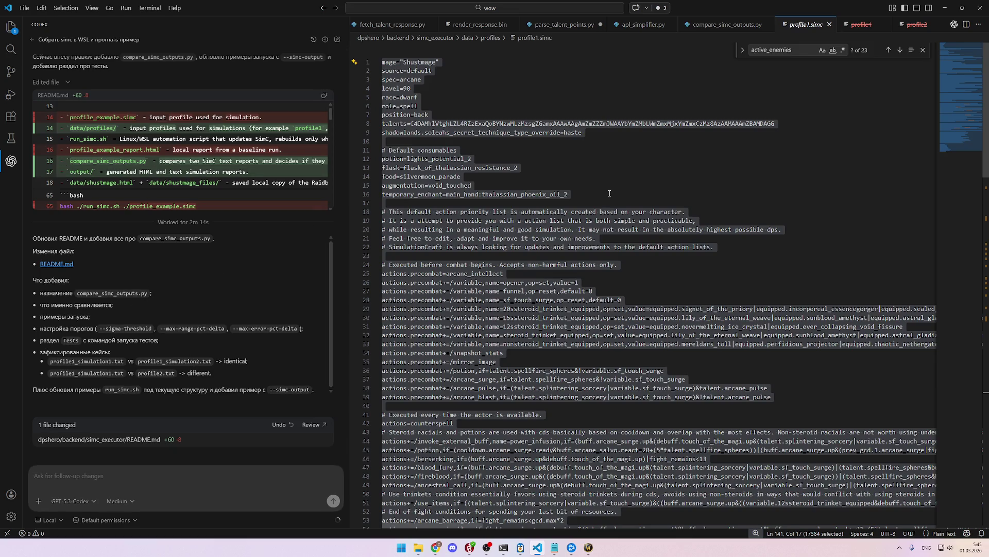
Step: Deselect the text in profile1.simc and bring the simc_executor folder window forward
left_click(582, 194)
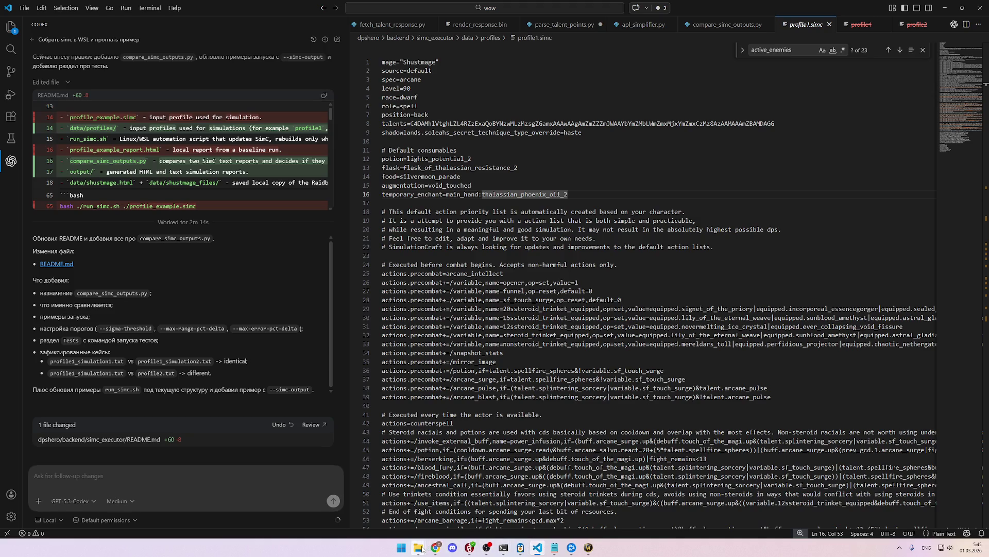
mouse_move(418, 548)
left_click(396, 509)
Step: Reposition the simc_executor folder window and switch VS Code's side panel to the Explorer file tree
left_click(452, 148)
mouse_move(415, 137)
left_mouse_down()
mouse_move(489, 110)
mouse_move(455, 106)
mouse_move(448, 129)
left_mouse_up()
left_click(501, 142)
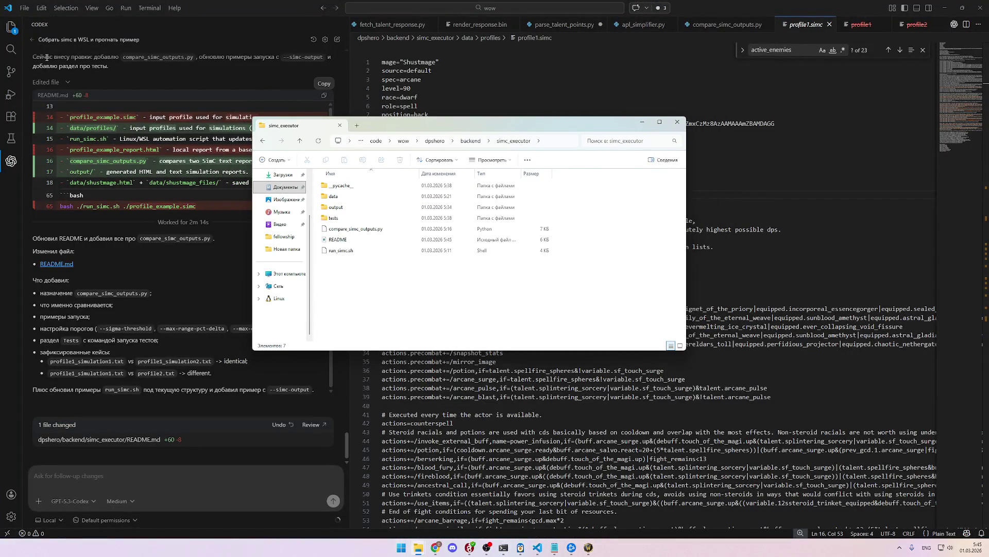
left_click(11, 27)
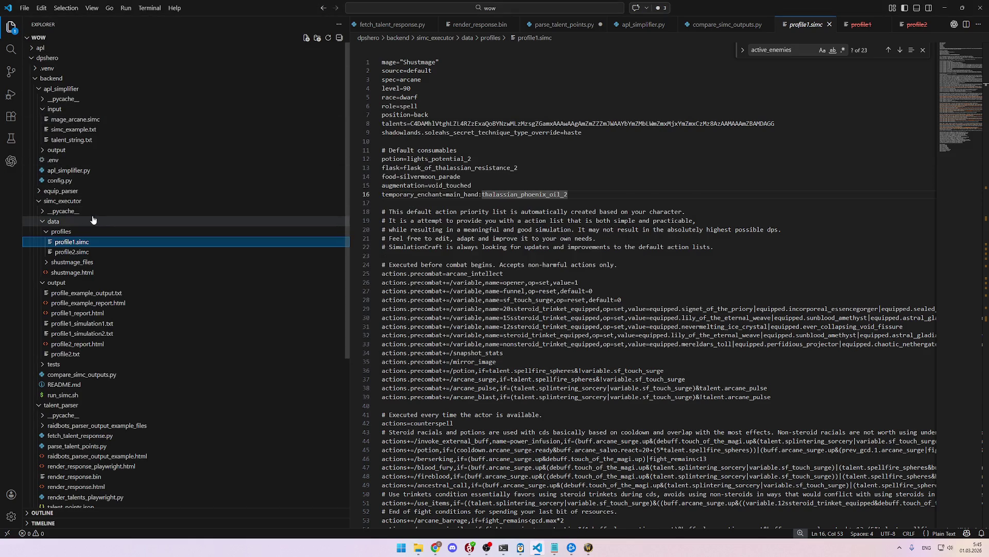
Step: Collapse the data and output folders under simc_executor in the Explorer
left_click(87, 203)
left_click(87, 204)
left_click(74, 221)
left_click(74, 231)
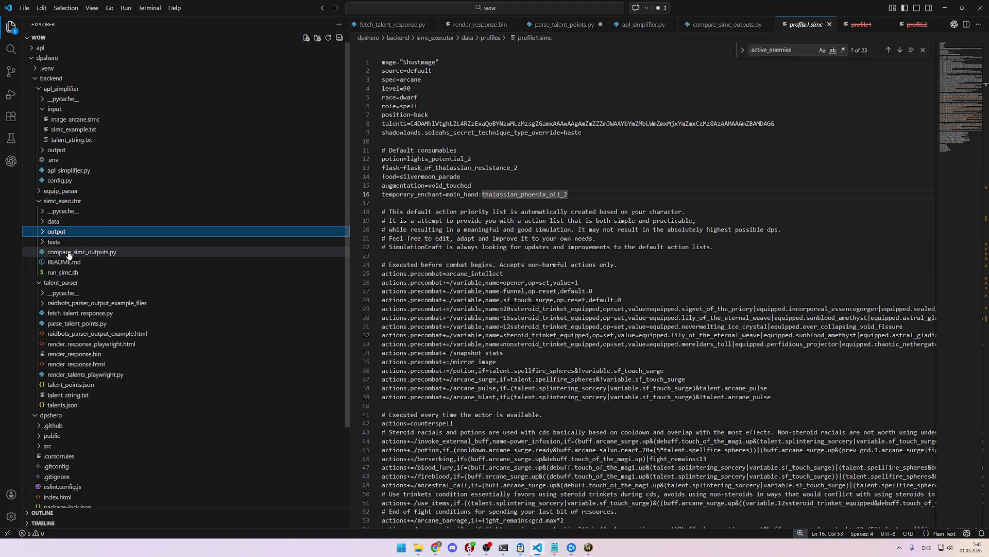
Step: Move through the folder tree and open apl_simplifier/apl_simplifier.py in the editor
double_click(66, 234)
key("Up")
key("Right")
key("Left")
key("Down")
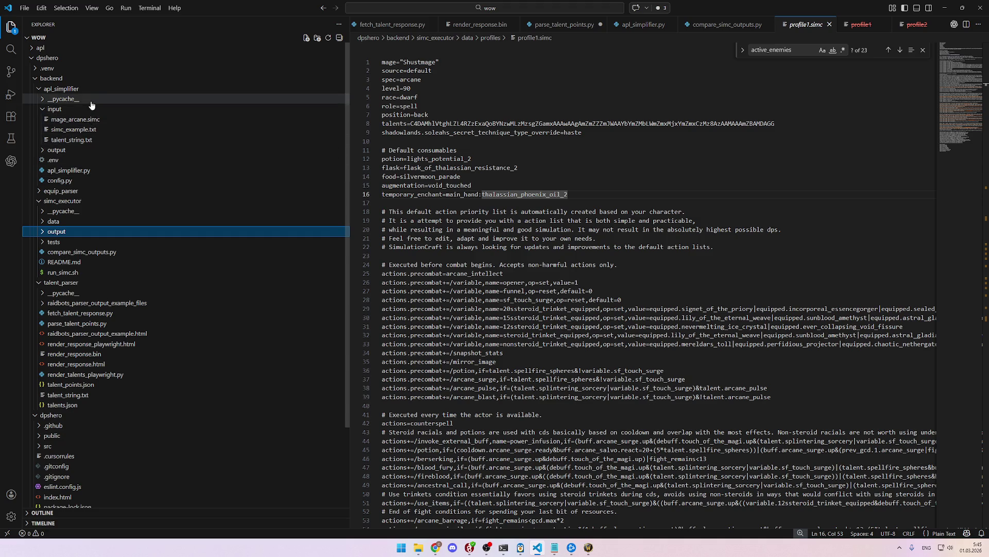
left_click(85, 170)
left_click(571, 202)
Step: Read down through apl_simplifier.py to around line 154
scroll(587, 227, "down", 10)
scroll(603, 234, "down", 20)
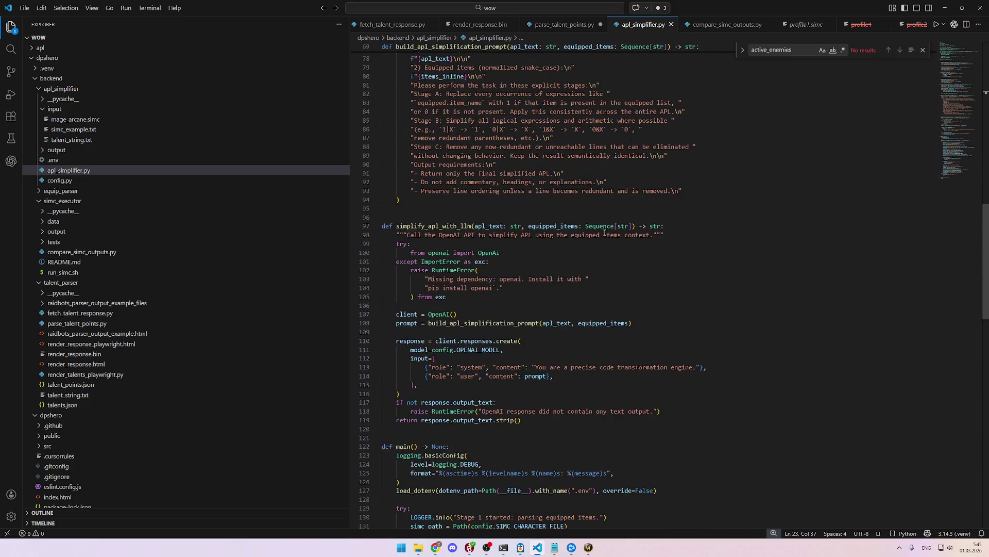
scroll(611, 253, "up", 20)
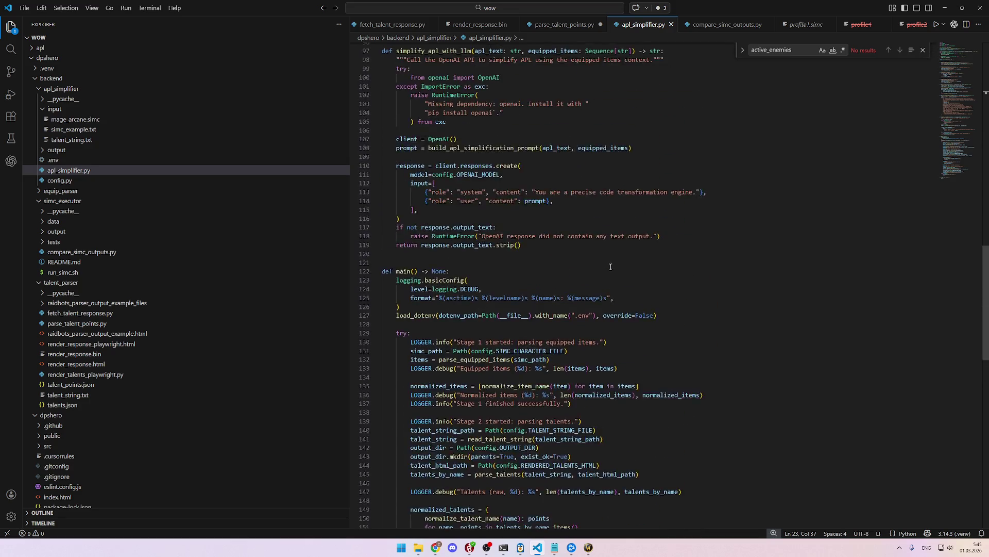
scroll(608, 256, "up", 3)
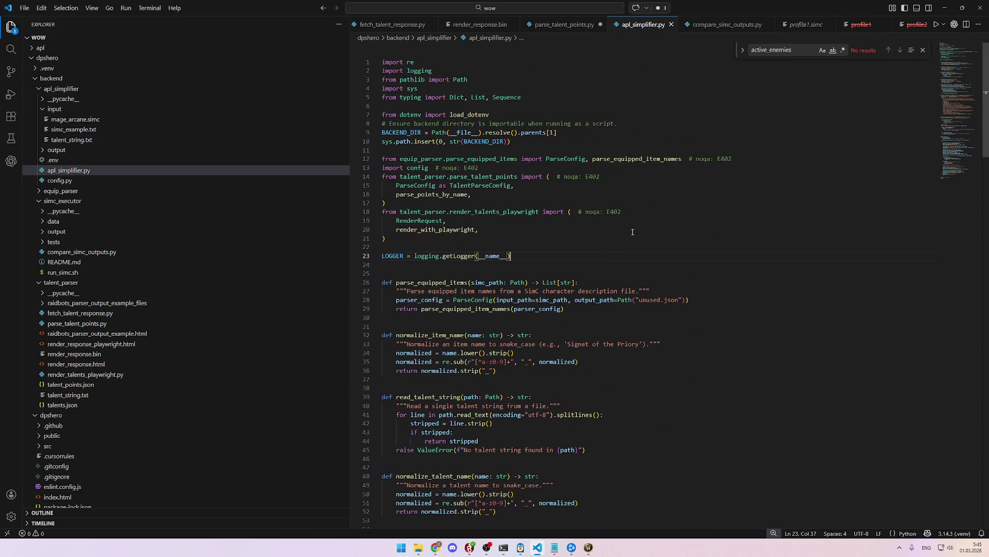
key("Down")
key("Down")
scroll(693, 301, "down", 20)
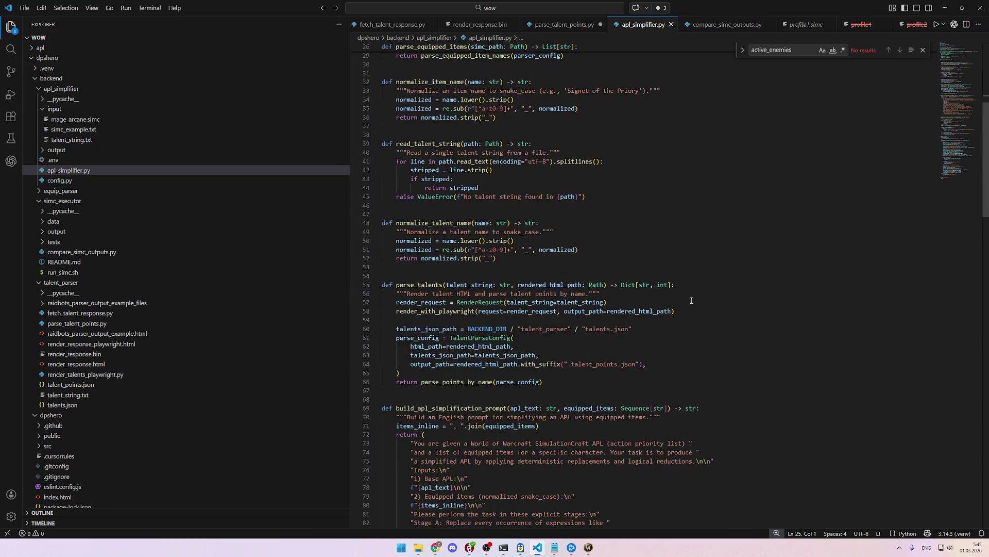
left_click(693, 299)
scroll(694, 298, "down", 6)
scroll(693, 298, "down", 5)
left_click(693, 298)
scroll(693, 298, "down", 3)
left_click(693, 298)
scroll(693, 298, "down", 5)
left_click(693, 298)
Step: Scroll back up to line 63, then open apl_simplifier/input/mage_arcane.simc
scroll(693, 298, "up", 8)
left_click(693, 298)
scroll(693, 298, "up", 4)
left_click(693, 298)
scroll(693, 298, "up", 5)
left_click(693, 297)
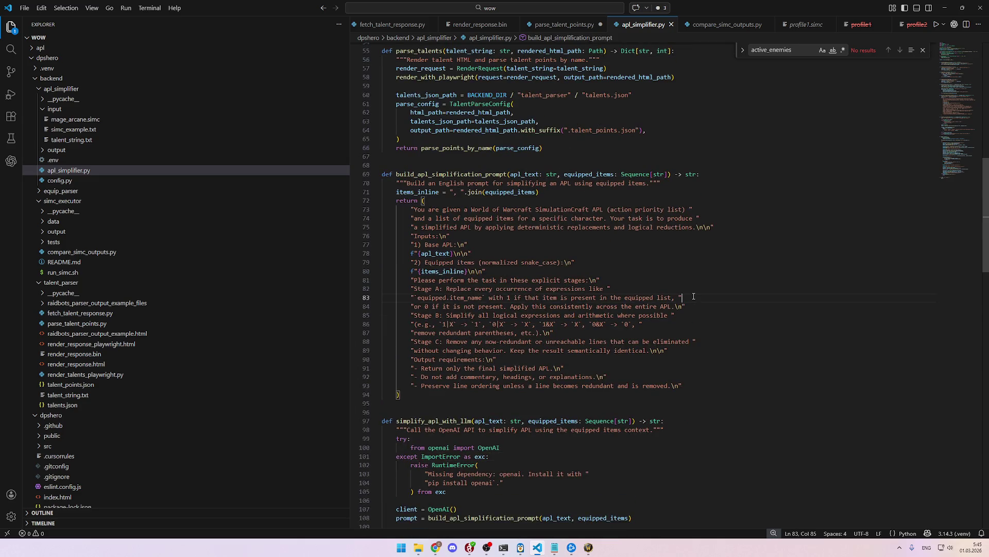
scroll(693, 296, "up", 6)
left_click(698, 278)
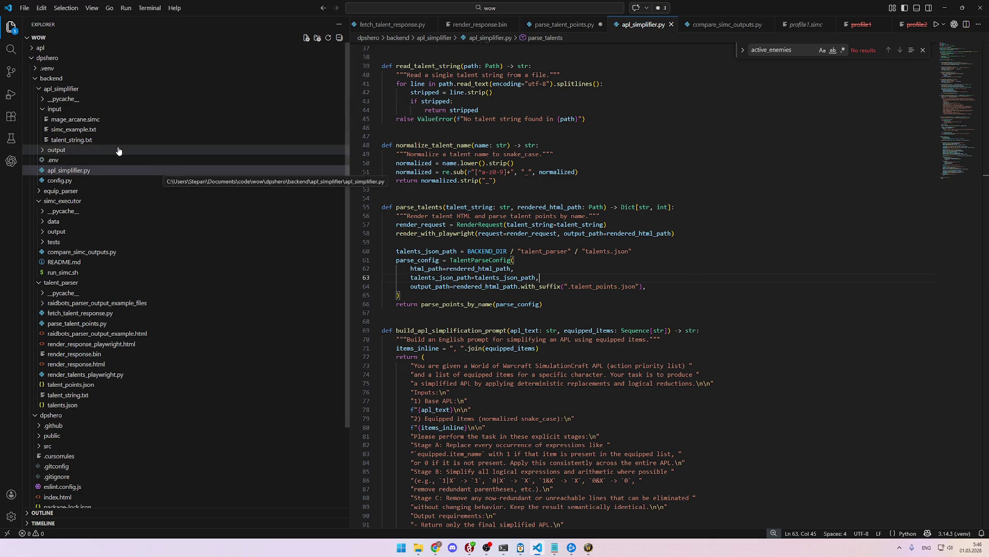
left_click(102, 122)
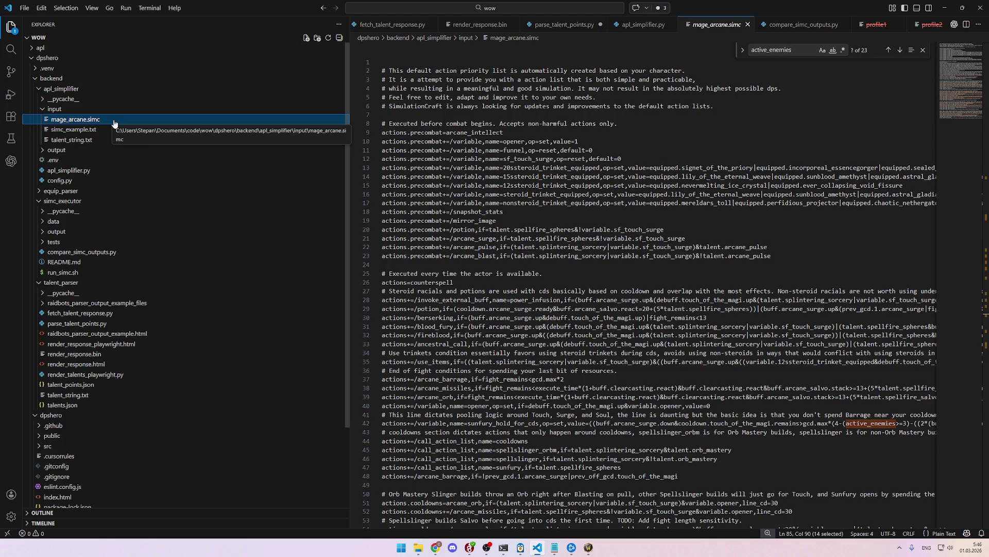
Step: Select the apl_simplifier input folder in the Explorer
double_click(94, 115)
left_click(93, 113)
left_click(94, 113)
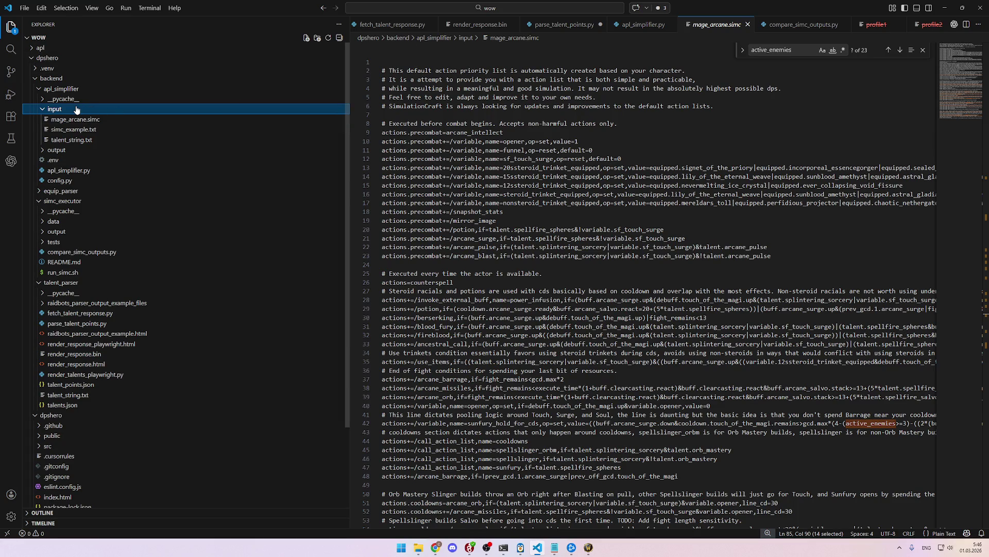
Step: Create the empty file mage_arcane_profile.simc in that folder and return to it
left_click(307, 38)
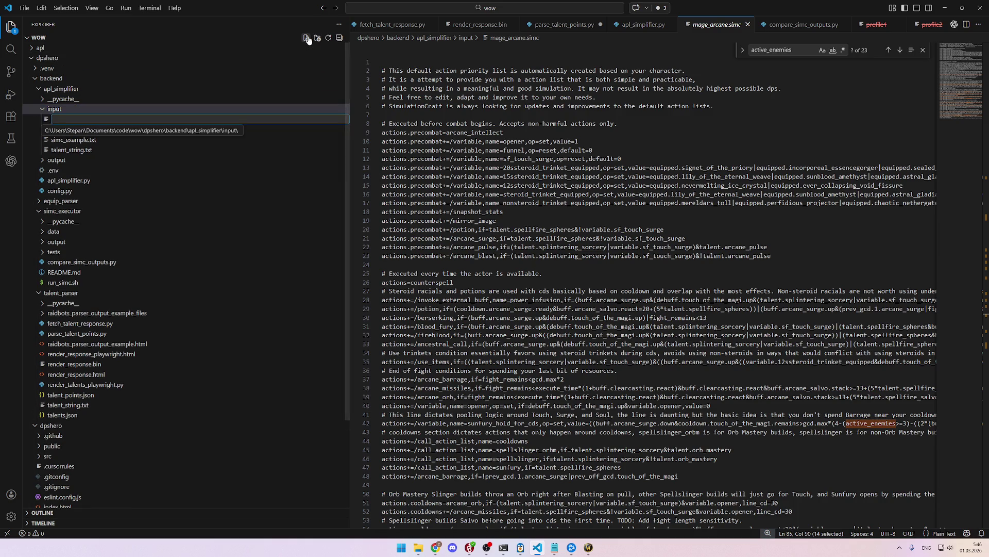
type("mage")
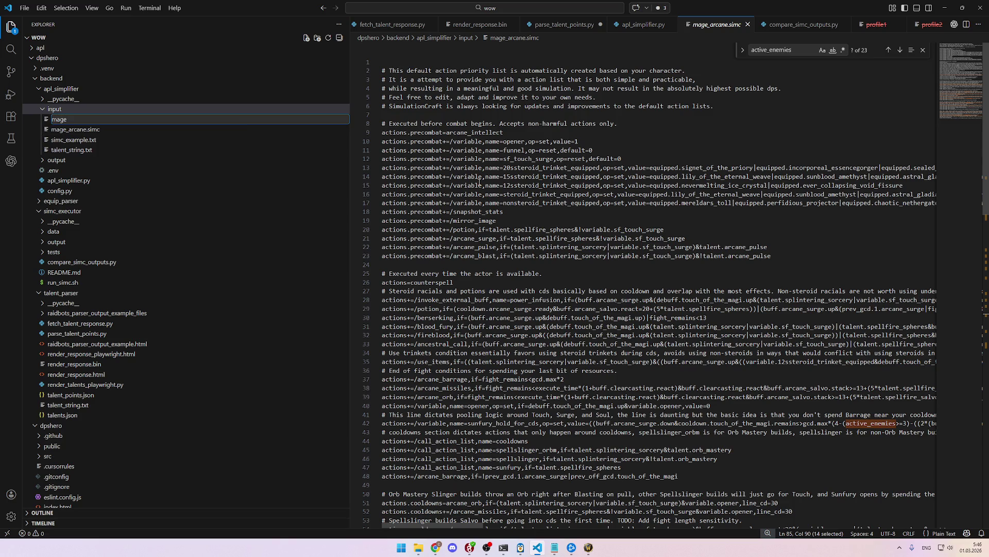
type("_arcane_t")
key("BackSpace")
type("profile")
type(".simc")
key("Return")
key("alt+Tab")
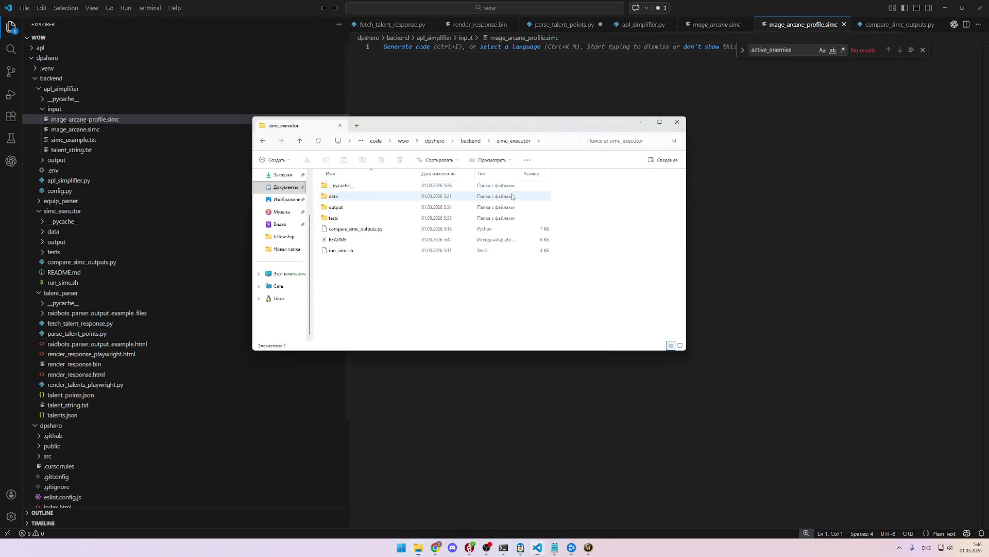
key("alt+Tab")
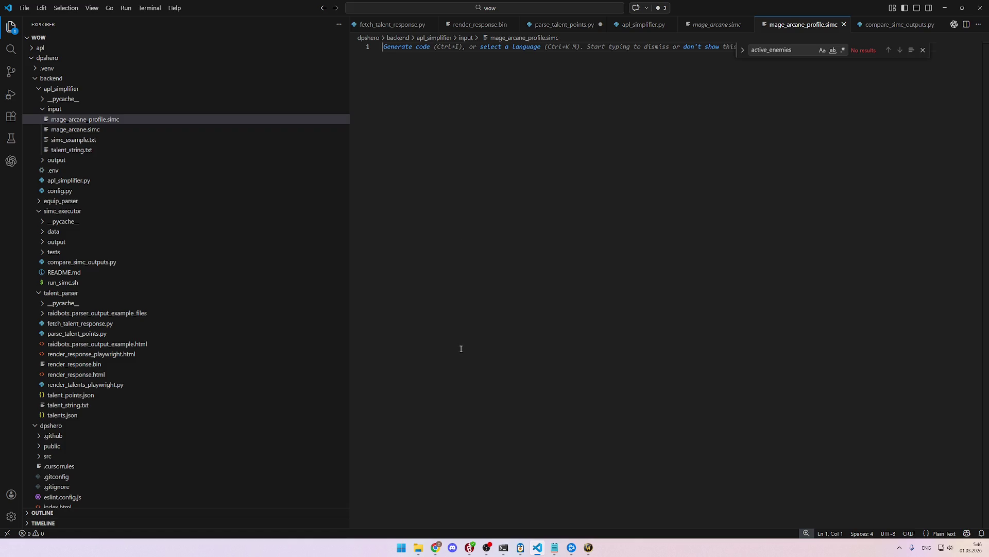
Step: Bring up the Diffchecker page and review the original profile text
mouse_move(436, 547)
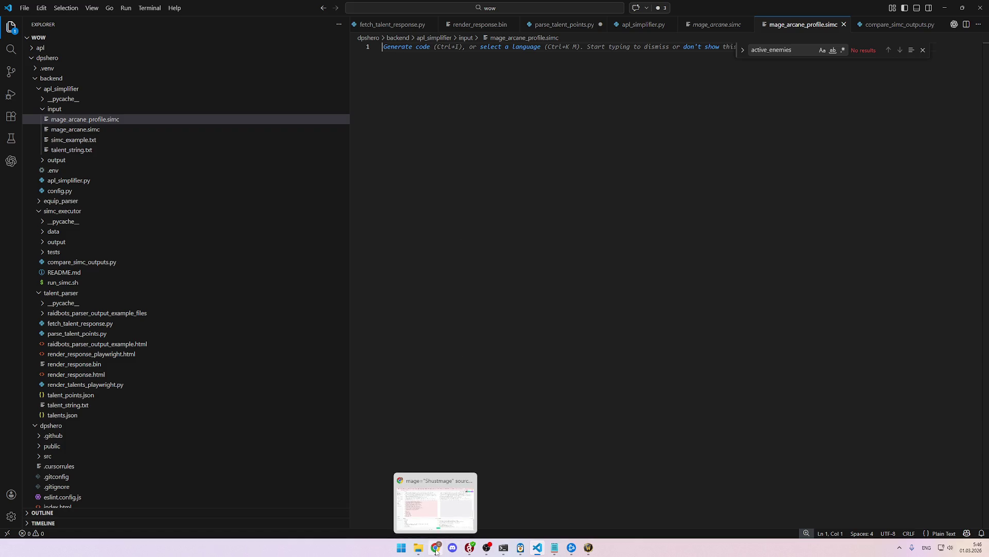
left_click(443, 517)
scroll(371, 176, "up", 4)
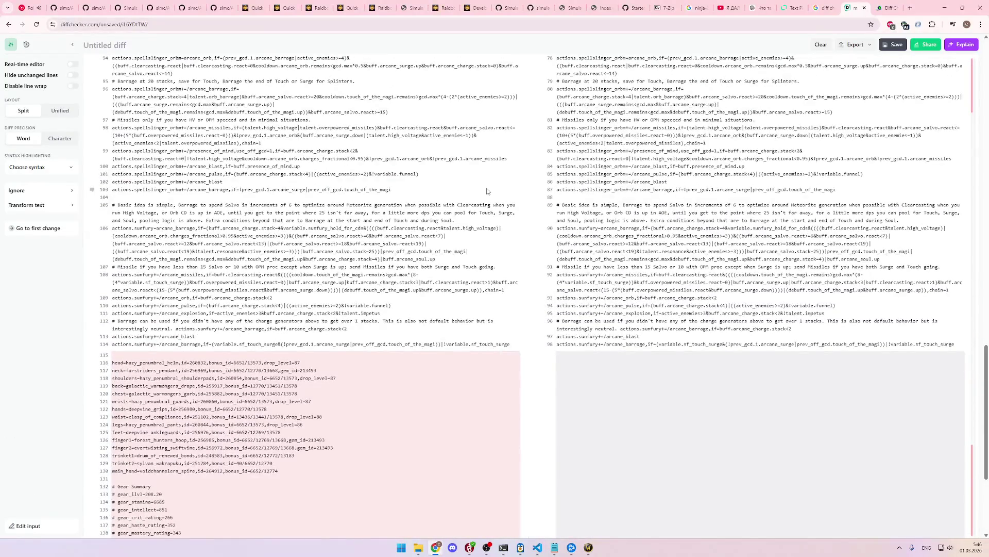
key("ctrl+a")
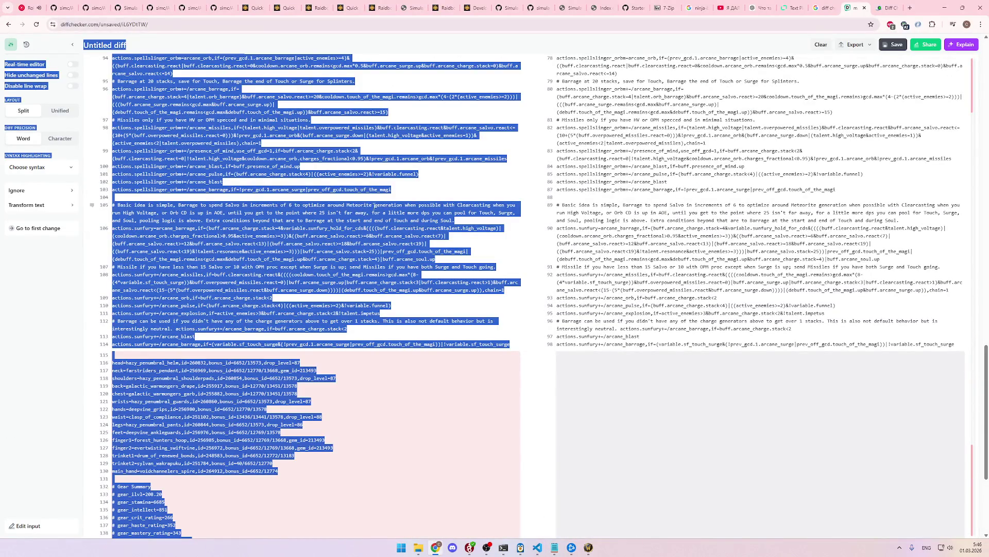
left_click(374, 207)
scroll(336, 211, "up", 15)
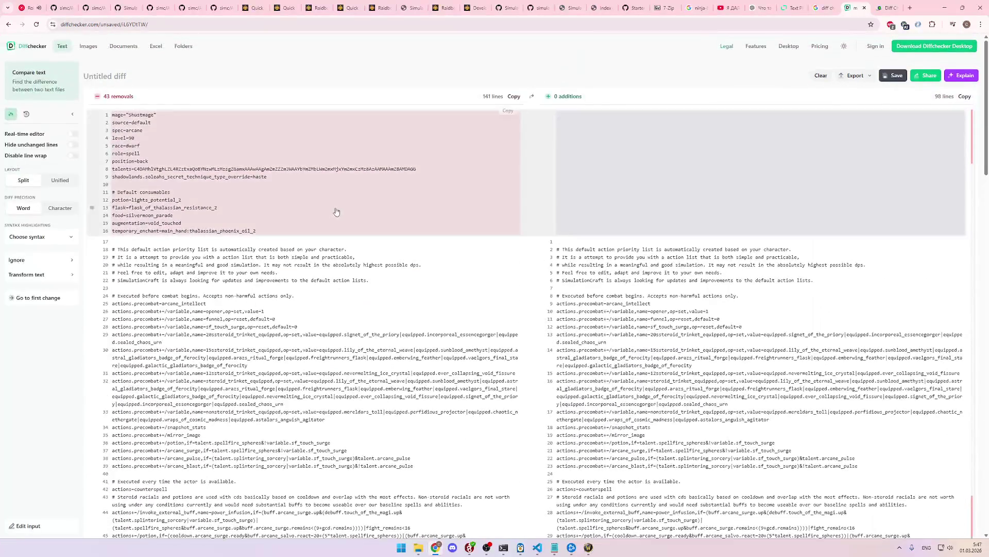
scroll(301, 304, "down", 12)
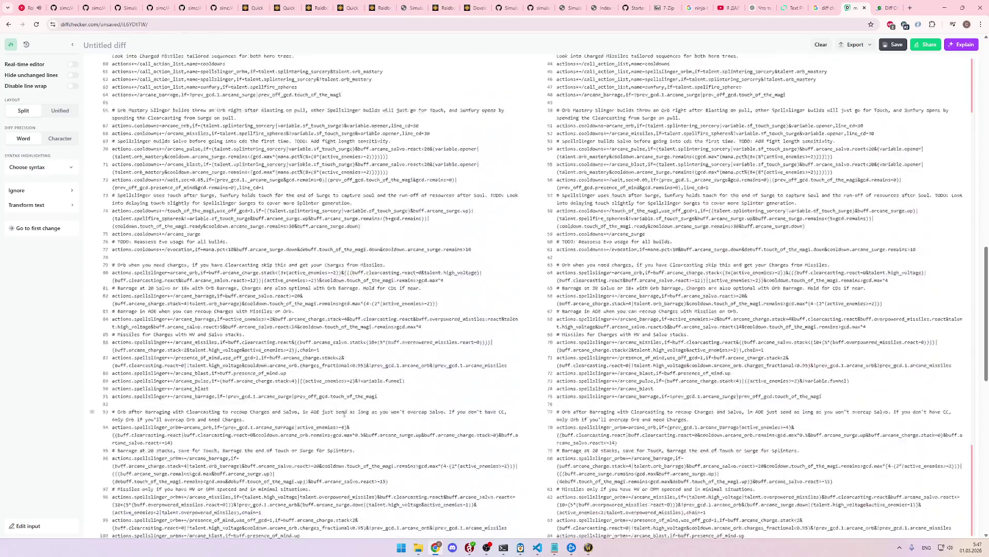
scroll(345, 413, "down", 10)
Step: Paste the profile into mage_arcane_profile.simc, giving 141 lines ending with the gear summary
key("alt+Tab")
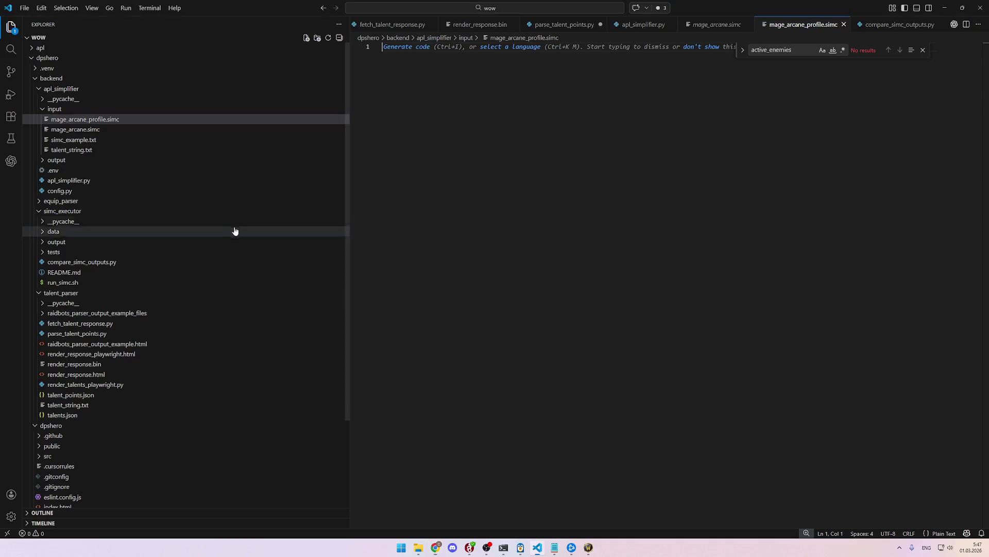
key("ctrl+v")
scroll(535, 270, "up", 5)
scroll(535, 271, "down", 10)
key("alt+Tab")
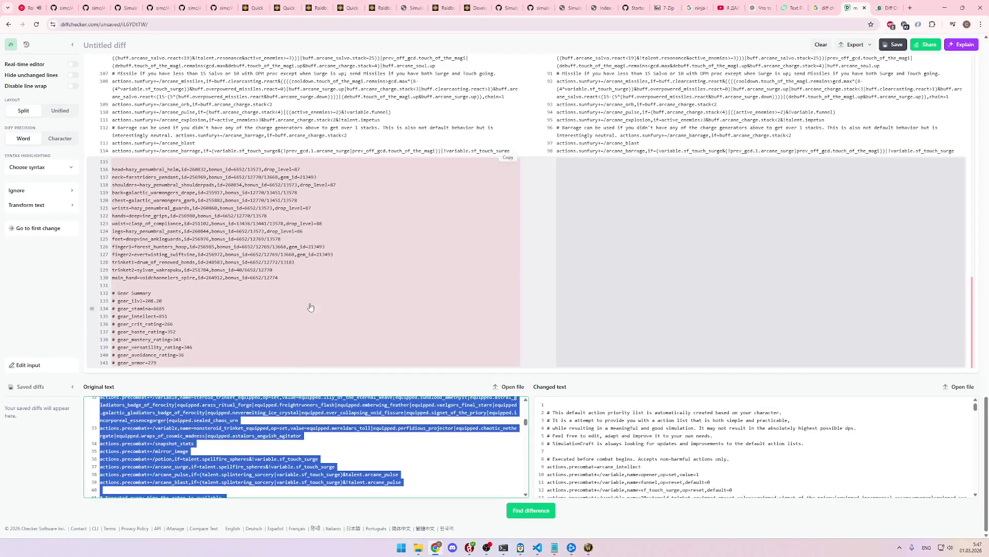
scroll(308, 314, "up", 5)
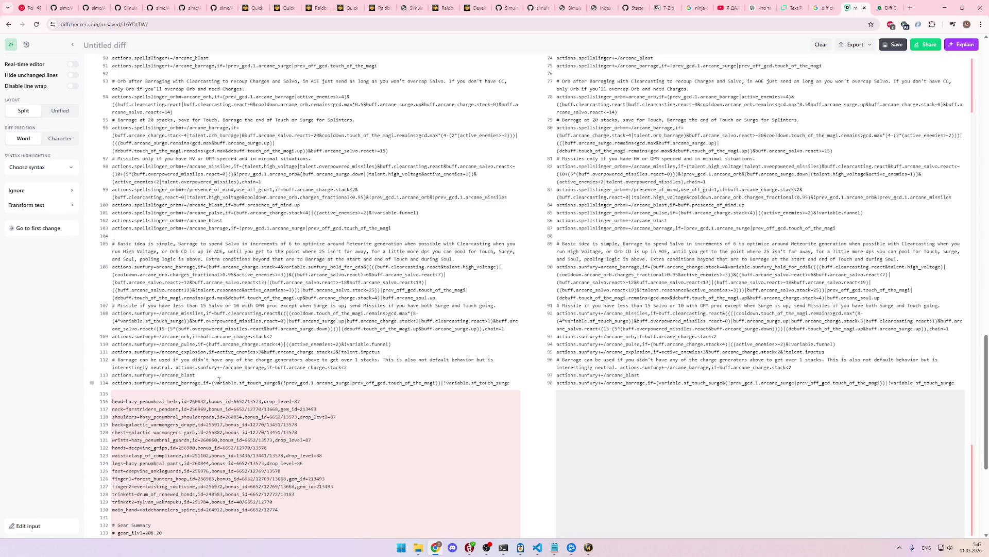
key("alt+Tab")
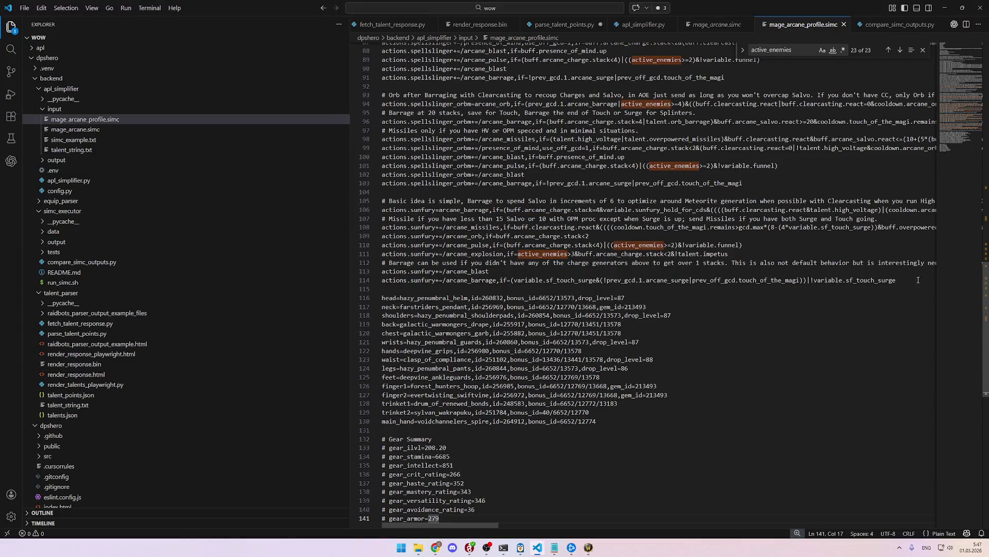
Step: Select and delete the action-list block from line 19 to 141 of the profile
mouse_move(913, 280)
left_mouse_down()
mouse_move(463, 49)
mouse_move(383, 57)
mouse_move(374, 276)
left_mouse_up()
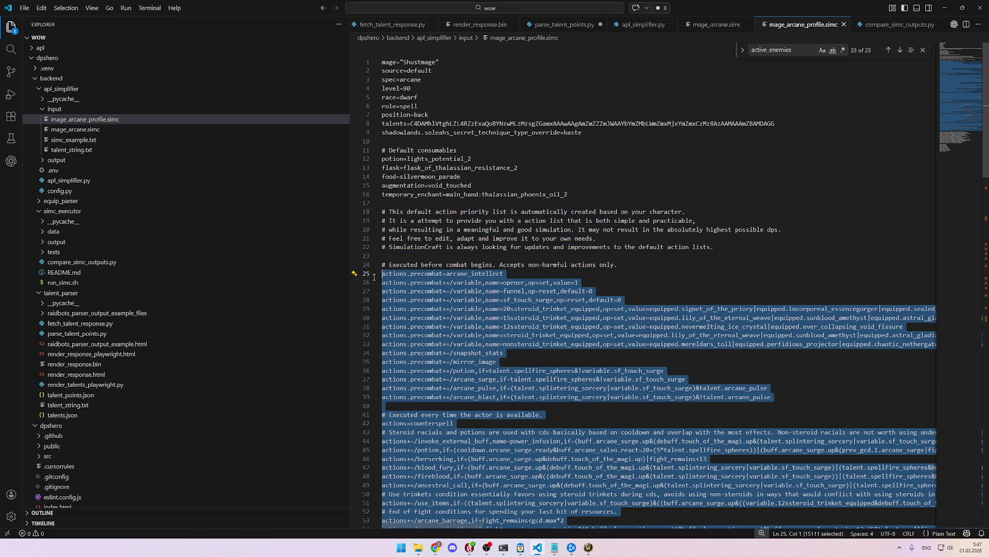
key("alt+Tab")
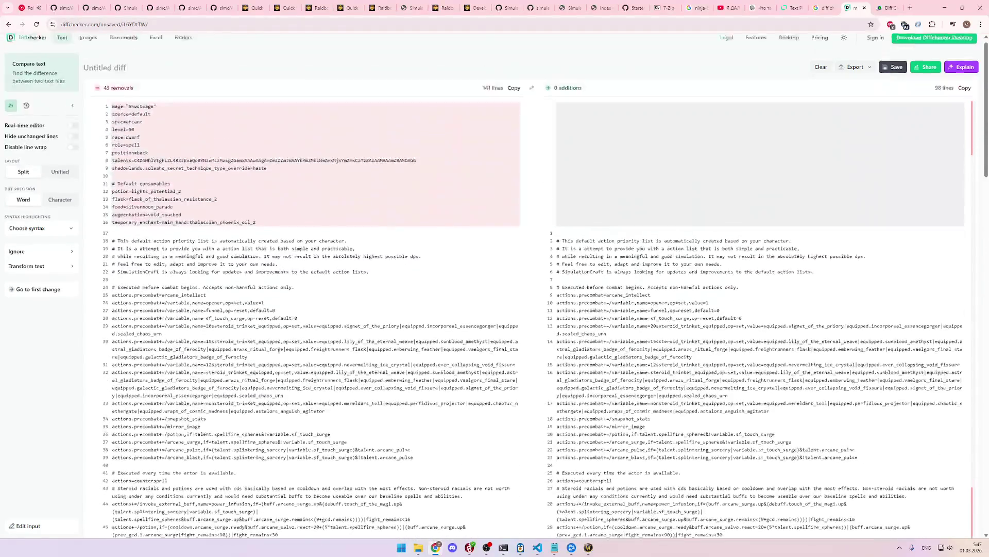
key("alt+Tab")
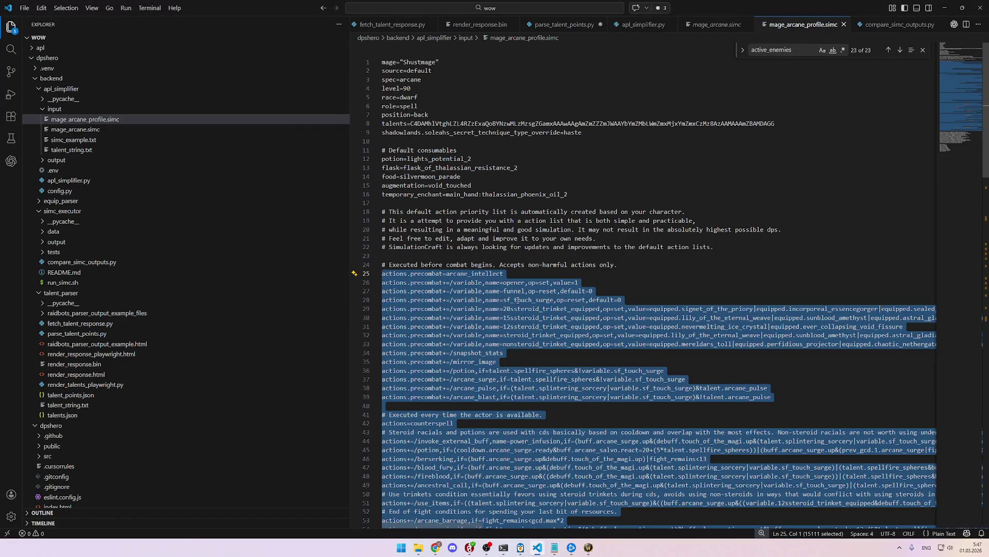
key("shift+Up")
key("shift+Up")
key("shift+Up")
key("shift+Up")
key("BackSpace")
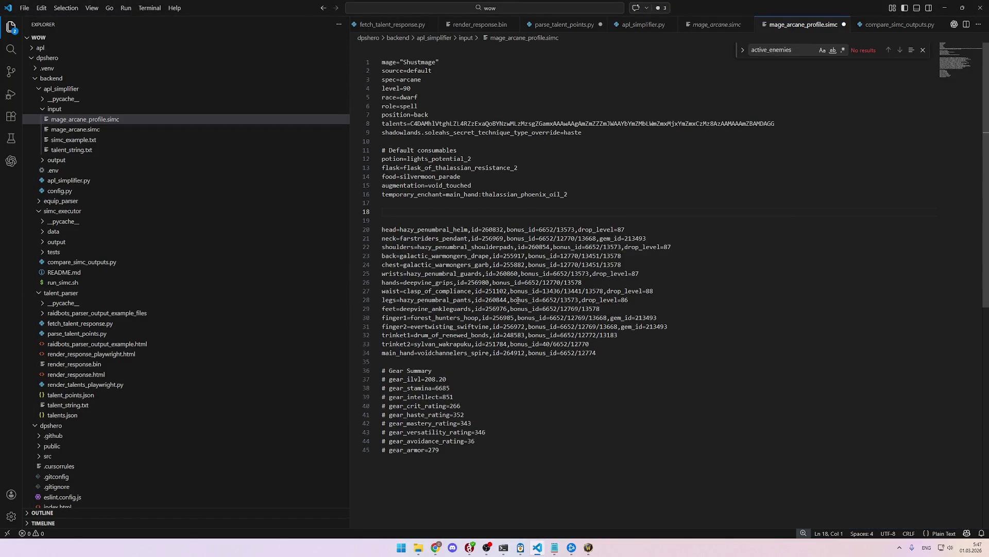
Step: Write '--- APL HERE ---' on line 18, then open simc_example.txt for reference
key("alt+Tab")
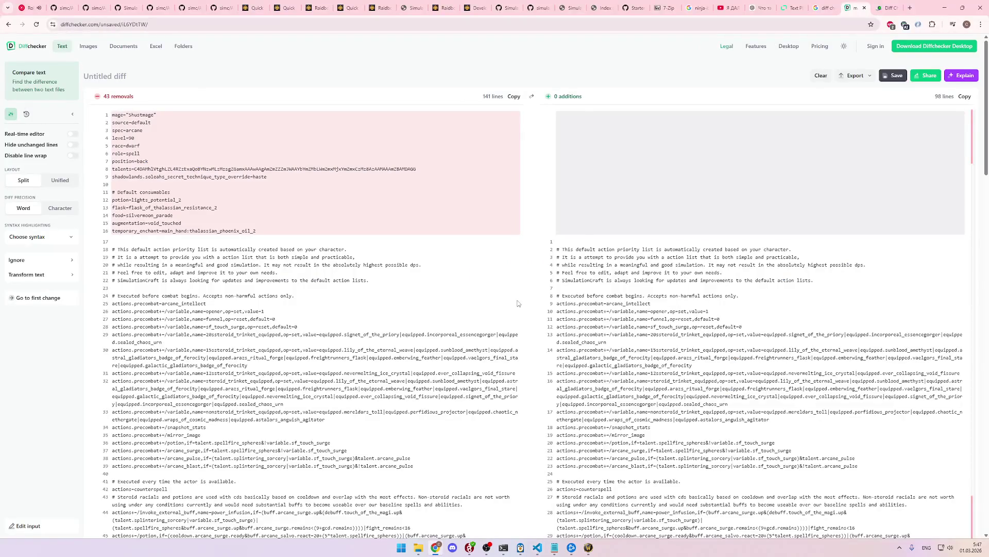
key("alt+Tab")
type("{APL")
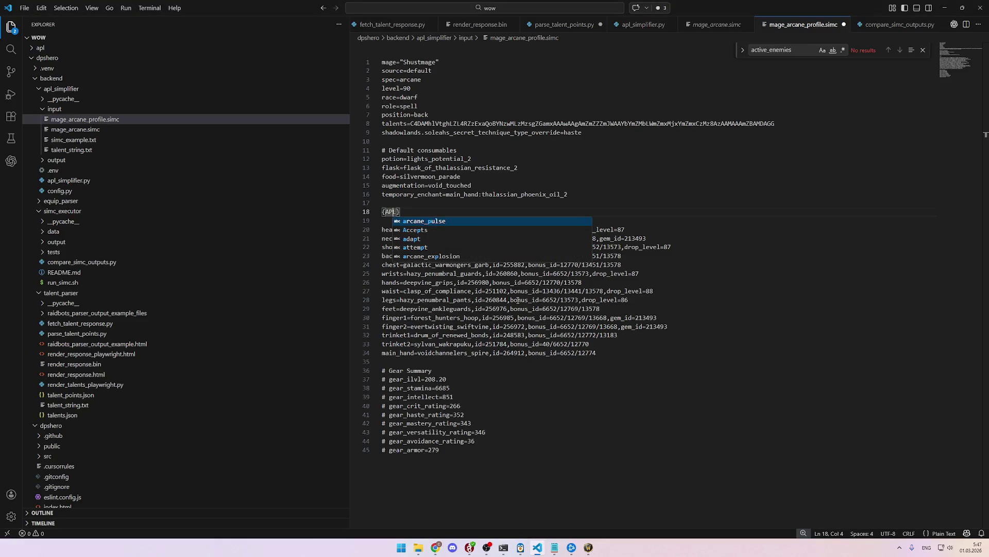
key("Escape")
key("shift+Home")
type("--- ")
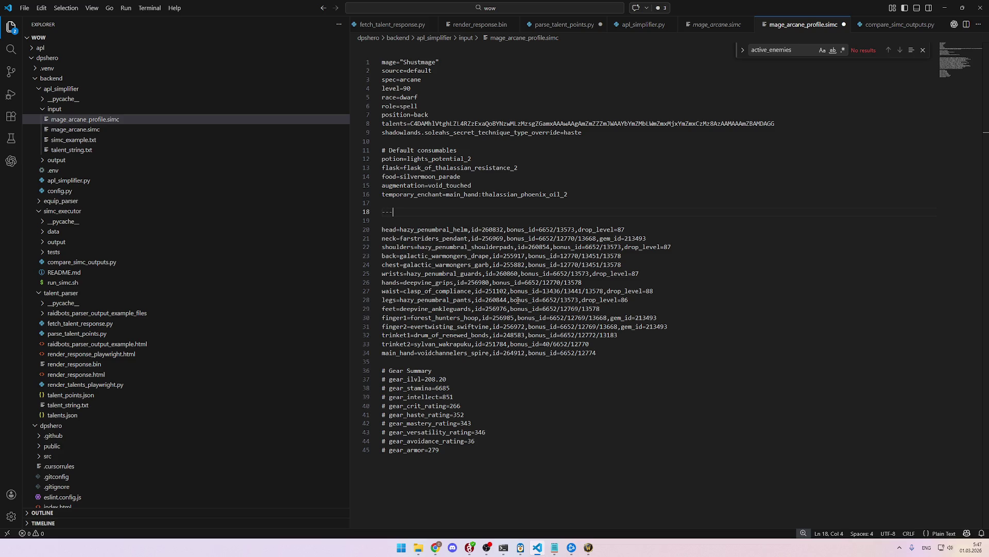
type("INSERT A")
type("PL")
key("BackSpace")
key("BackSpace")
key("BackSpace")
type("APL HERE ---")
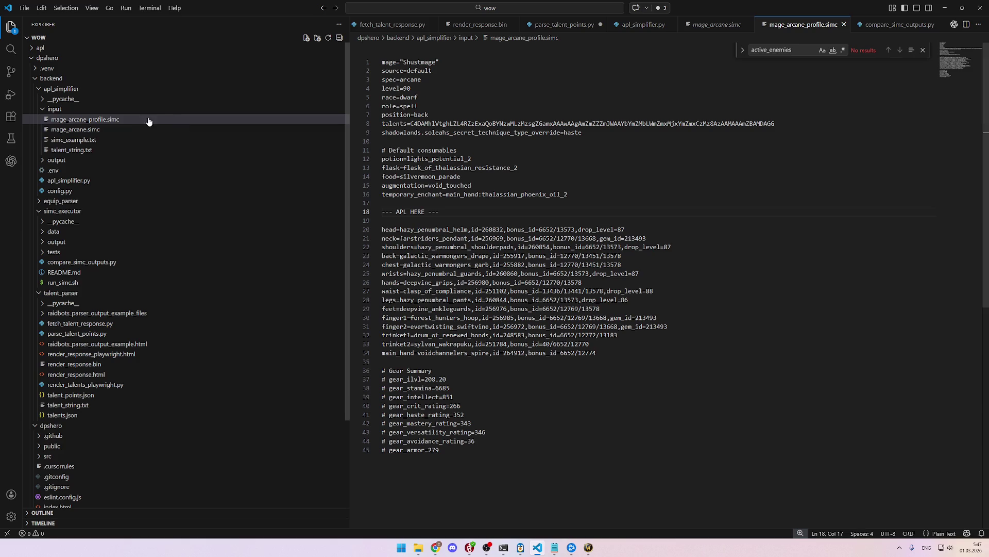
left_click(121, 143)
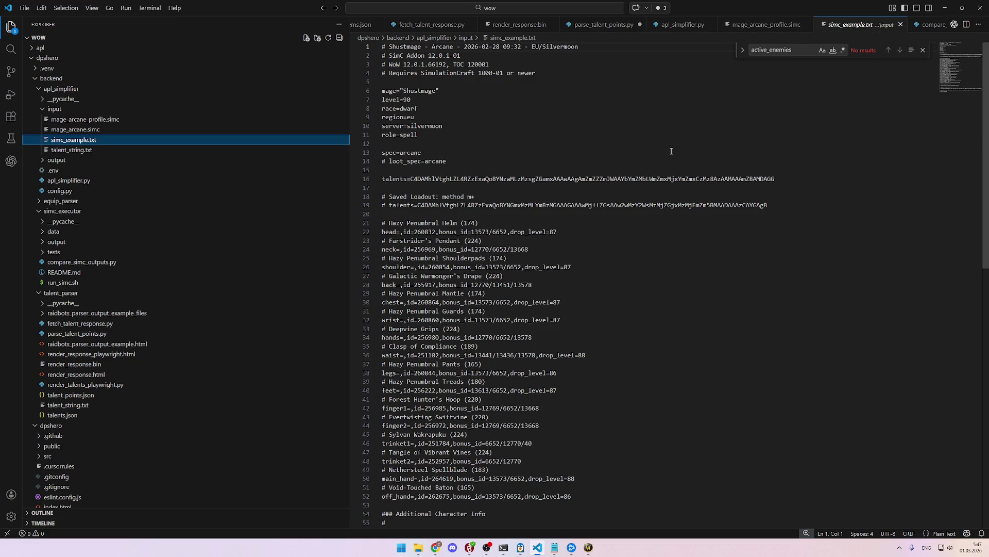
scroll(671, 151, "down", 6)
scroll(671, 151, "up", 5)
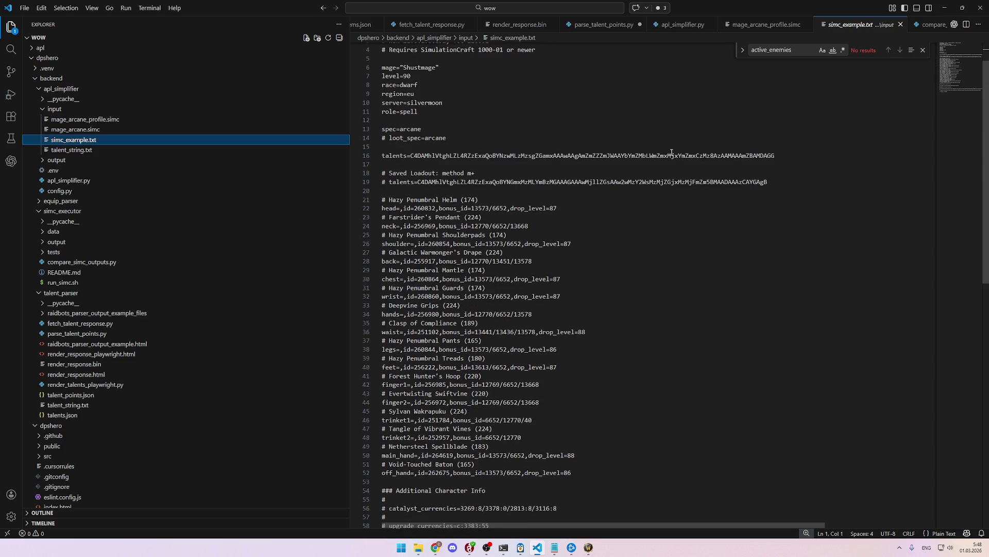
left_click(767, 25)
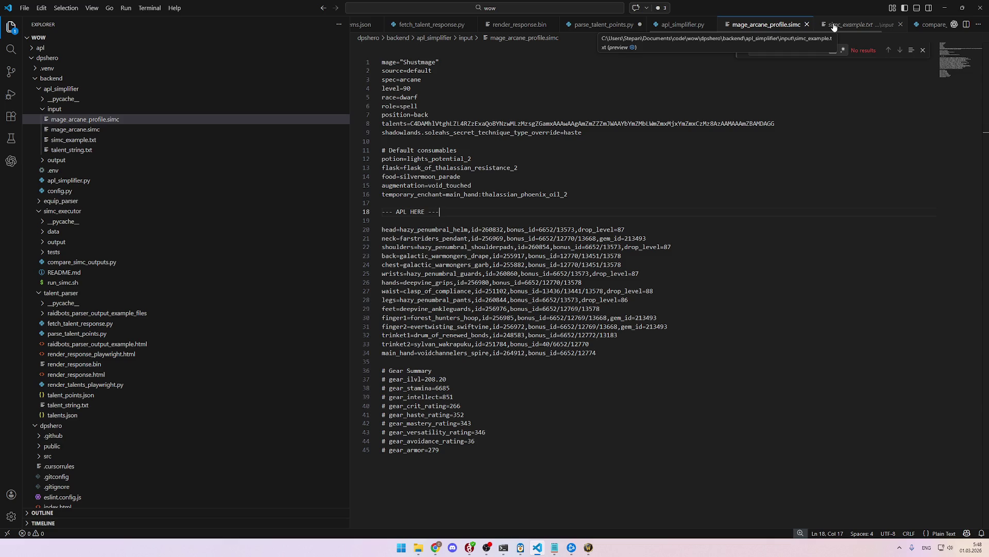
left_click(834, 26)
left_click(769, 25)
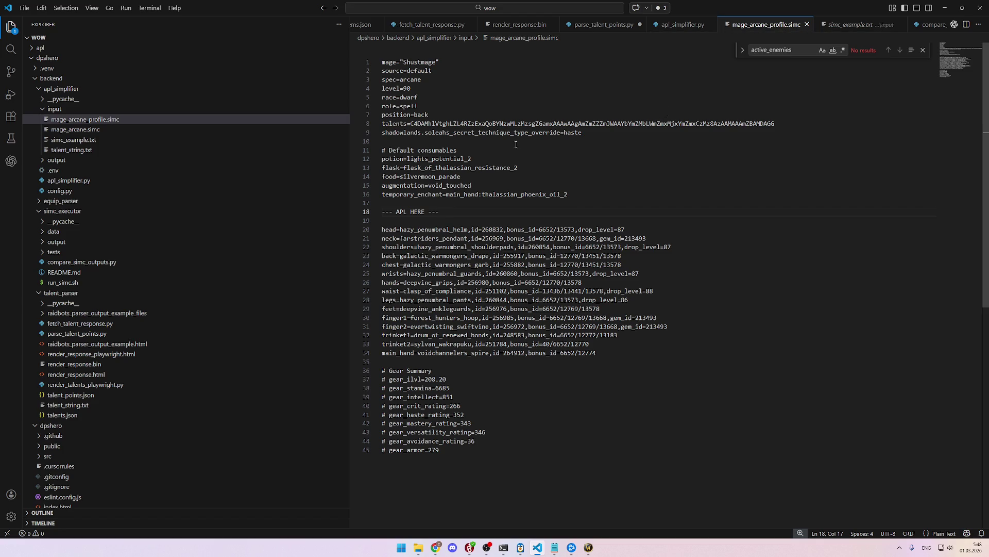
double_click(565, 157)
left_click(583, 132)
left_click(607, 147)
left_click(590, 185)
left_click(592, 194)
left_click(588, 176)
left_click(586, 168)
left_click(587, 185)
left_click(591, 193)
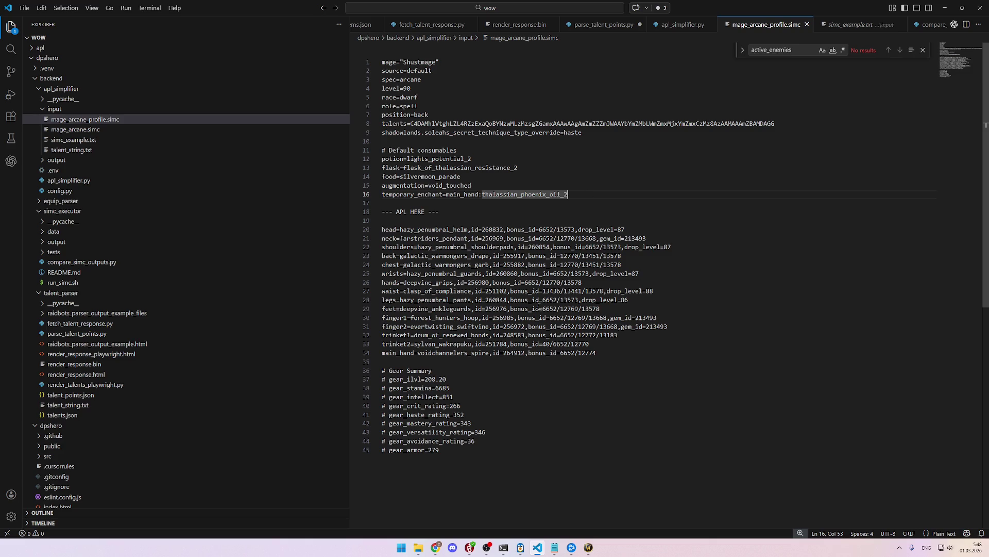
key("alt+Tab")
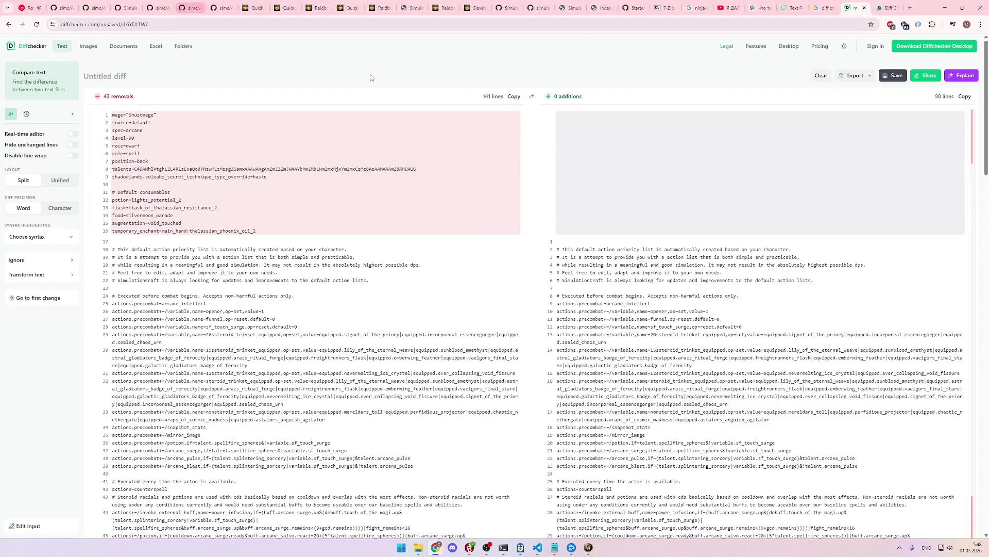
Step: Switch to the Quick Sim - Raidbots tab and go to its Top Gear page
mouse_move(257, 3)
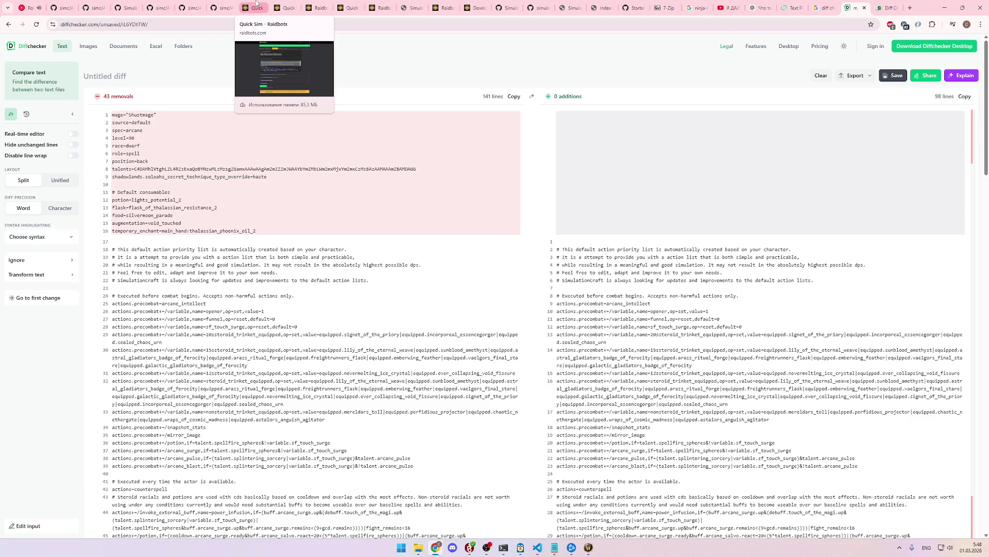
left_click(257, 8)
key("alt+Tab")
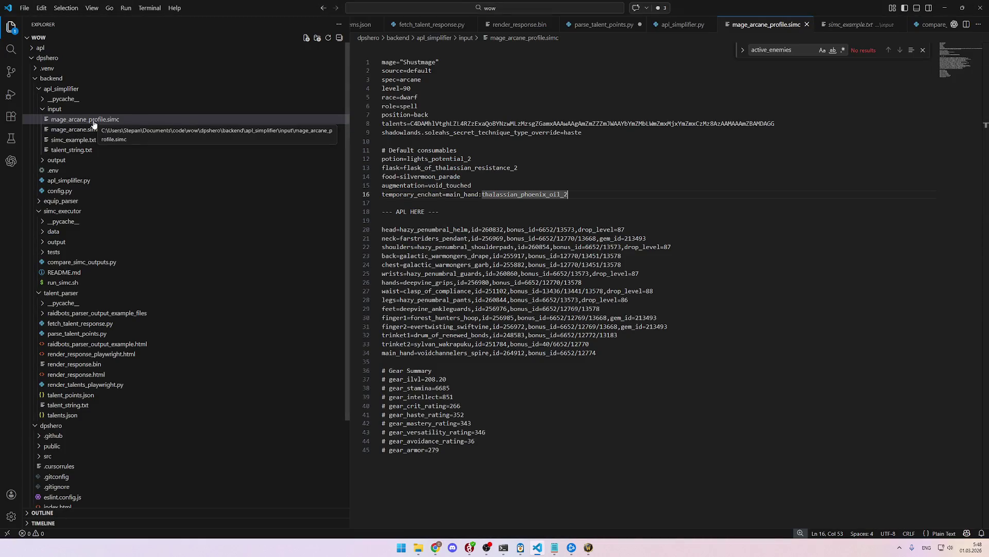
key("alt+Tab")
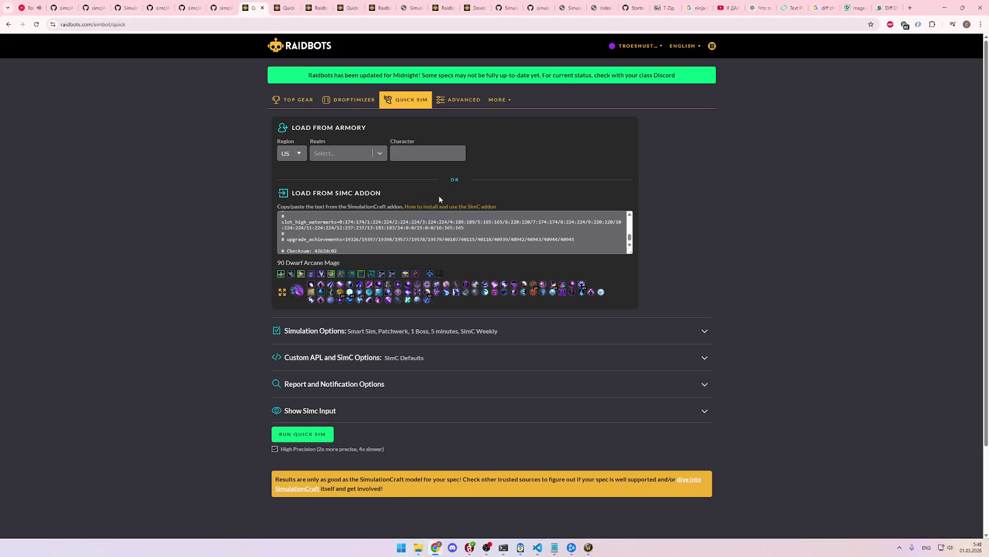
left_click(296, 106)
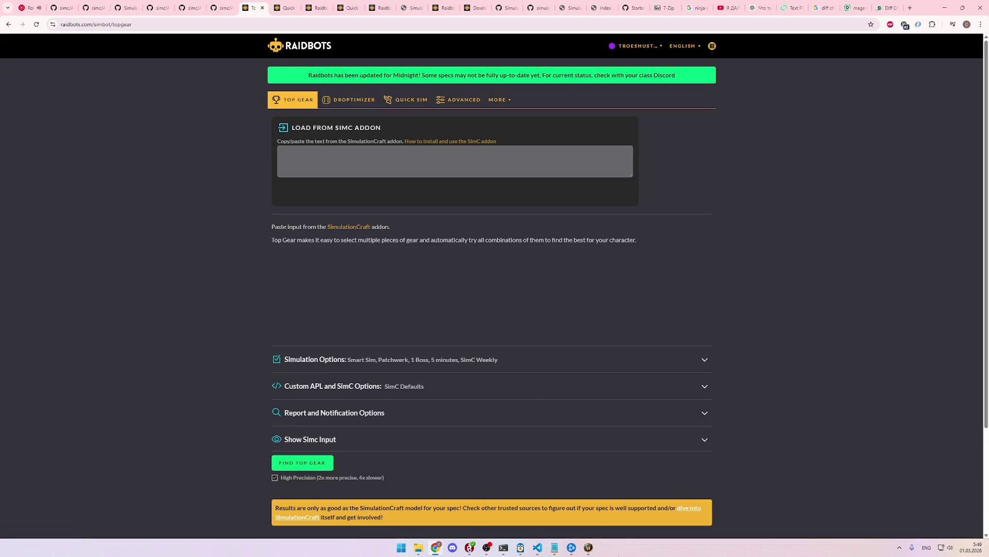
left_click(588, 547)
Step: Equip Nysarra's Mantle from the bags, raising item level to 213.13
key("c")
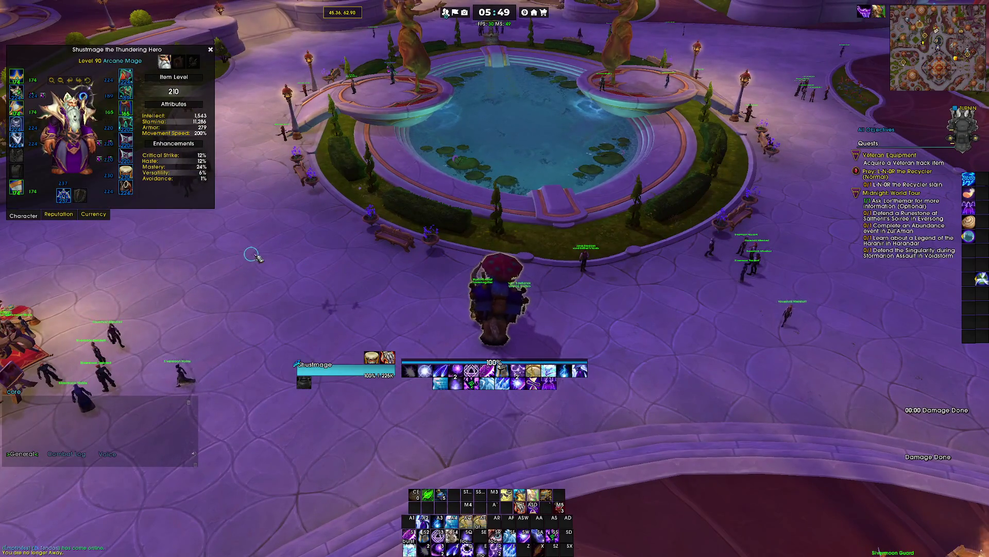
key("b")
mouse_move(814, 229)
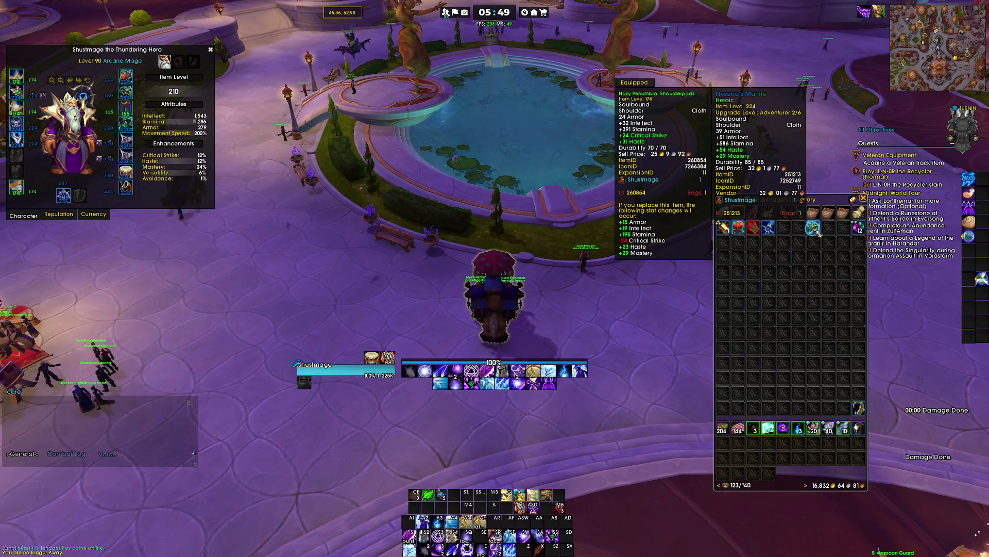
right_click(814, 230)
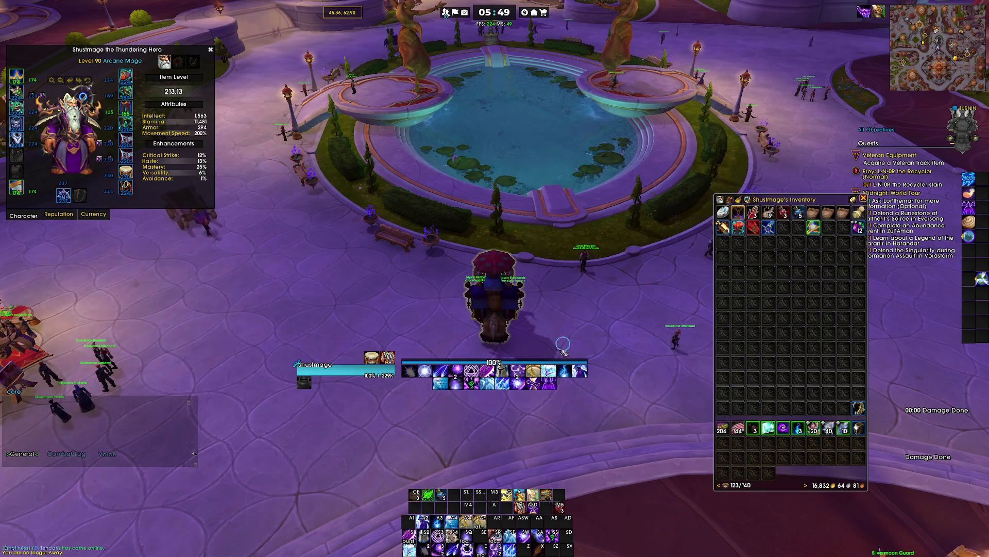
mouse_move(752, 230)
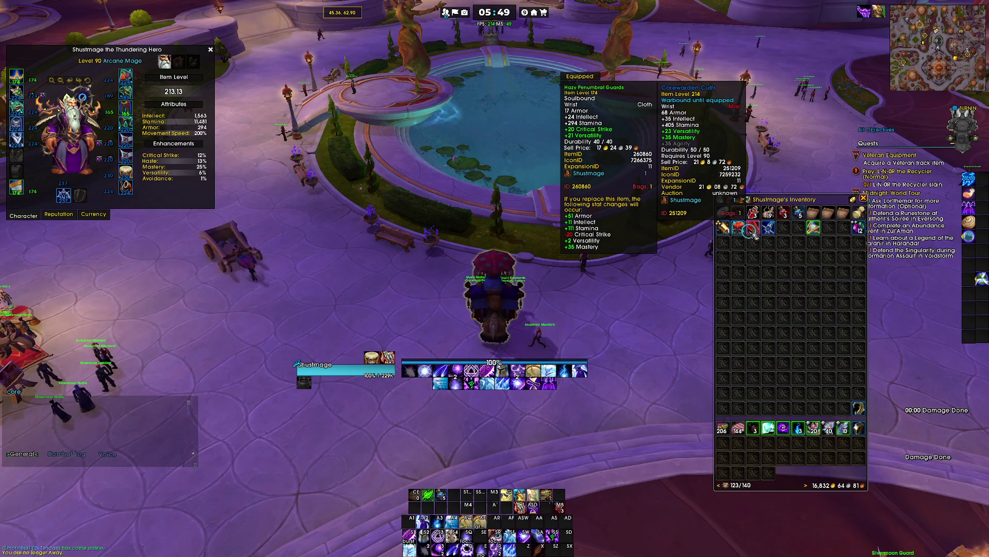
Step: Copy the /simc export and paste it into Raidbots Top Gear's SimC input
key("a")
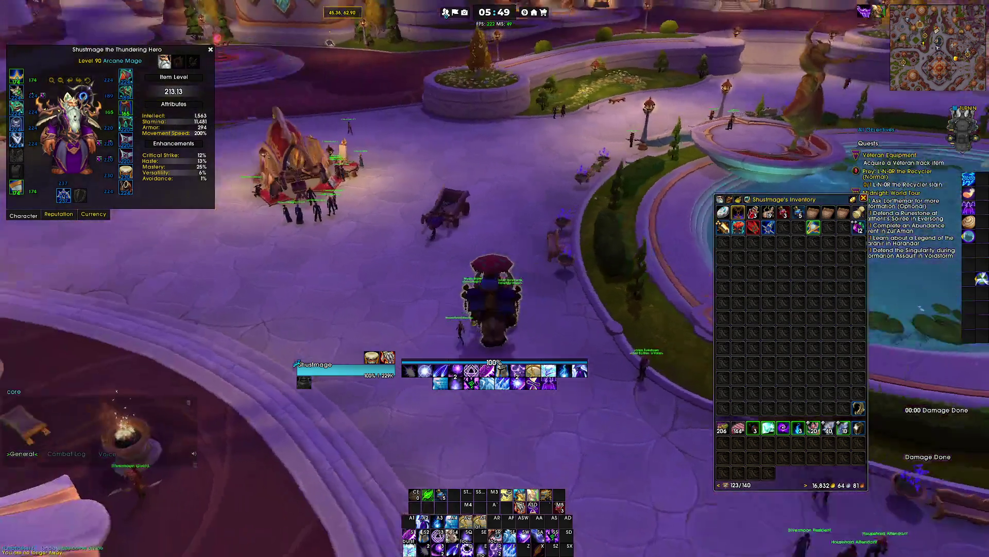
key("a")
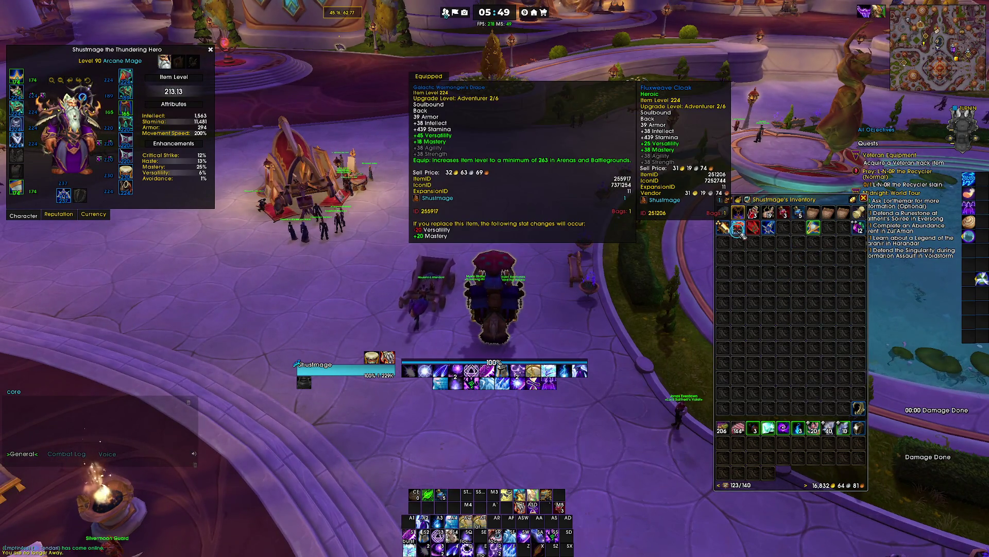
key("a")
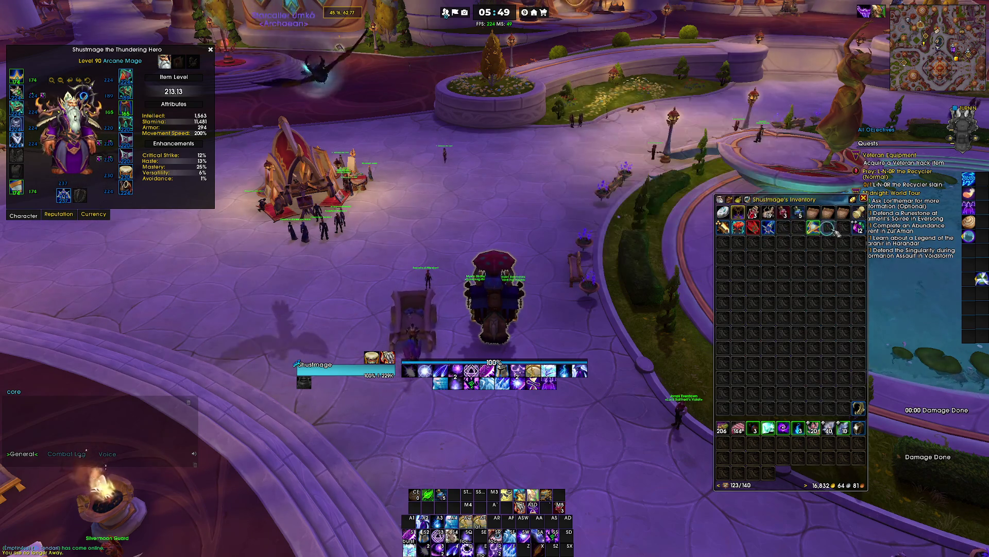
key("a")
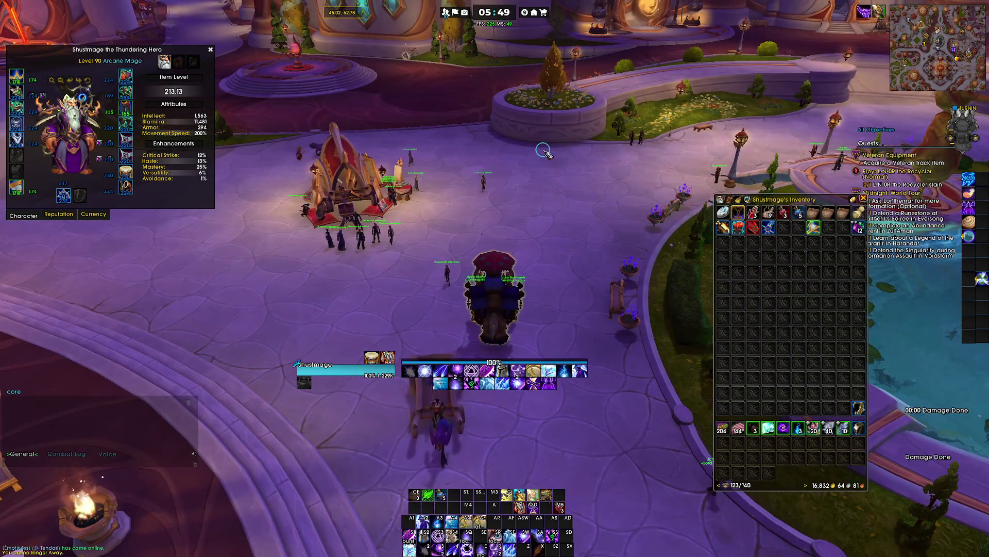
key("ctrl+c")
key("alt+Tab")
key("ctrl+v")
scroll(237, 264, "down", 6)
scroll(237, 261, "up", 5)
scroll(242, 262, "down", 3)
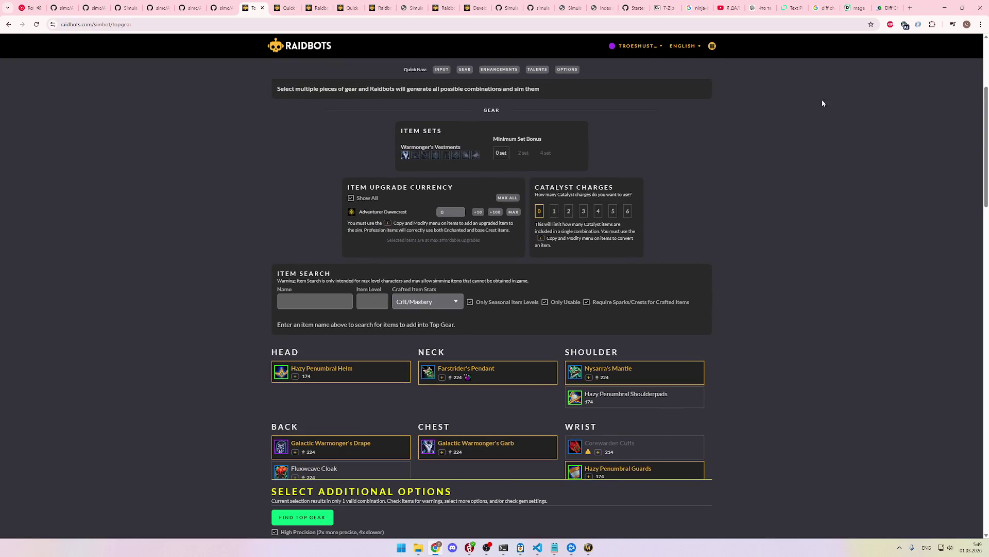
Step: Move the Raidbots tab to the end and search 'wow midnight arcane mage bis gear mythoc plus' in a new tab
left_click_drag(252, 8, 882, 4)
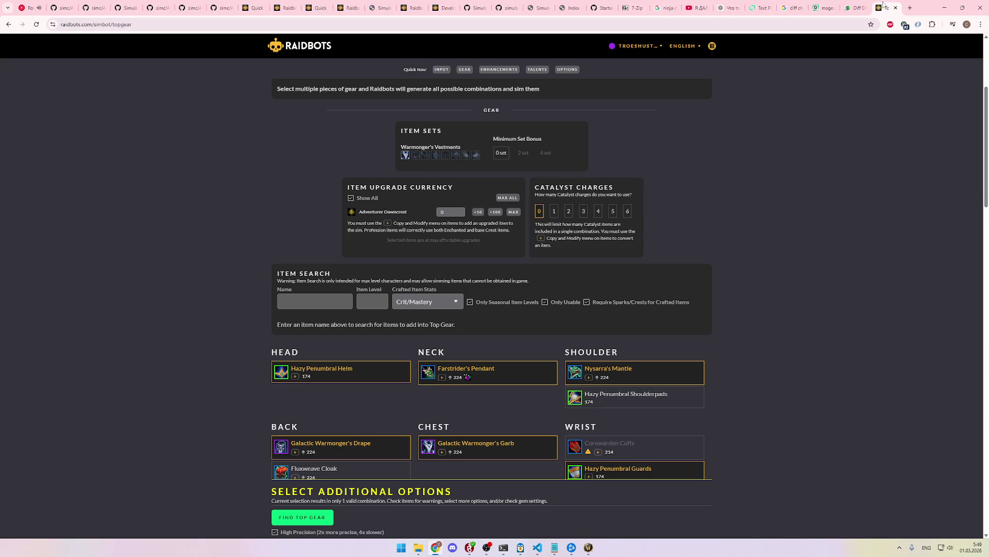
left_click(910, 9)
type("pyt")
key("BackSpace")
key("BackSpace")
key("BackSpace")
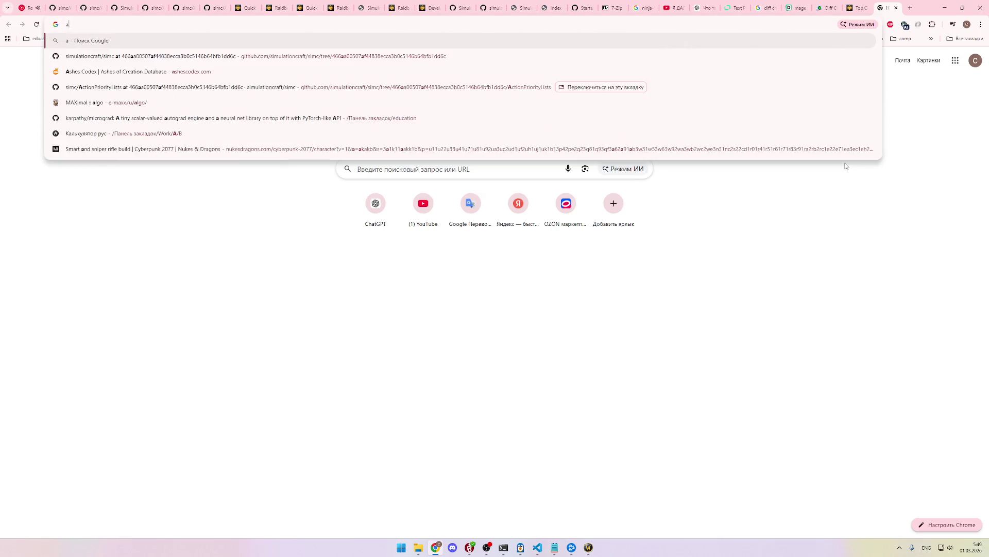
type("wow midn")
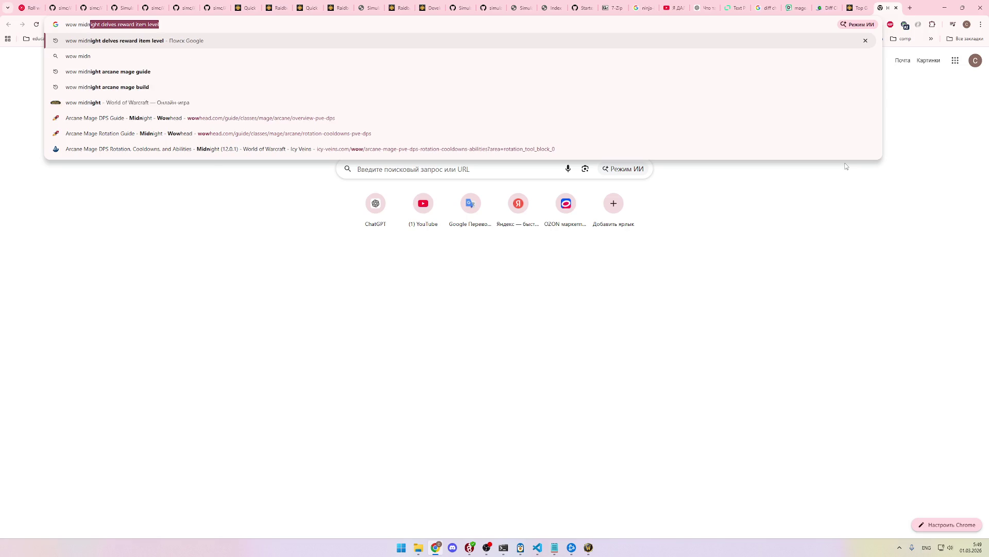
type("ight arc")
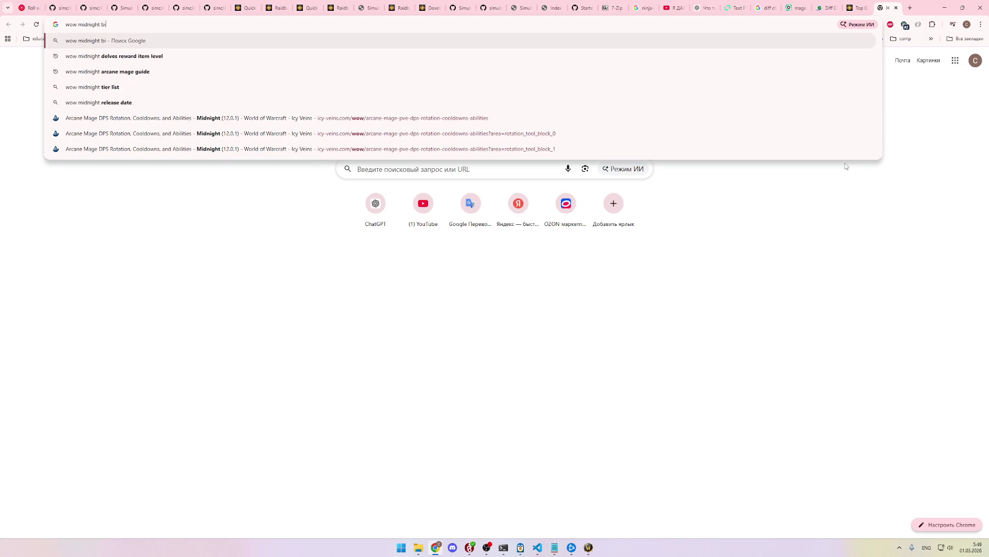
type("ane ")
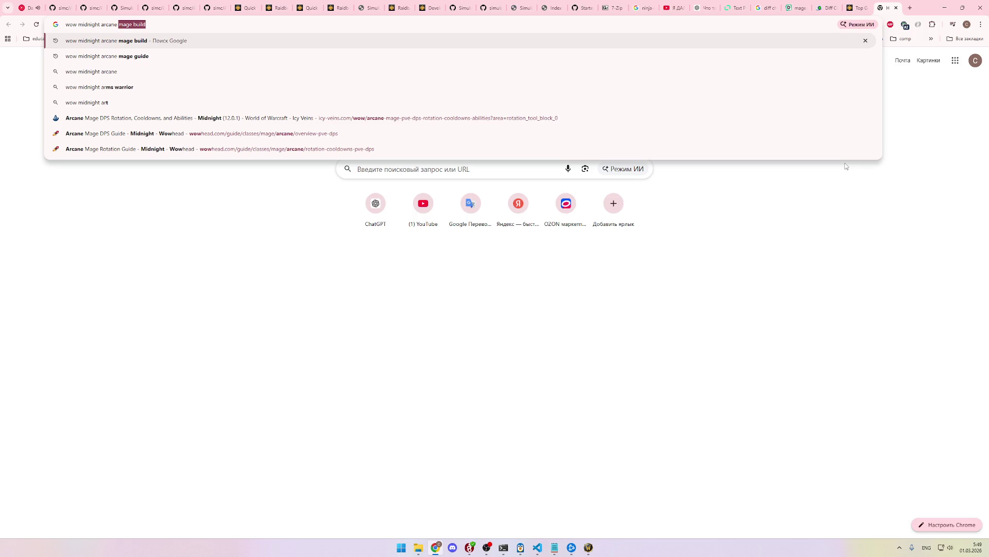
type("mage bis ")
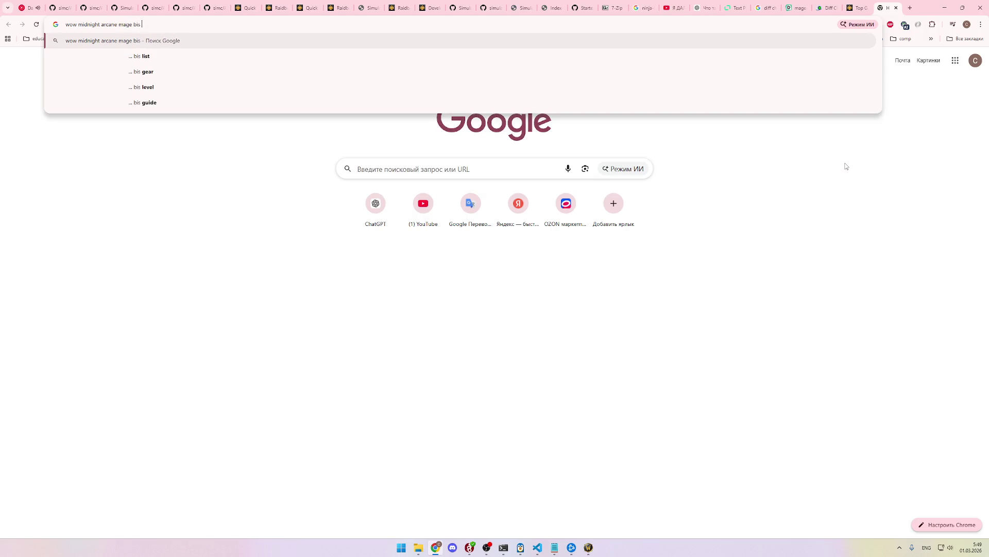
type("gear mythoc+")
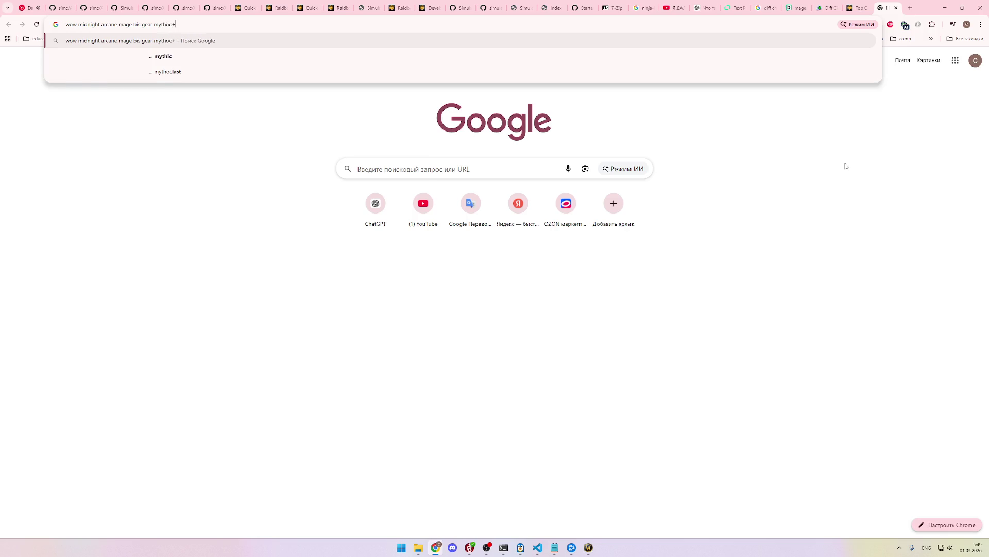
key("BackSpace")
type("po")
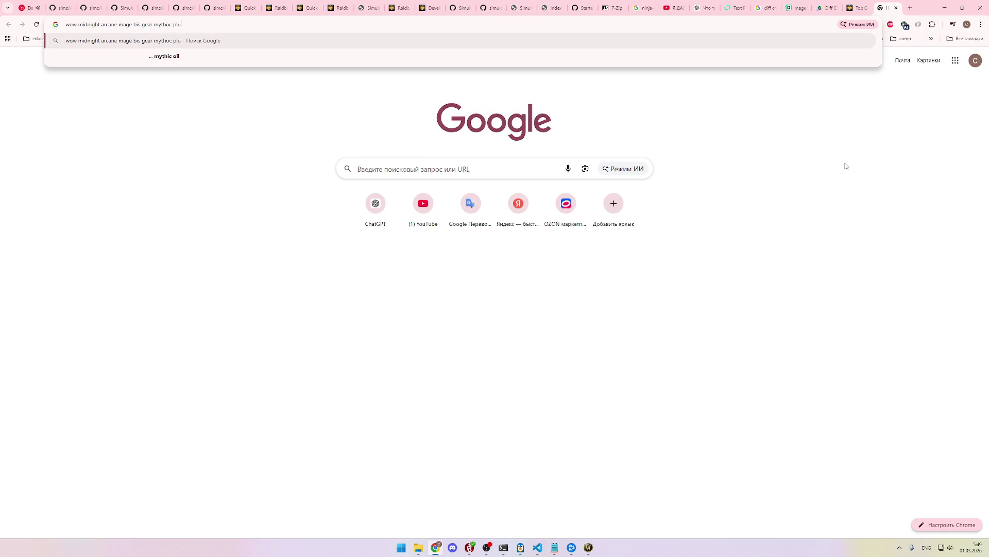
type("s")
key("Return")
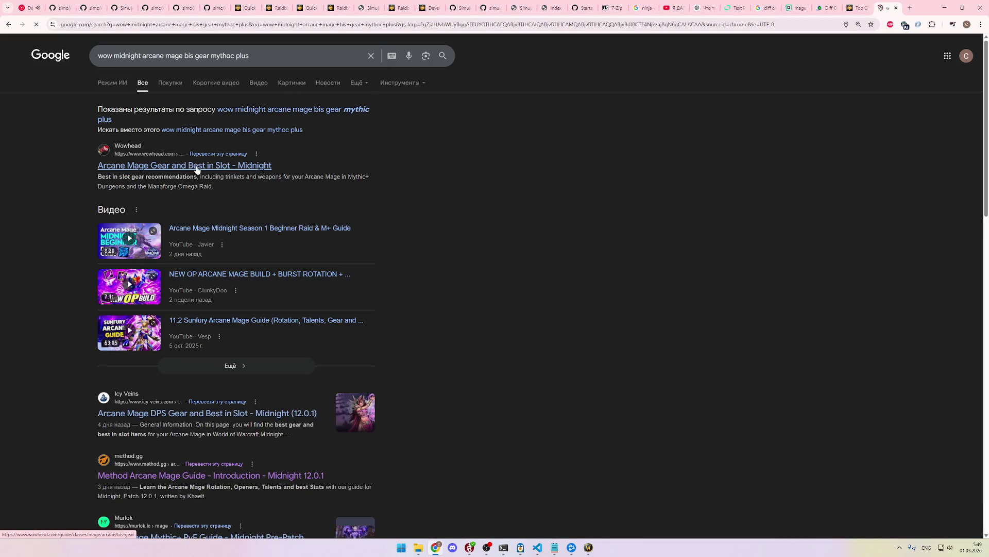
Step: Open Wowhead's Arcane Mage Gear and Best in Slot guide, keeping the adblocker on, and scroll to the BiS table
left_click(196, 170)
scroll(302, 202, "down", 3)
scroll(406, 156, "down", 2)
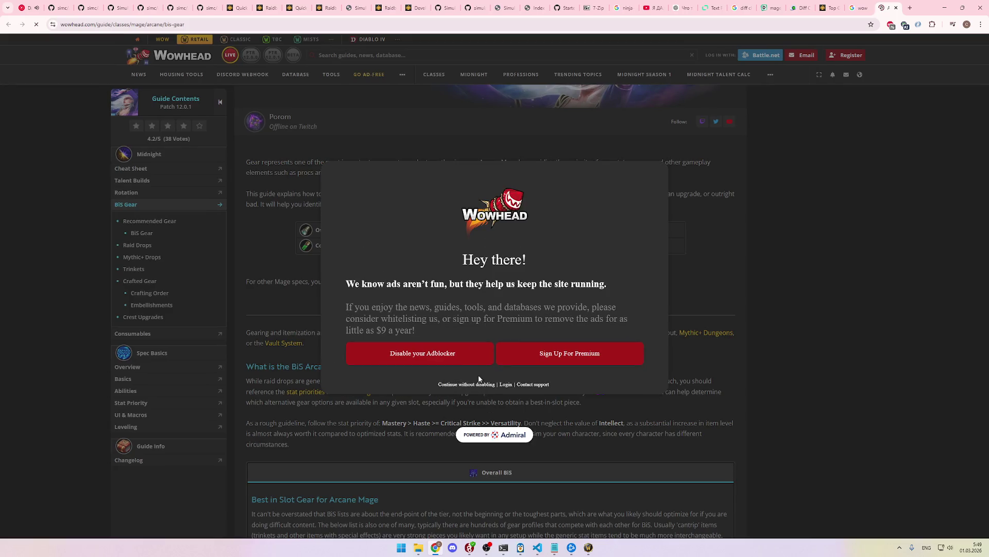
left_click(466, 385)
scroll(433, 227, "down", 7)
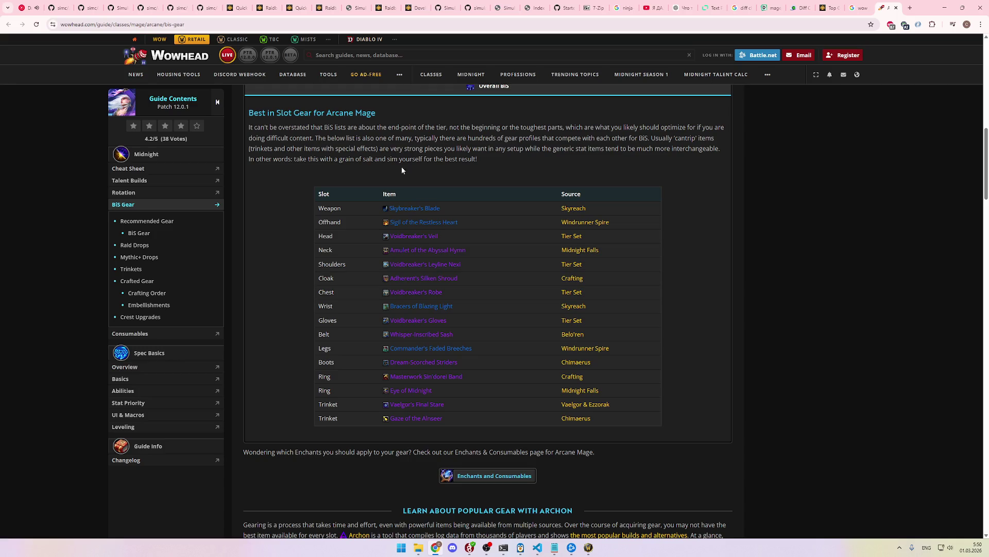
scroll(361, 116, "down", 8)
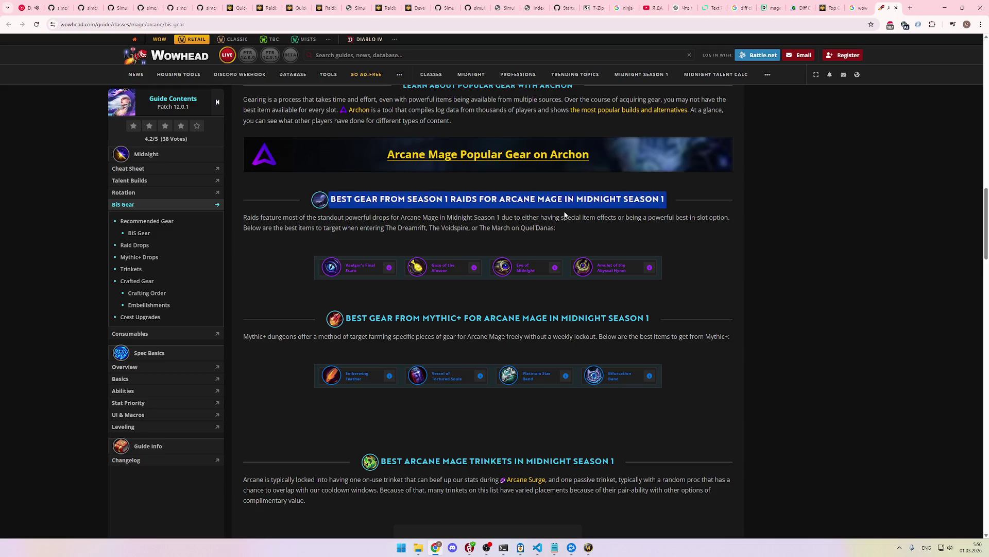
scroll(564, 219, "down", 6)
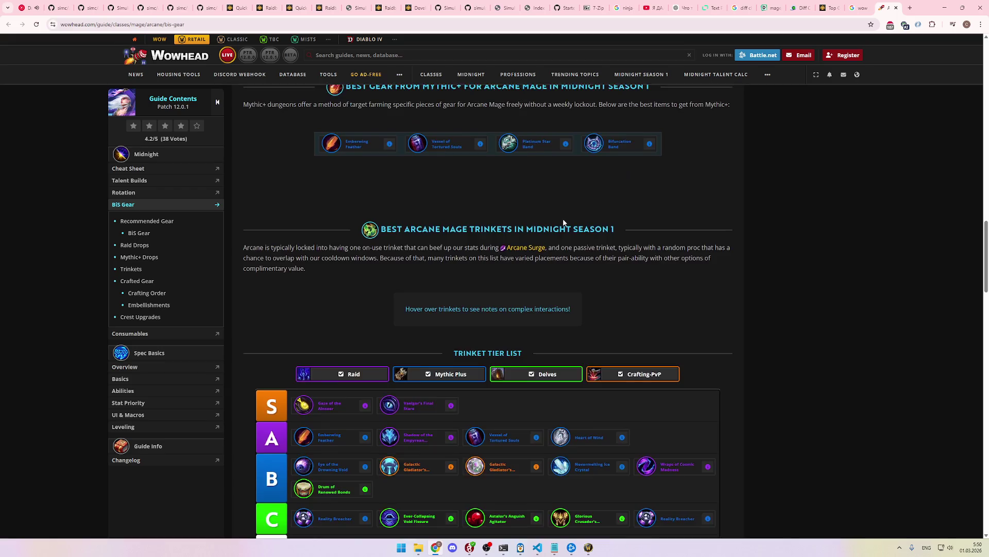
scroll(563, 221, "down", 5)
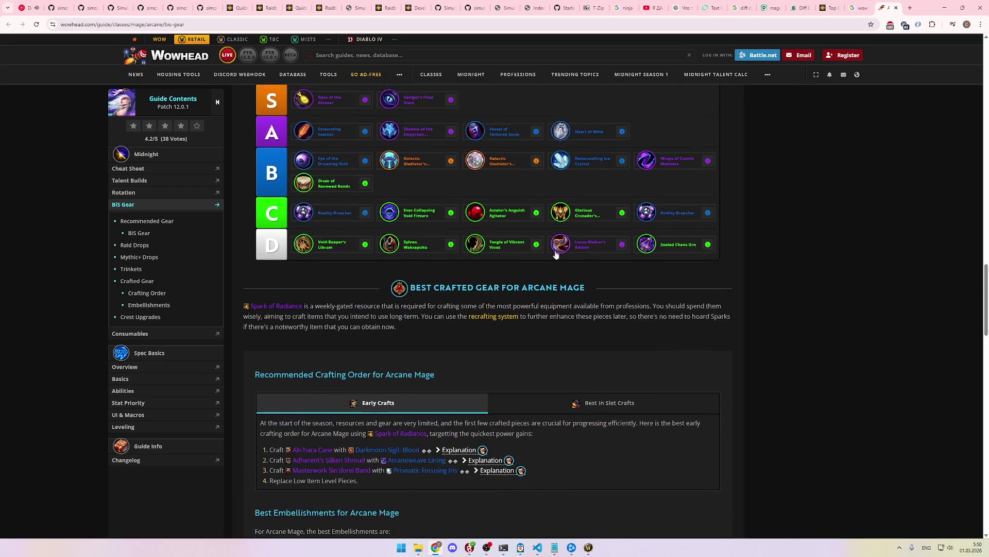
scroll(427, 239, "up", 3)
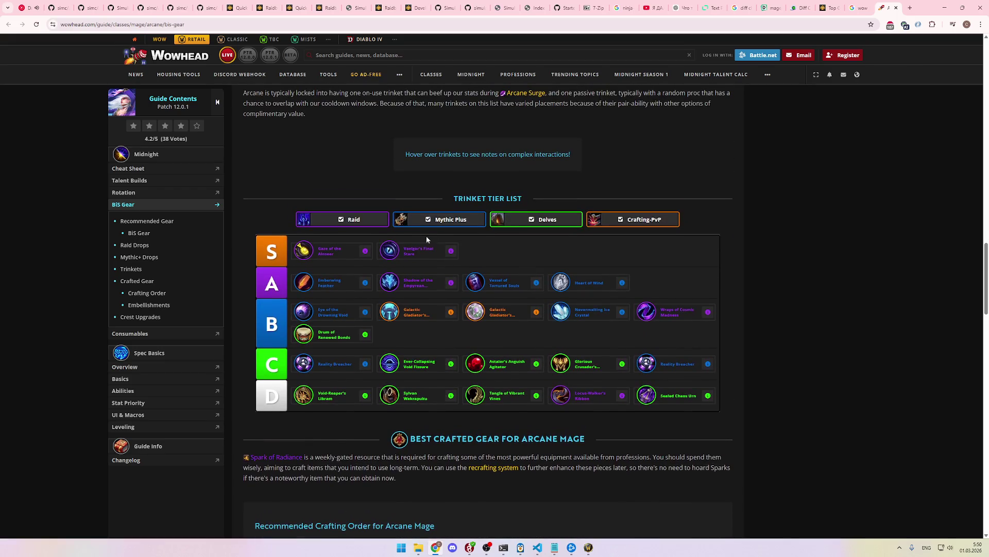
Step: Toggle the raid and delve trinket filters off and back on in the trinket tier list
left_click(349, 222)
left_click(536, 221)
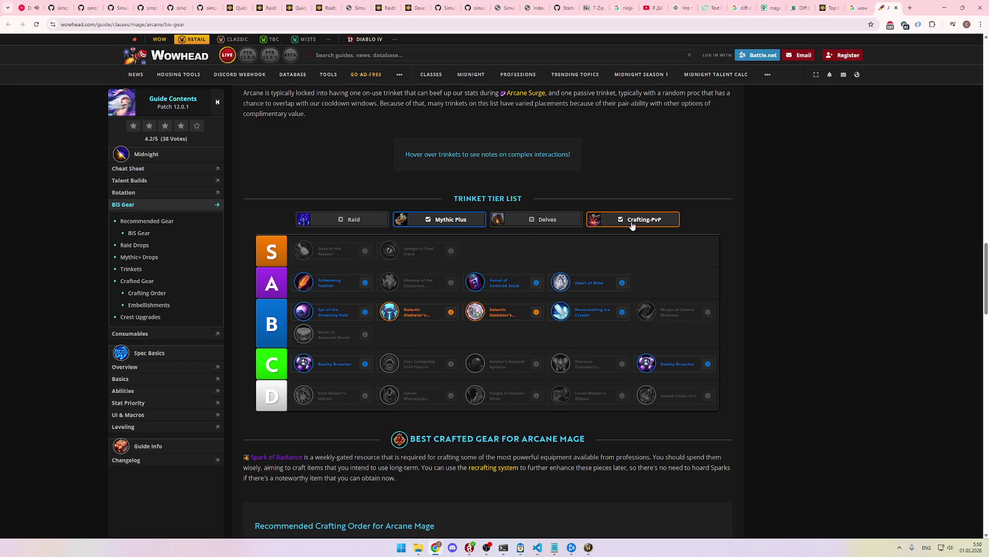
left_click(367, 223)
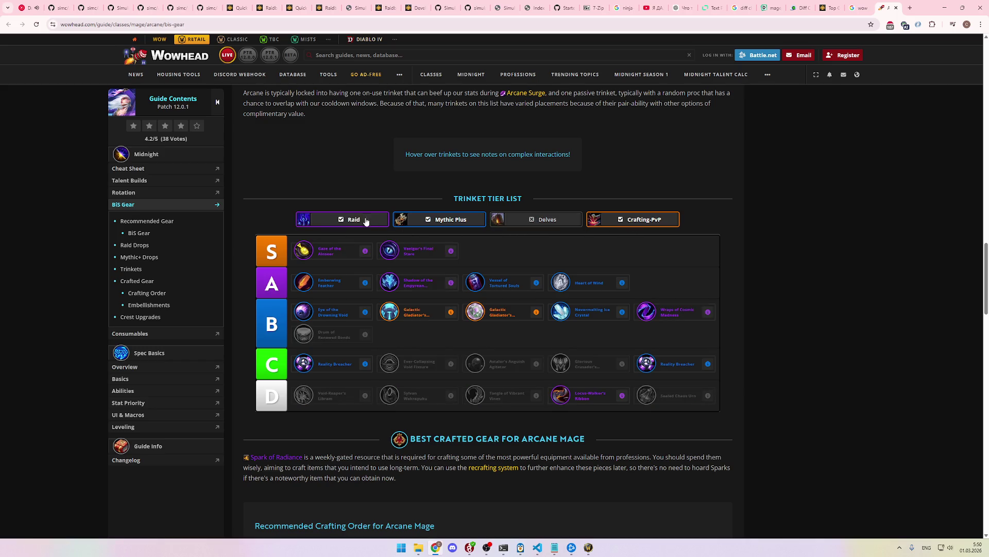
left_click(567, 222)
scroll(401, 260, "down", 5)
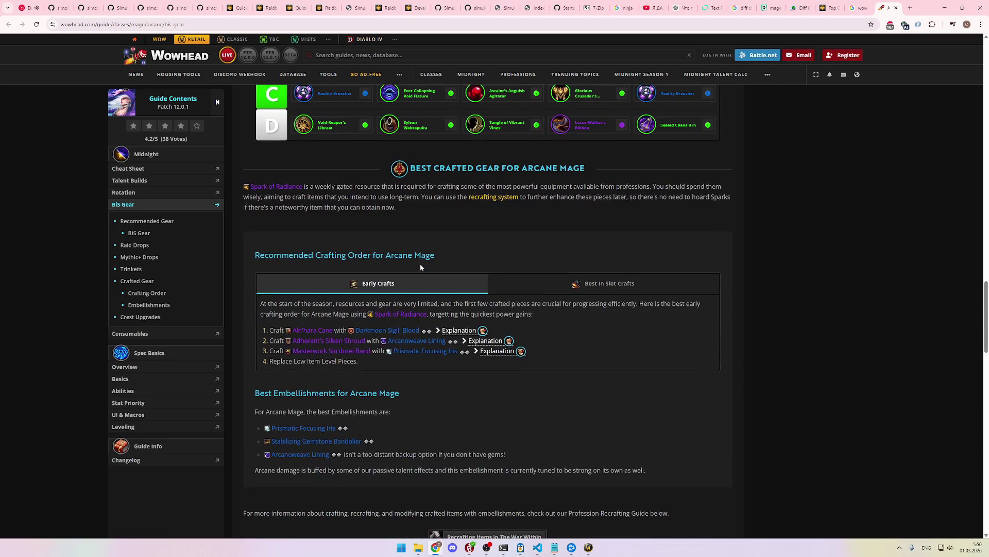
scroll(464, 260, "down", 10)
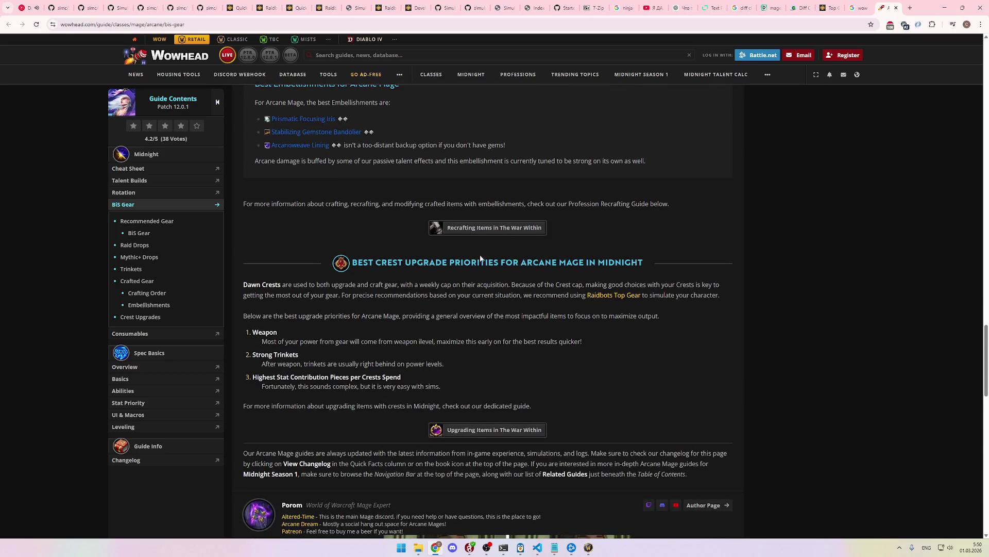
scroll(519, 267, "down", 7)
scroll(552, 282, "up", 20)
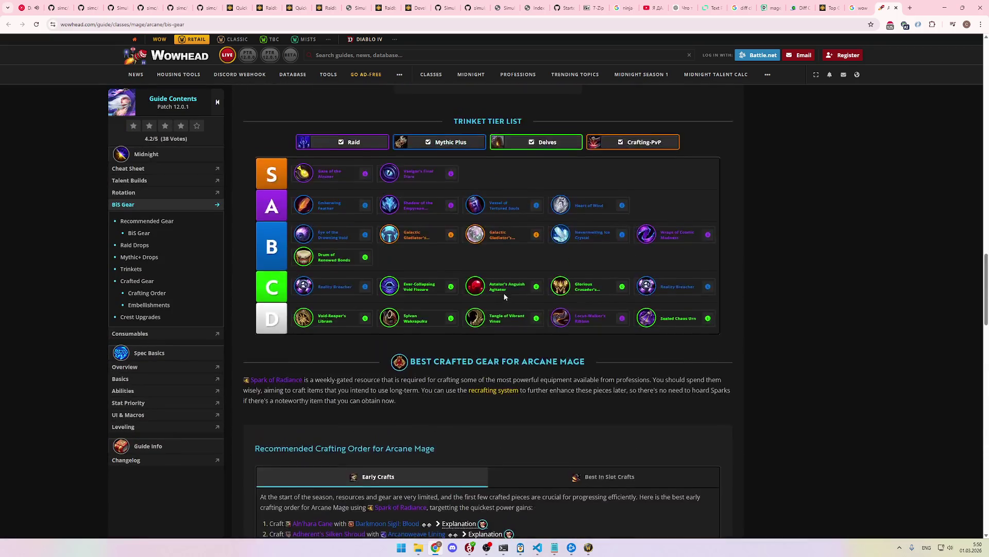
scroll(505, 295, "up", 8)
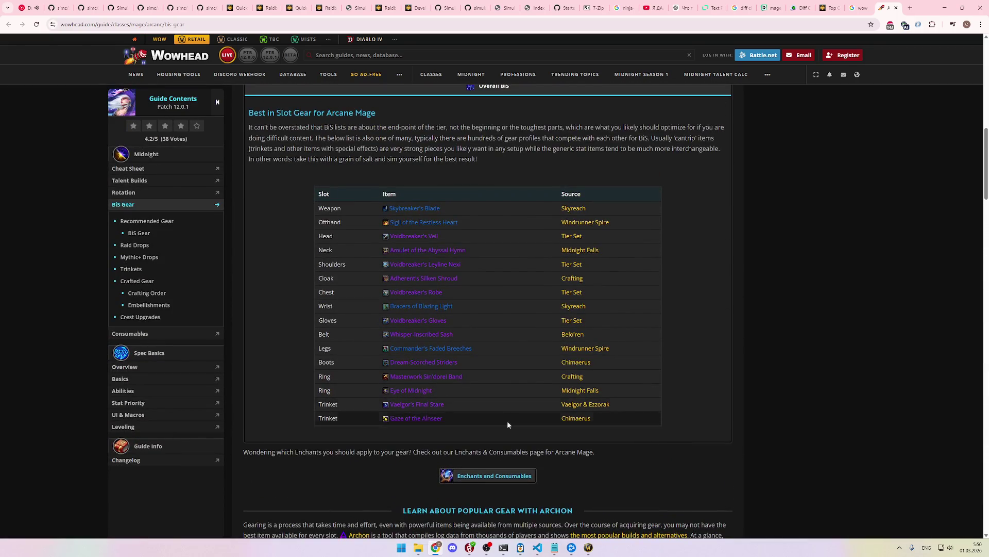
scroll(492, 438, "up", 1)
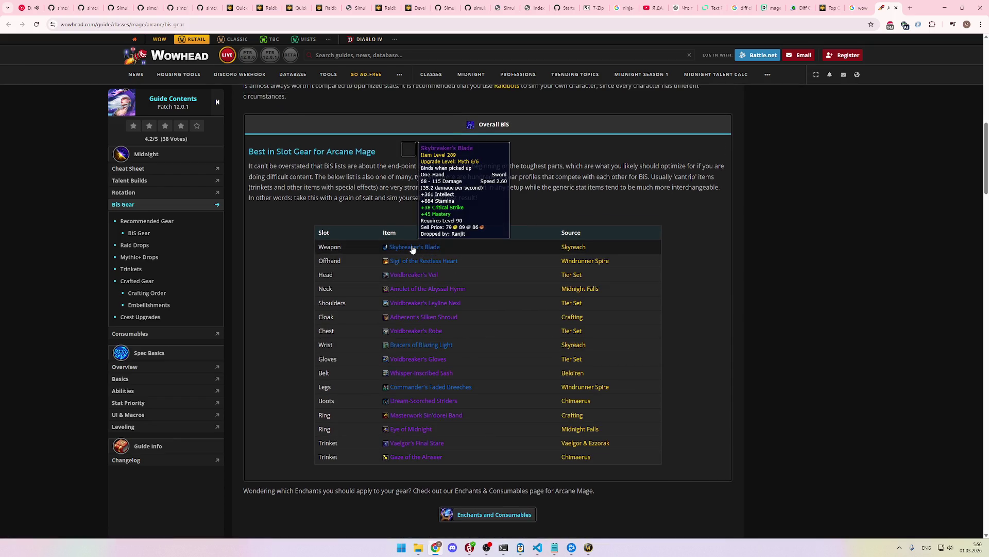
Step: Highlight the stat priority Mastery > Haste >= Critical Strike >> Versatility
mouse_move(426, 448)
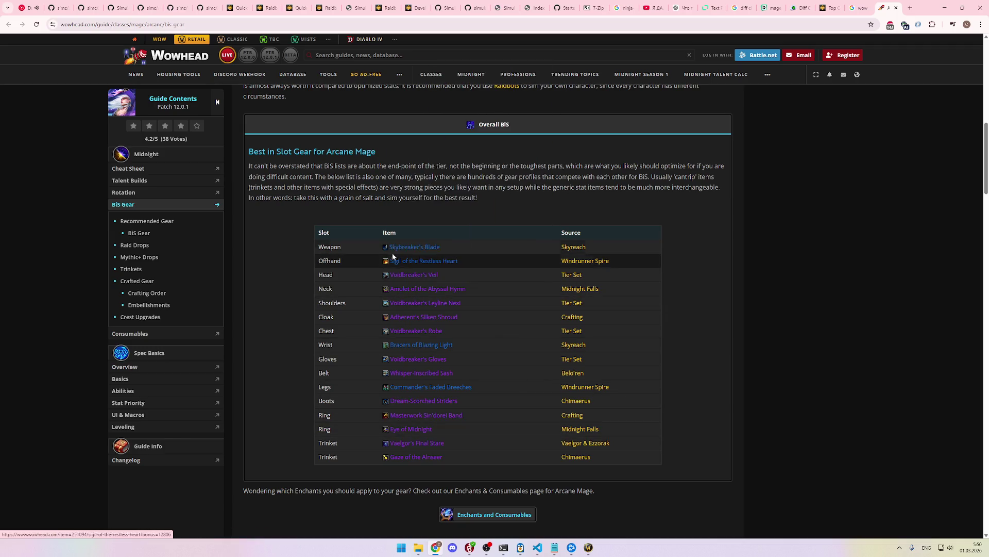
mouse_move(409, 252)
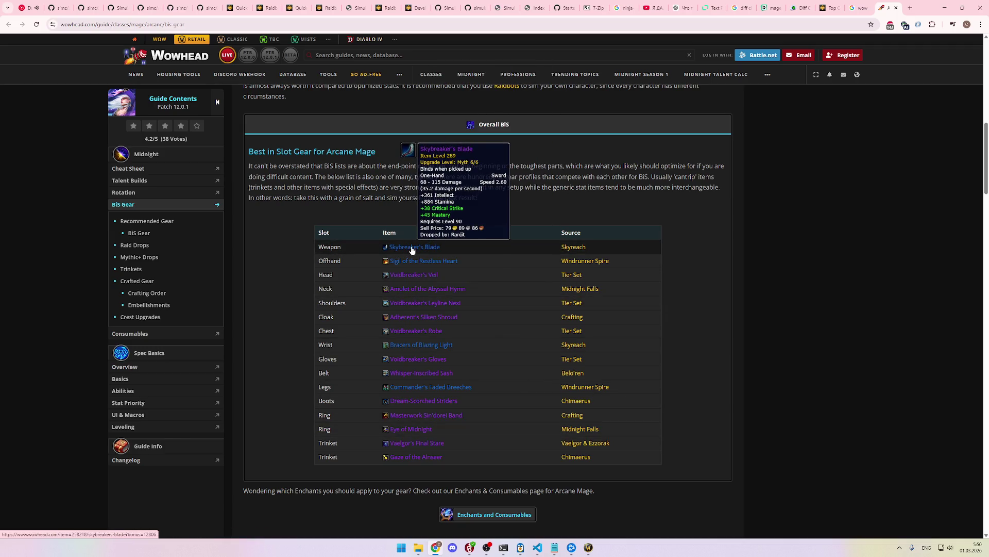
triple_click(434, 187)
left_click(434, 186)
scroll(462, 209, "up", 2)
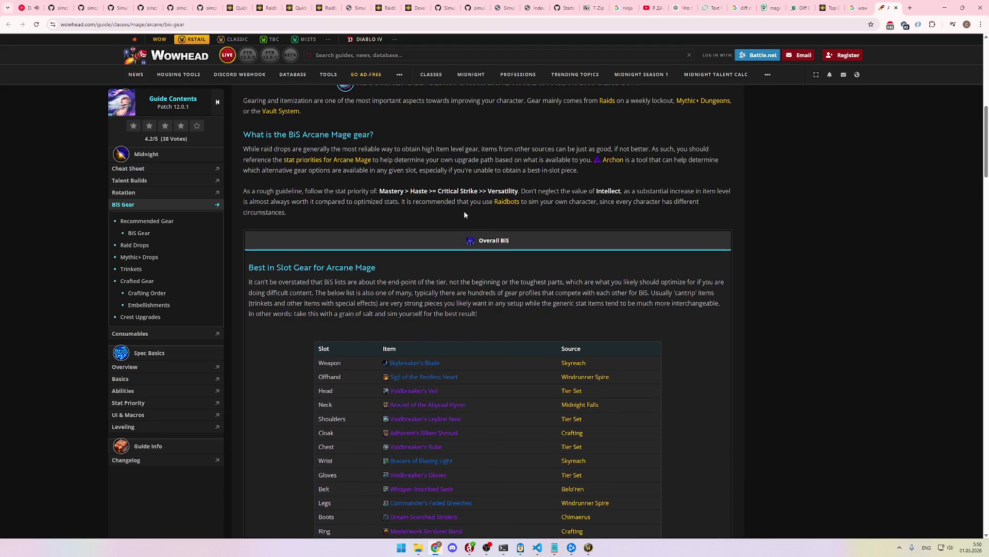
left_click_drag(385, 191, 461, 190)
left_click(407, 191)
left_click_drag(380, 191, 466, 193)
left_click(466, 197)
scroll(459, 218, "down", 2)
scroll(458, 218, "up", 1)
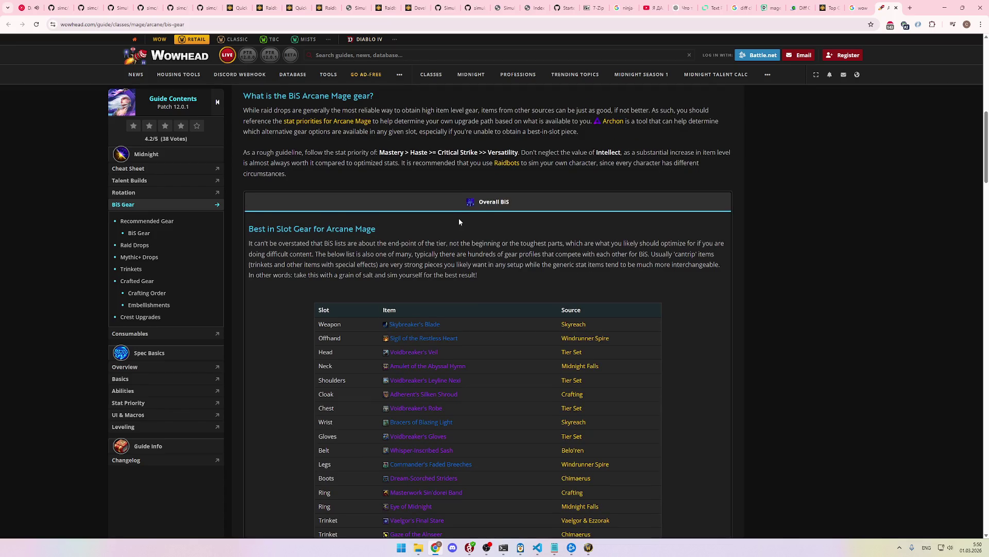
scroll(459, 221, "down", 2)
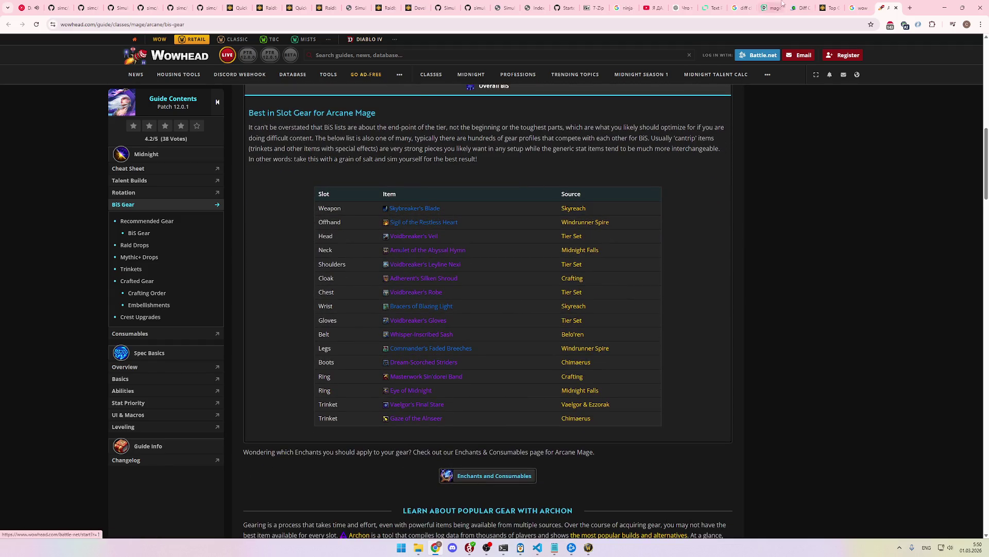
Step: Open the Icy Veins Arcane Mage DPS Gear and Best in Slot guide in its own tab, then return to Google results
left_click(855, 7)
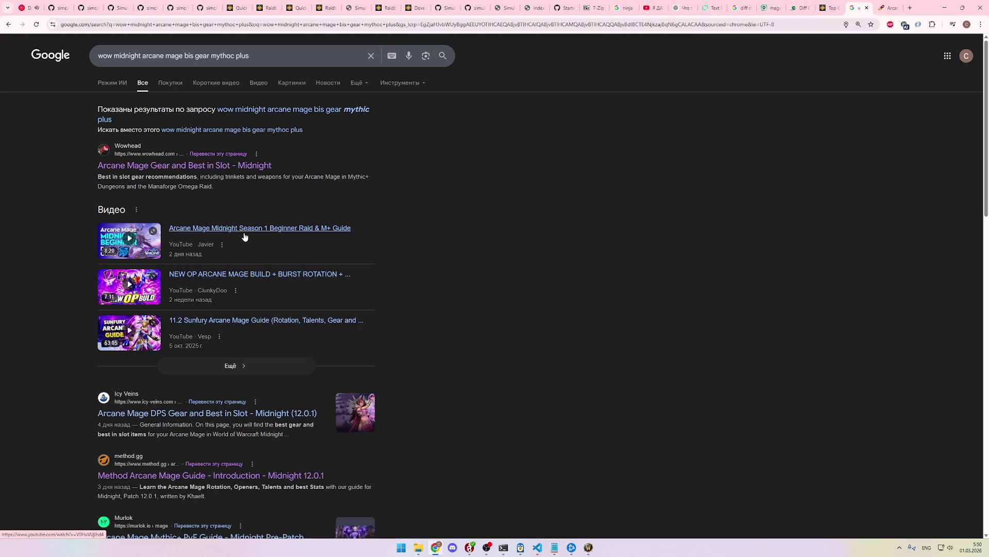
middle_click(209, 412)
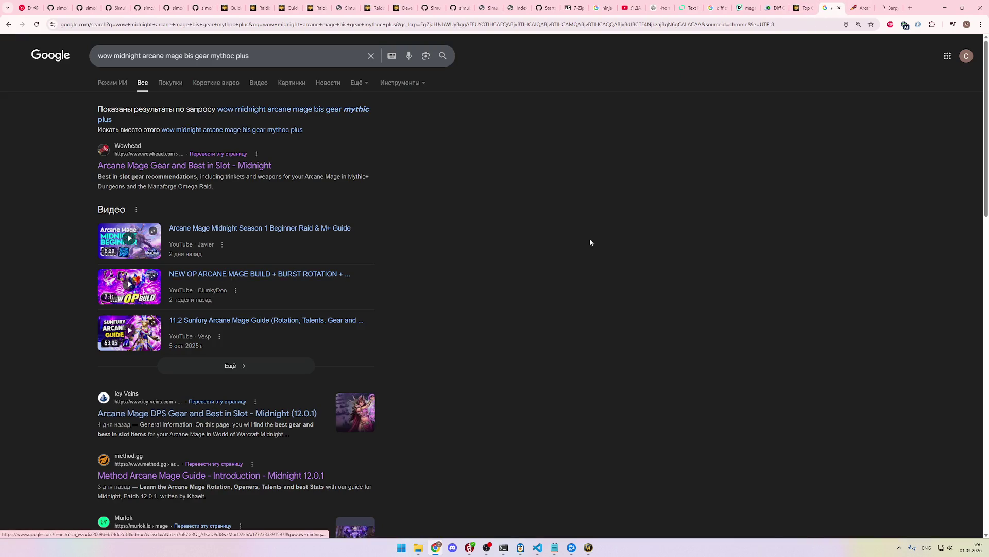
left_click(861, 7)
left_click(884, 7)
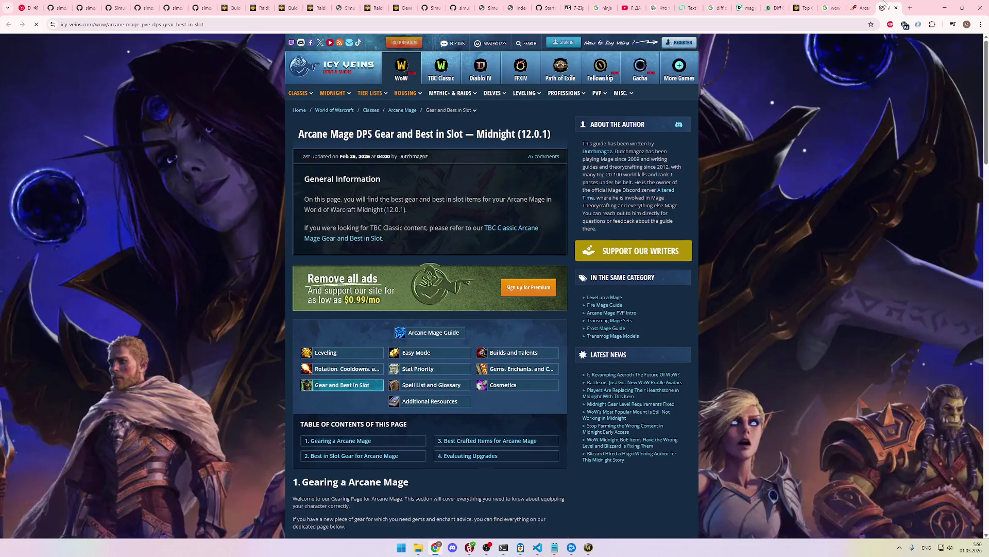
left_click(861, 7)
left_click(834, 6)
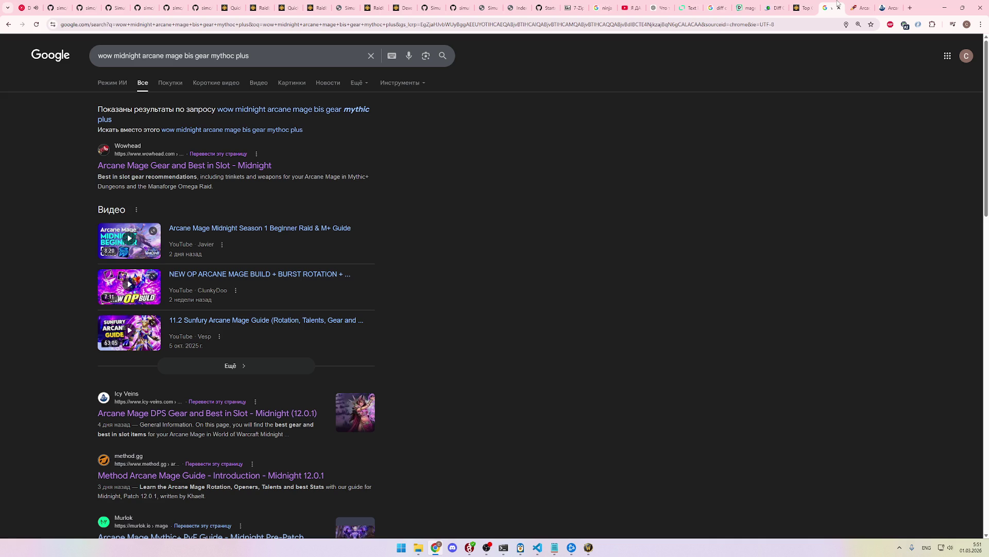
left_click(910, 7)
Step: Go to raidbots.com and open its Developers page
type("raidbots")
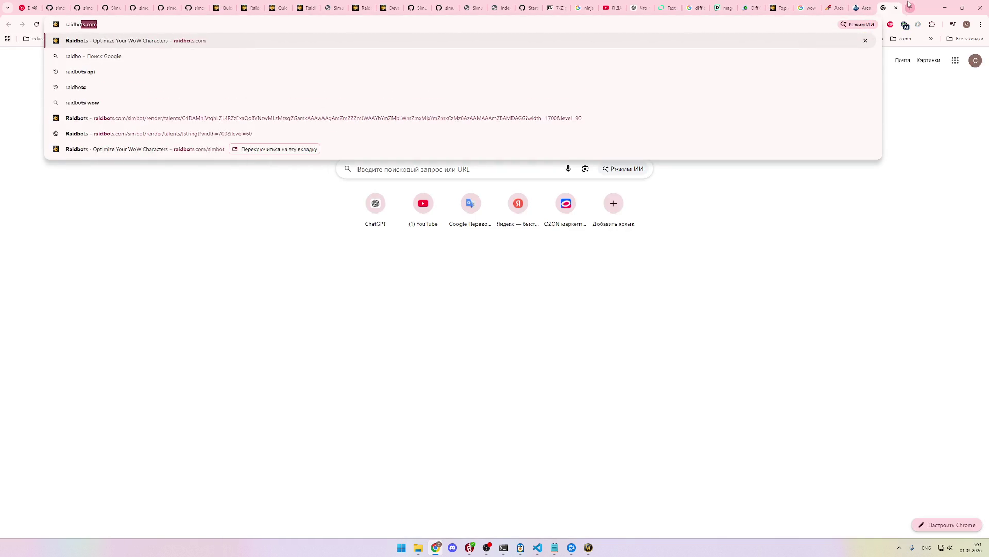
key("Return")
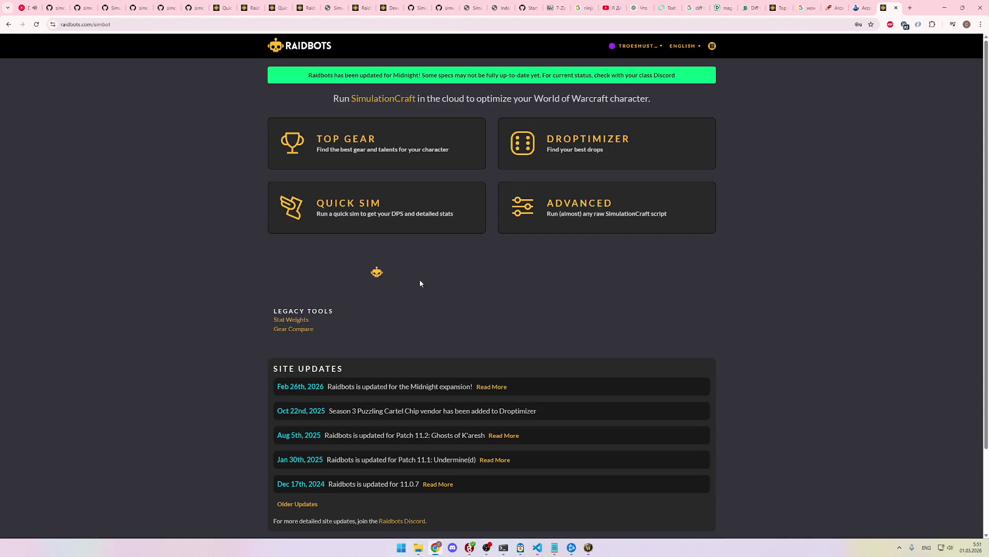
scroll(420, 283, "down", 2)
left_click(288, 479)
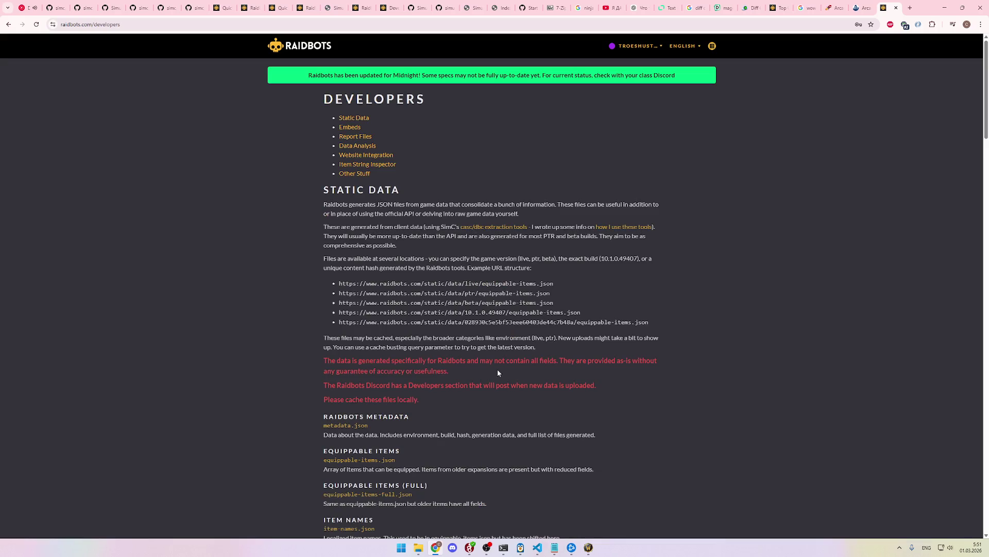
Step: Scroll the Developers page past Embeds and Report Files to the Data Analysis summary.csv section
key("ctrl+f")
key("BackSpace")
key("BackSpace")
key("BackSpace")
scroll(524, 311, "down", 5)
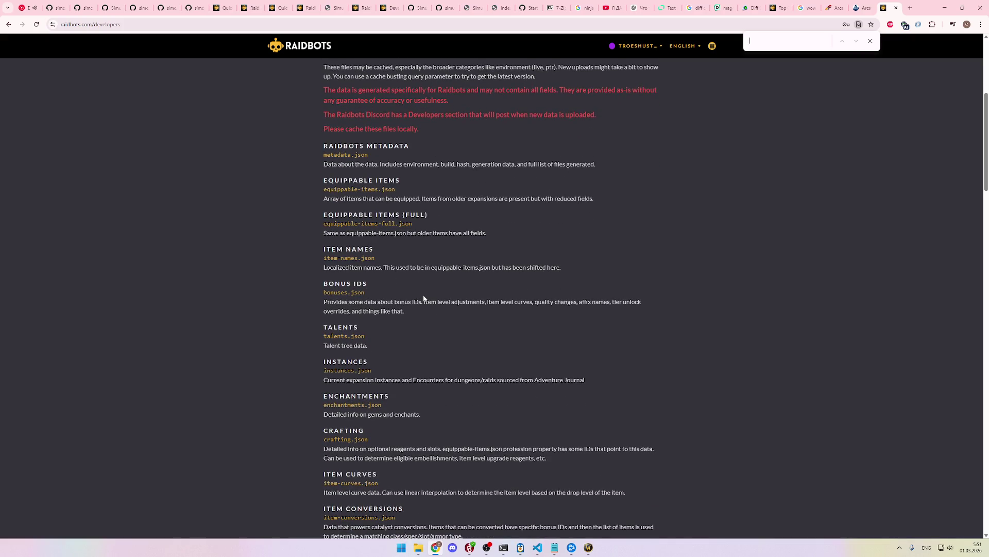
scroll(425, 297, "up", 5)
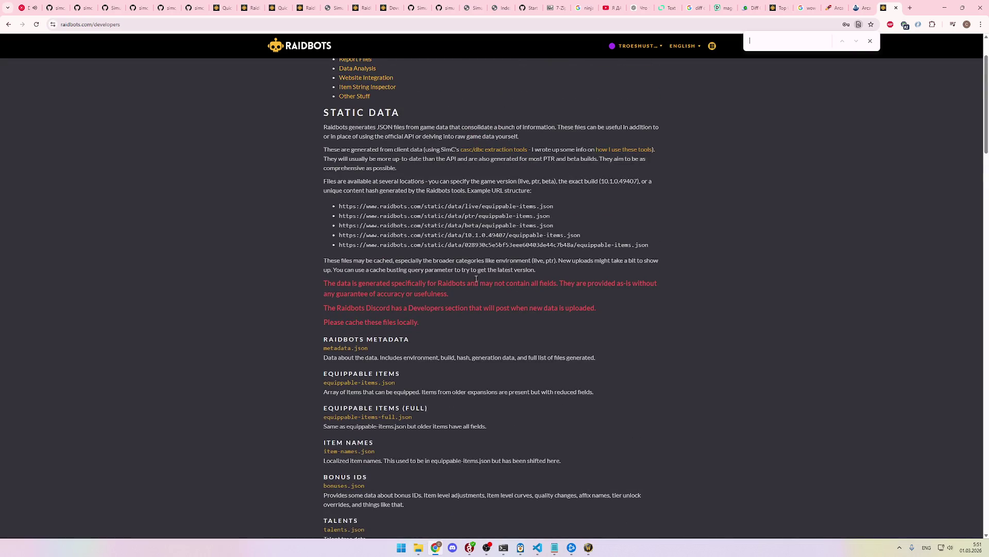
scroll(479, 284, "down", 5)
scroll(487, 284, "down", 10)
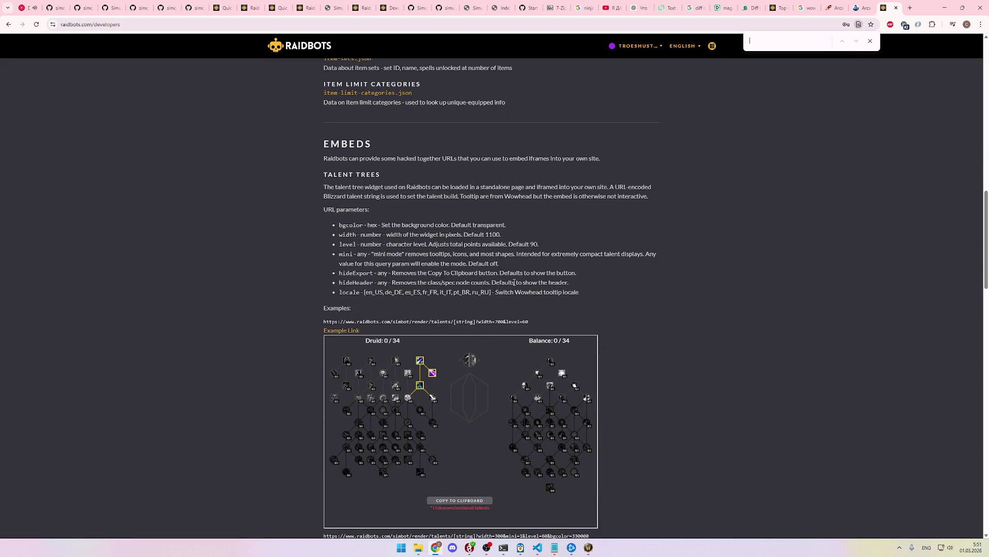
scroll(502, 283, "down", 10)
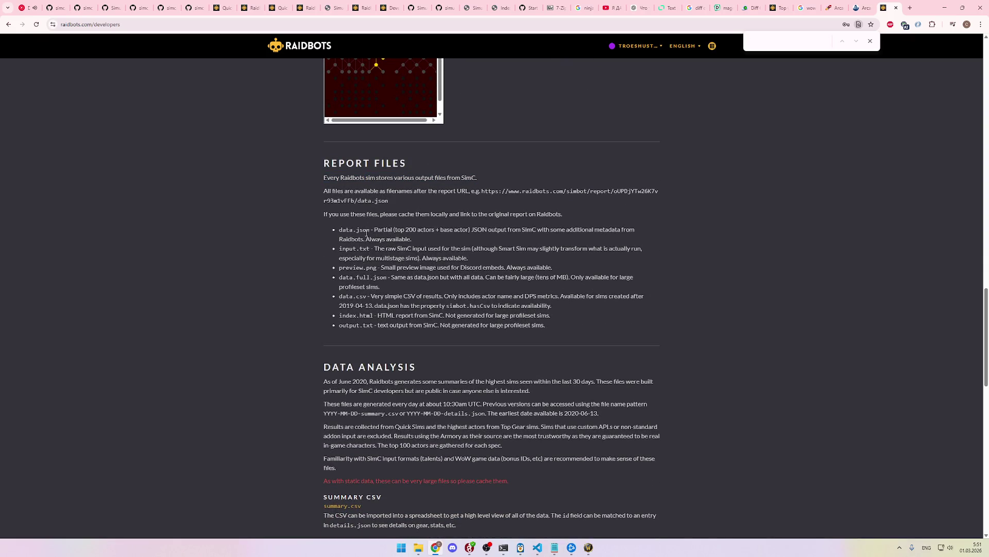
scroll(369, 253, "down", 3)
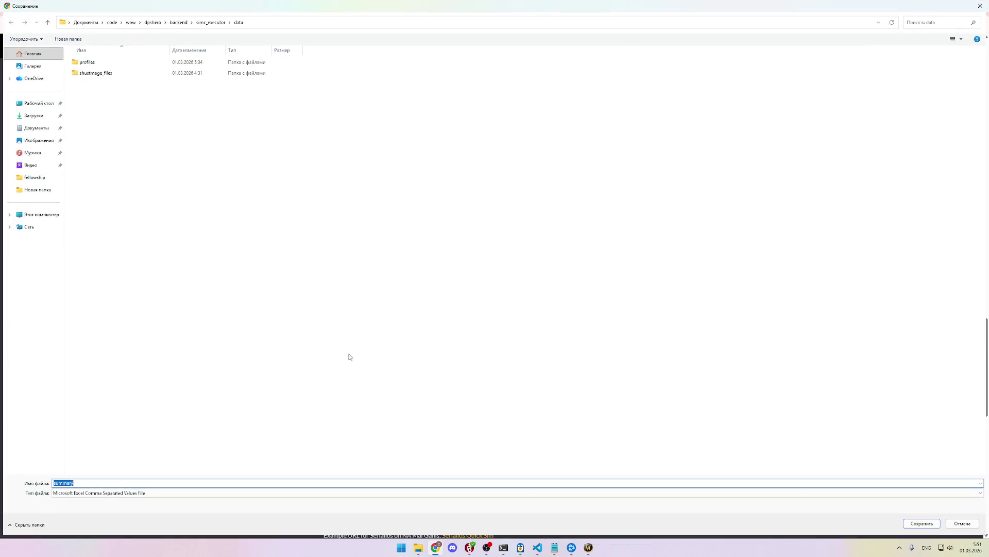
Step: Save summary.csv to the Downloads folder and open it in Excel, dismissing the activation notice
left_click(34, 115)
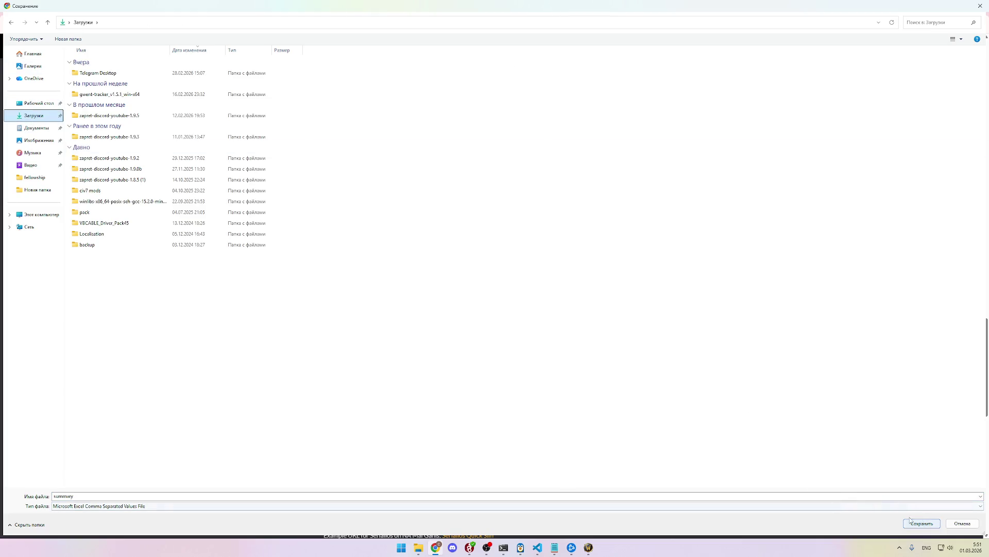
key("Return")
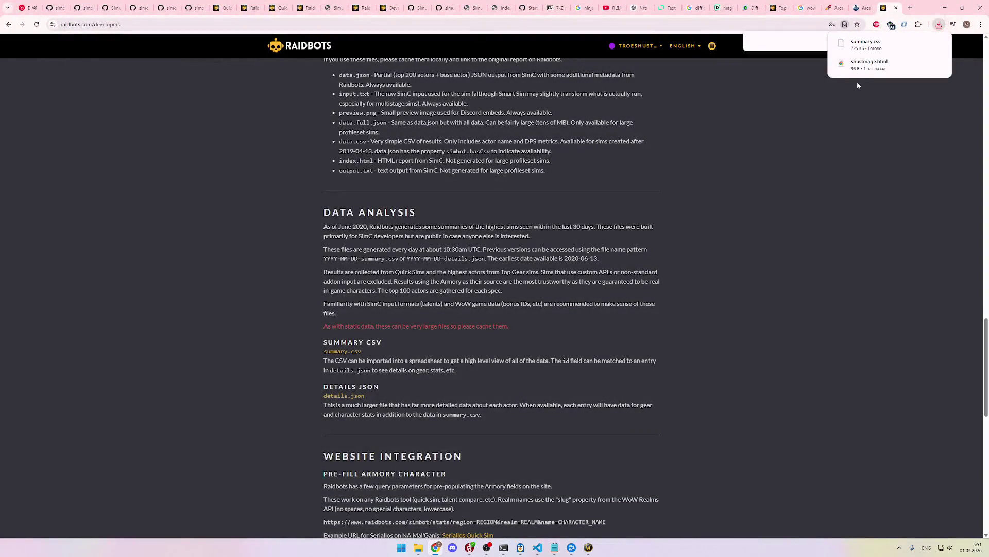
left_click(898, 48)
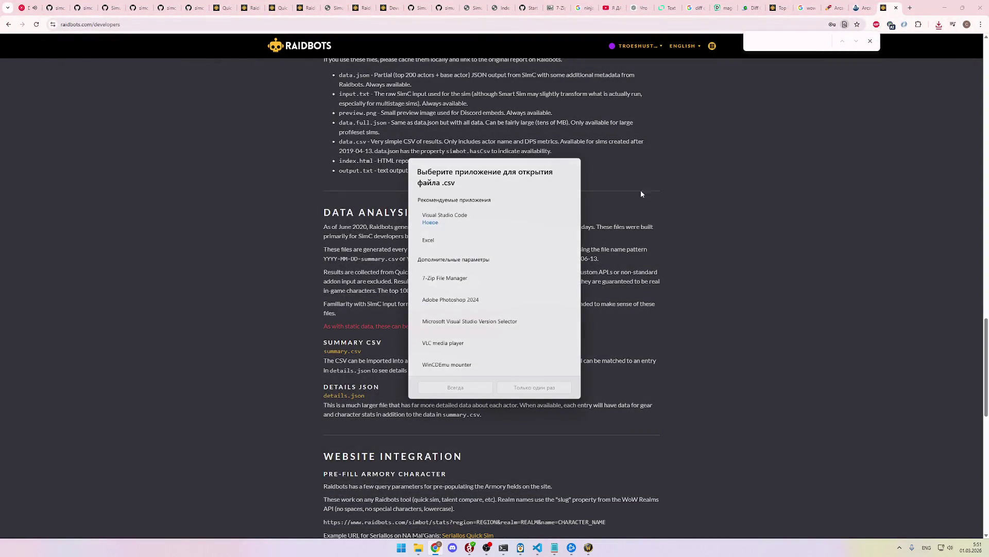
left_click(460, 389)
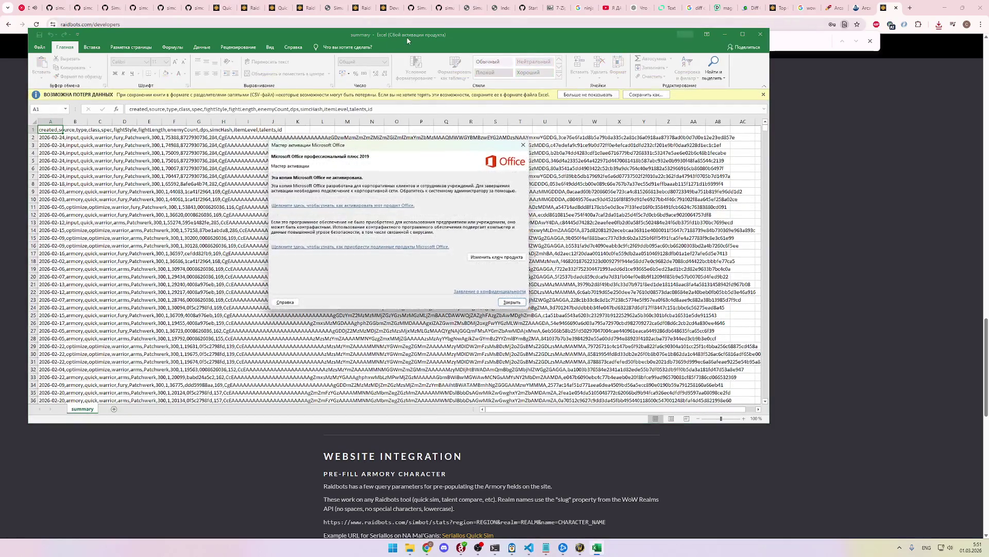
left_click(512, 304)
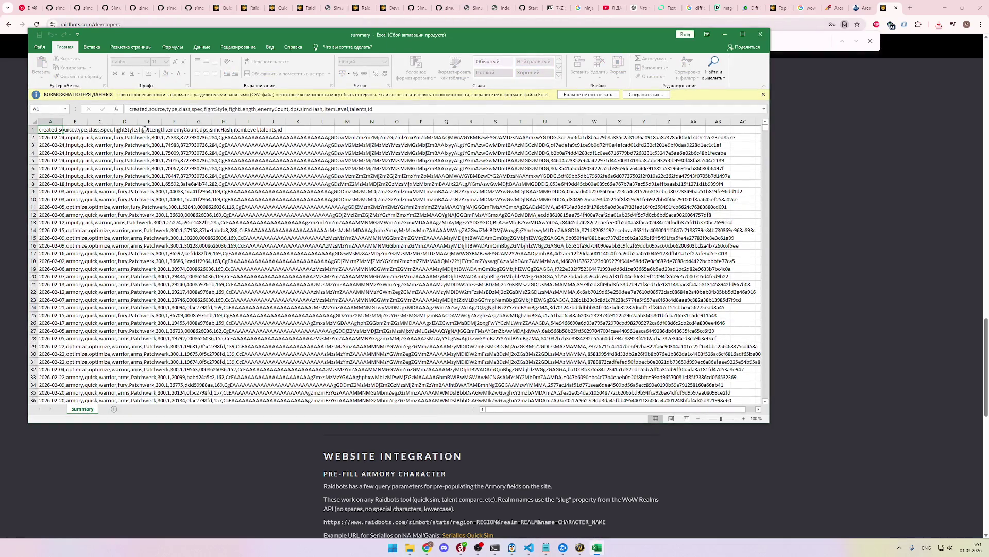
Step: Inspect summary.csv's columns and row 2, then close Excel and show Chrome's recent downloads
left_click(51, 121)
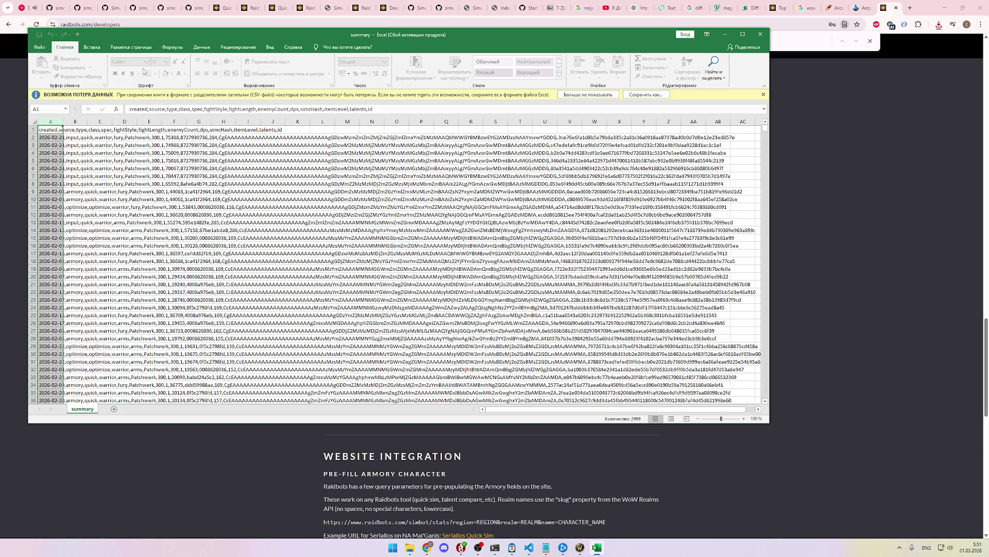
left_click(195, 48)
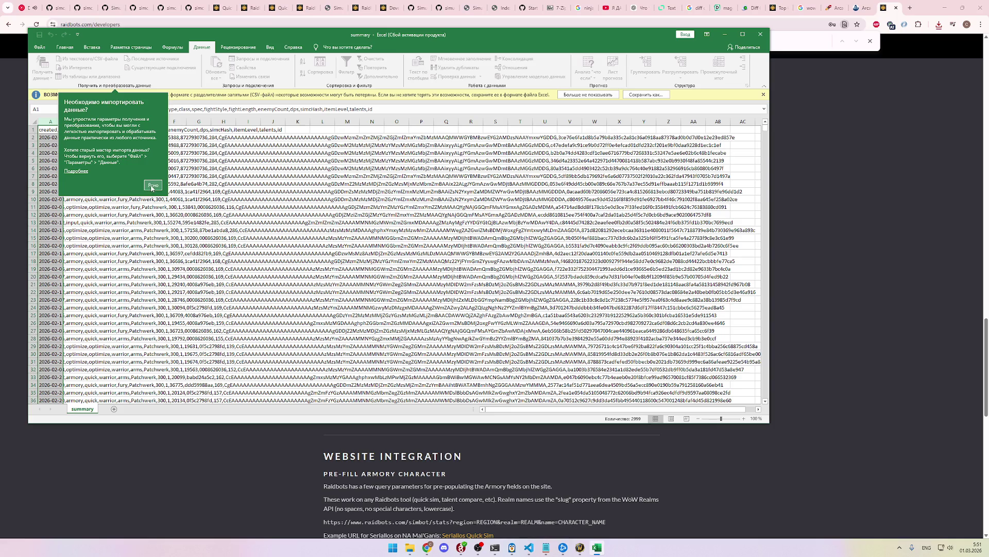
left_click(152, 185)
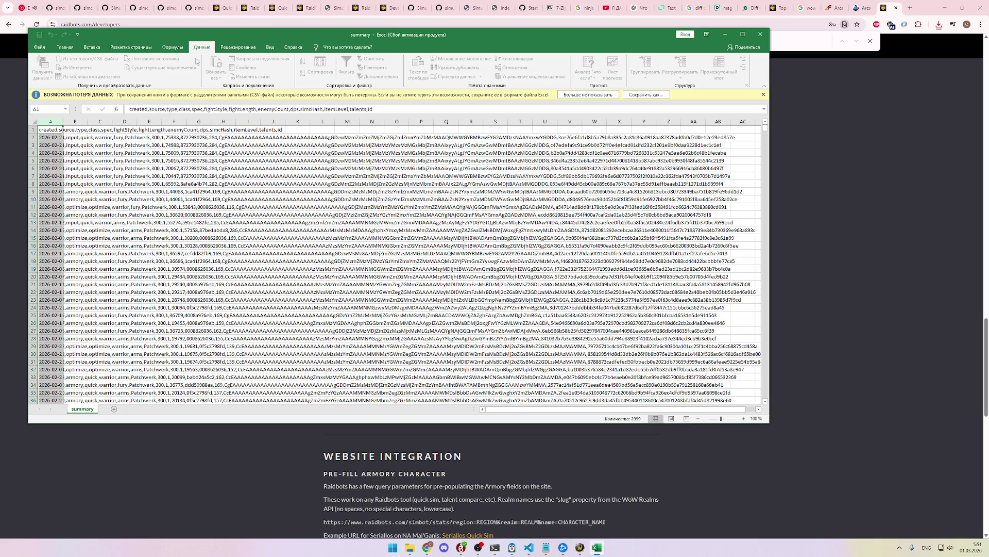
left_click_drag(422, 38, 472, 83)
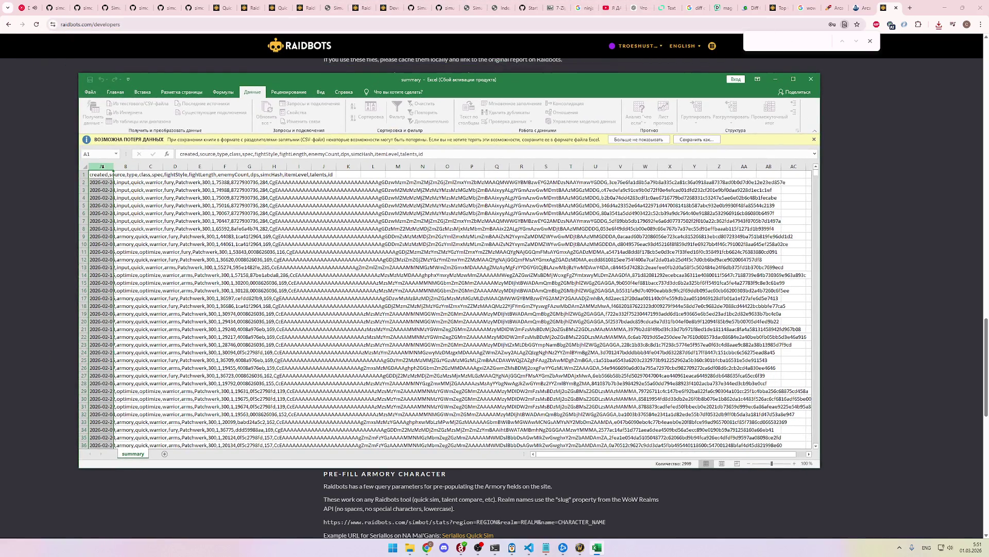
left_click(118, 182)
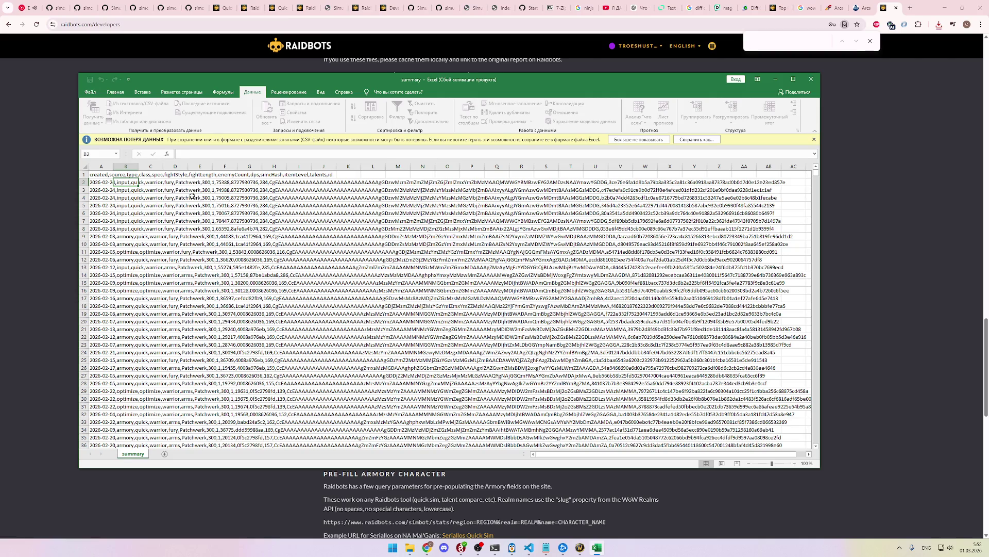
left_click(108, 181)
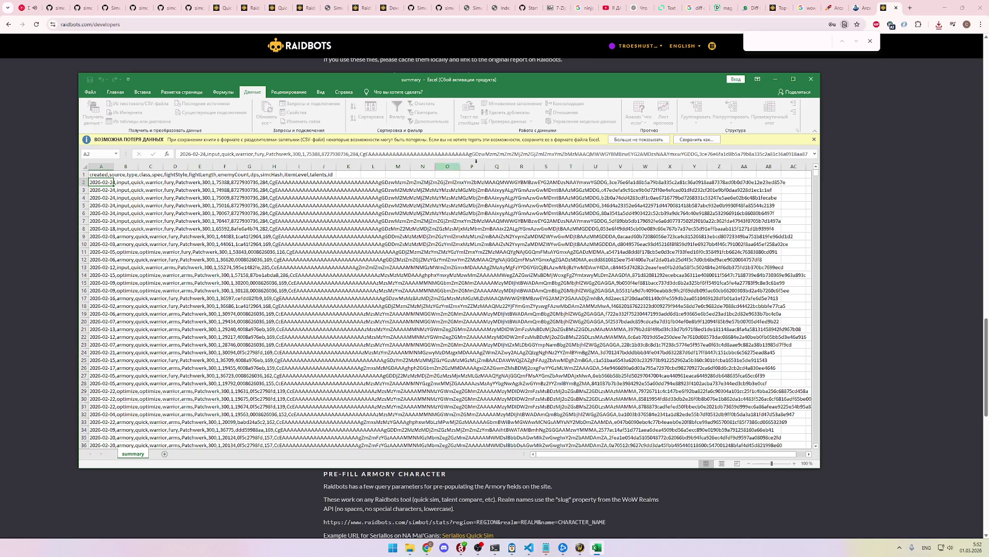
left_click(810, 80)
left_click(939, 24)
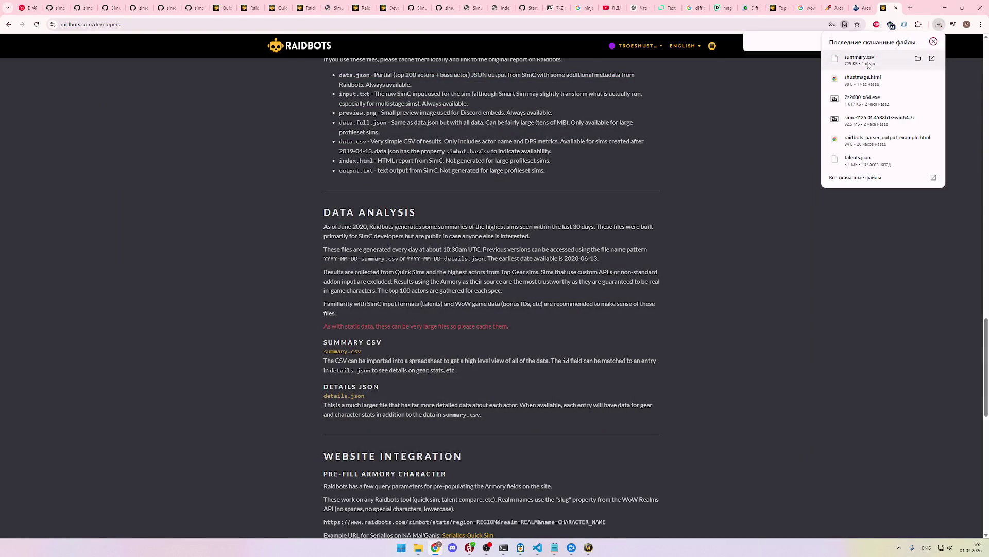
left_click(909, 7)
type("csv vie")
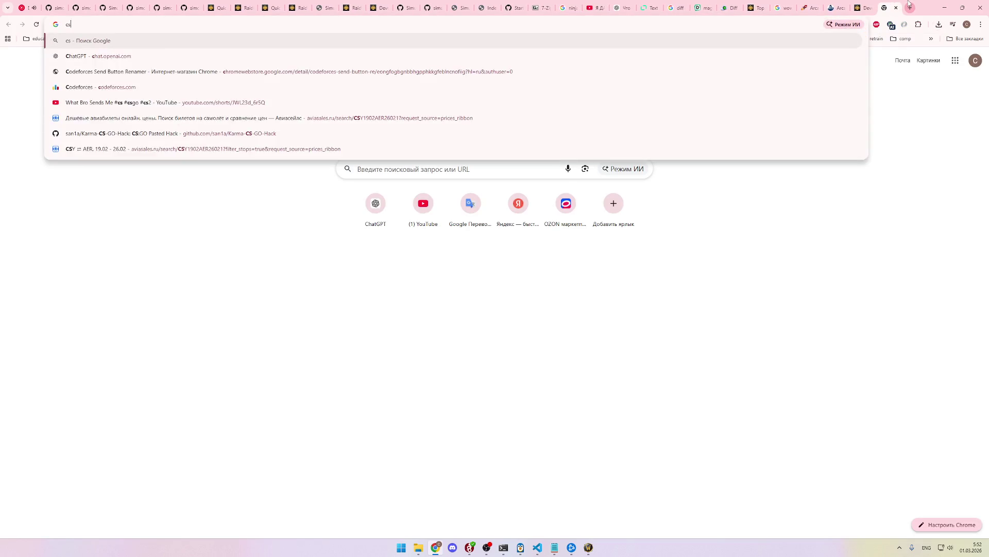
key("BackSpace")
key("BackSpace")
key("BackSpace")
type("google excel")
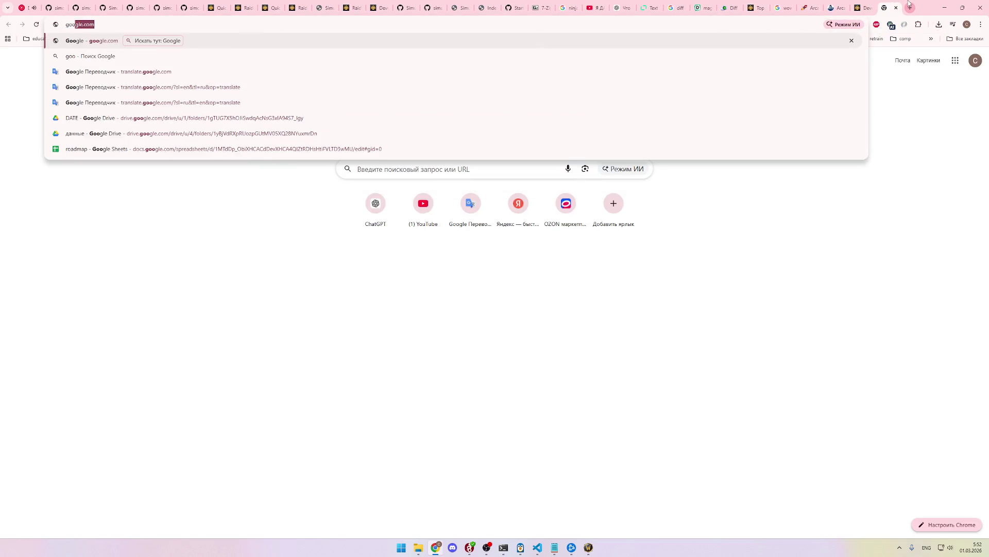
key("Return")
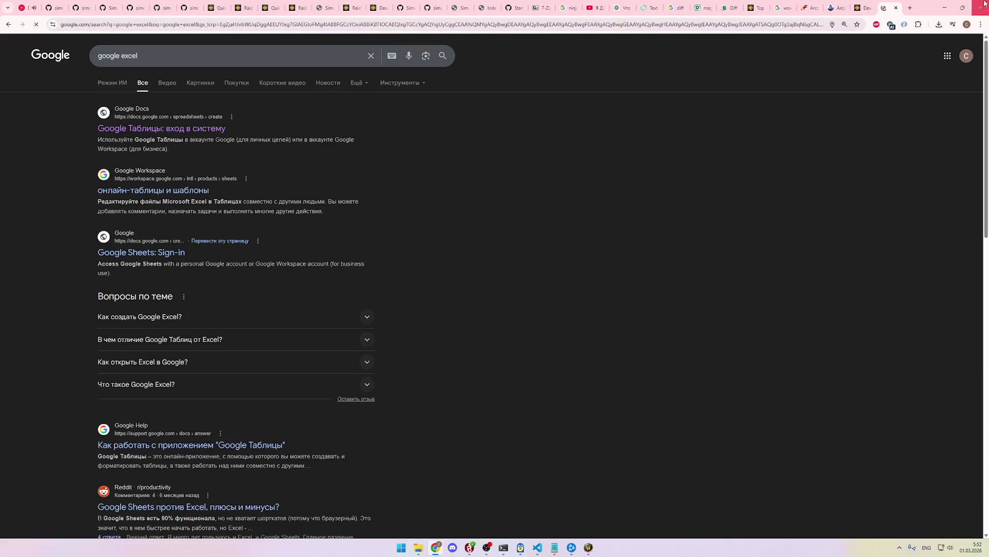
left_click(896, 8)
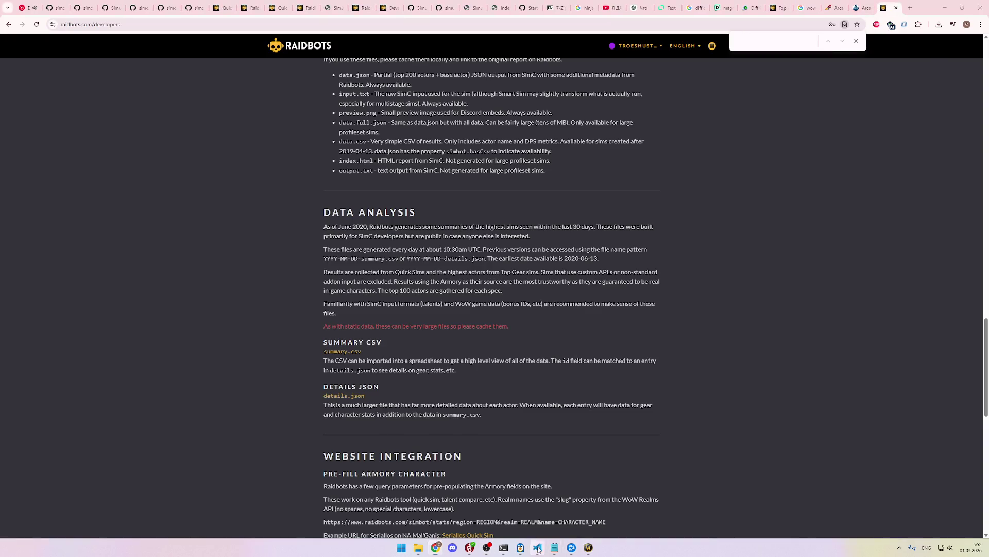
left_click(538, 547)
Step: Open Downloads/summary.csv in VS Code, trusting the file for all workspaces
key("ctrl+o")
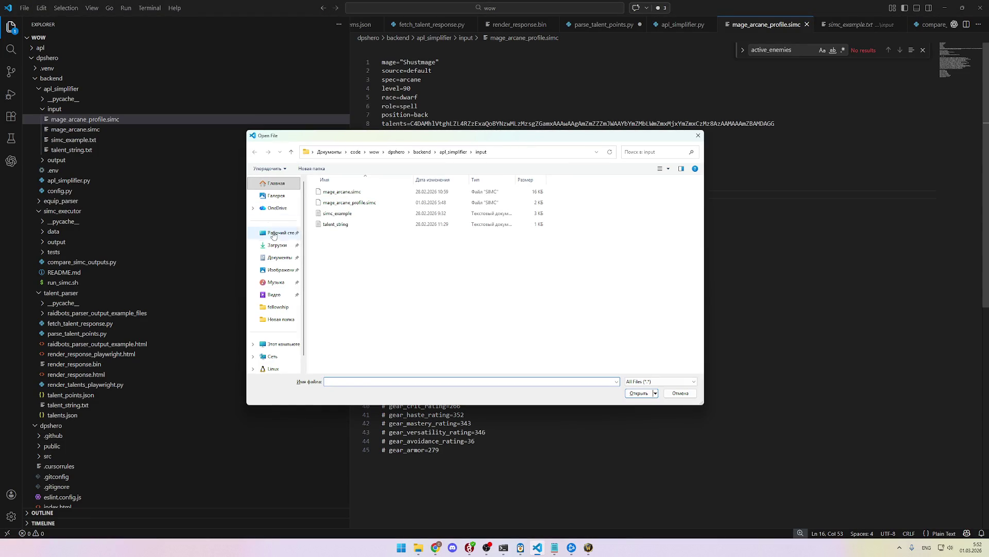
left_click(277, 244)
double_click(419, 235)
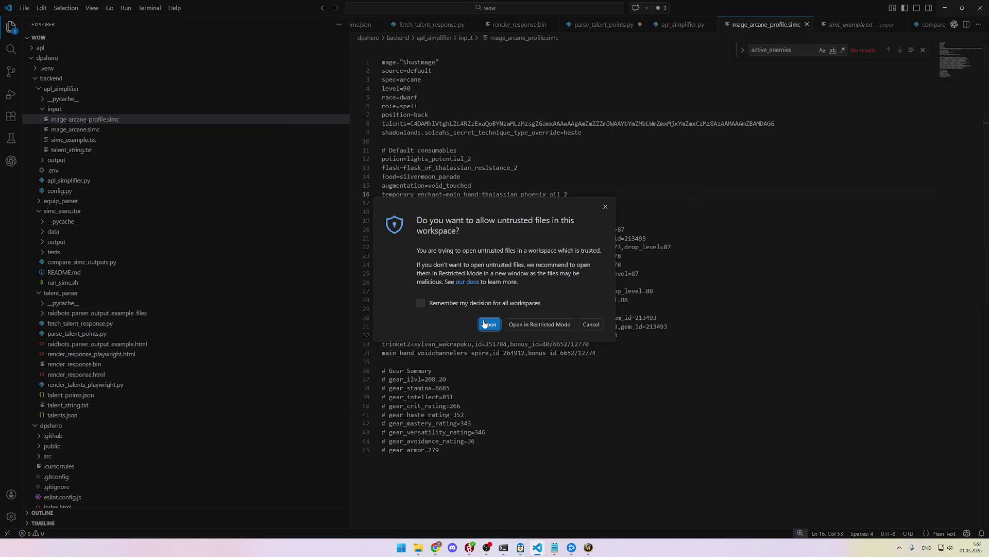
left_click(443, 304)
left_click(490, 324)
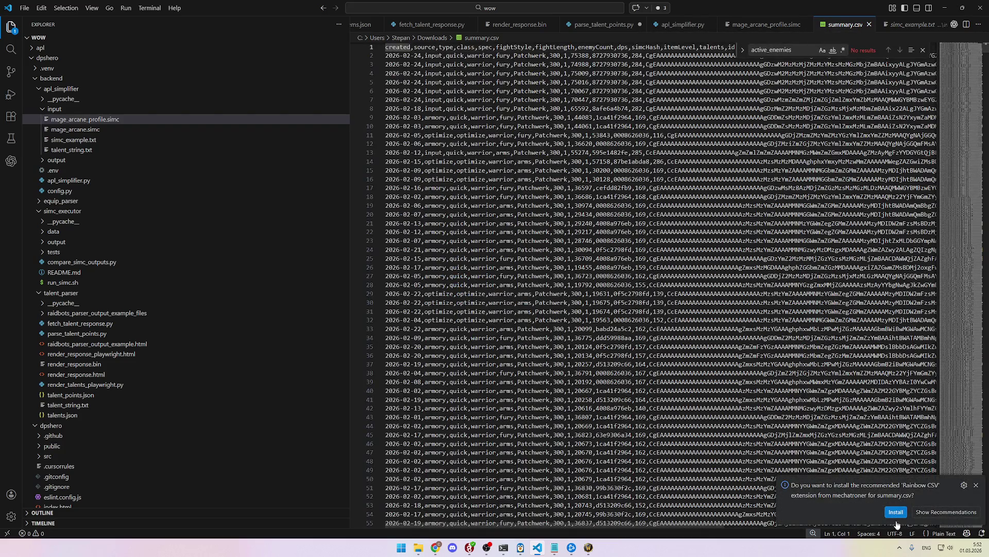
Step: Install the Rainbow CSV extension with publisher trust, then close its page and summary.csv
left_click(896, 512)
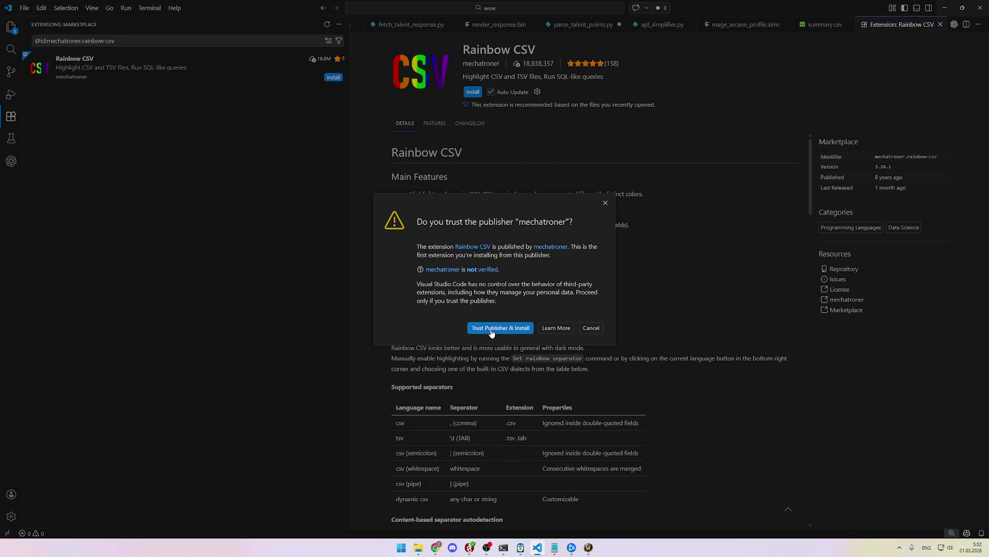
left_click(493, 330)
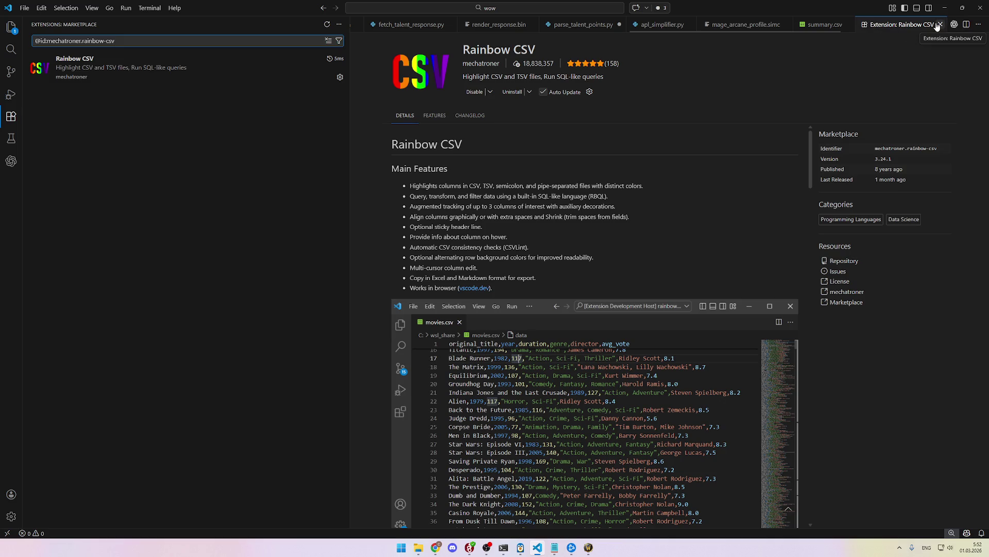
left_click(839, 24)
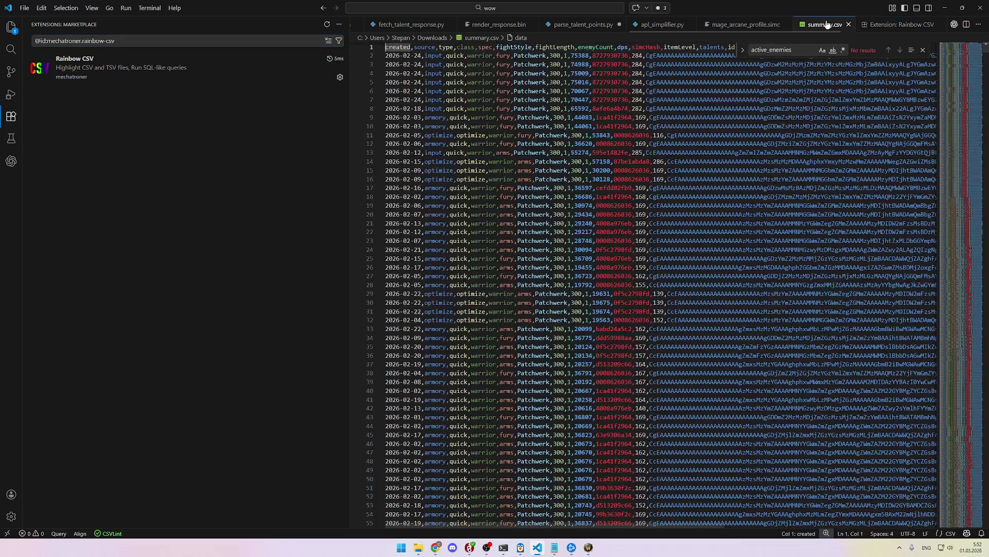
left_click(931, 26)
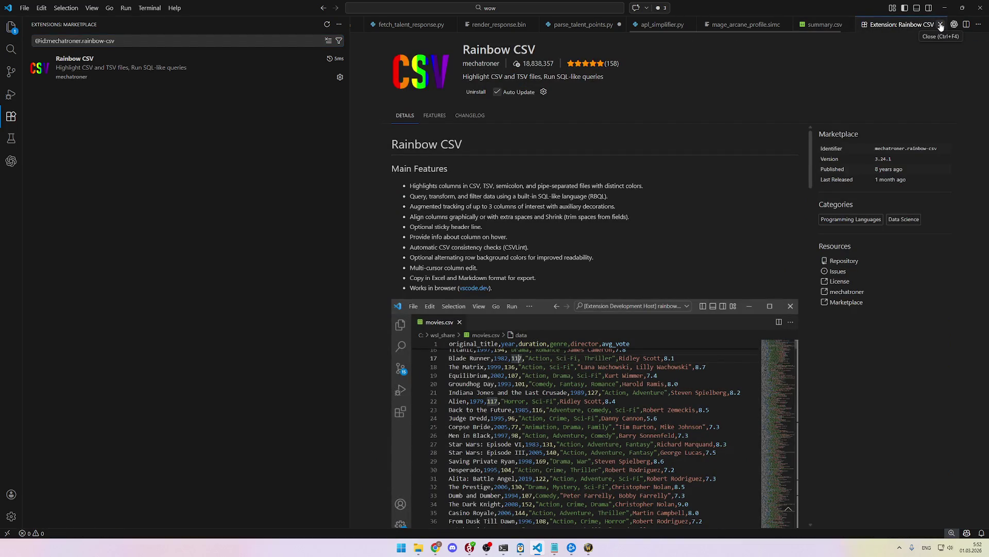
left_click(941, 24)
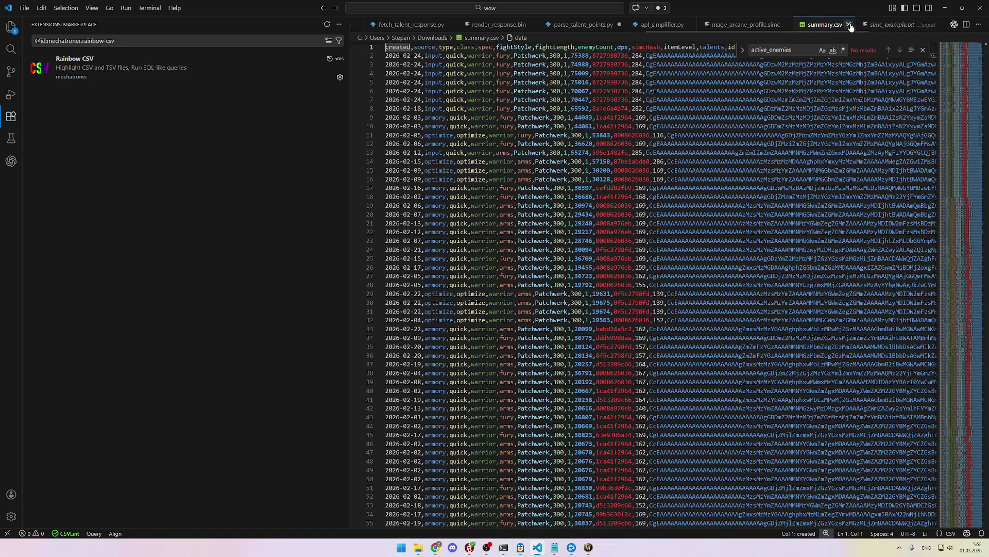
left_click(848, 25)
left_click(11, 27)
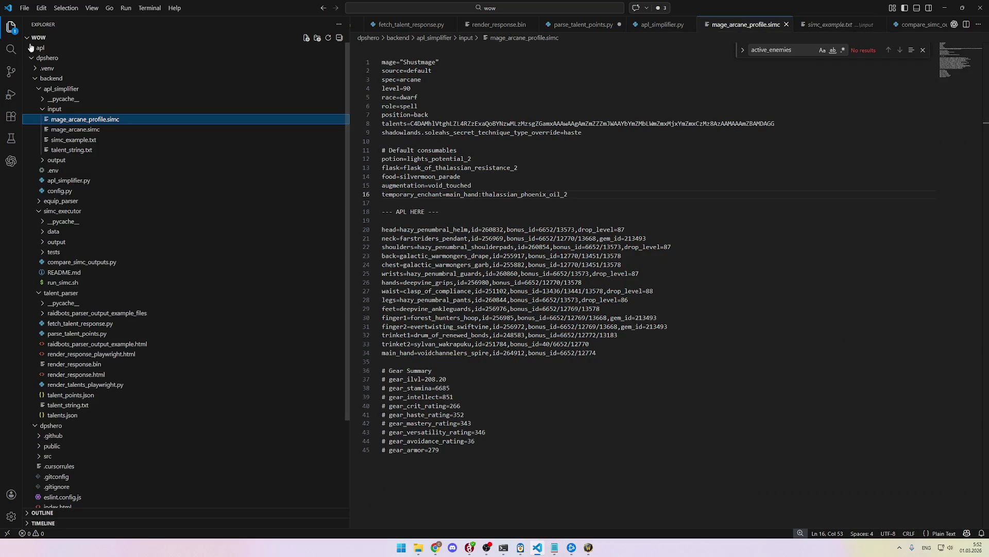
Step: Reopen summary.csv and search it for 'arcane'
key("ctrl+o")
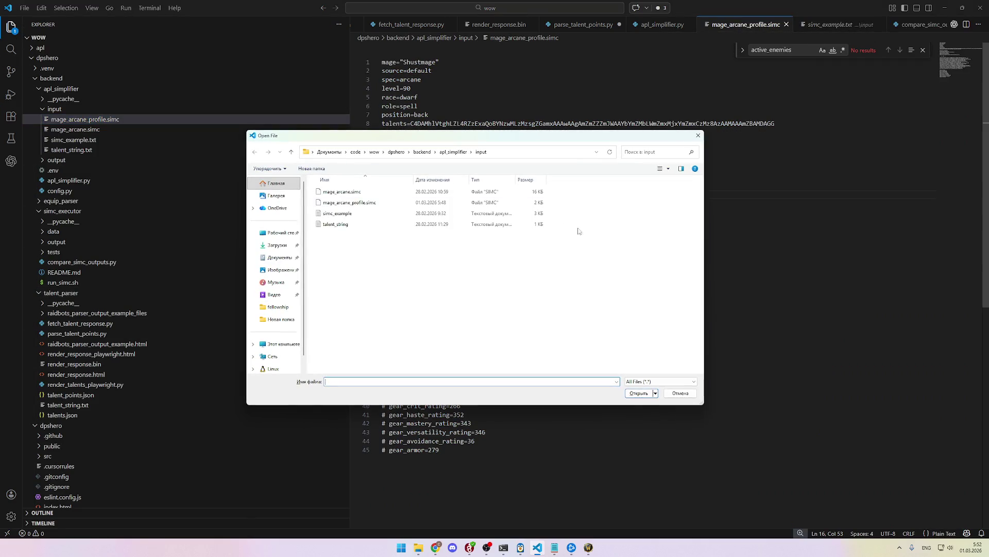
double_click(332, 202)
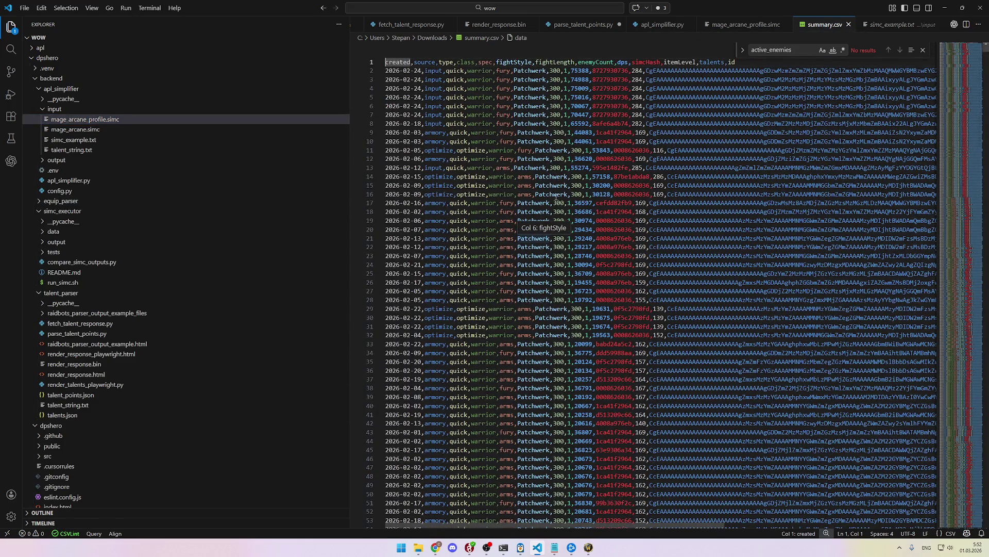
key("ctrl+f")
type("ar")
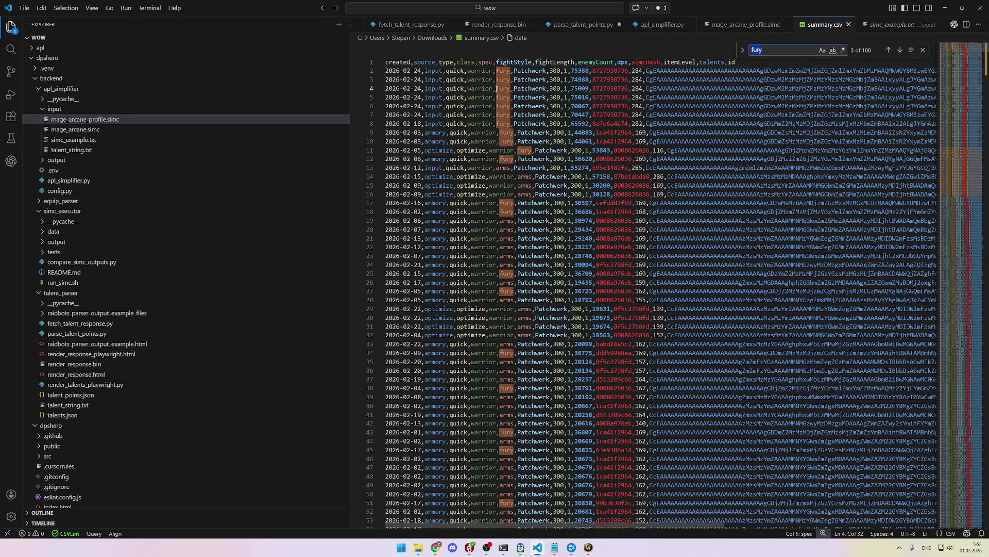
type("cane")
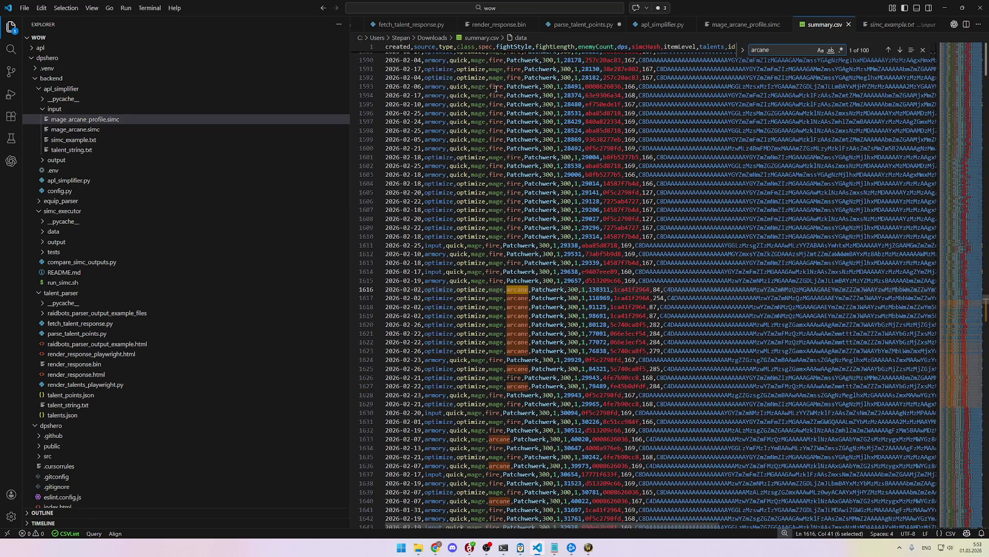
Step: Select the talents and id of the first Arcane Mage row on line 1616, then switch to Chrome
left_click(600, 290)
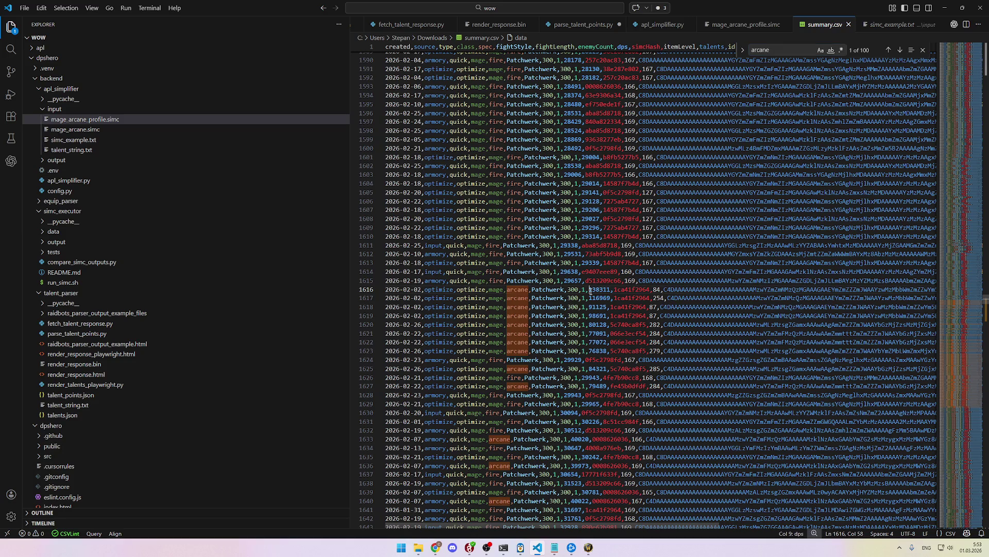
left_click(643, 290)
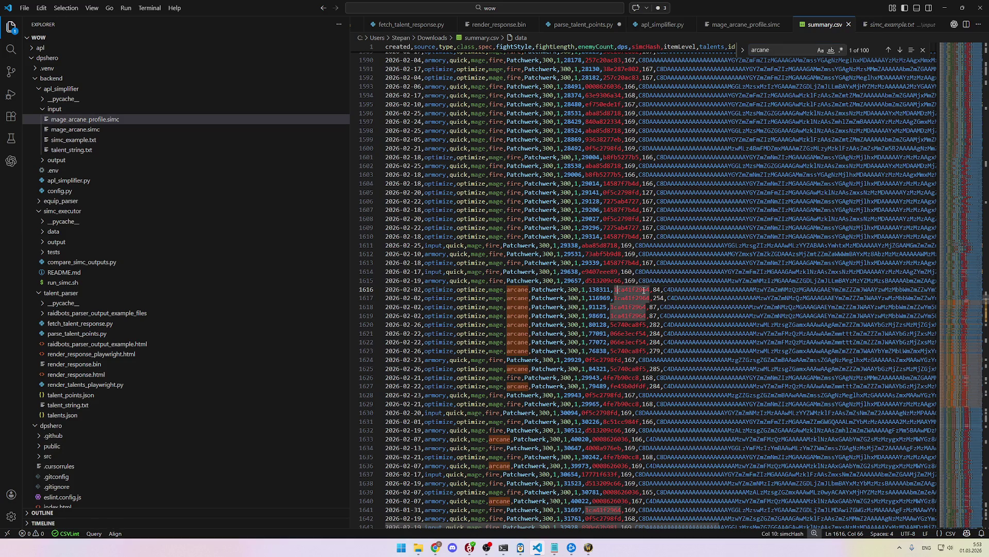
key("Right")
key("Right")
key("Right")
key("shift+End")
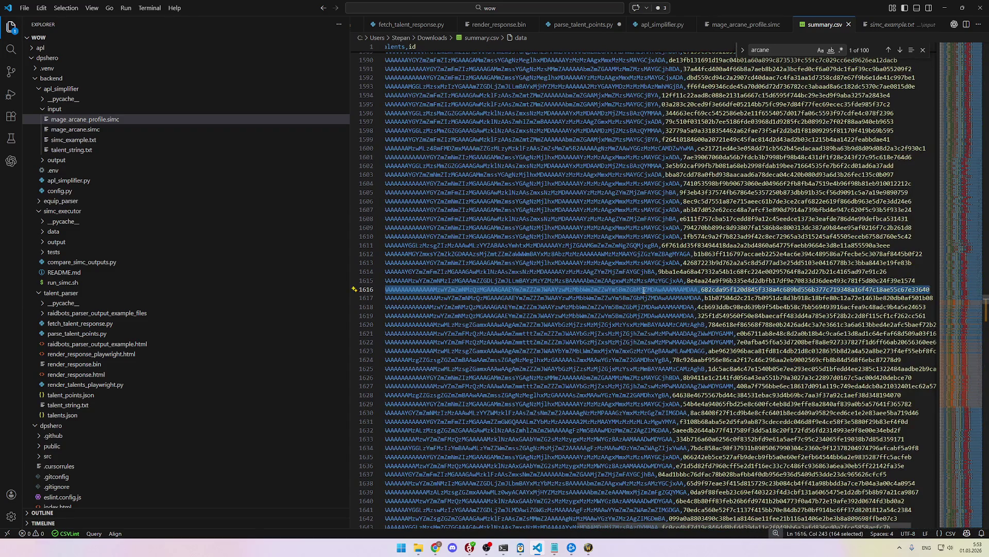
key("alt+Tab")
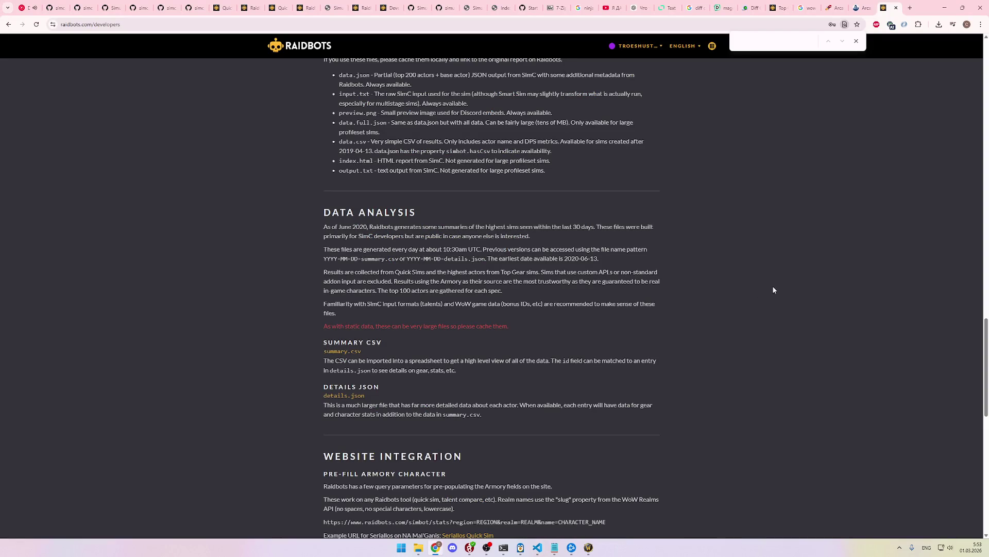
Step: Replace the report ID in the Raidbots report address with the copied text and load it
key("alt+Tab")
key("alt+Tab")
left_click(252, 4)
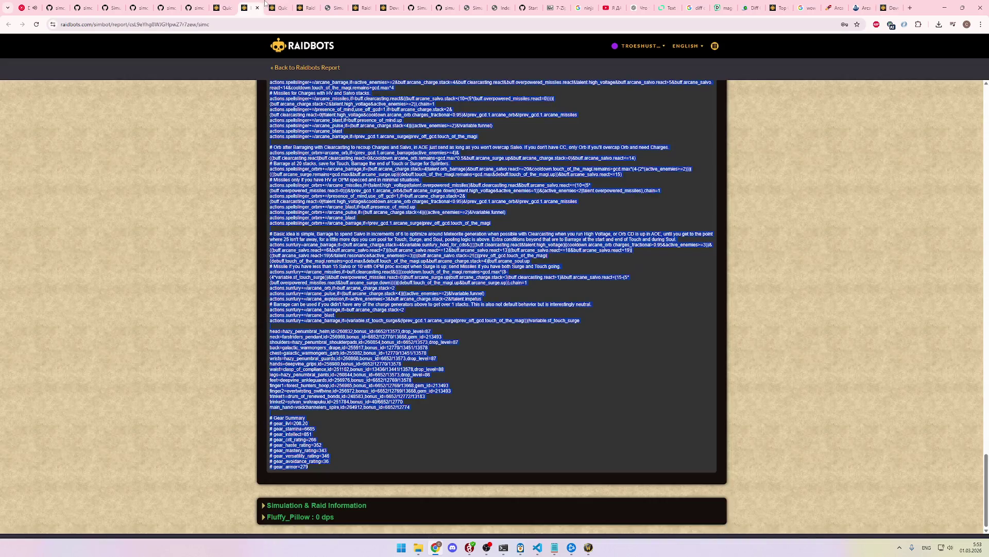
left_click(217, 25)
left_click_drag(217, 25, 168, 25)
key("ctrl+v")
key("Return")
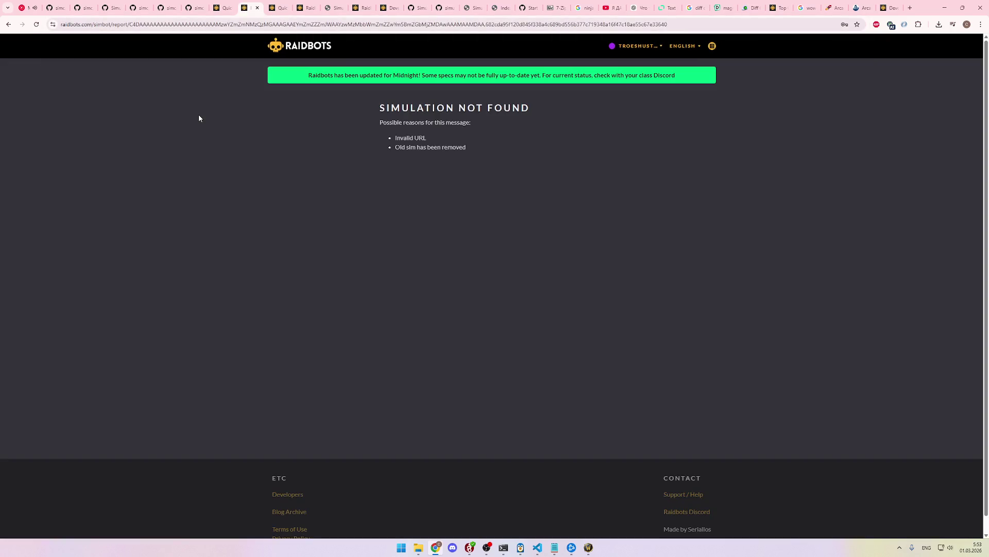
Step: Copy line 1616's talents string and load a report address using it instead
key("alt+Tab")
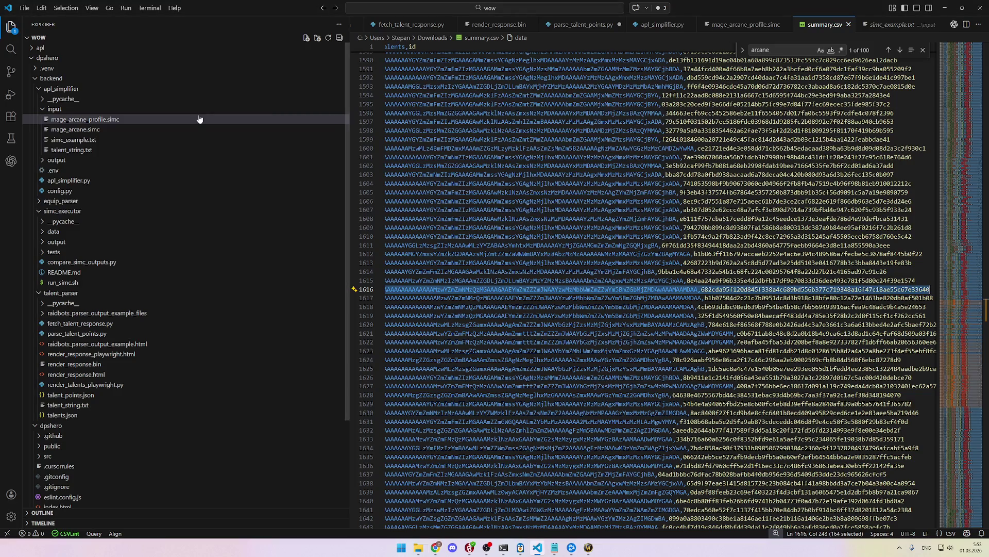
left_click(699, 290)
double_click(677, 289)
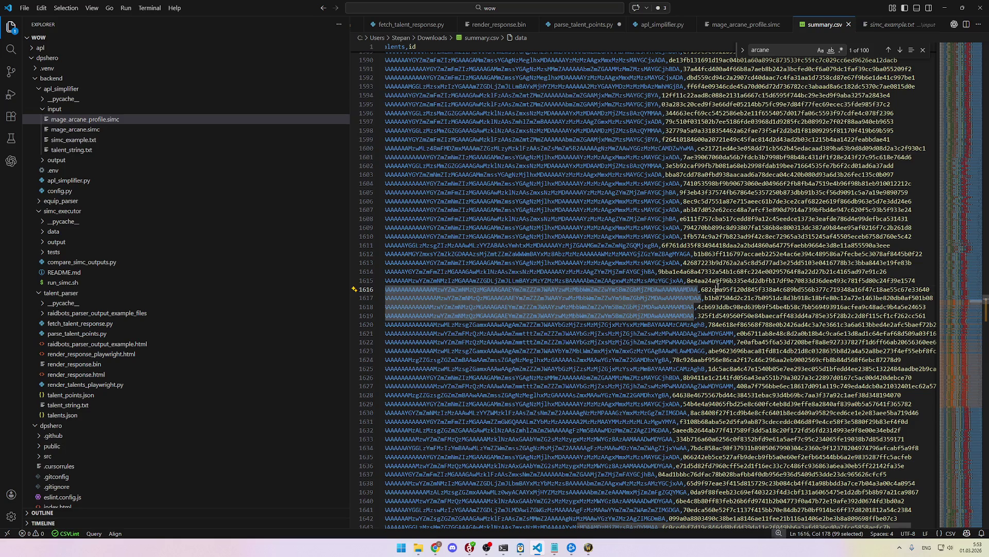
key("alt+Tab")
left_click(248, 29)
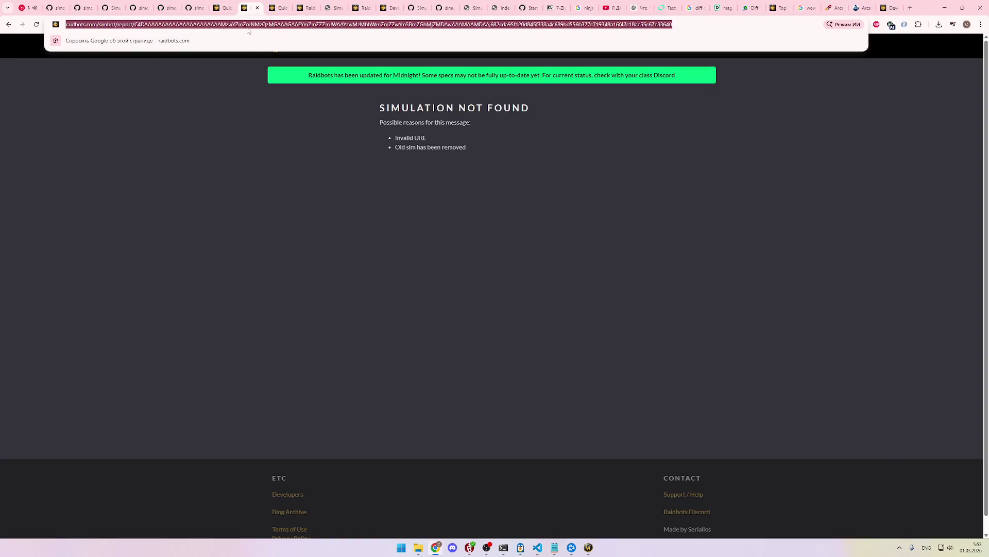
double_click(248, 26)
key("ctrl+v")
key("Return")
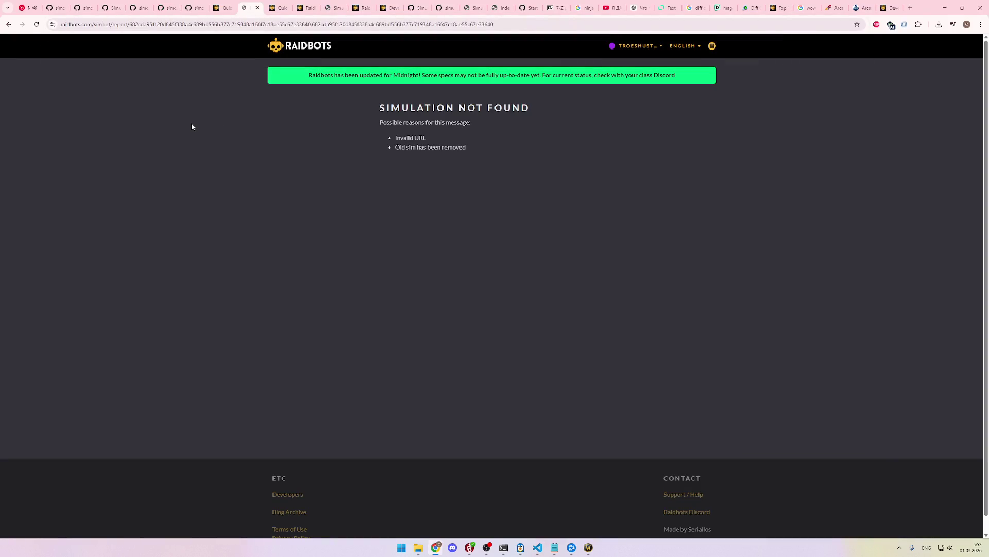
Step: Load a report address built from the talents string, then return to summary.csv
key("alt+Tab")
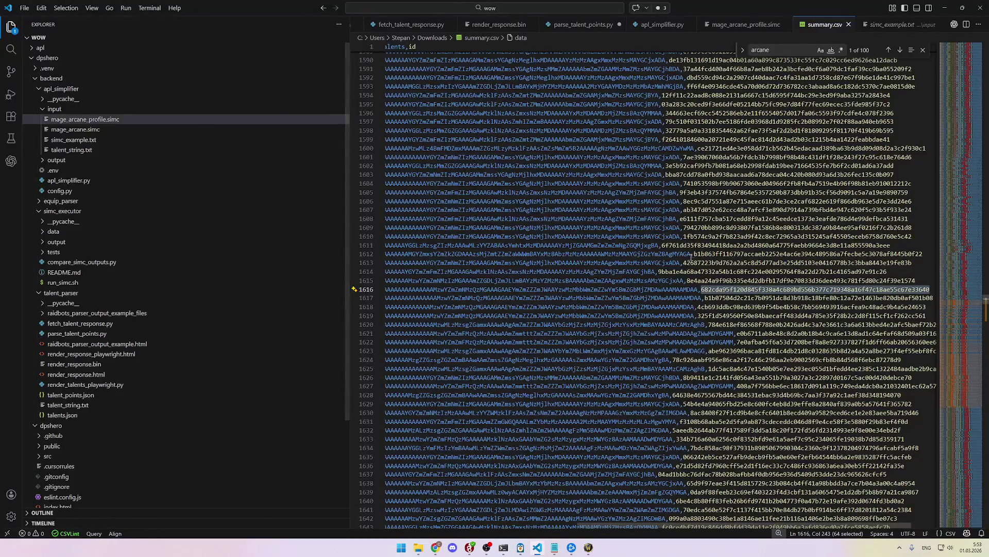
key("alt+Tab")
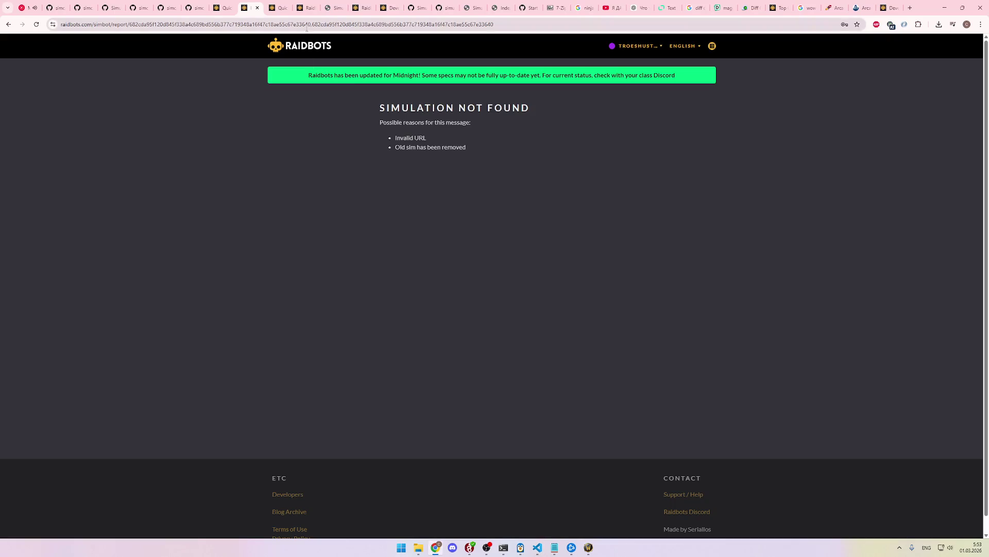
left_click(307, 26)
key("ctrl+v")
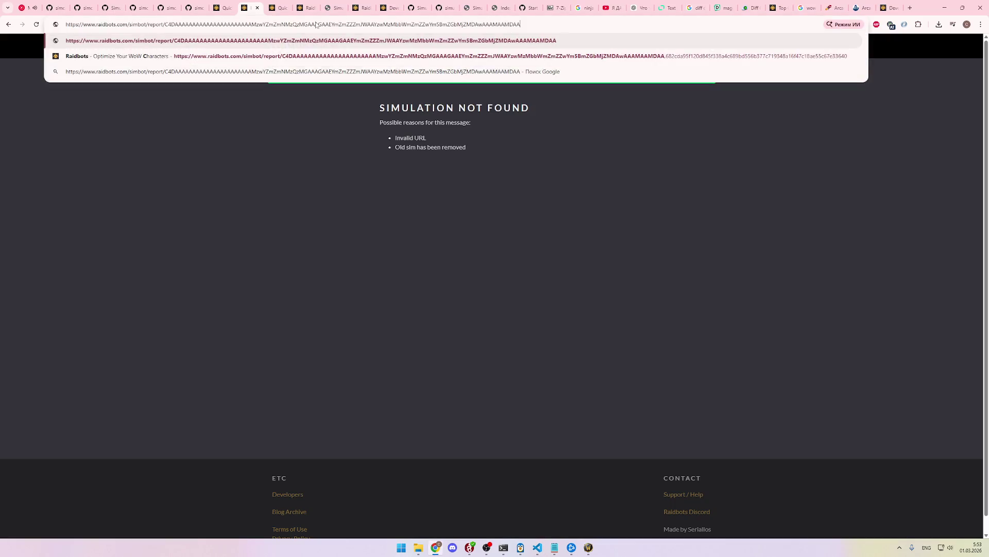
key("Return")
key("alt+Tab")
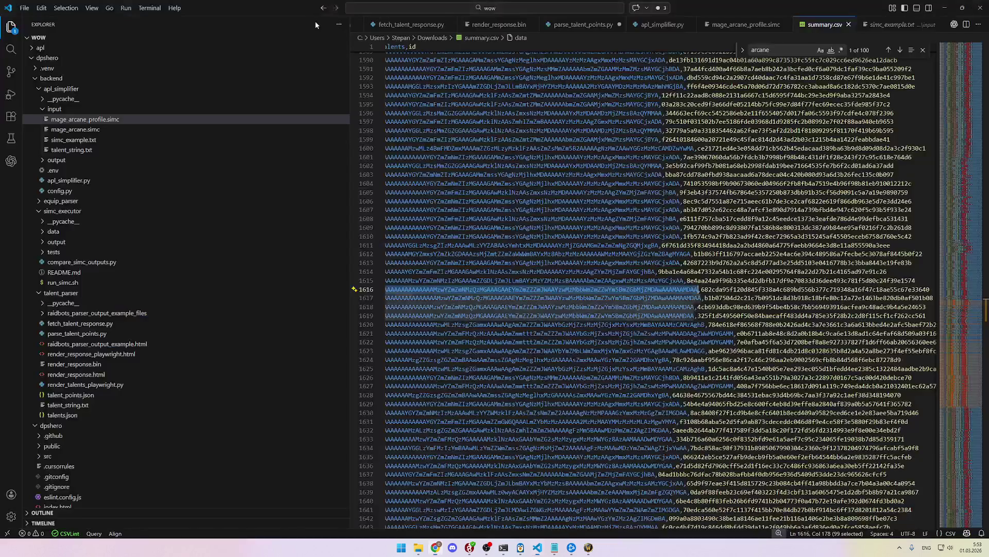
Step: Scroll summary.csv back to line 1 and its first columns, then go back to raidbots.com/simbot
scroll(683, 351, "up", 7)
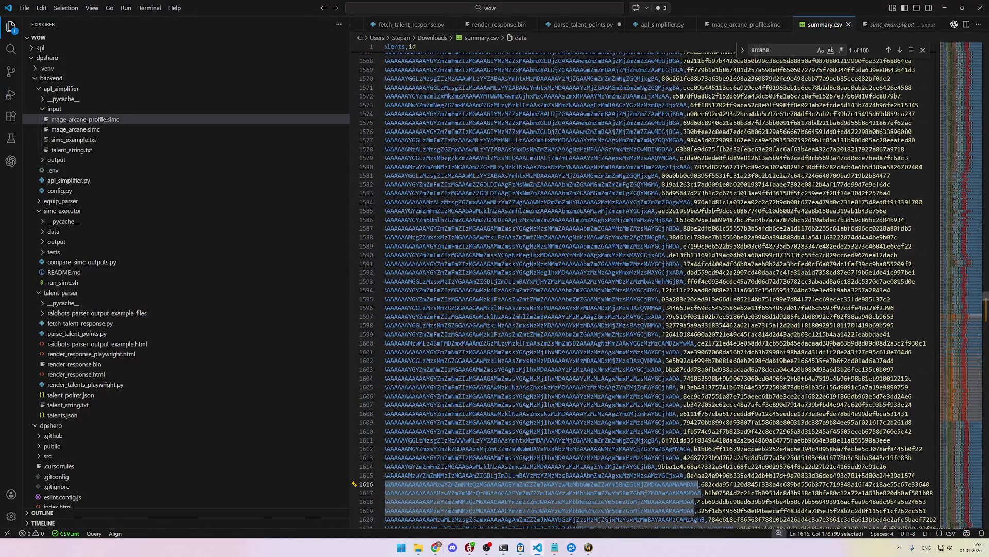
left_click_drag(985, 298, 982, 44)
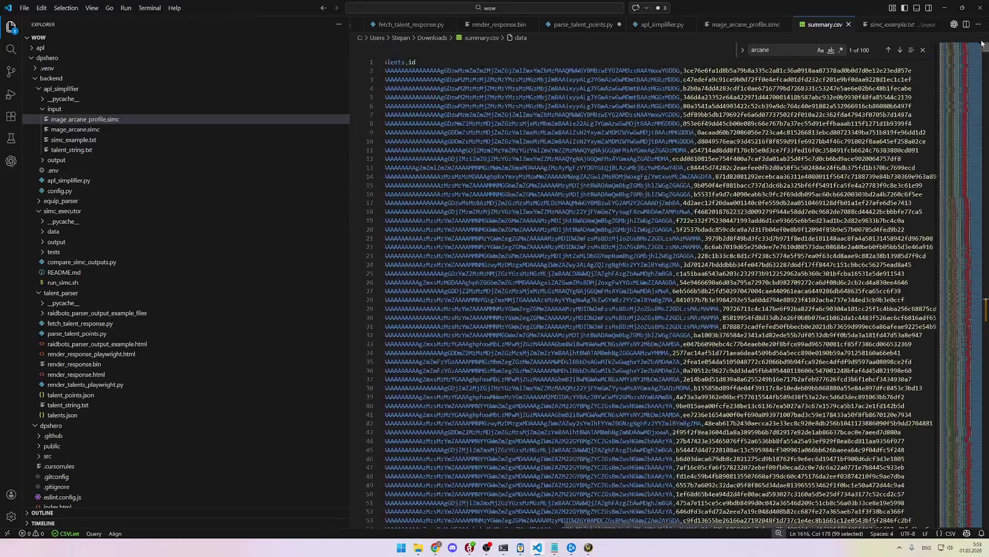
left_click_drag(685, 523, 526, 520)
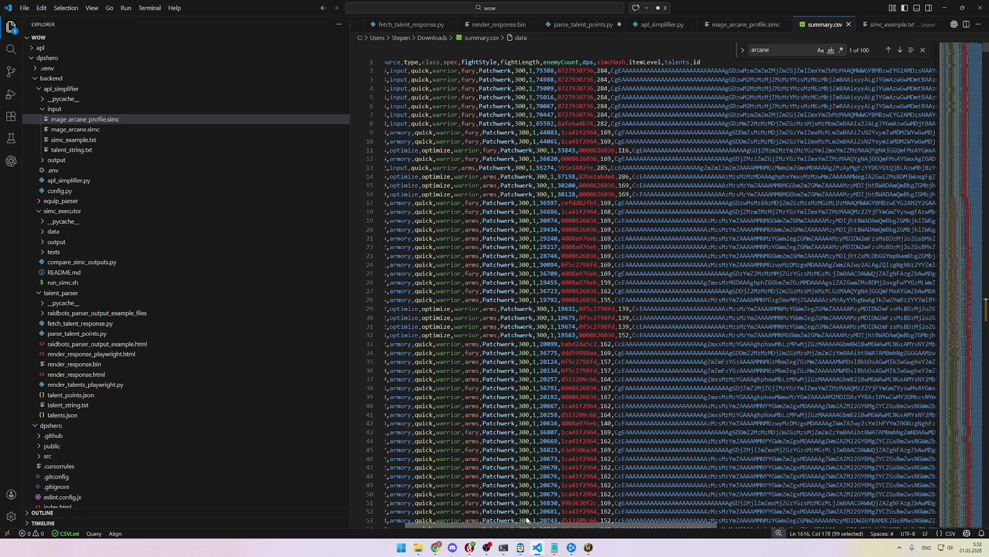
left_click_drag(527, 519, 593, 521)
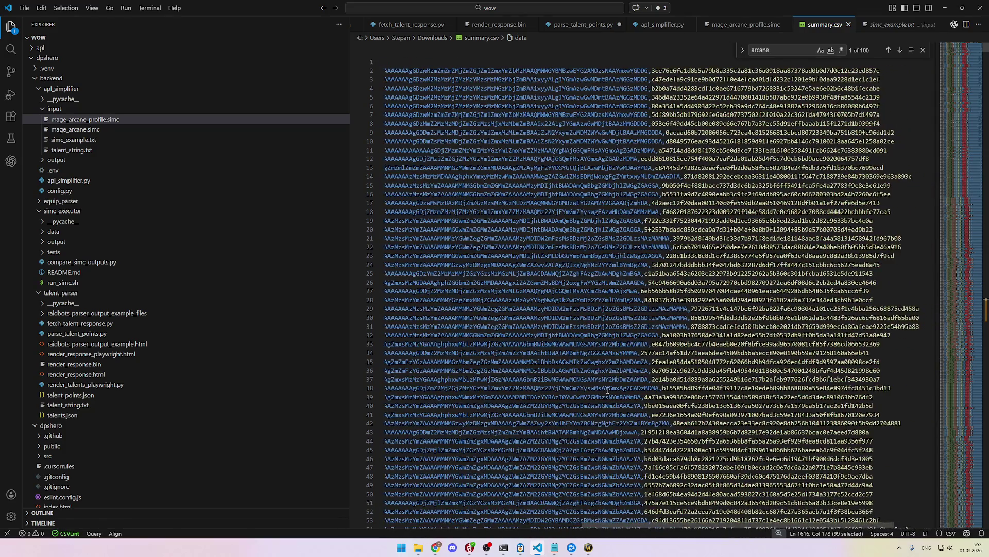
key("alt+Tab")
left_click(8, 24)
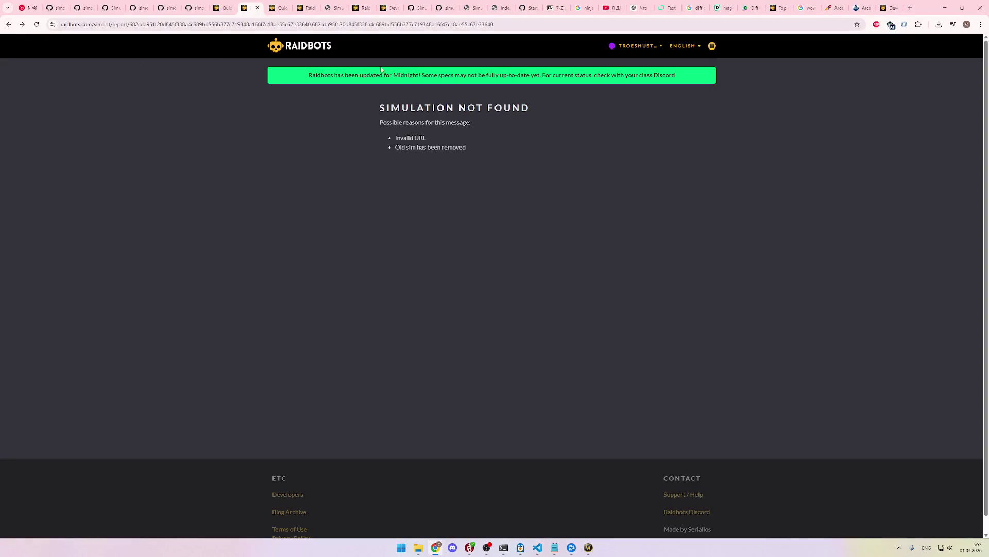
Step: Open the latest Arcane Mage Quick Sim report (40,863 DPS) and select its report ID
left_click(712, 45)
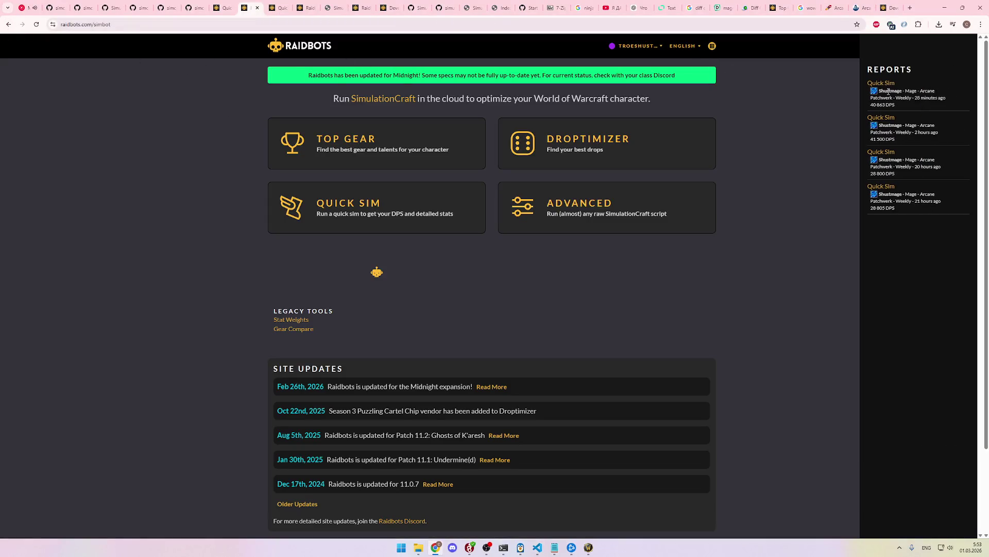
left_click(890, 92)
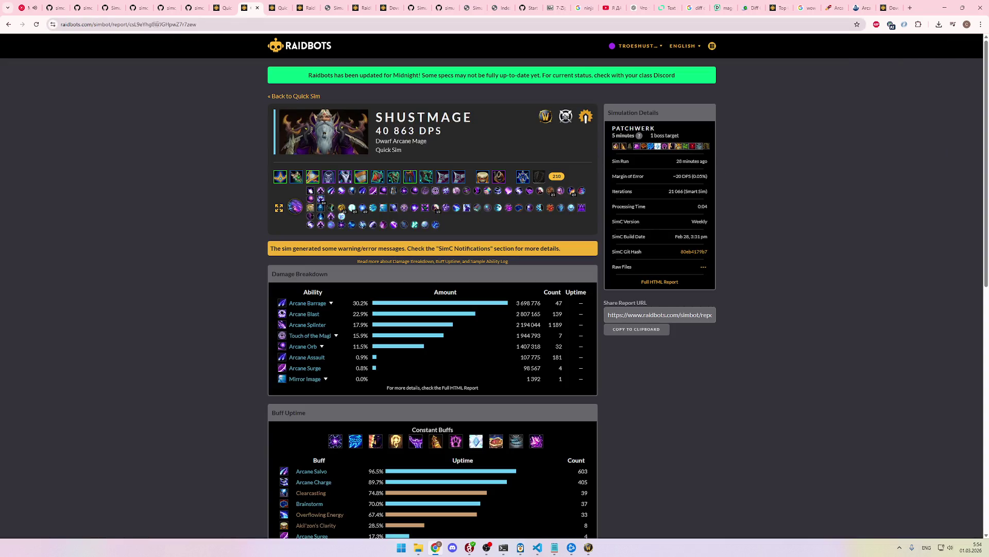
double_click(149, 25)
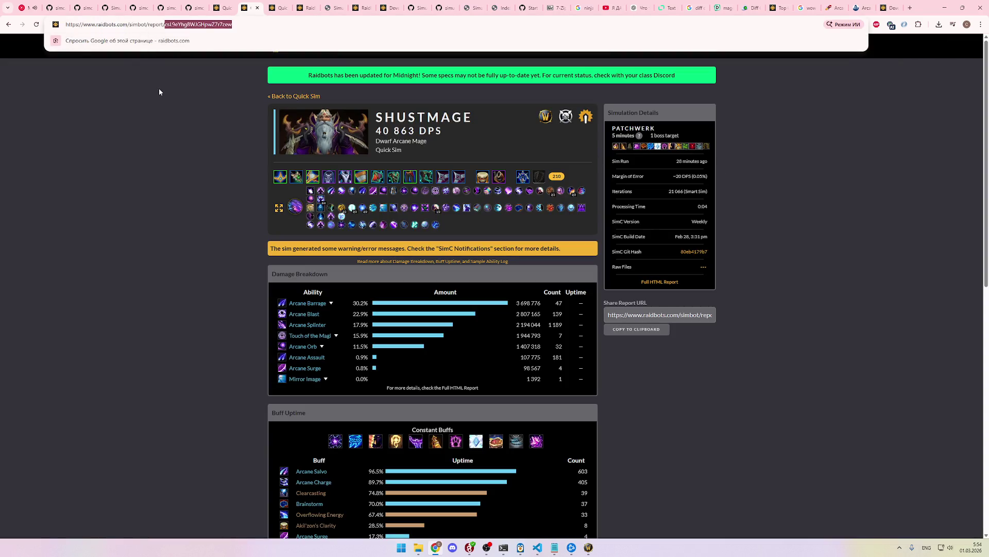
key("alt+Tab")
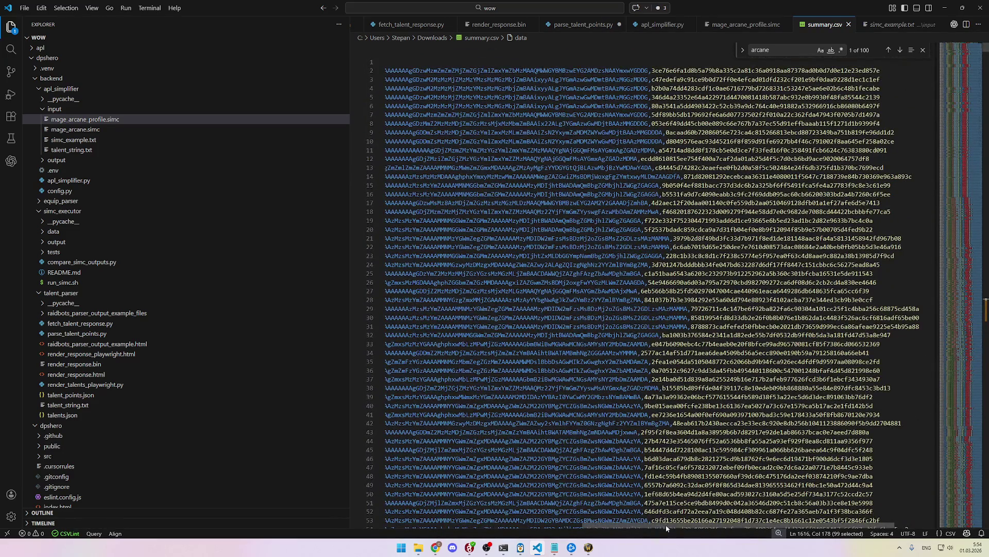
Step: Select the 64-character id at the end of summary.csv line 2, then return to the Quick Sim report
scroll(666, 524, "left", 5)
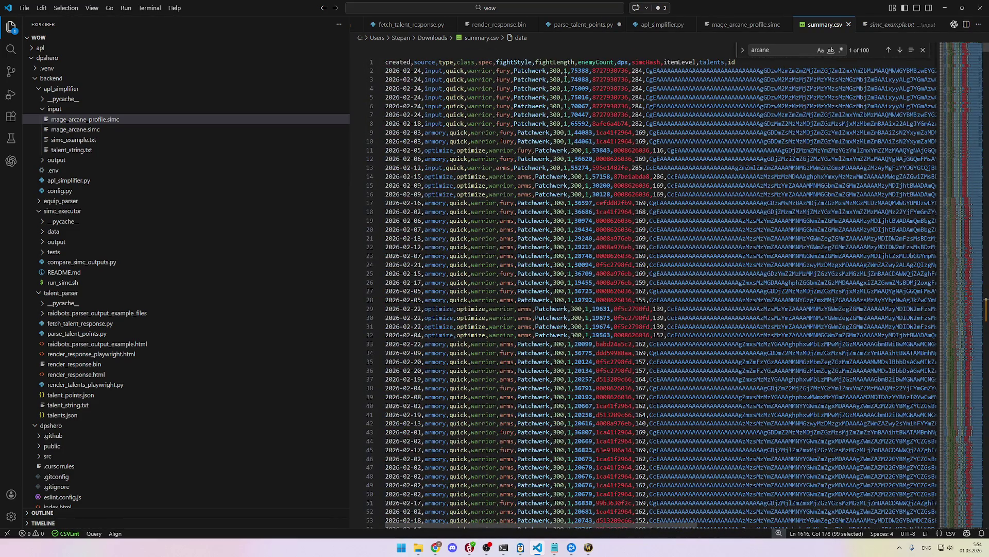
left_click(657, 71)
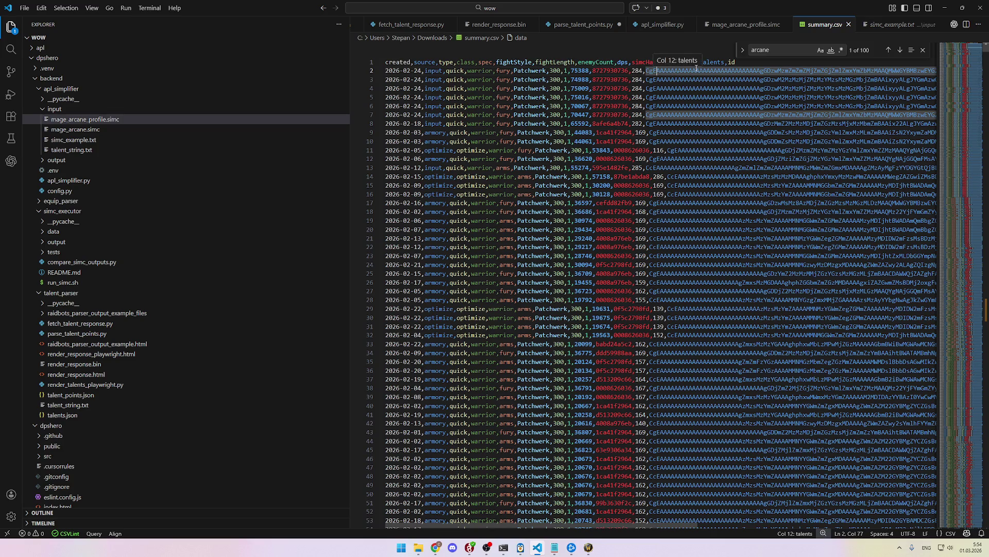
key("Left")
key("Left")
key("Left")
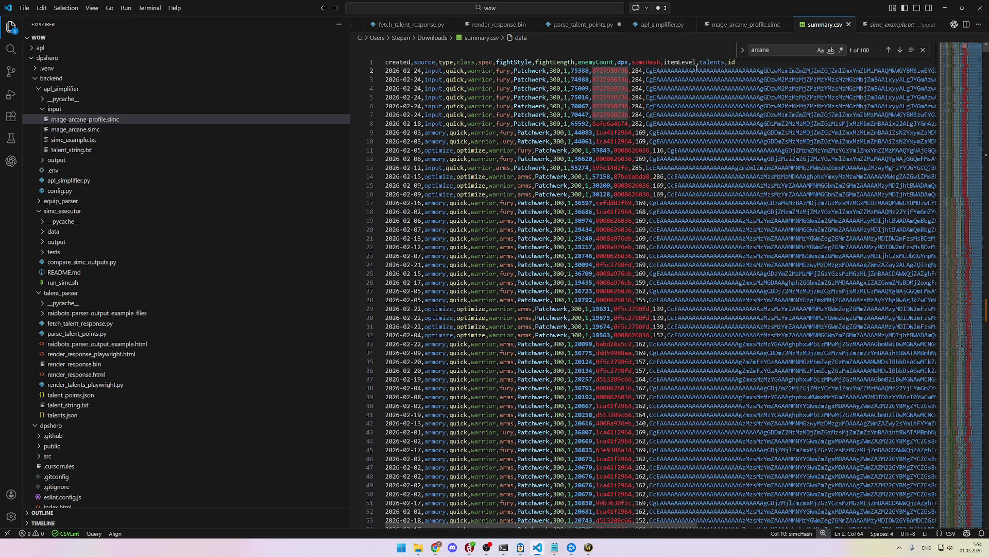
key("End")
double_click(723, 70)
key("alt+Tab")
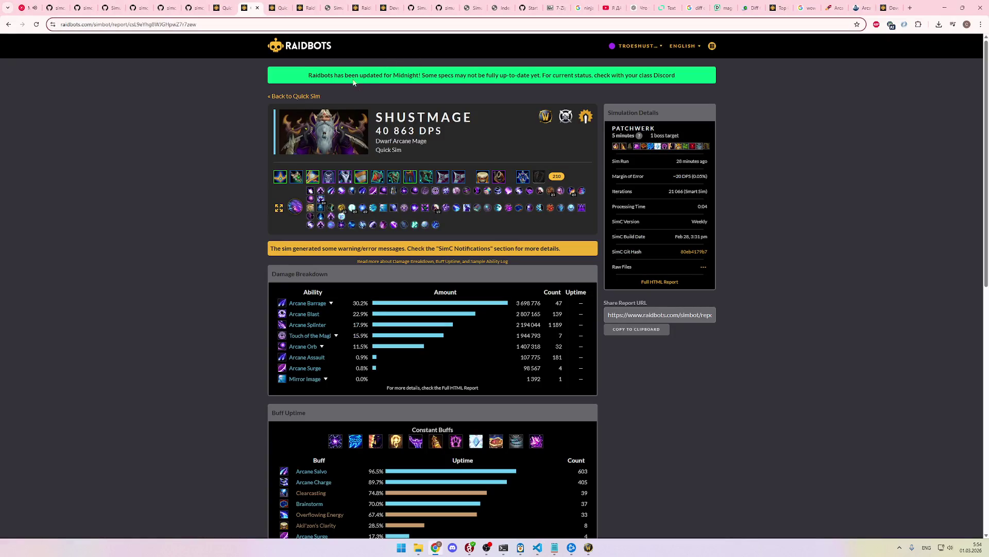
Step: Visit the Raidbots simbot home, then return to the Developers page's Data Analysis section
left_click(302, 46)
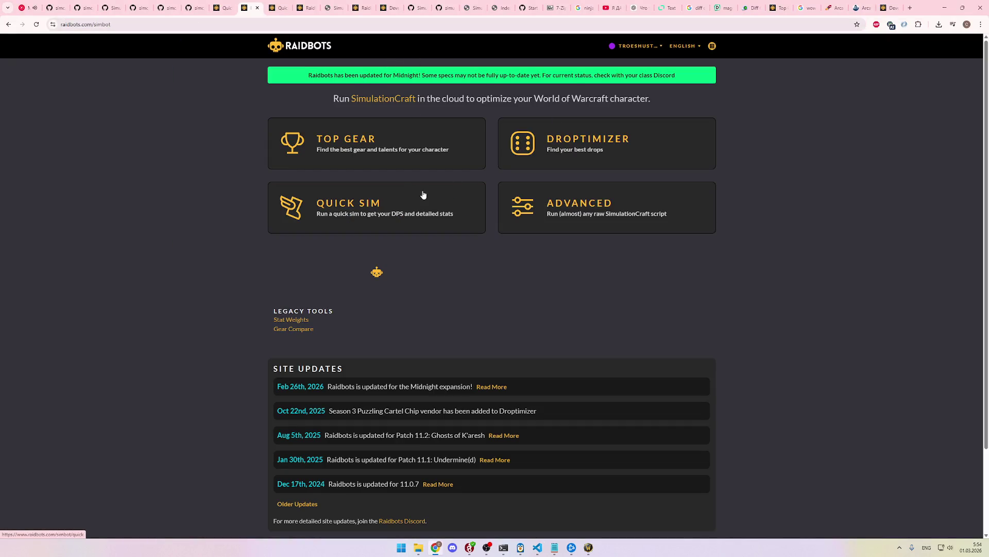
scroll(321, 320, "down", 2)
scroll(320, 320, "up", 2)
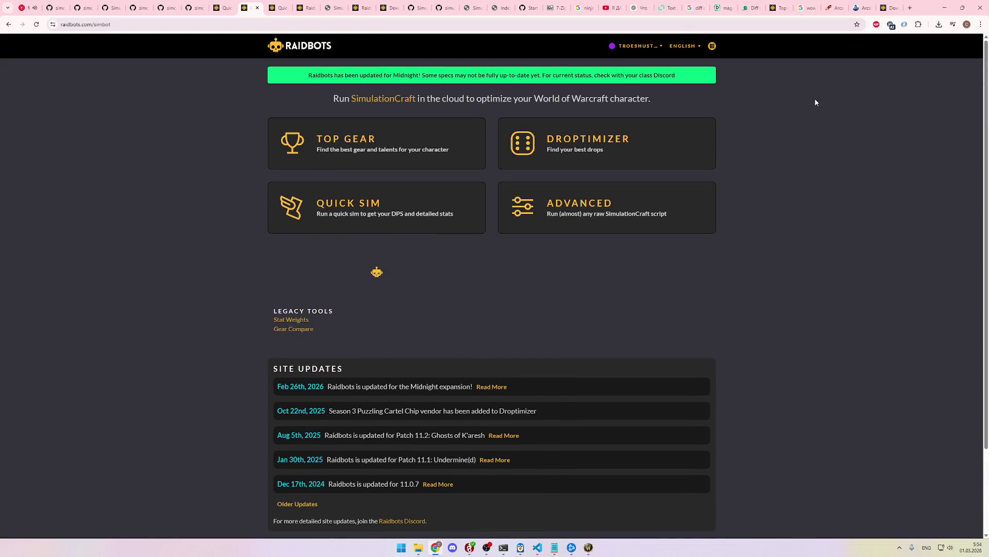
left_click(888, 7)
scroll(385, 307, "down", 1)
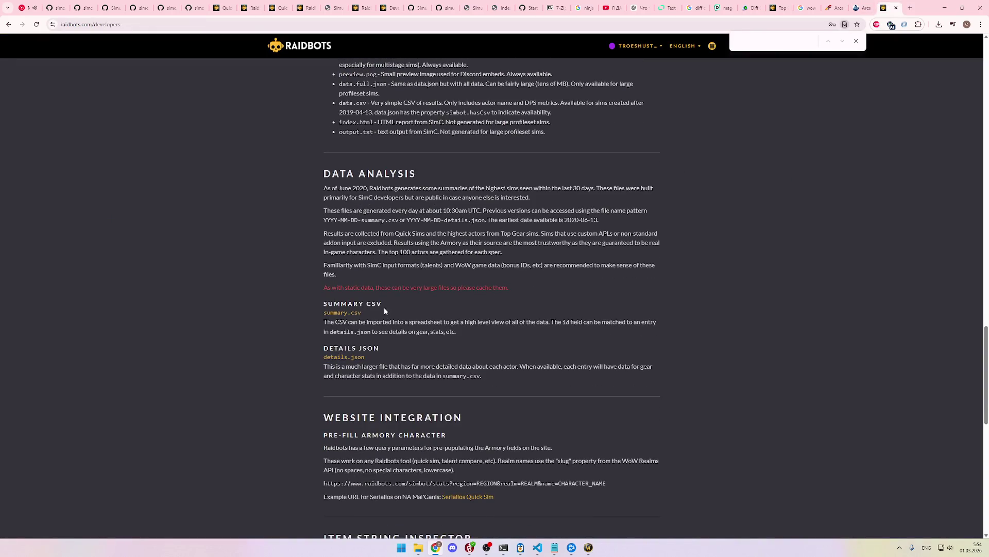
Step: Read the Summary CSV and details.json notes, then bring up the recent reports list
left_click_drag(324, 322, 602, 330)
left_click(529, 327)
left_click(563, 327)
left_click(603, 331)
left_click_drag(459, 330, 361, 333)
left_click(401, 333)
left_click_drag(462, 332, 373, 323)
left_click(390, 332)
left_click(374, 333)
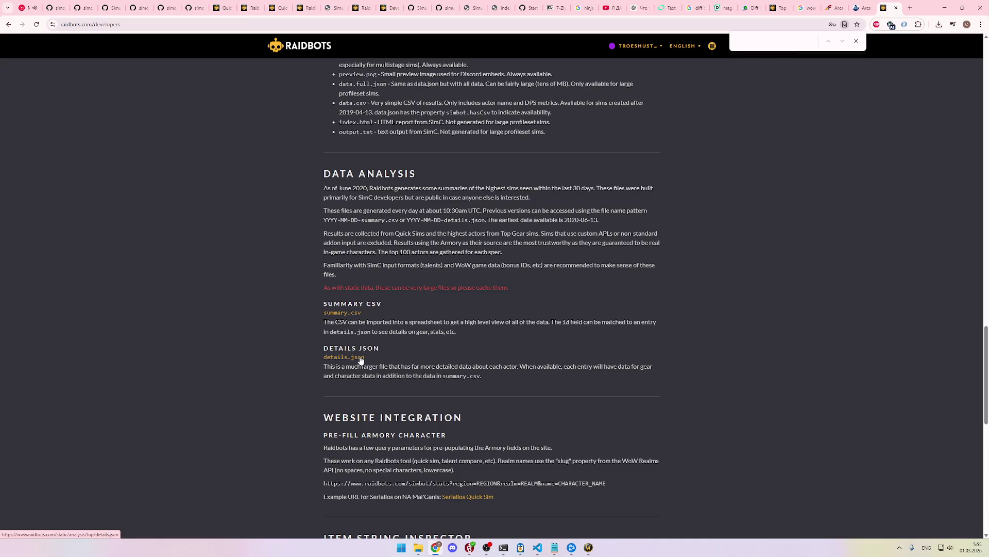
key("alt+Tab")
key("alt+Tab")
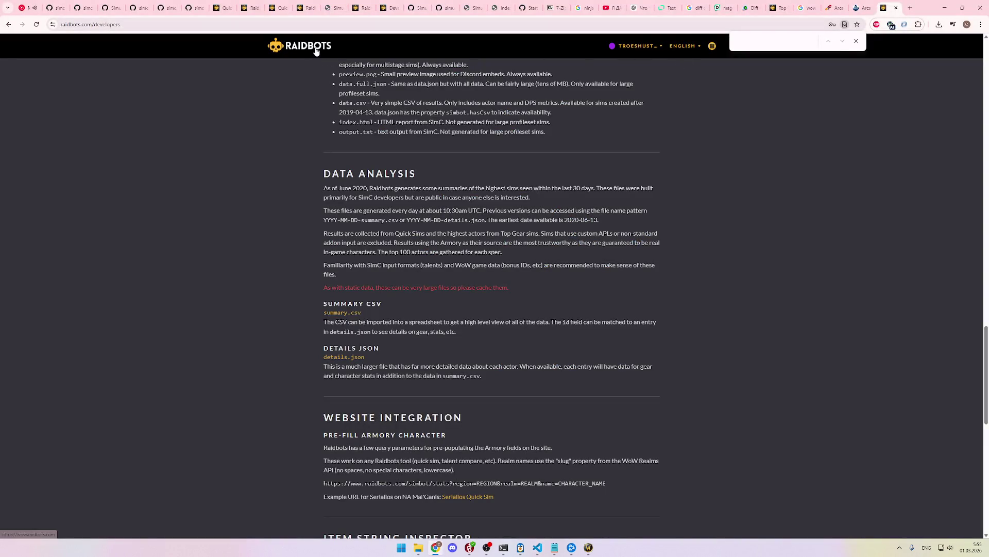
left_click(712, 46)
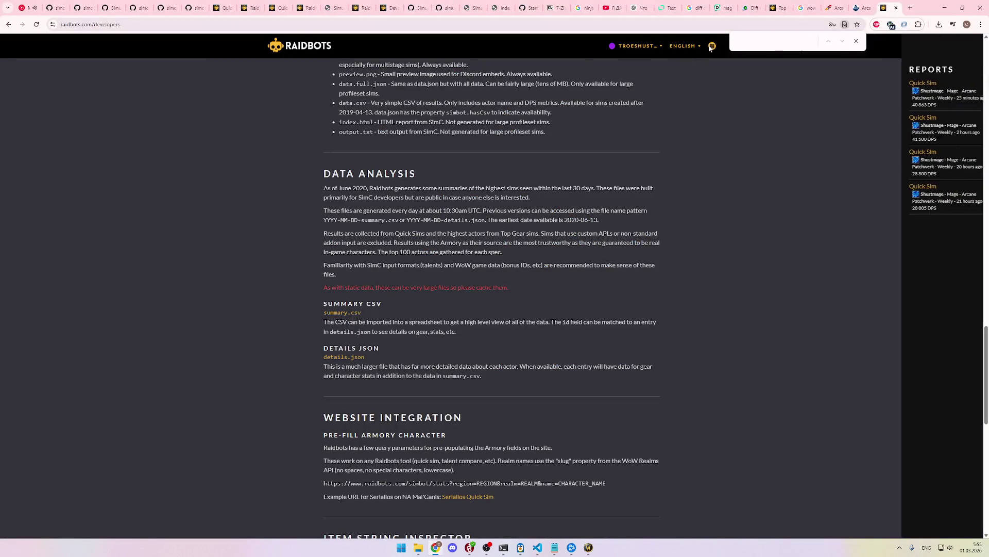
Step: Open the newest Arcane Mage Quick Sim report and load its copied share link in a new tab
left_click(881, 84)
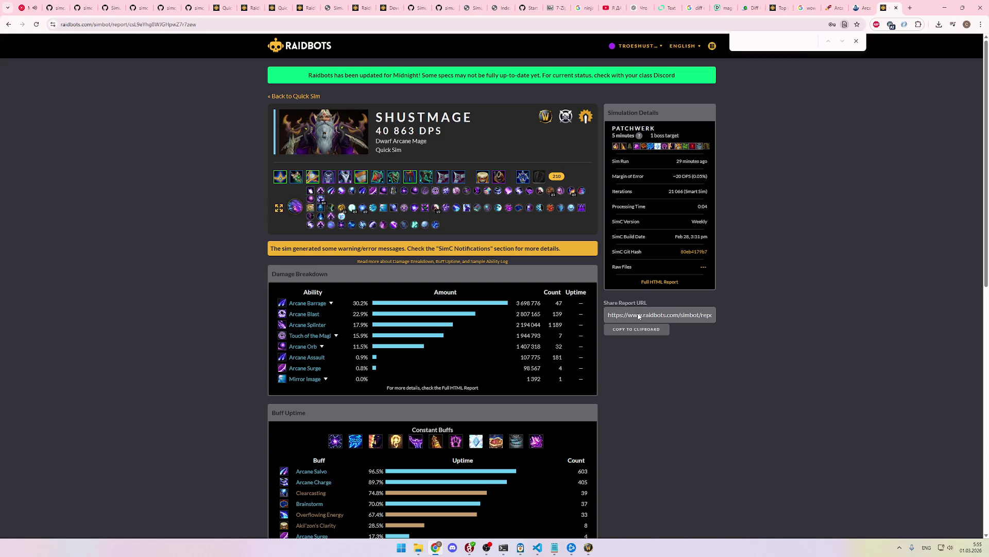
middle_click(659, 282)
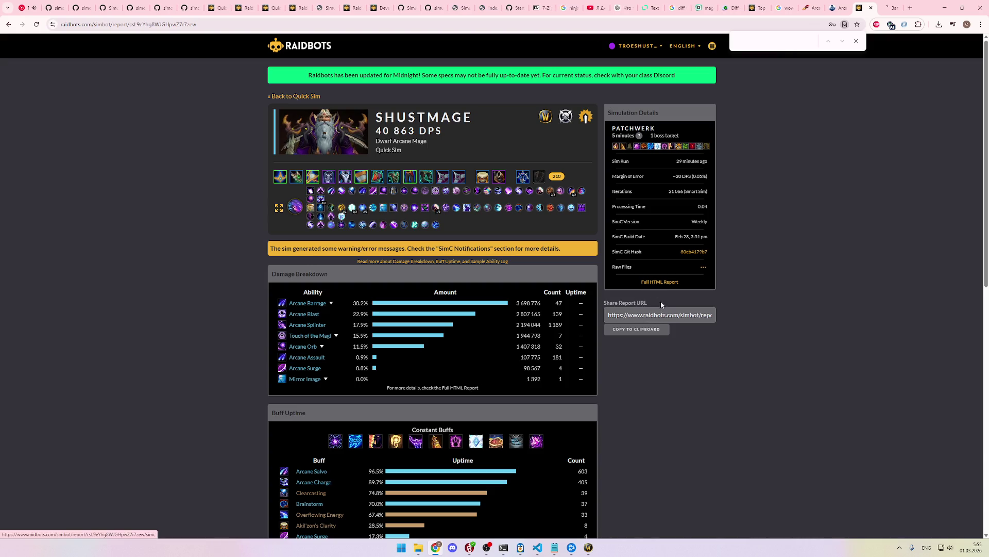
left_click(652, 329)
key("ctrl+t")
key("ctrl+v")
key("Return")
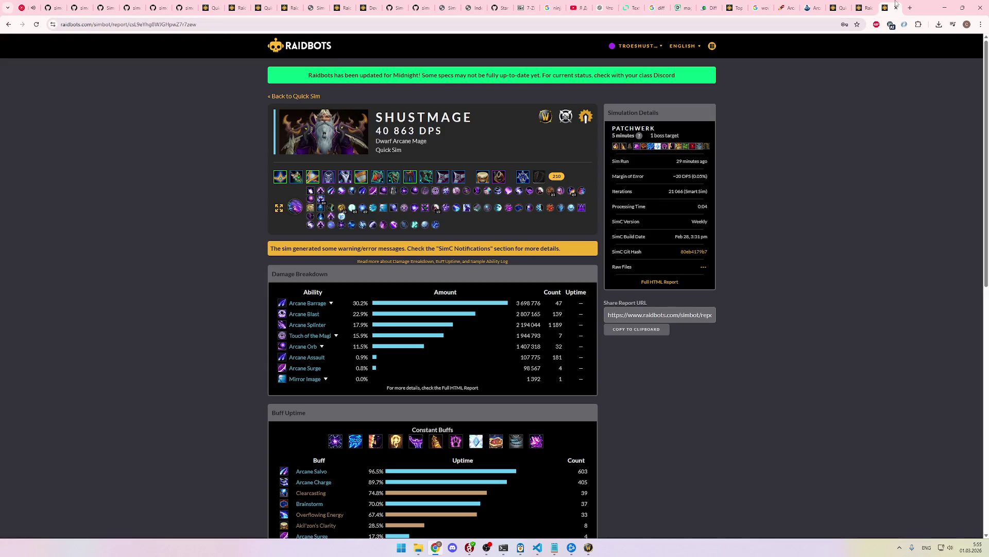
Step: Compare the SimC report with the Quick Sim report, briefly checking the code editor
left_click(873, 3)
left_click(850, 4)
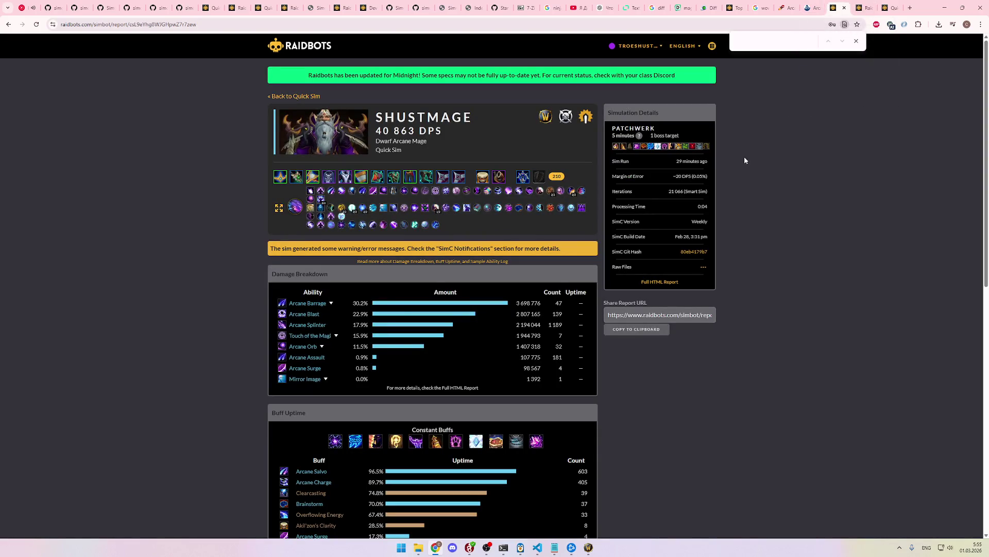
key("alt+Tab")
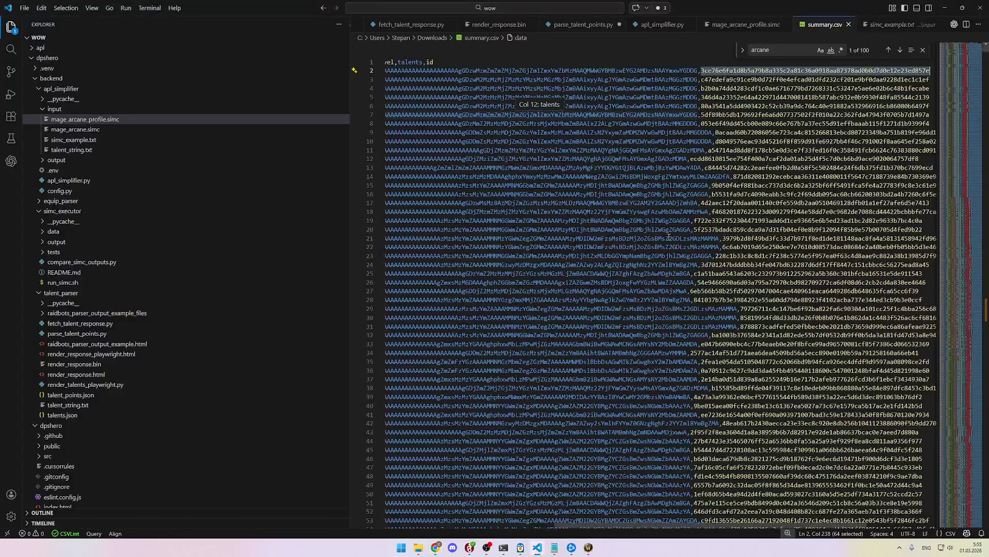
left_click_drag(648, 524, 365, 507)
key("alt+Tab")
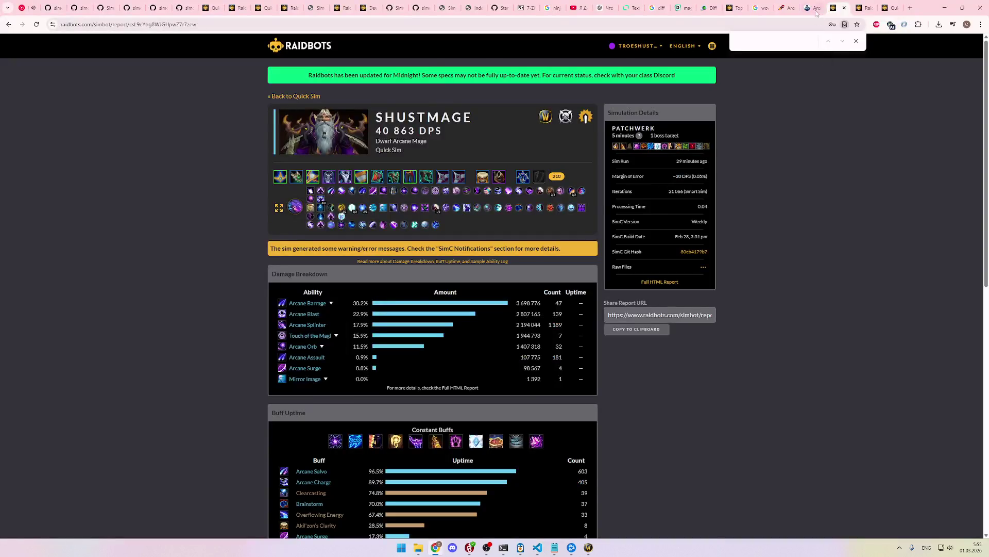
Step: Browse the Wowhead Arcane guide, best-in-slot page, SimC report and Icy Veins gear guide tabs
left_click(813, 8)
left_click(786, 7)
left_click(831, 6)
left_click(860, 8)
left_click(813, 5)
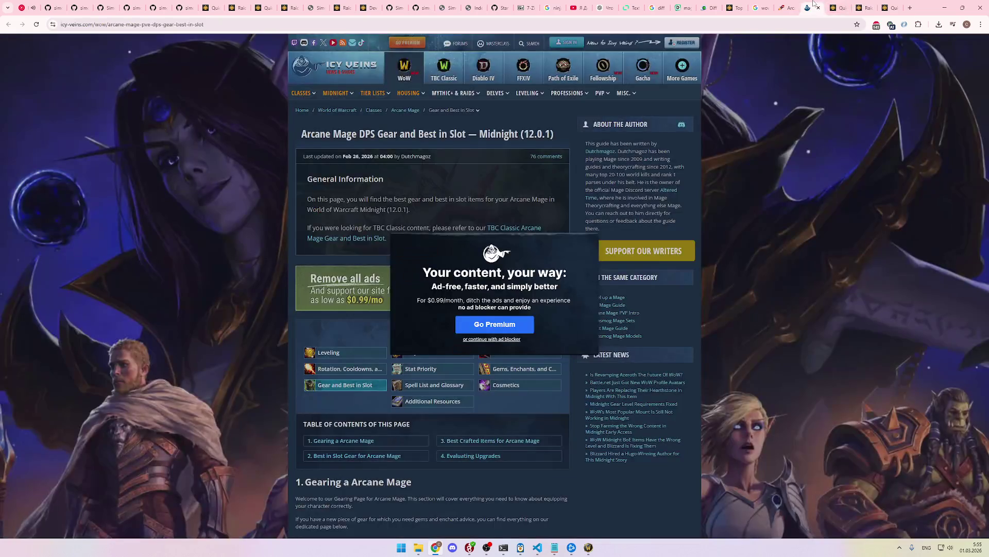
left_click(836, 7)
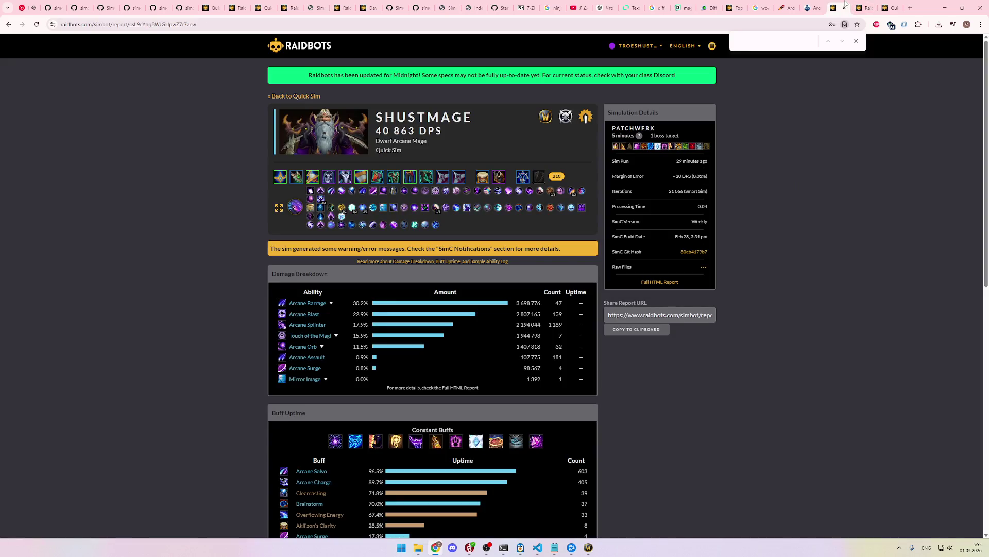
left_click(861, 6)
left_click(885, 5)
Step: From the Top Gear page, bring up the Raidbots Simbot home page in a new tab
left_click(742, 5)
middle_click(275, 46)
left_click(786, 5)
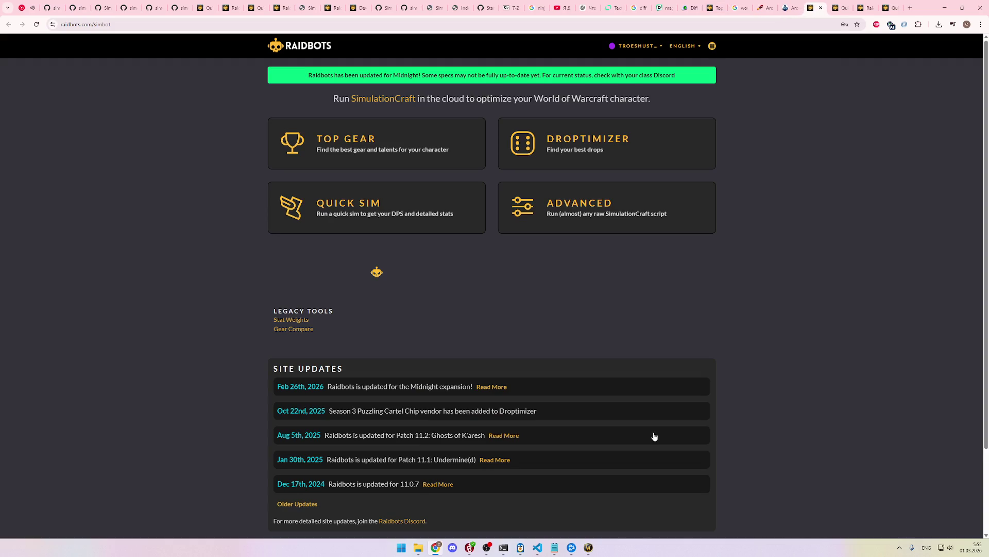
Step: Save details.json from the Developers page's Data Analysis section into Downloads, ready to open in VS Code
scroll(656, 435, "down", 3)
left_click(294, 478)
scroll(544, 369, "down", 4)
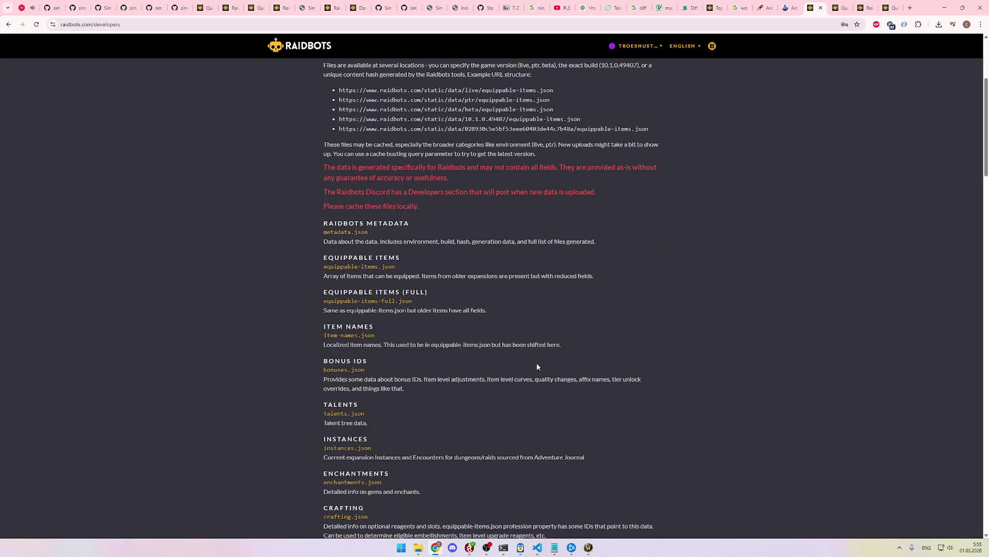
scroll(434, 423, "down", 20)
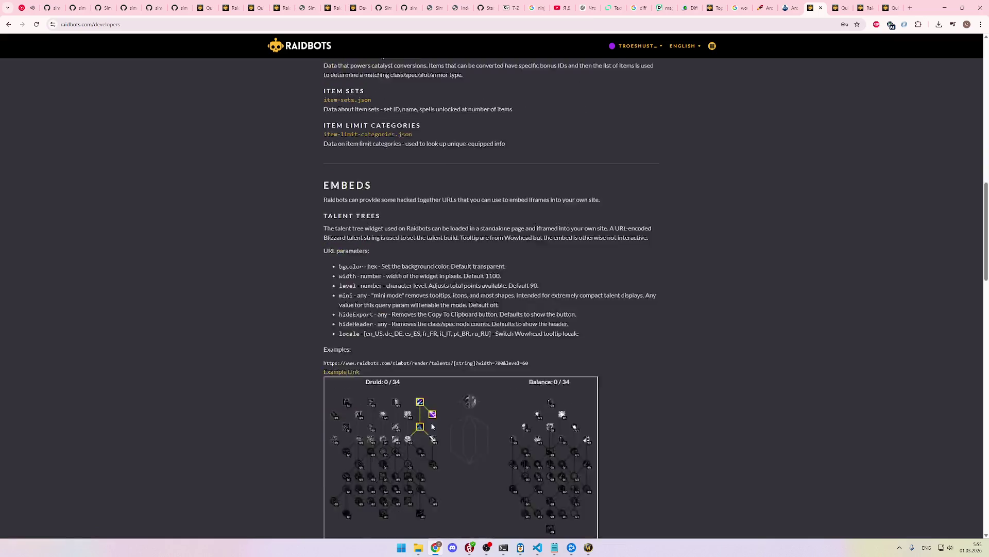
scroll(433, 423, "down", 2)
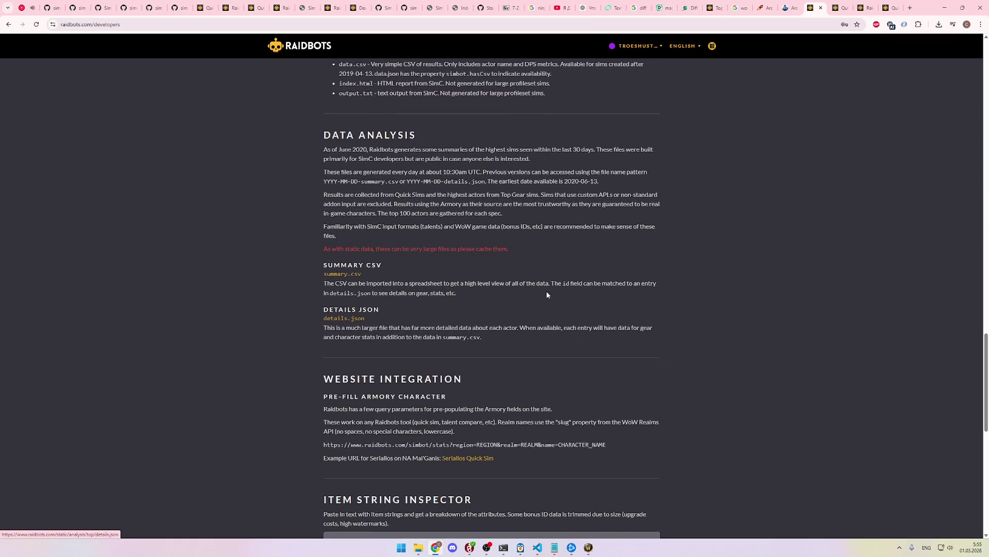
left_click(346, 322)
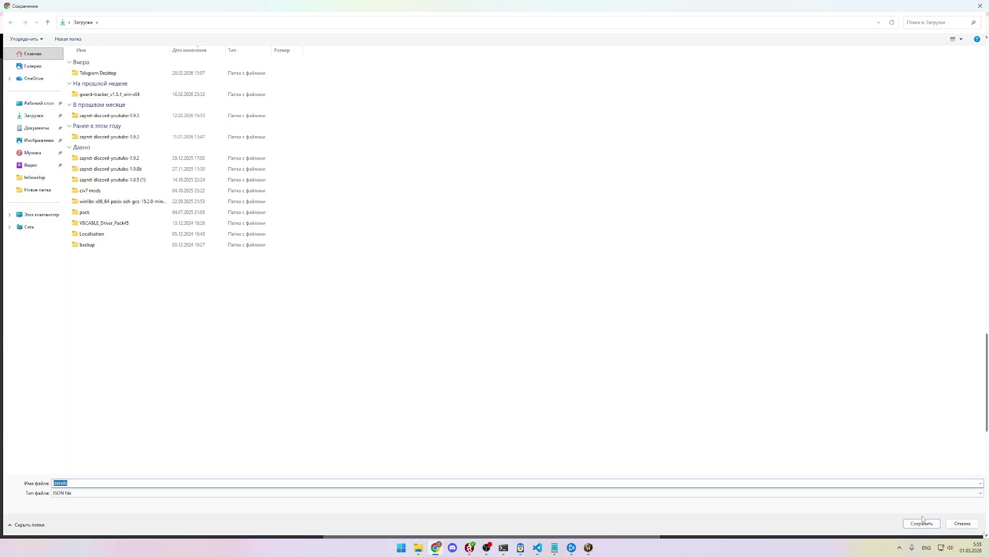
left_click(922, 523)
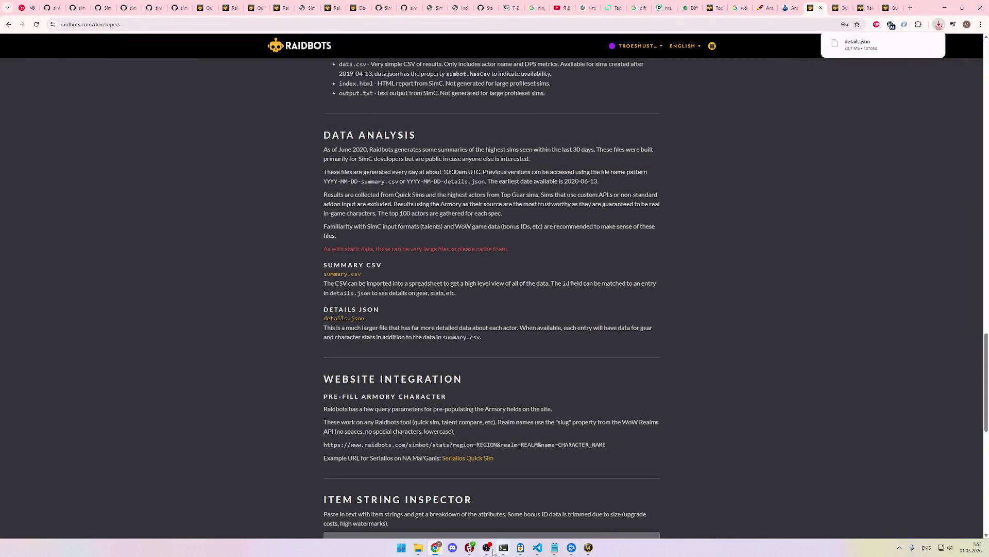
left_click(538, 548)
key("ctrl+o")
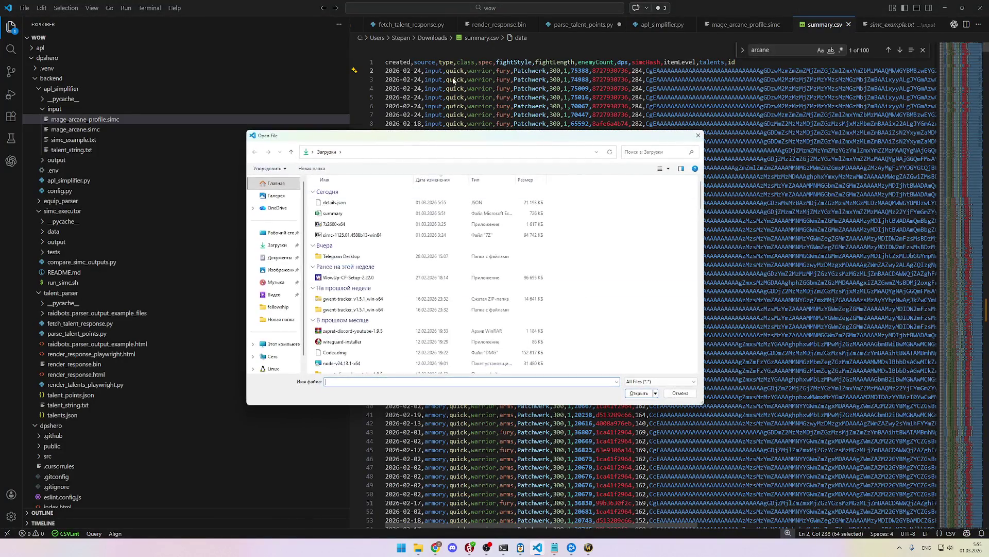
Step: Open the downloaded details.json and inspect the first entry's id value
double_click(396, 195)
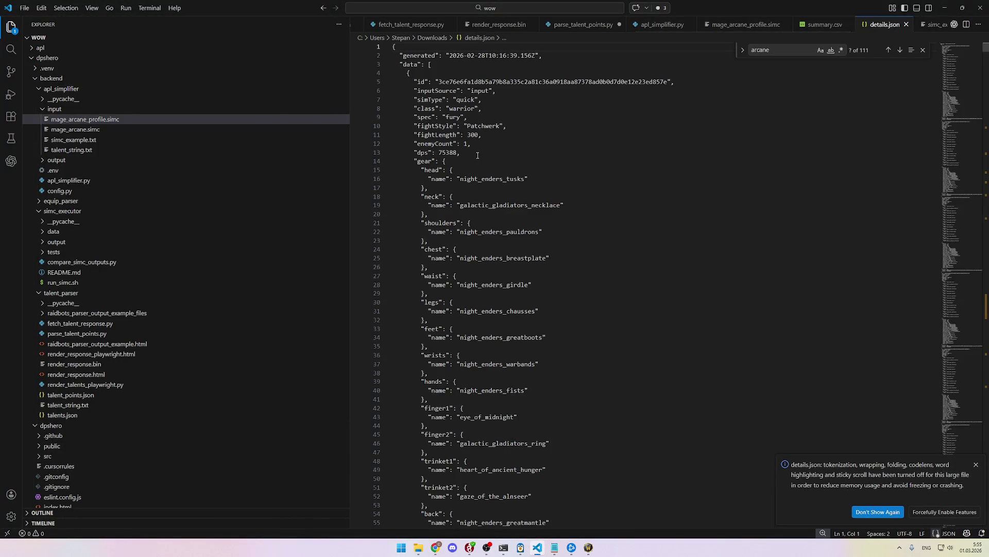
double_click(461, 82)
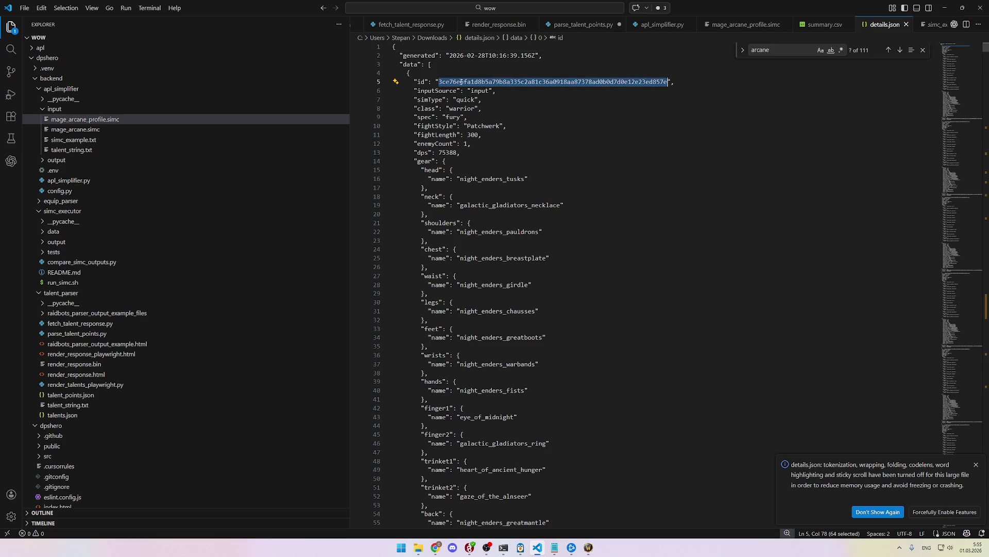
left_click(497, 91)
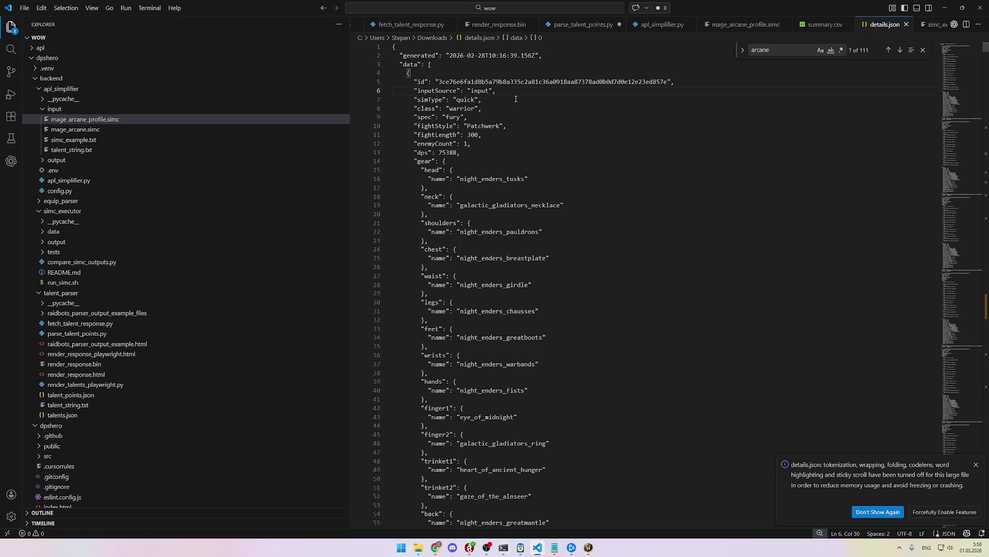
scroll(518, 112, "down", 10)
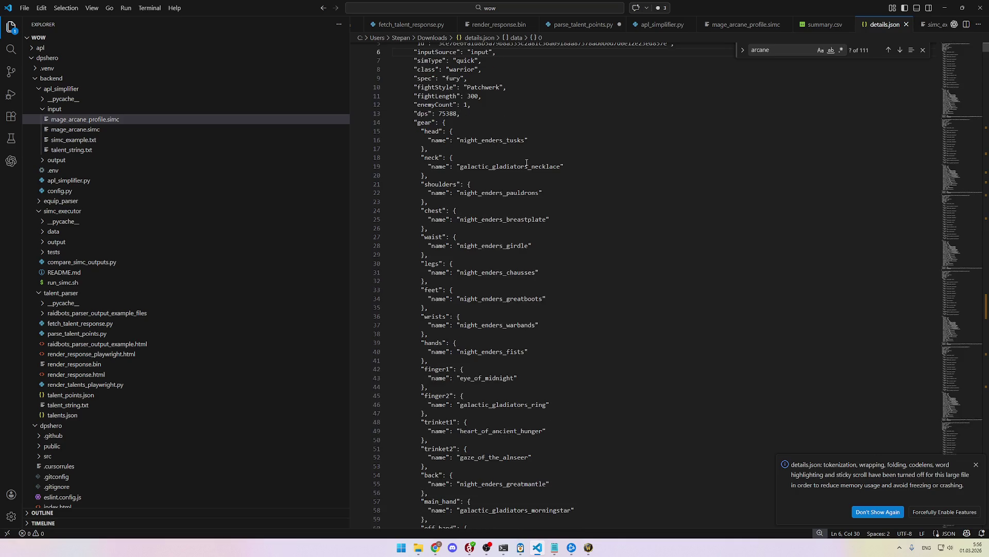
scroll(535, 199, "down", 14)
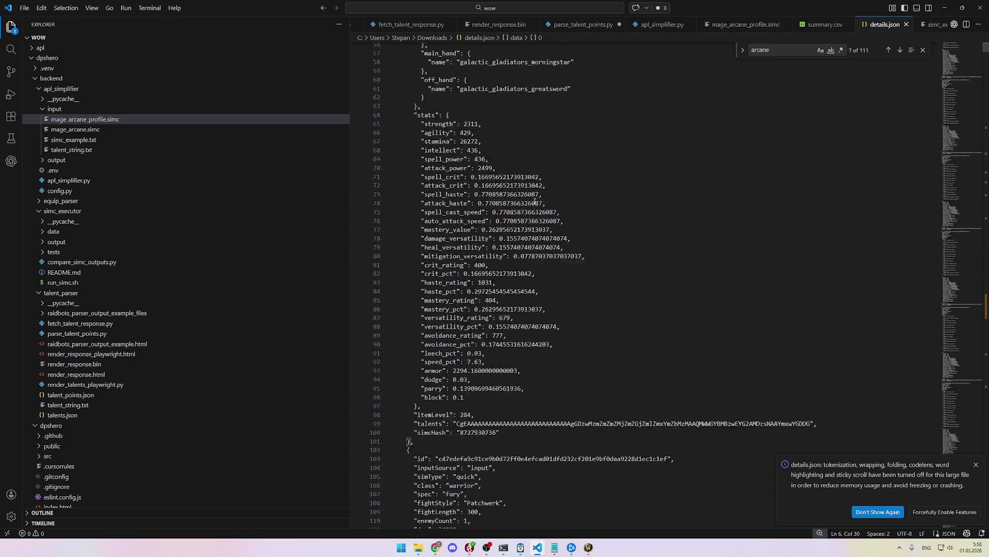
scroll(518, 224, "down", 2)
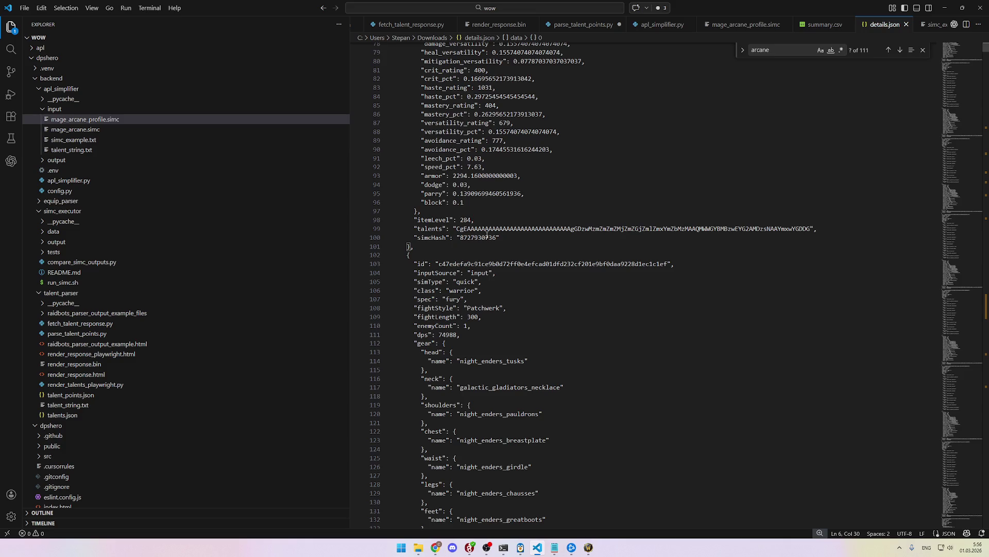
scroll(485, 234, "down", 2)
Step: Scroll through the entries, inspecting the simcHash and inputSource values
double_click(479, 198)
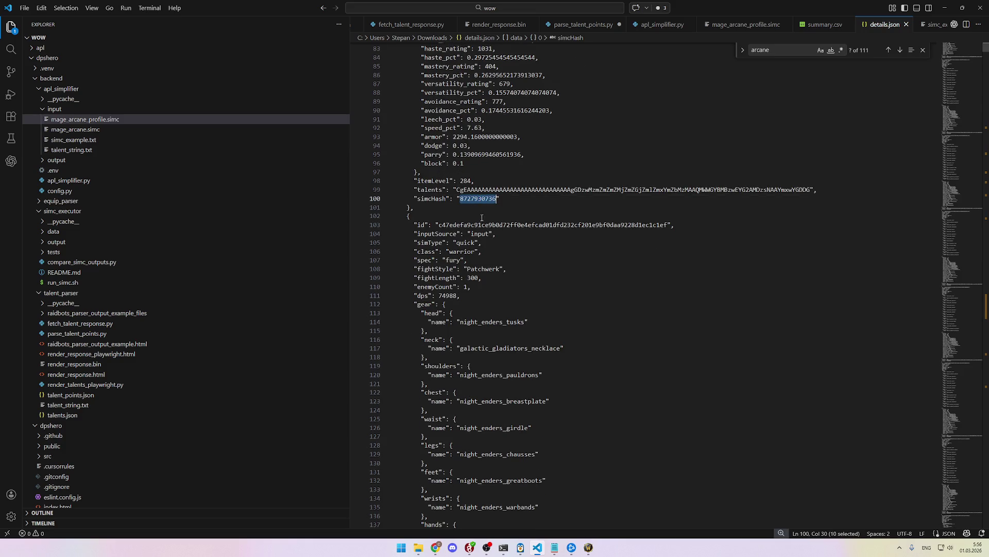
double_click(480, 233)
scroll(499, 252, "down", 2)
left_click(498, 252)
scroll(516, 247, "down", 12)
scroll(521, 245, "down", 10)
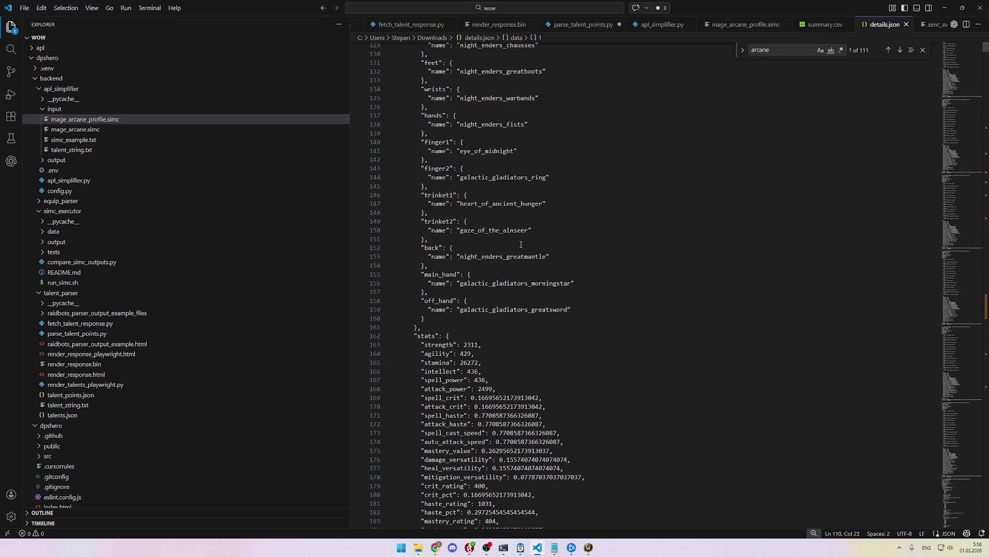
scroll(520, 247, "down", 6)
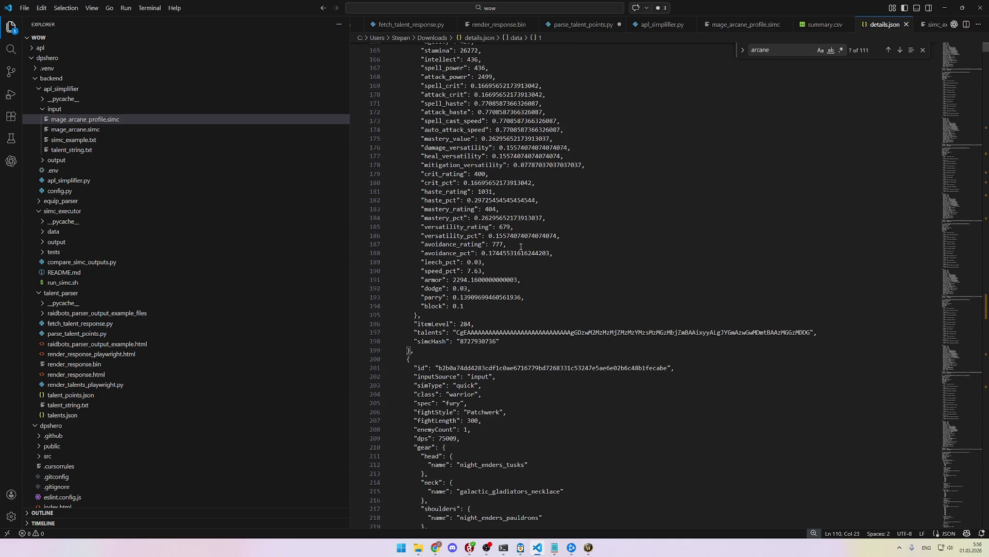
scroll(520, 247, "down", 7)
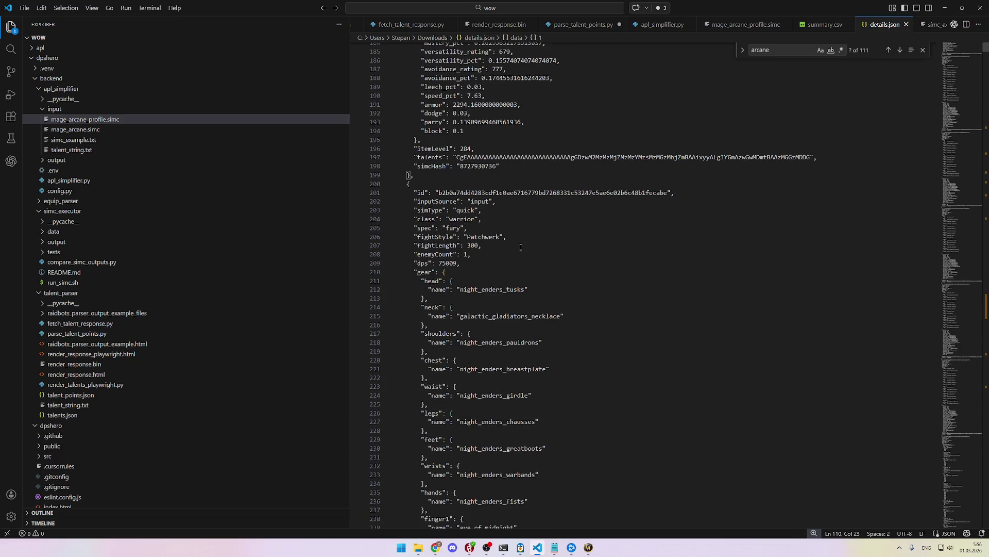
scroll(521, 246, "down", 4)
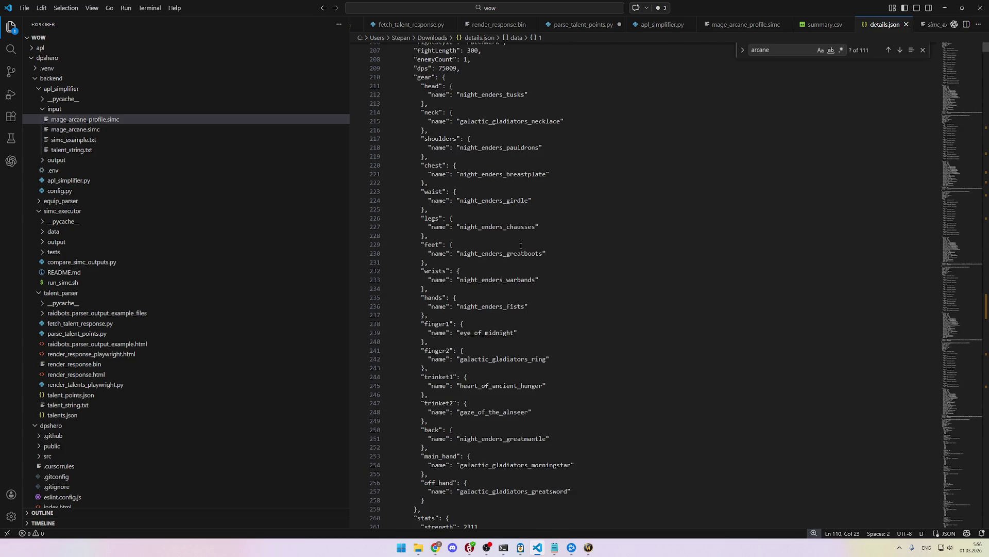
scroll(521, 246, "down", 17)
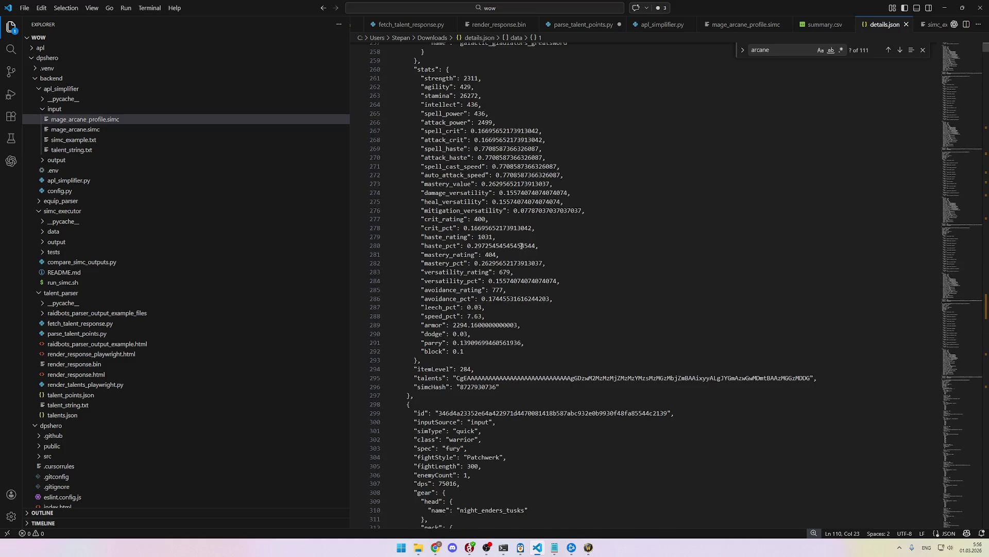
scroll(520, 246, "up", 4)
left_click(617, 134)
Step: Search the file for "arcane" and step through its matches
key("ctrl+f")
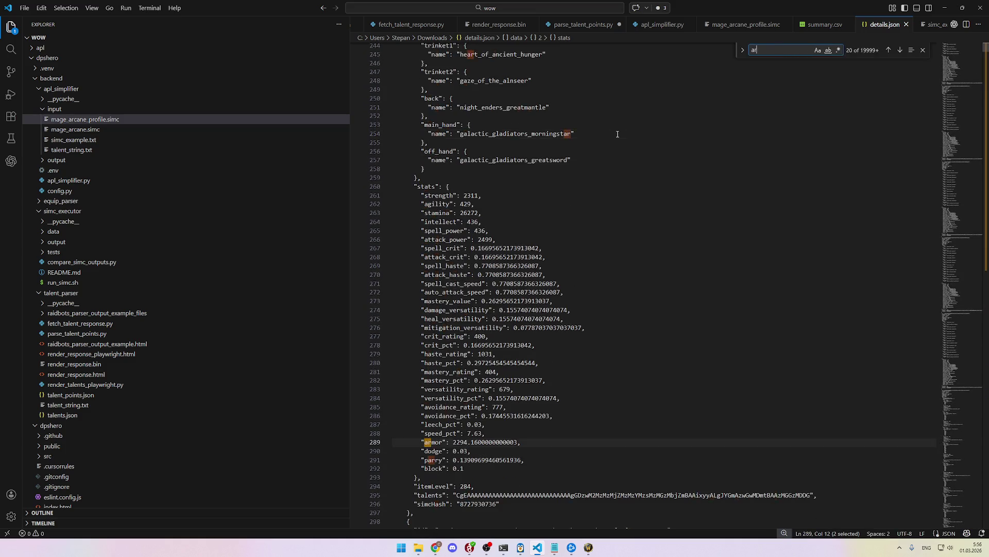
key("Return")
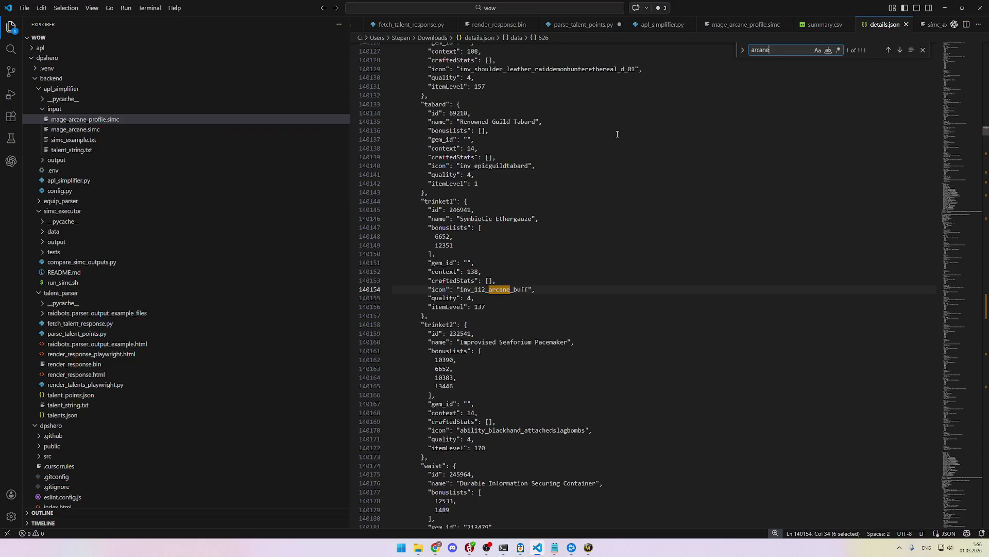
key("Home")
type("mage_")
key("BackSpace")
key("BackSpace")
key("BackSpace")
key("Return")
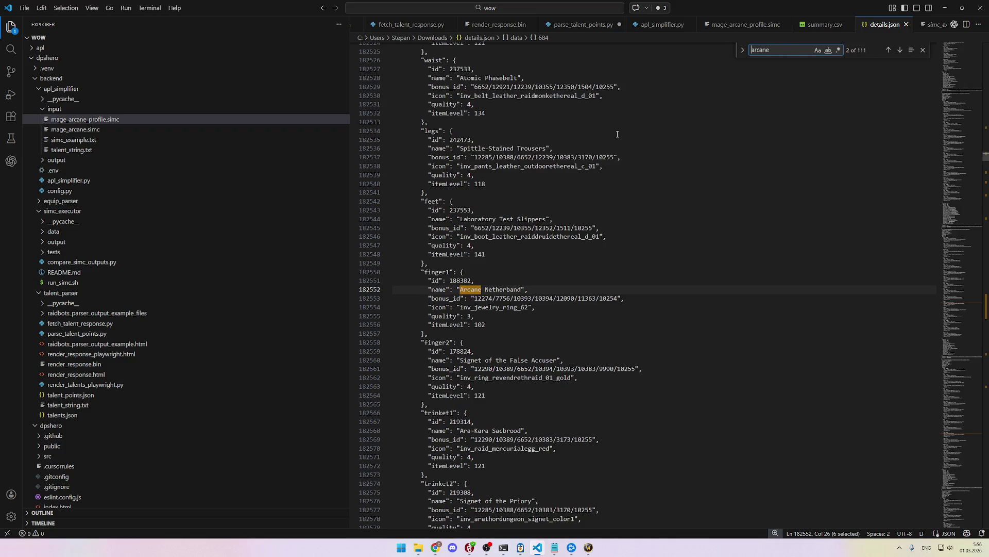
key("Return")
key("Return")
key("Return")
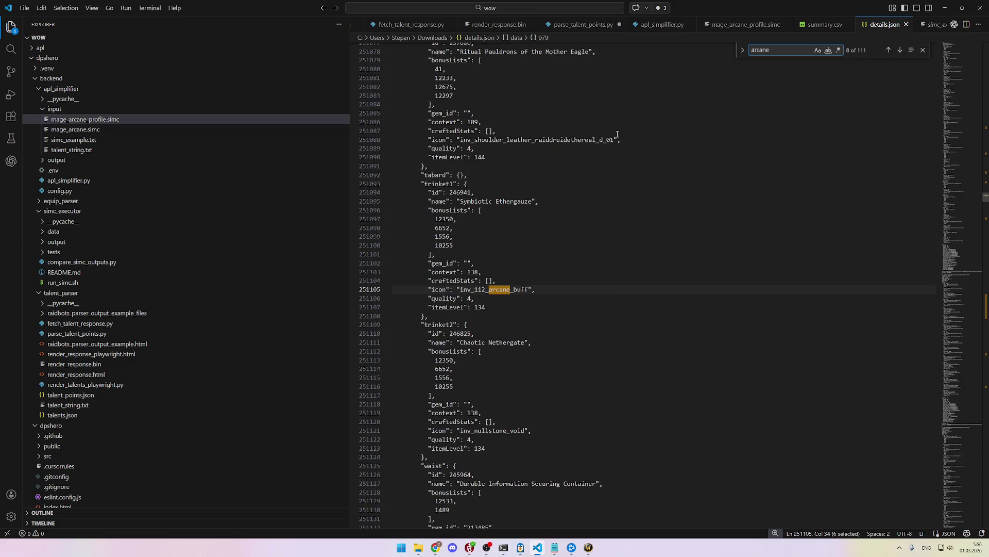
Step: Clear the search query and return to the top of details.json
key("ctrl+a")
key("BackSpace")
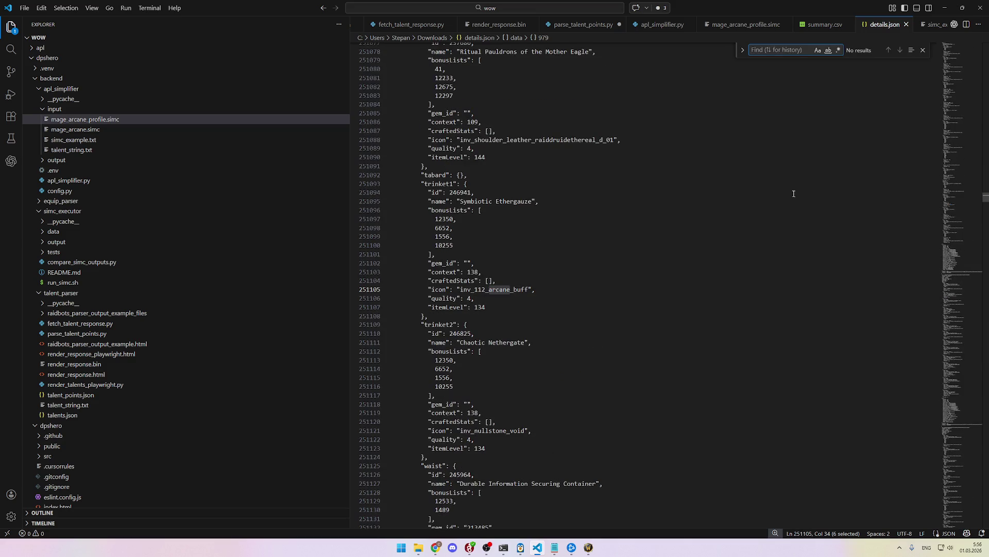
left_click_drag(987, 198, 986, 47)
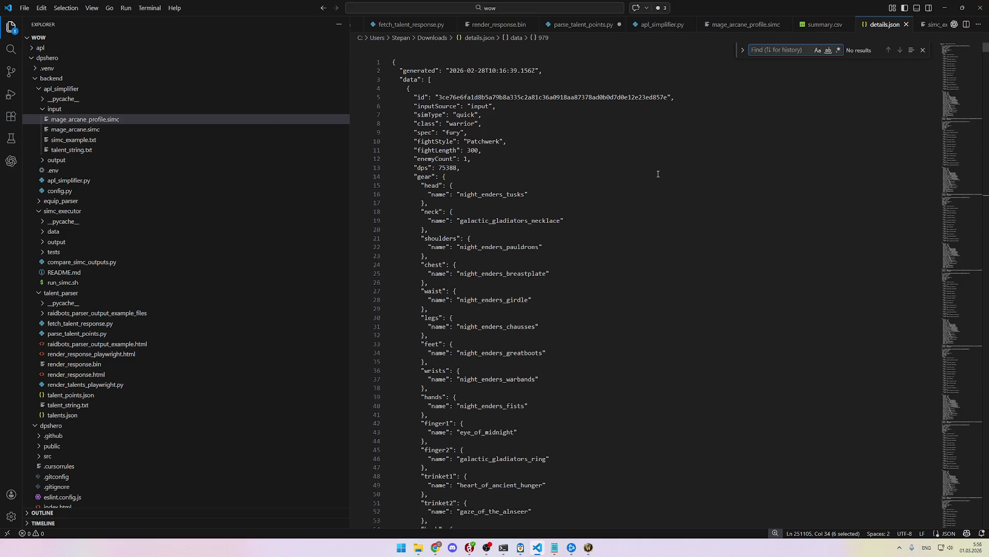
left_click(563, 75)
left_click(778, 51)
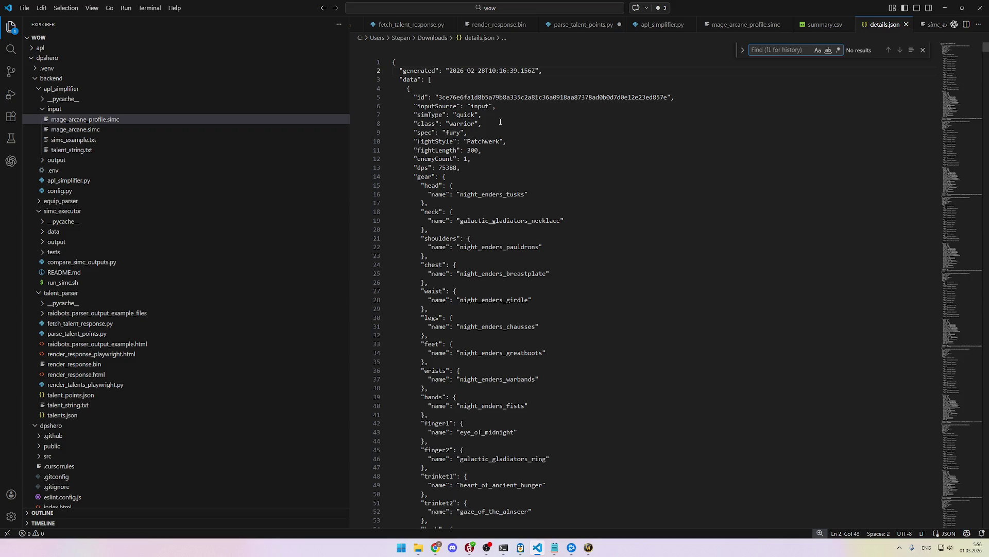
Step: Search for spec": "arca to jump to the first Arcane record at line 414914
type("ss\"")
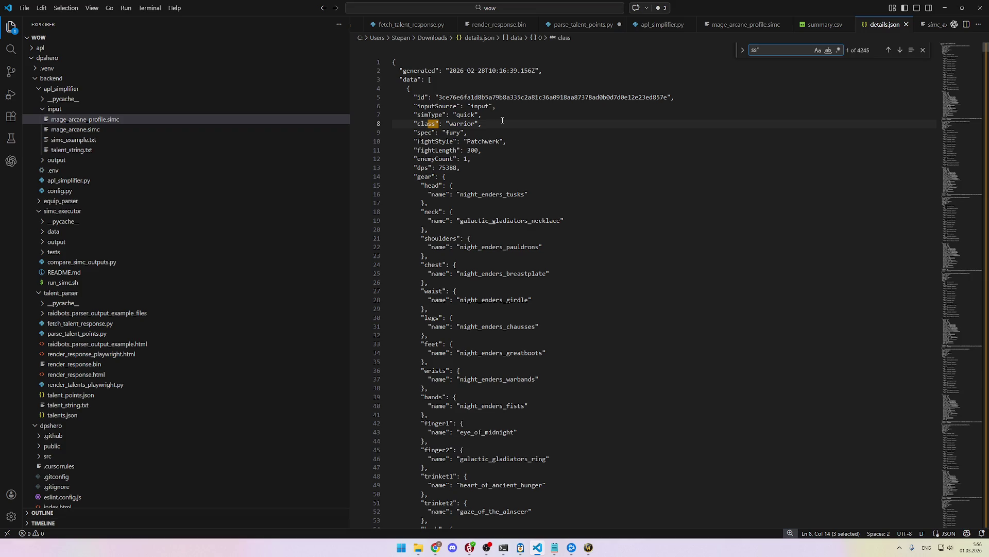
type(": \"")
key("ctrl+a")
key("BackSpace")
type("spec")
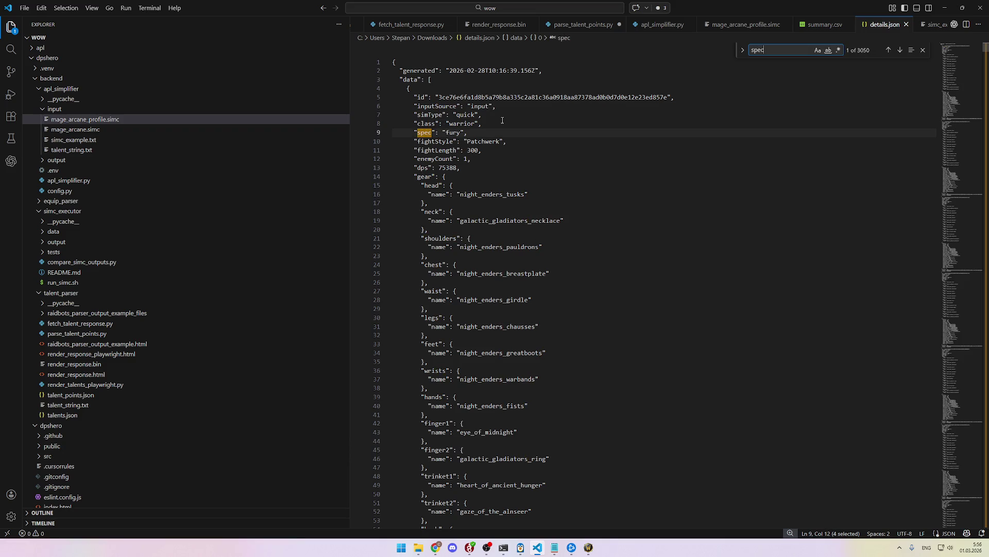
type("\": \"ac")
key("BackSpace")
type("rca")
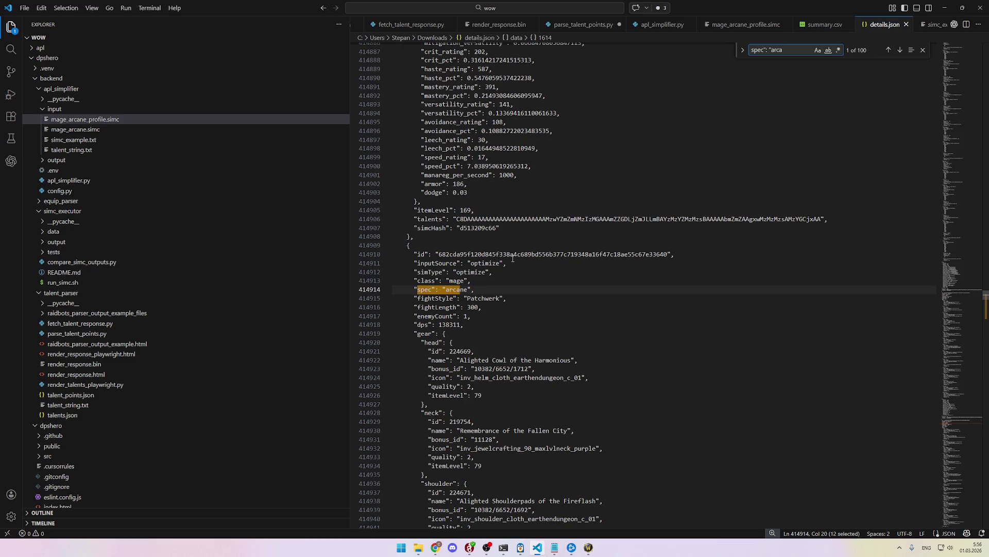
Step: Inspect the record's gear entries, including head item id 224669, ending at the gear line
scroll(512, 263, "down", 4)
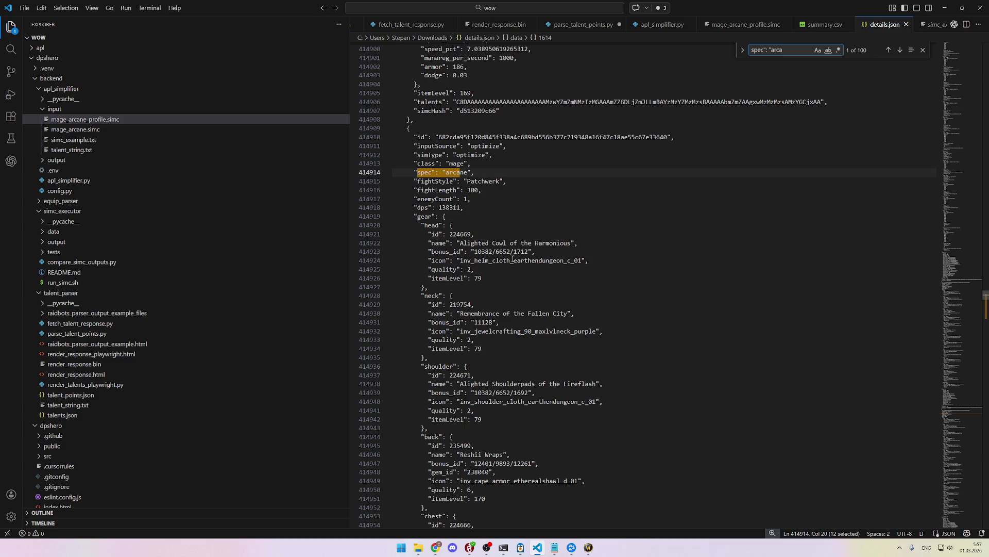
scroll(511, 261, "down", 1)
scroll(463, 217, "down", 1)
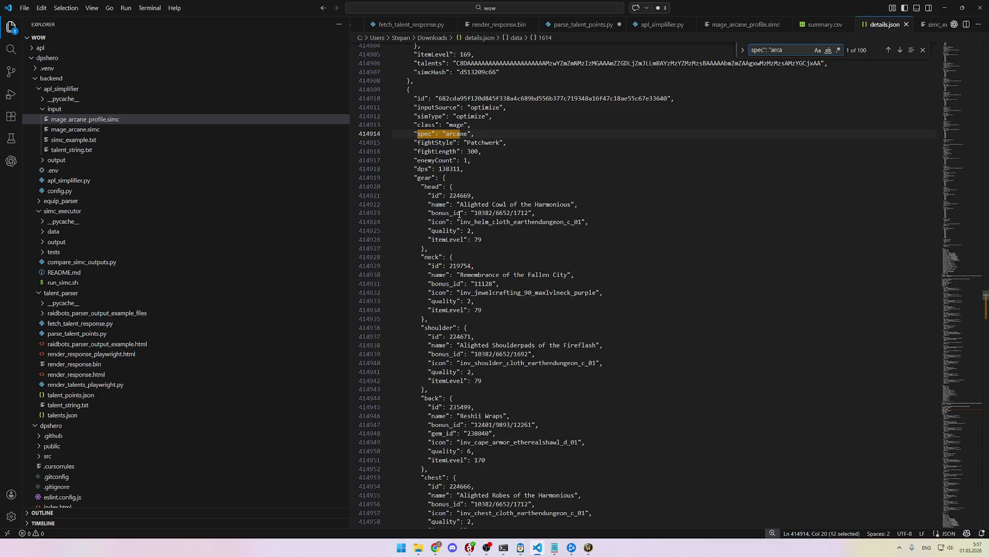
double_click(460, 196)
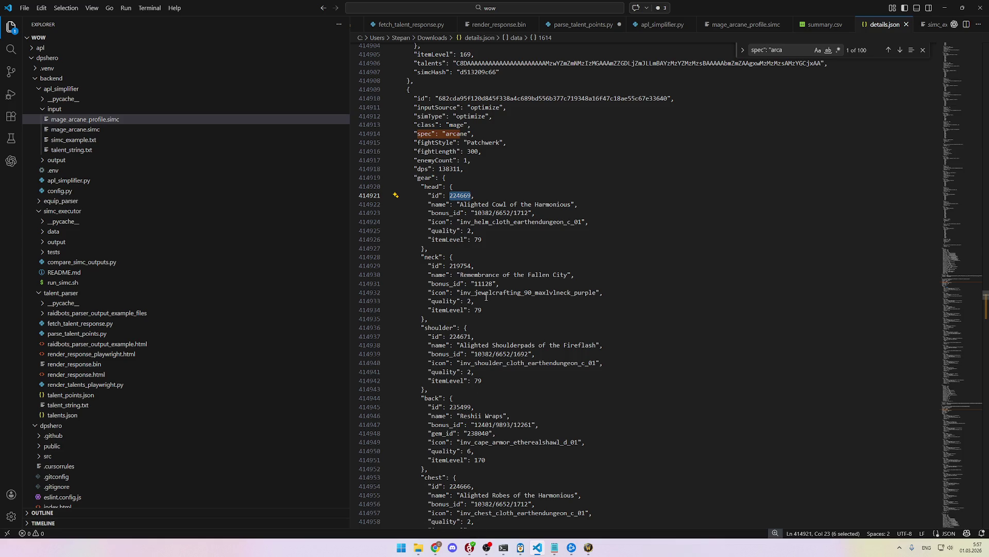
scroll(491, 216, "down", 2)
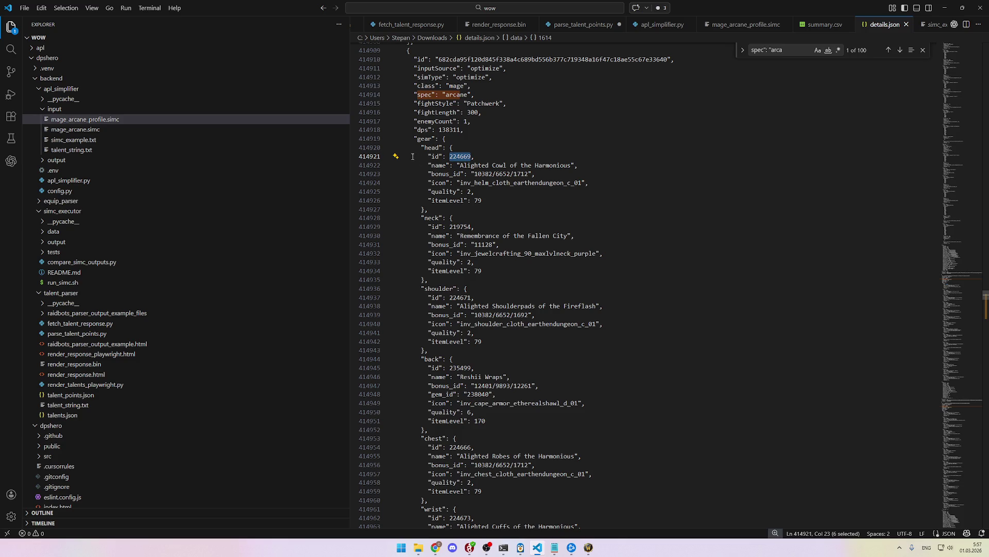
left_click(408, 139)
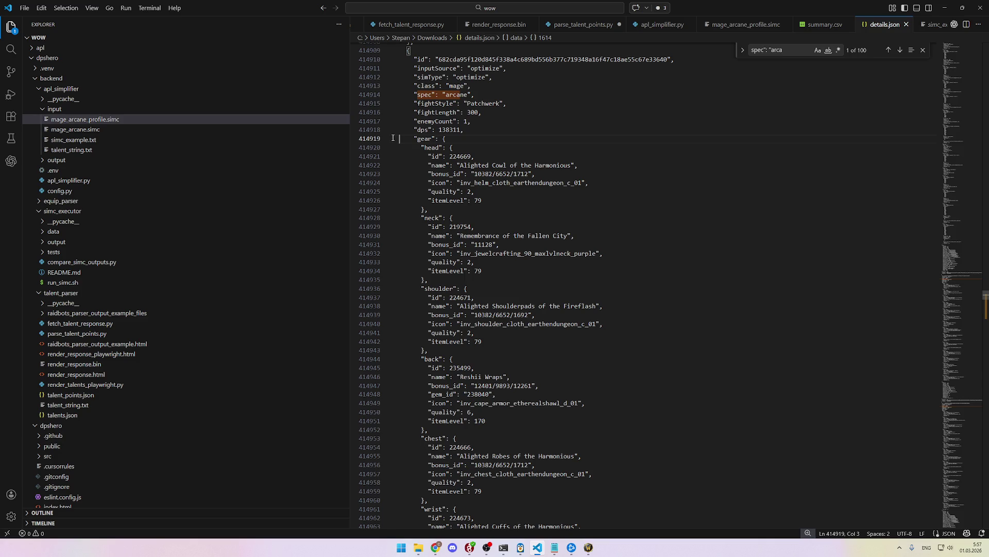
Step: Select the Arcane record's gear block from "gear" through main_hand's closing brace, then return to Chrome
left_click_drag(397, 138, 448, 157)
key("Left")
mouse_move(392, 140)
left_mouse_down()
mouse_move(608, 363)
mouse_move(623, 361)
mouse_move(628, 343)
mouse_move(644, 200)
mouse_move(647, 340)
mouse_move(598, 212)
left_mouse_up()
scroll(623, 361, "down", 4)
scroll(626, 343, "down", 15)
scroll(647, 338, "down", 3)
scroll(597, 212, "up", 5)
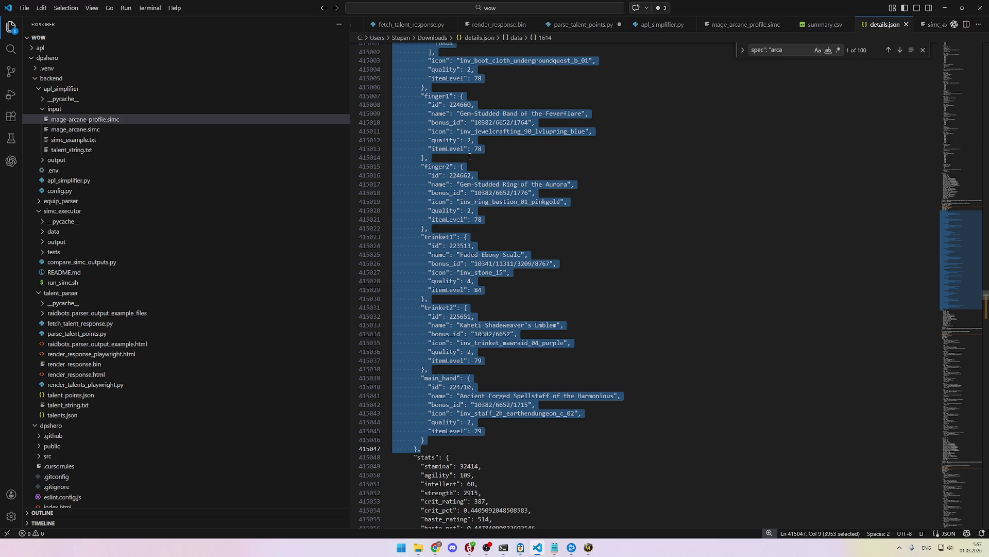
scroll(484, 159, "up", 8)
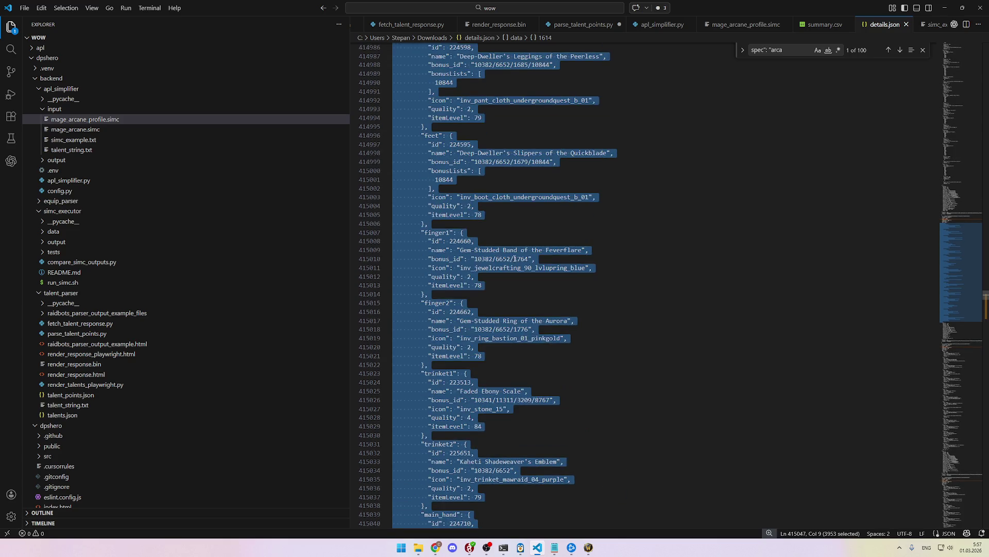
scroll(514, 258, "up", 10)
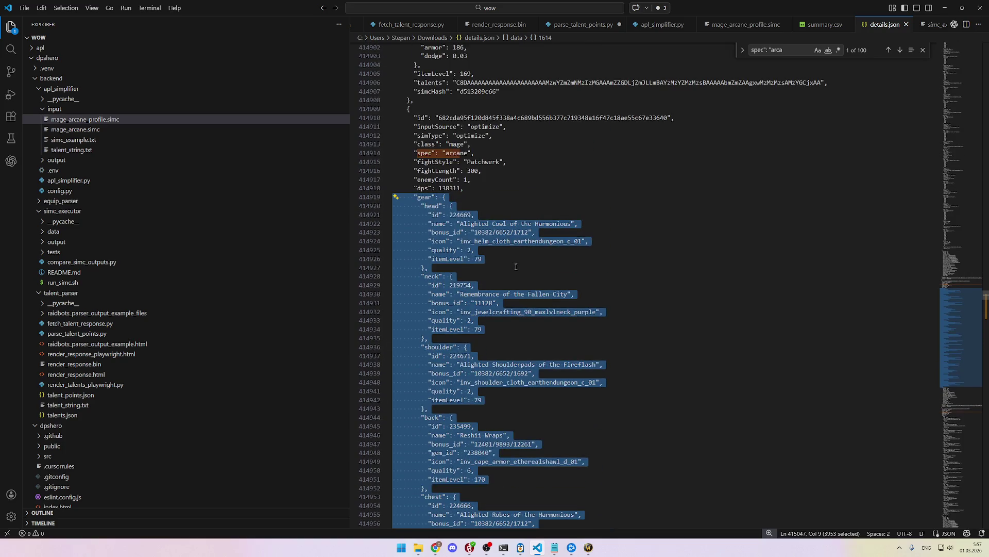
scroll(516, 264, "up", 1)
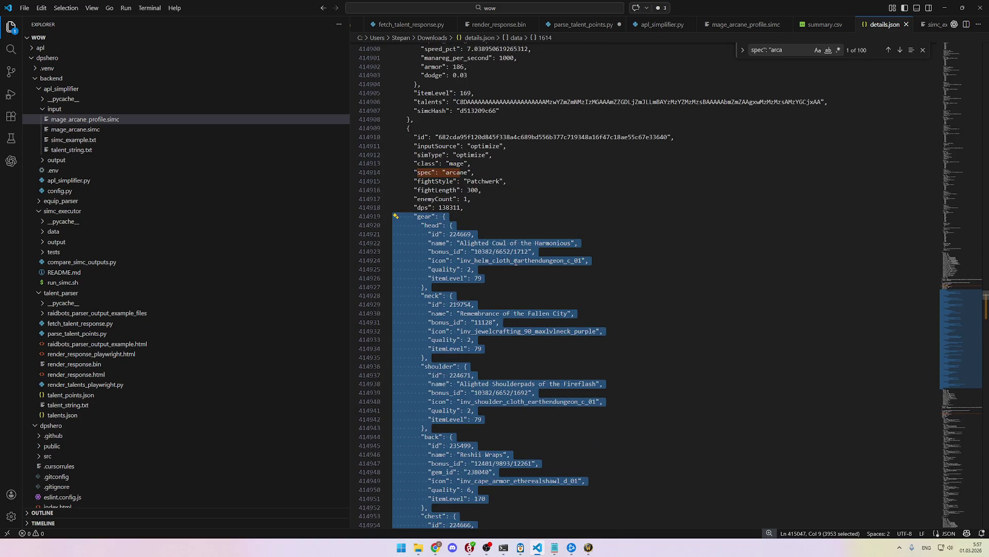
scroll(515, 261, "up", 10)
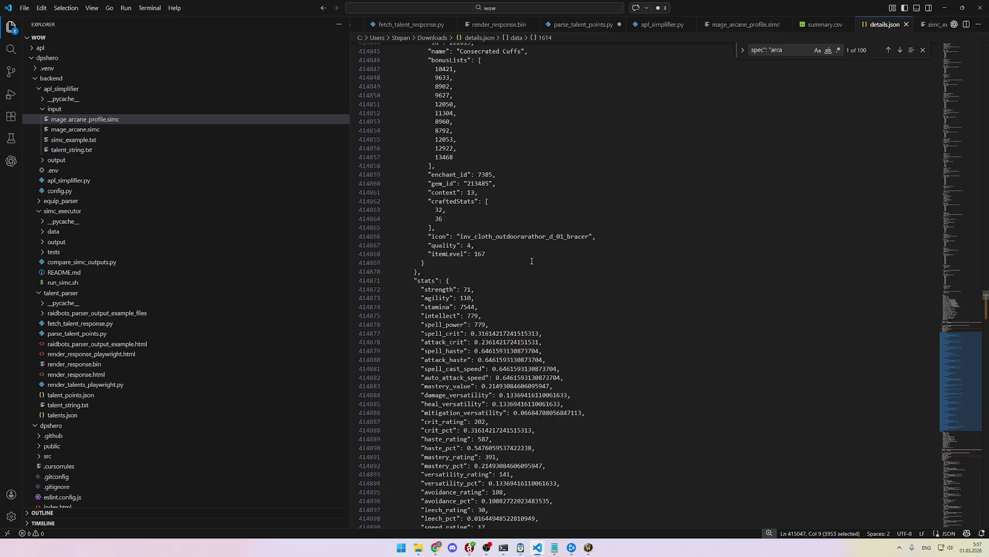
scroll(531, 261, "up", 2)
scroll(532, 261, "down", 9)
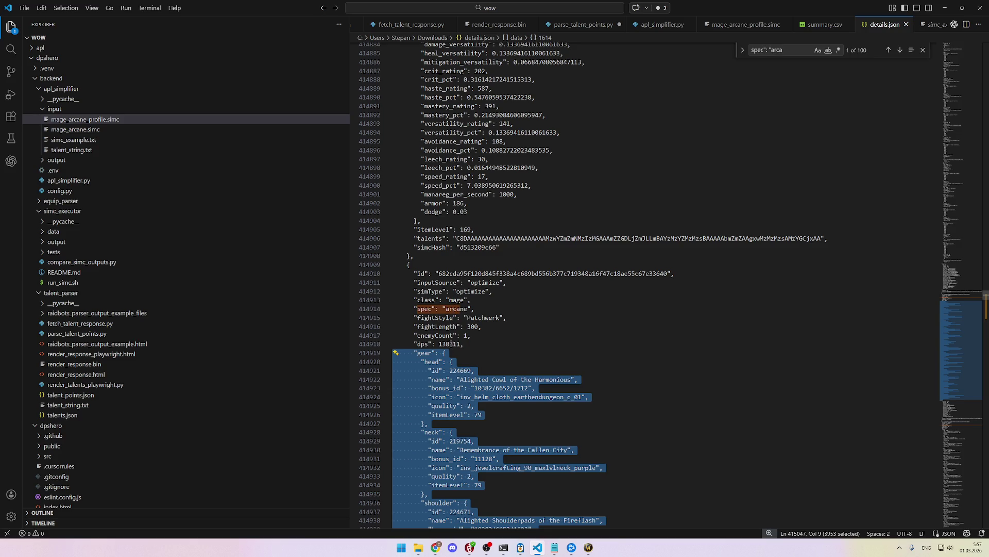
scroll(491, 349, "down", 2)
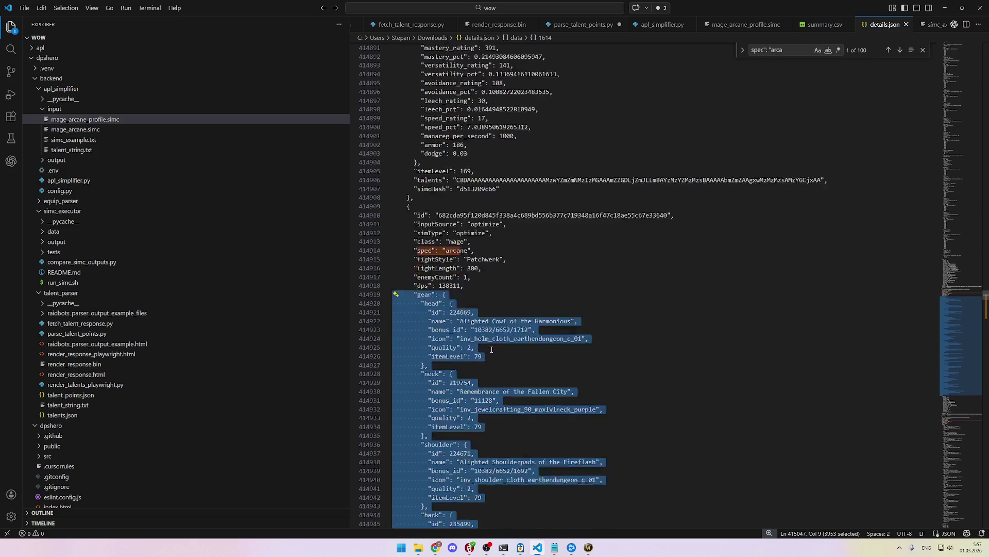
scroll(505, 345, "up", 1)
scroll(510, 343, "down", 1)
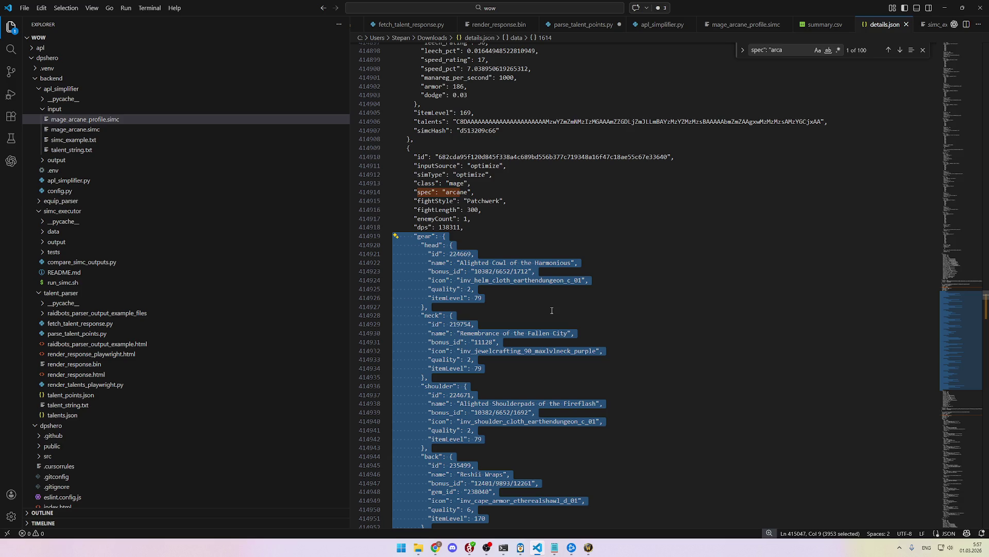
key("alt+Tab")
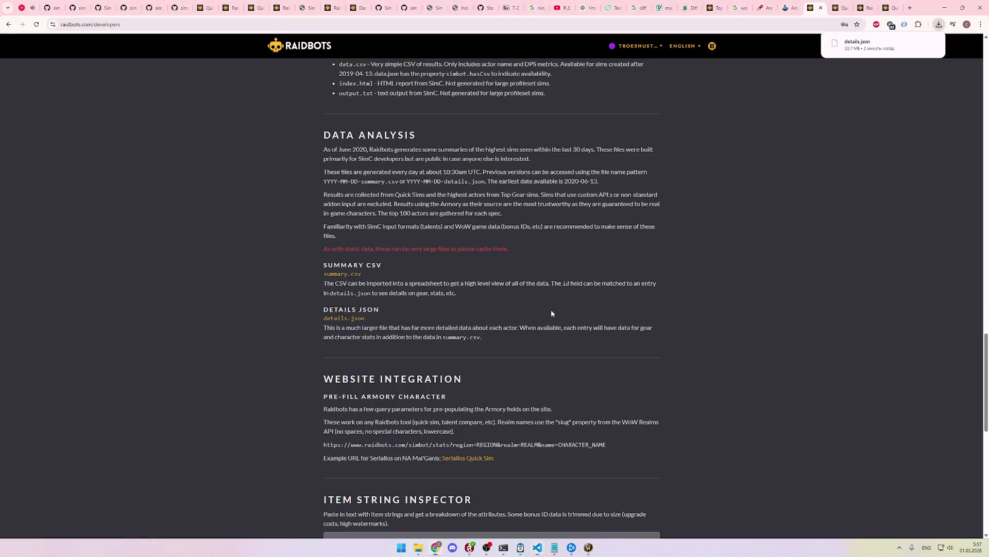
Step: Close the quick-sim report, SimC report and documentation tabs, leaving the Icy Veins guide
scroll(557, 308, "up", 2)
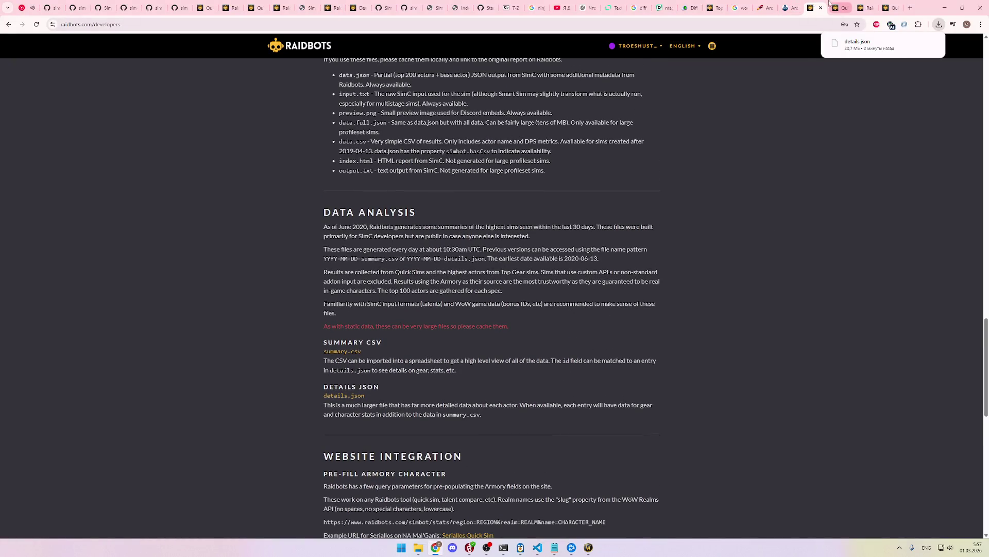
left_click(888, 5)
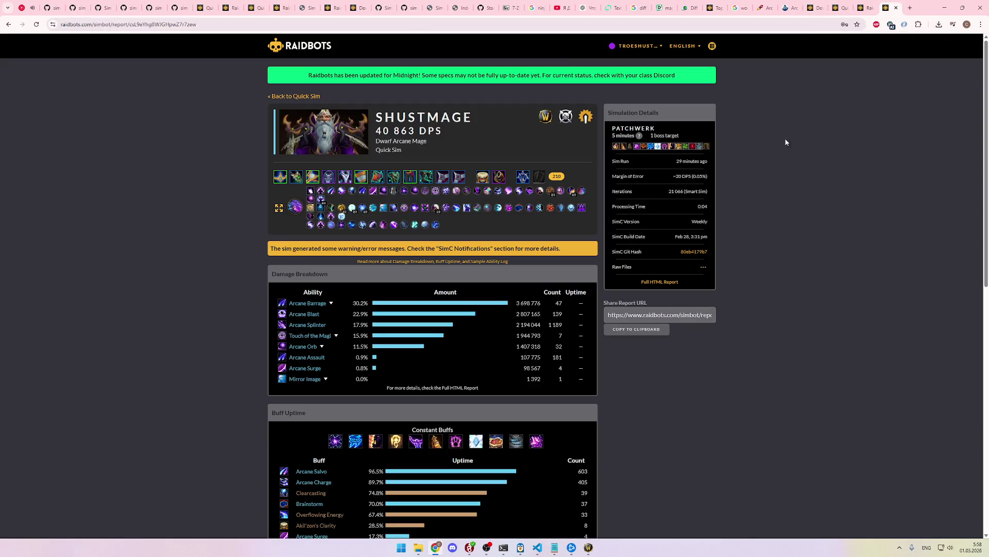
key("ctrl+w")
key("ctrl+w")
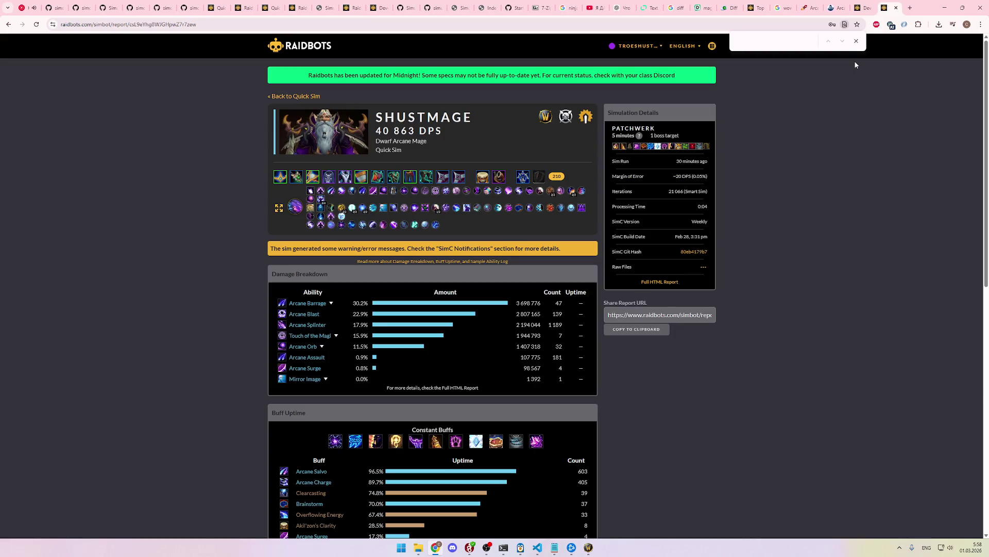
key("ctrl+w")
key("ctrl+w")
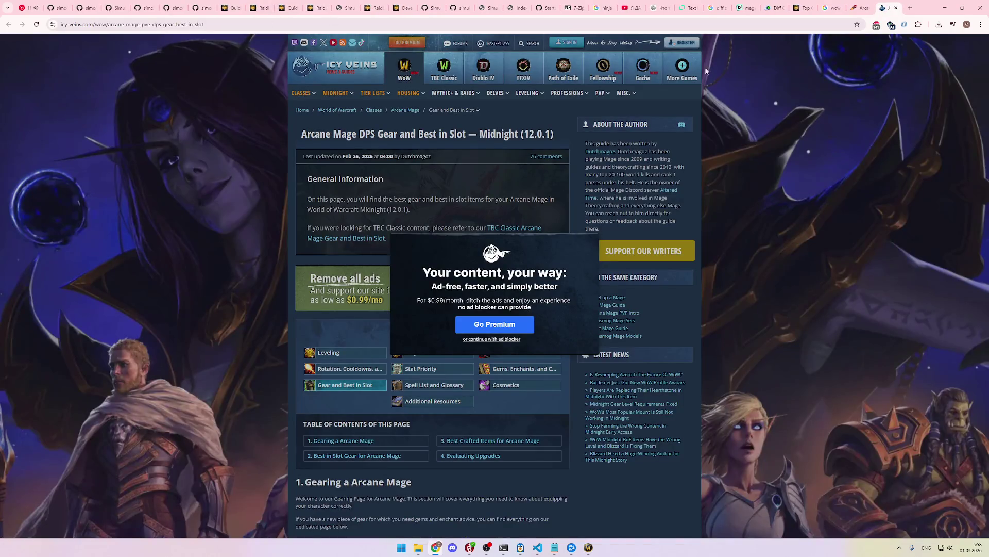
Step: Copy 'Skybreaker's Blade' from Wowhead's Arcane Mage BiS table and return to Raidbots Top Gear
key("ctrl+w")
left_click(863, 7)
key("ctrl+w")
left_click(870, 4)
left_click(886, 8)
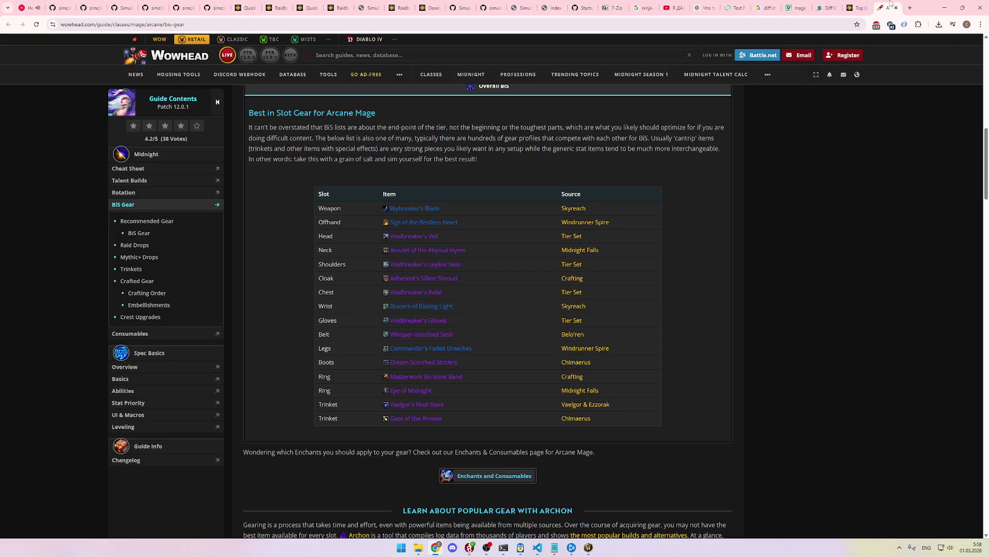
left_click_drag(408, 207, 389, 208)
key("ctrl+c")
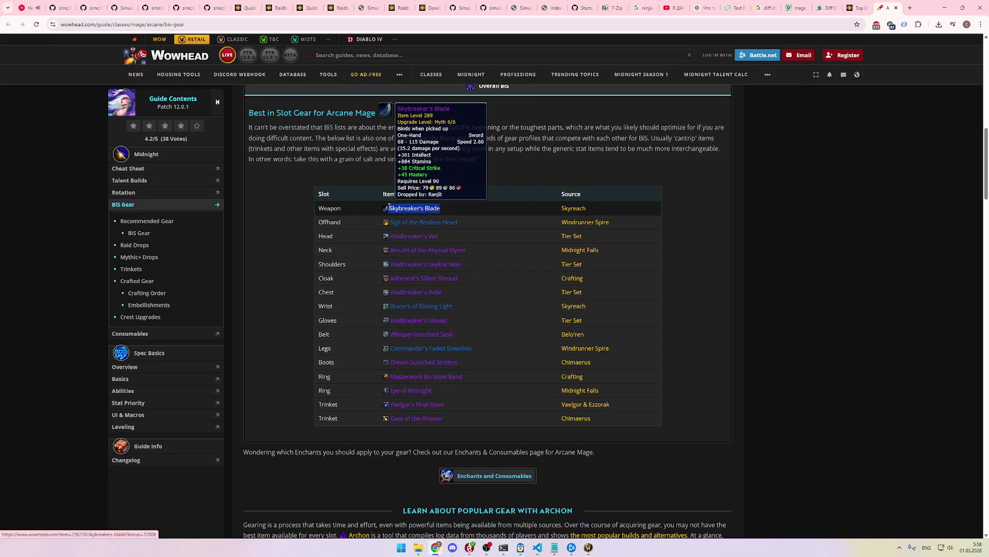
left_click(857, 7)
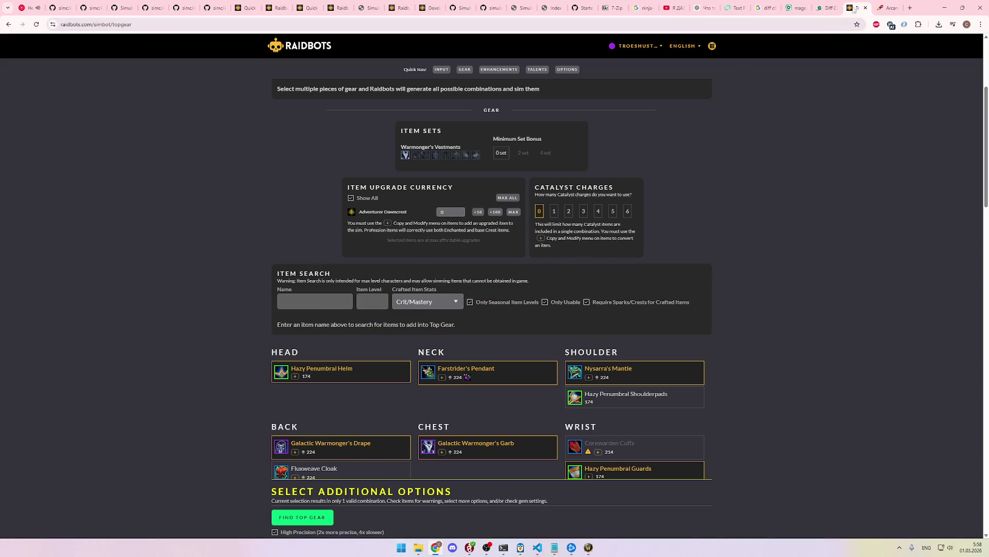
Step: Find Skybreaker's Blade in Top Gear item search at item level 289 (6/6) and review crafted stats
left_click(887, 7)
left_click(862, 3)
left_click(309, 301)
key("ctrl+v")
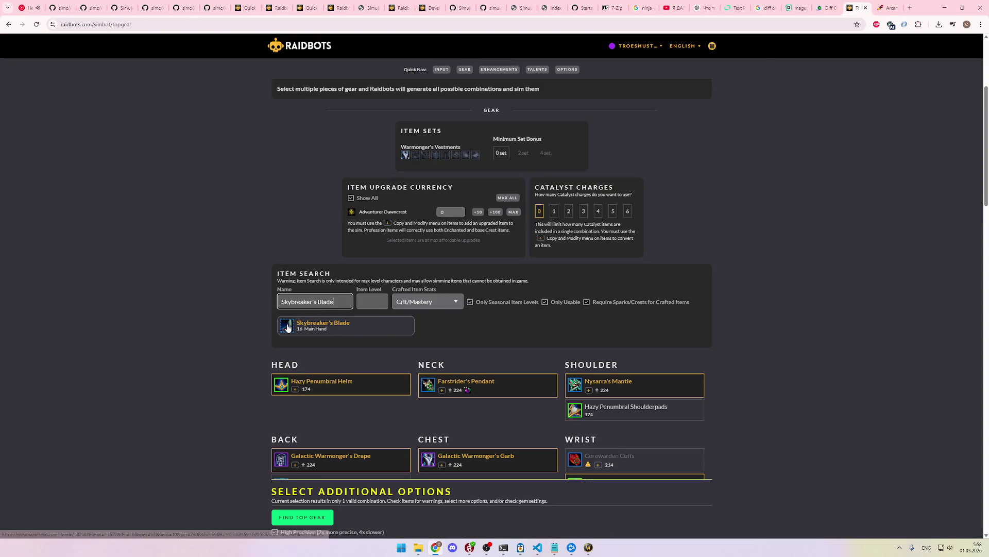
key("Tab")
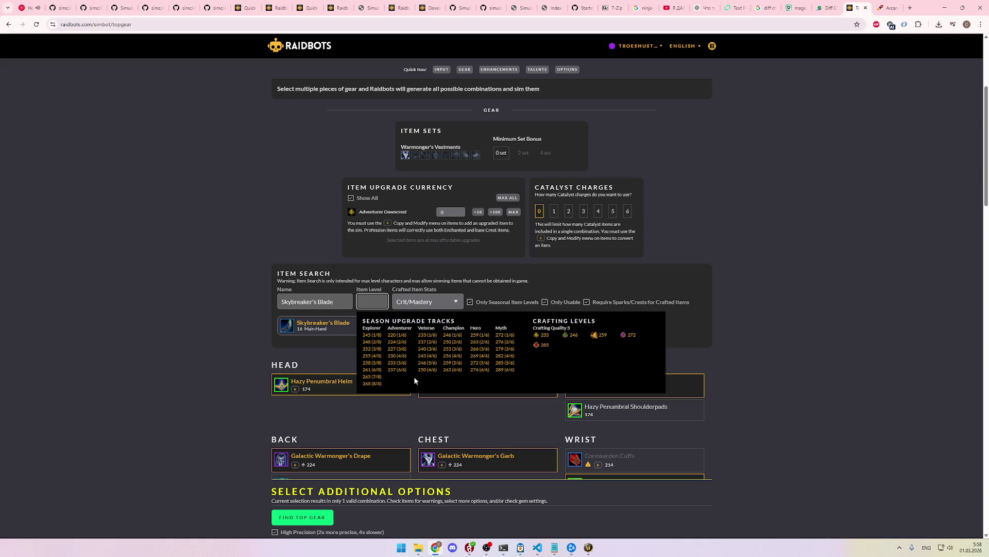
left_click(505, 370)
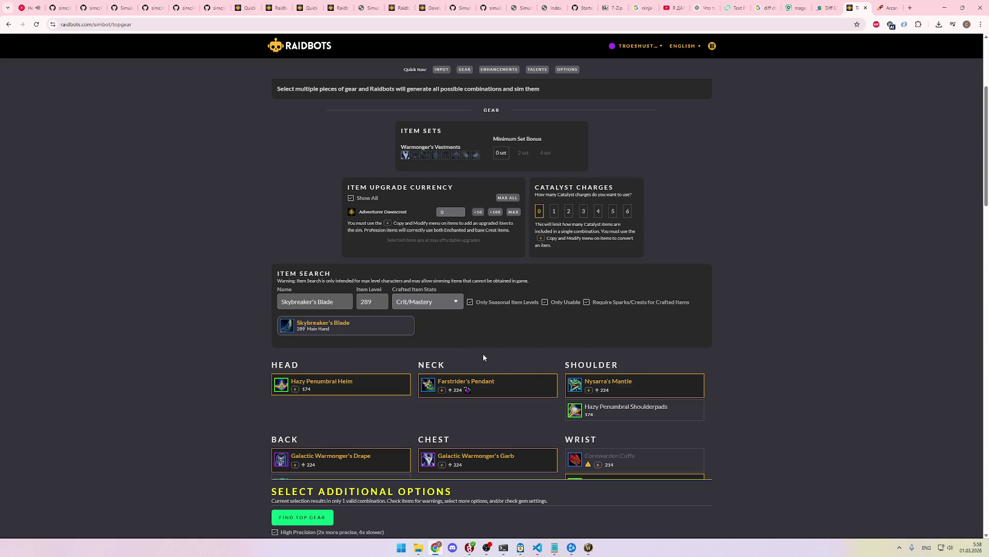
left_click(451, 304)
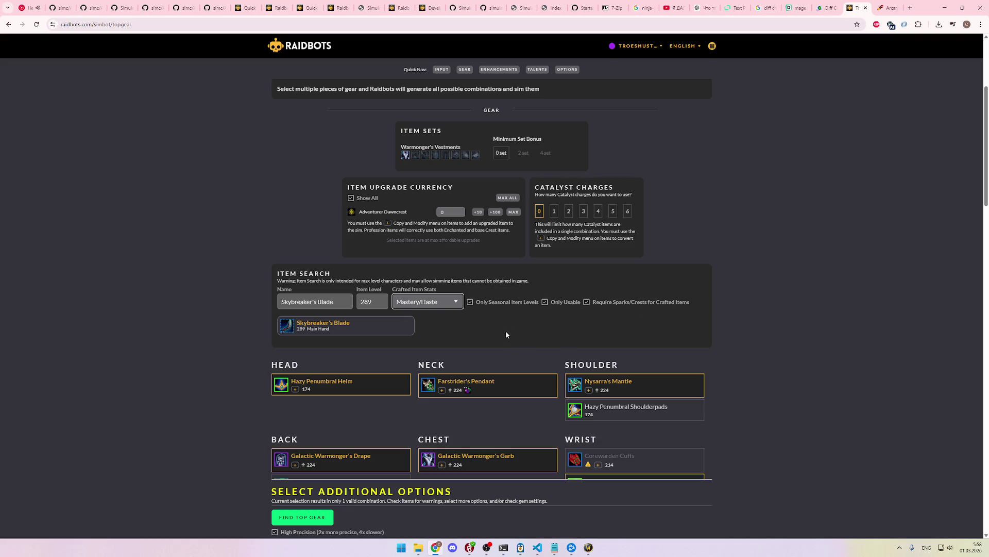
scroll(506, 334, "up", 4)
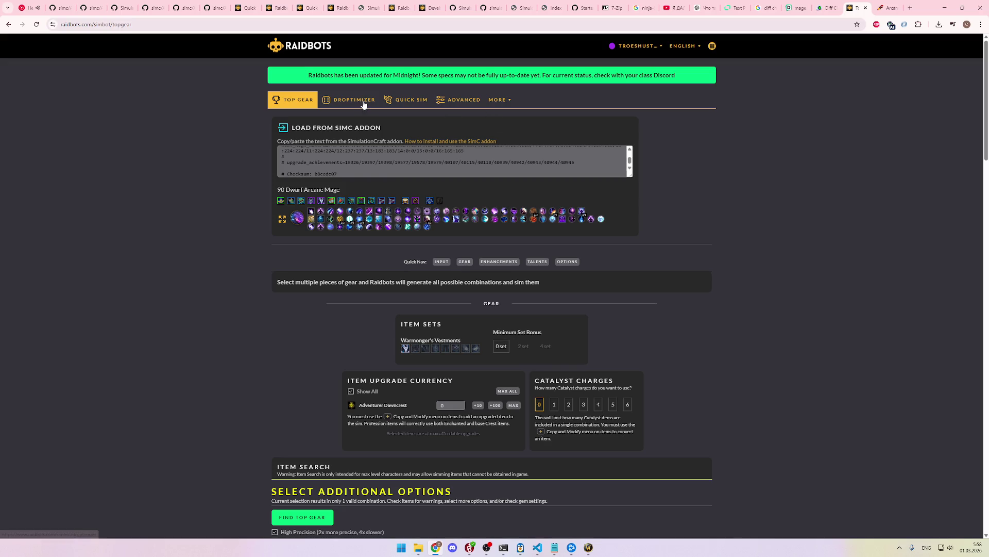
Step: Open Droptimizer and pick March on Quel'Danas as the loot source
left_click(371, 104)
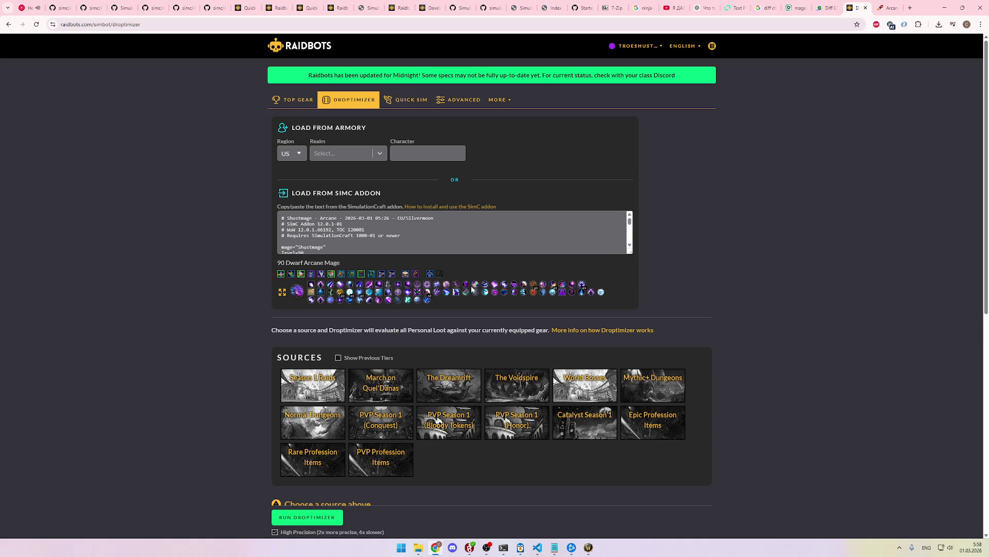
scroll(471, 289, "down", 1)
scroll(471, 288, "down", 3)
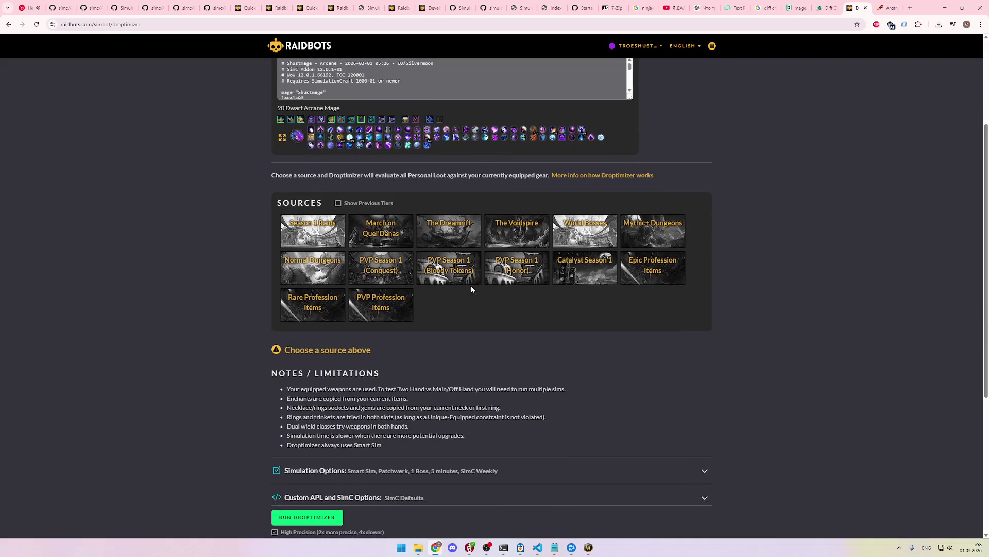
scroll(371, 256, "down", 1)
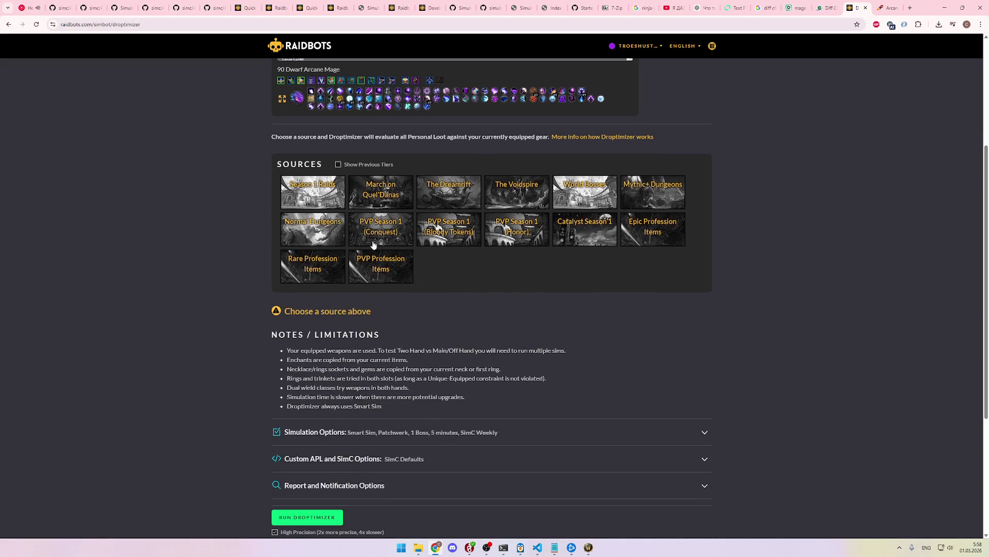
left_click(382, 193)
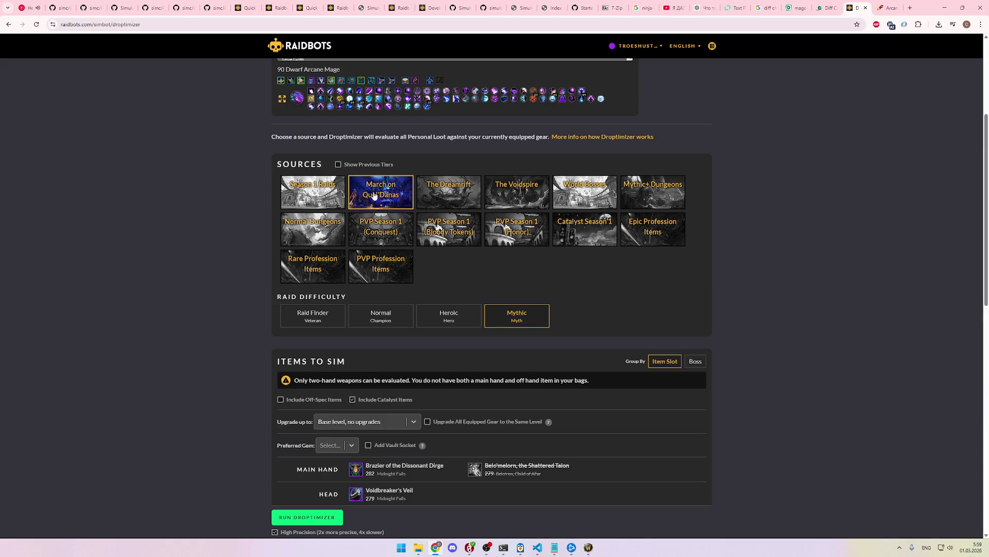
Step: Toggle the loot source between Season 1 Raids and March on Quel'Danas, ending on Season 1 Raids
scroll(500, 273, "down", 3)
scroll(464, 310, "down", 1)
scroll(438, 350, "down", 4)
scroll(432, 363, "down", 3)
scroll(432, 360, "up", 3)
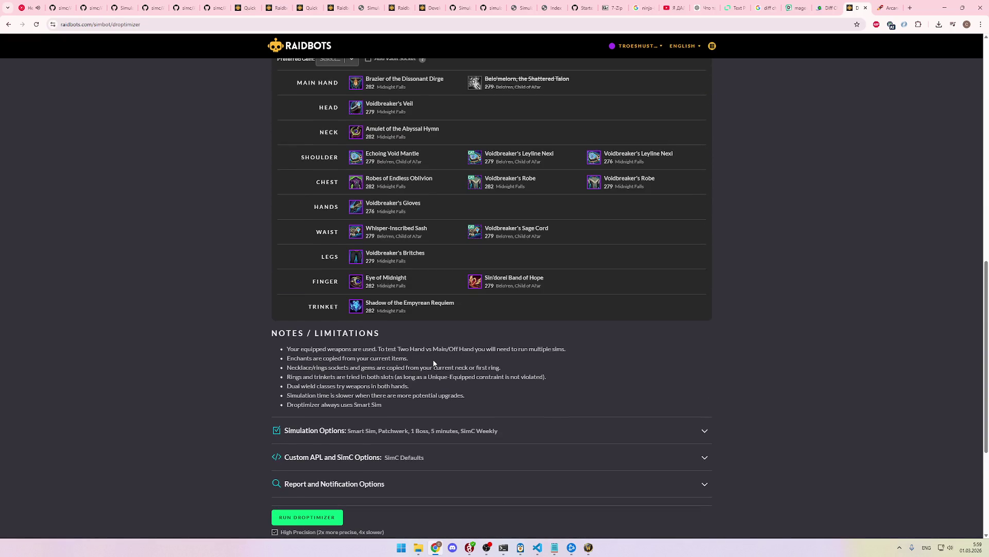
scroll(434, 355, "up", 5)
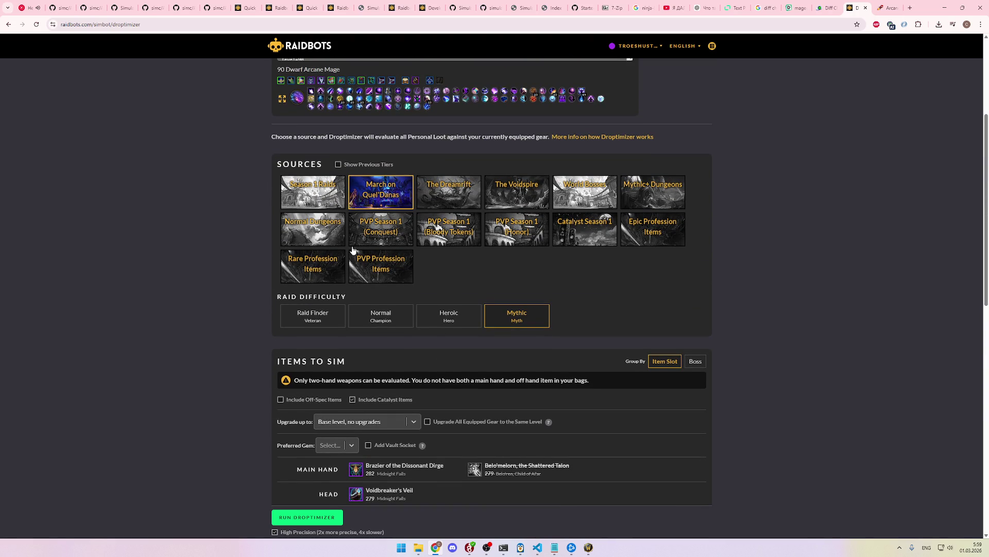
left_click(328, 200)
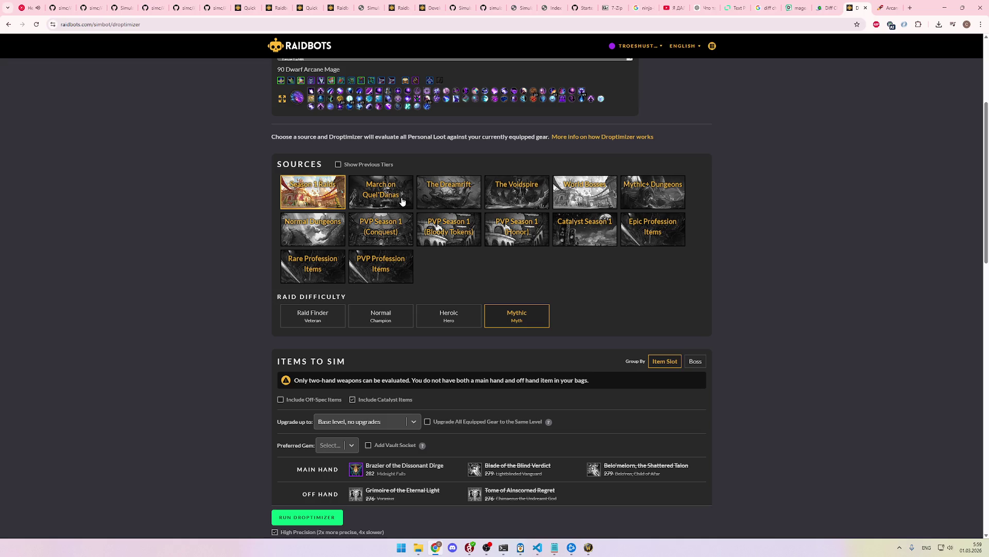
left_click(362, 198)
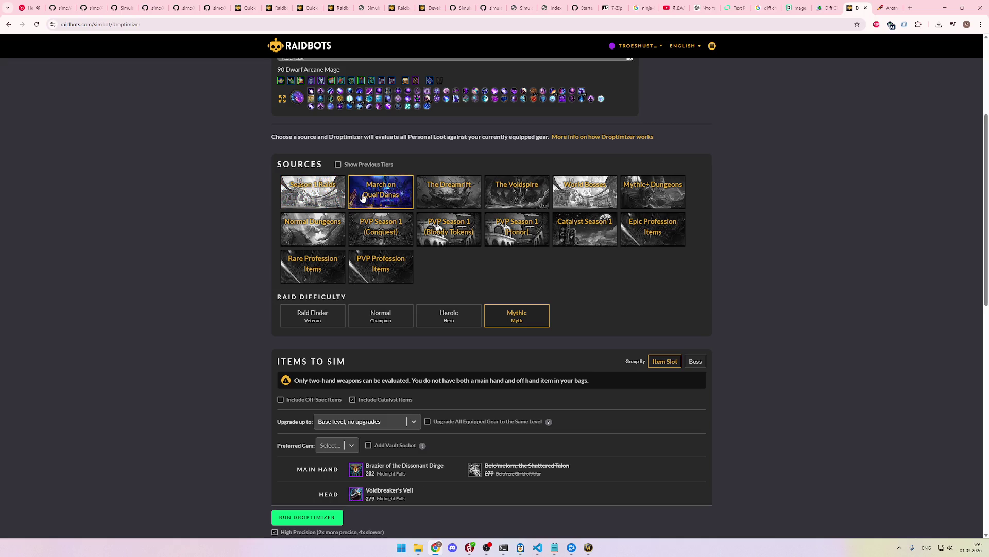
left_click(326, 195)
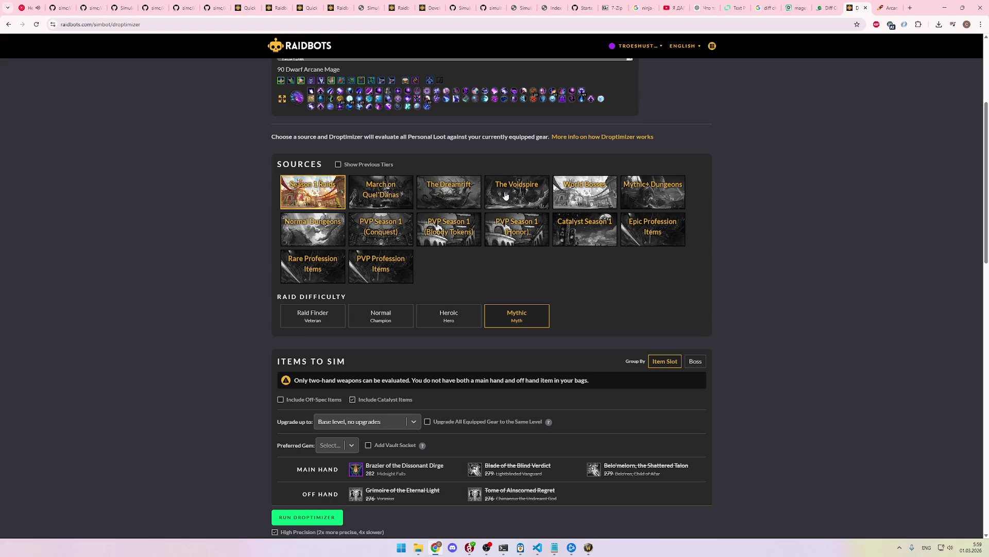
Step: Choose Mythic+ Dungeons and review all dungeons at +10 Vault (272) and the Items to Sim list
left_click(644, 207)
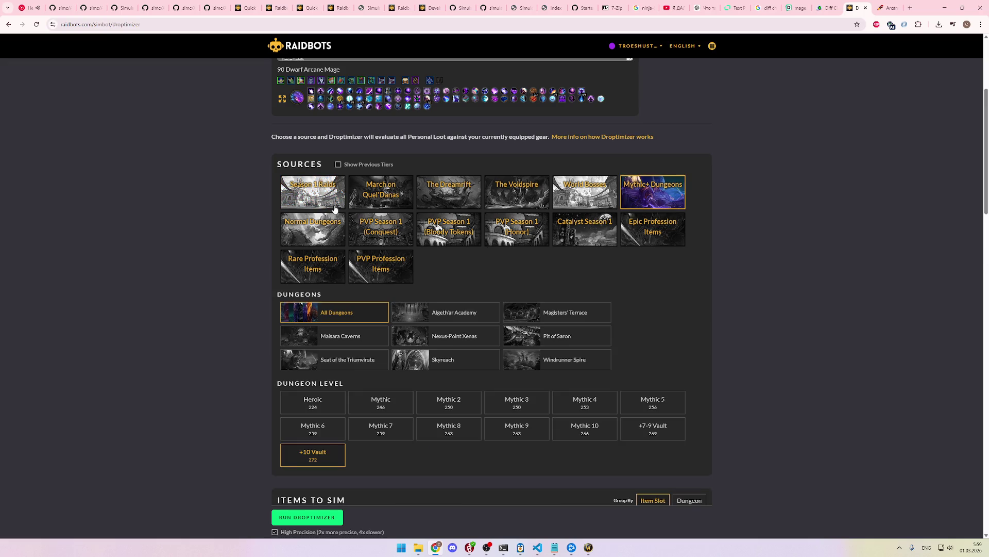
scroll(492, 320, "up", 4)
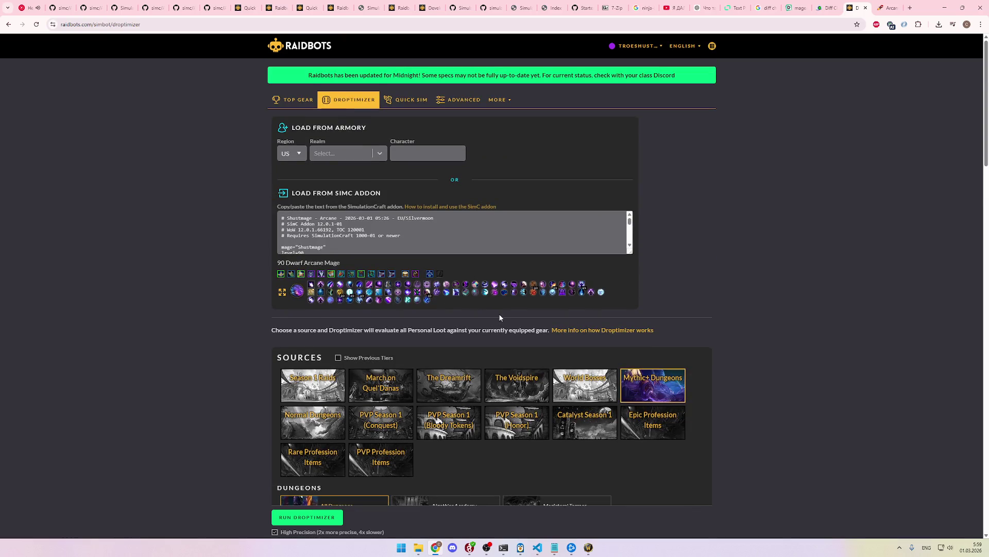
scroll(499, 318, "down", 3)
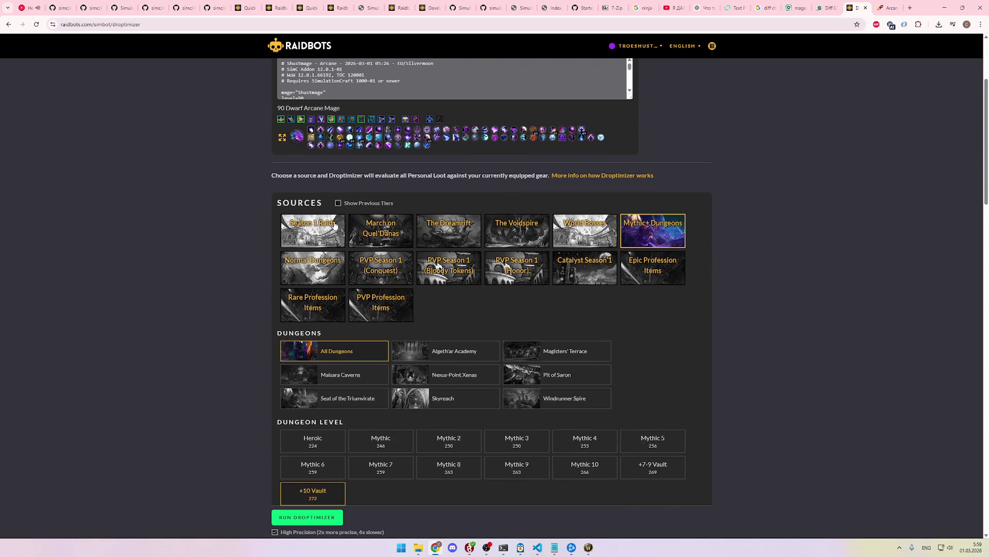
scroll(550, 312, "down", 2)
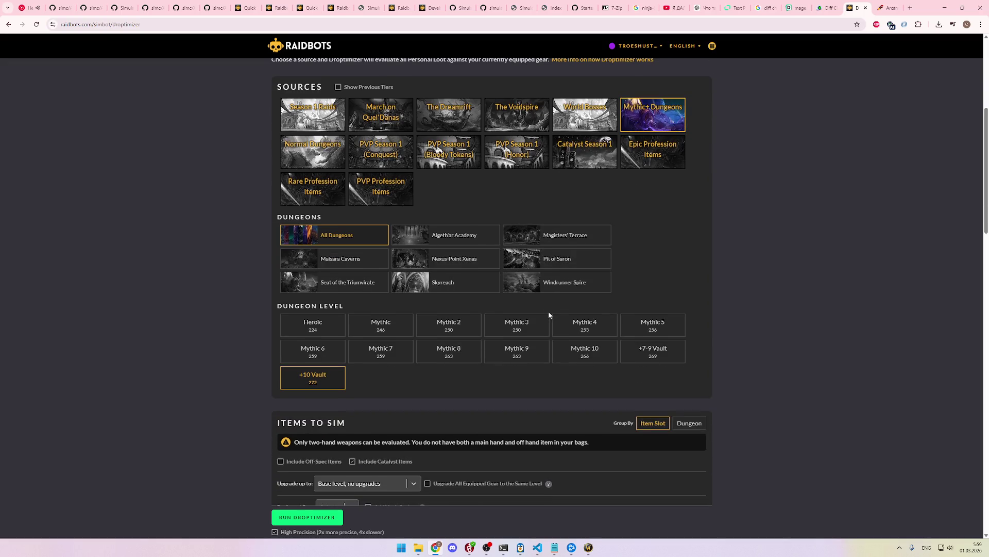
scroll(548, 314, "down", 3)
scroll(415, 310, "up", 8)
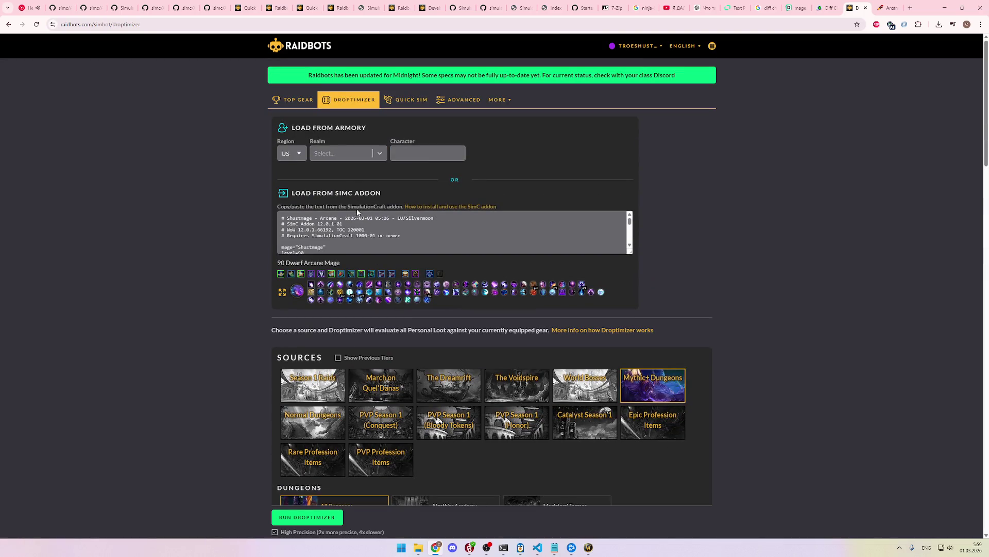
scroll(239, 292, "down", 2)
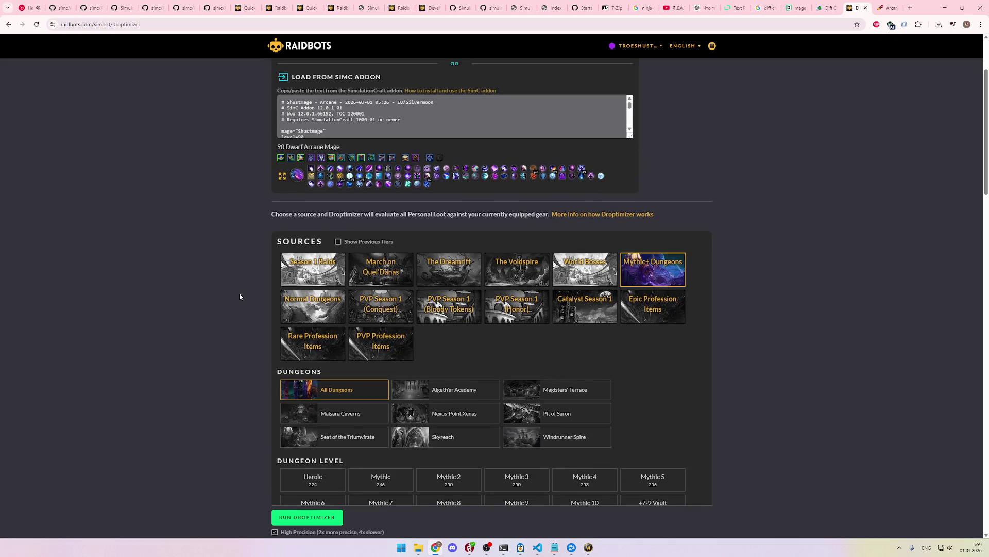
scroll(332, 290, "down", 2)
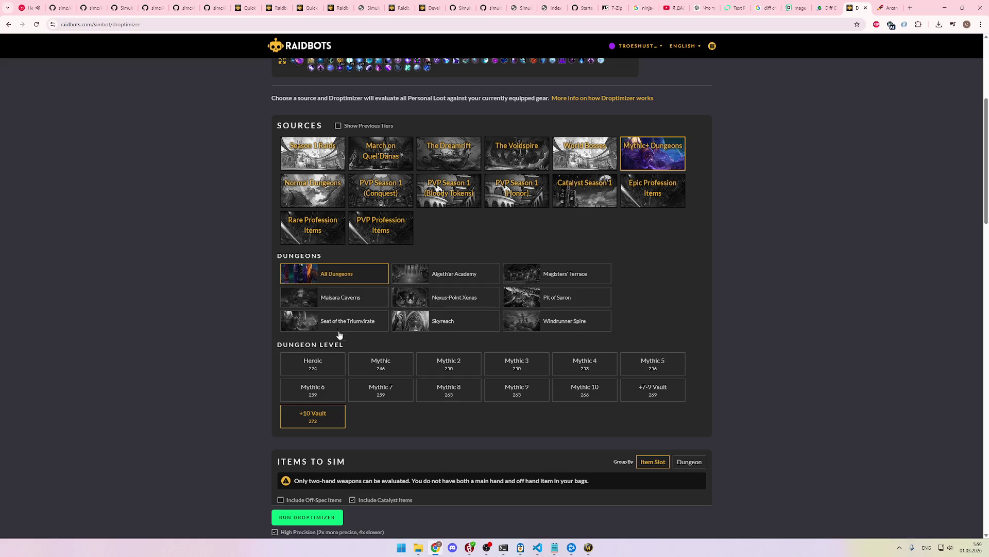
scroll(328, 415, "down", 1)
scroll(328, 415, "down", 1)
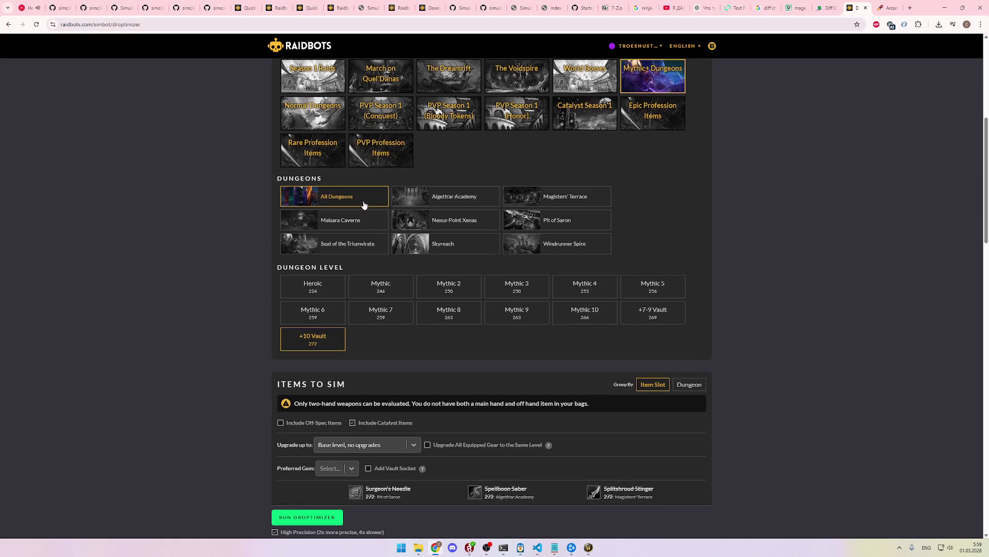
scroll(367, 206, "up", 2)
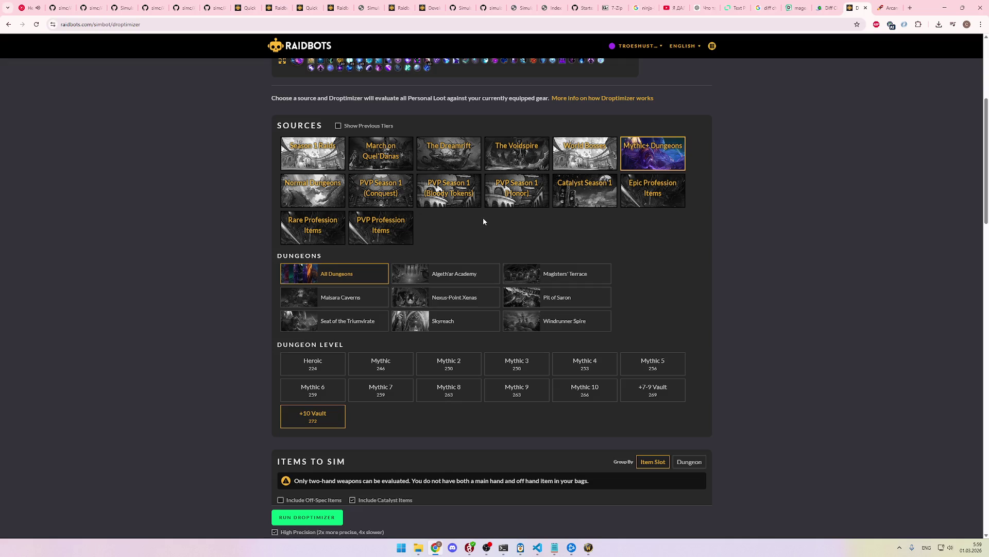
scroll(502, 221, "down", 4)
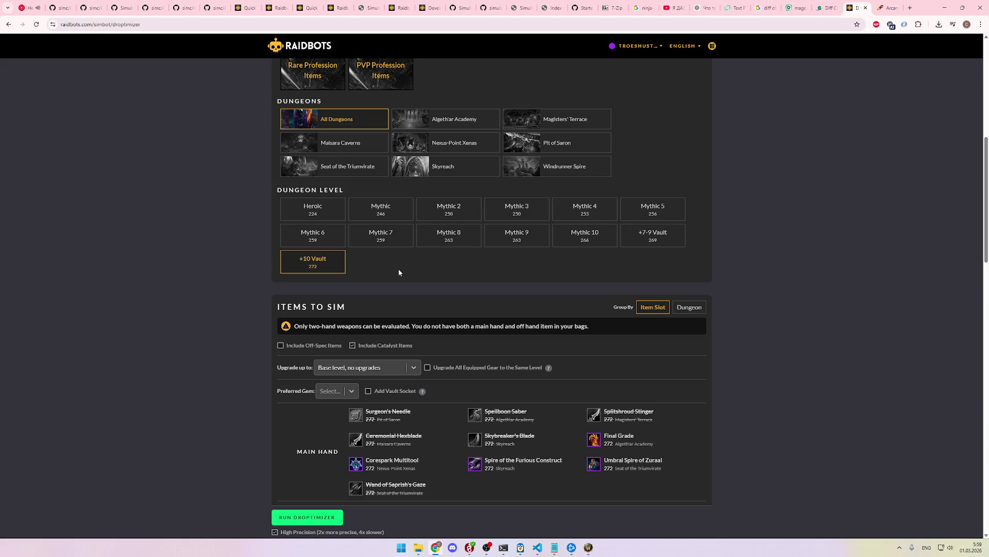
scroll(399, 272, "up", 5)
Step: Switch the loot source back to Season 1 Raids and upgrade all simmed items to 289 Myth 6/6
left_click(336, 237)
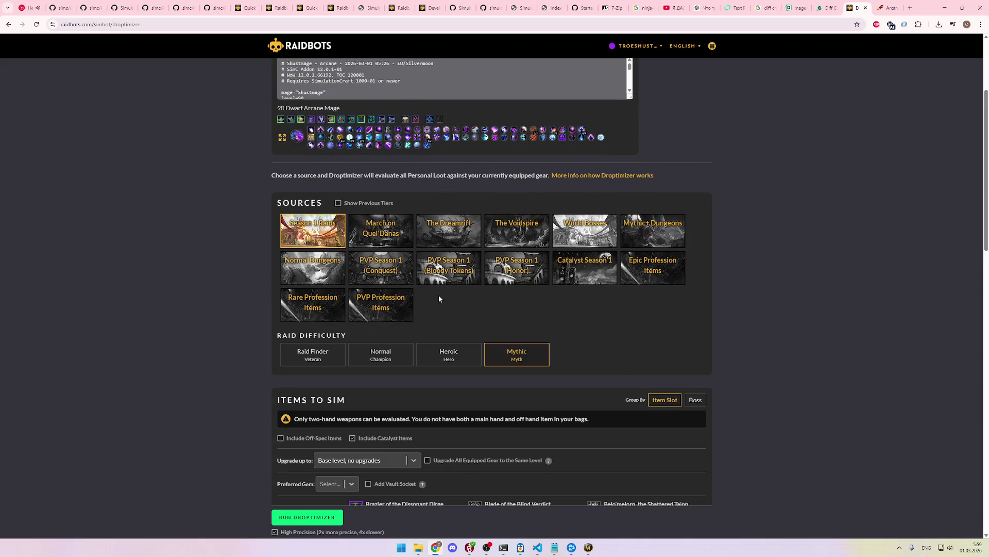
scroll(436, 297, "down", 4)
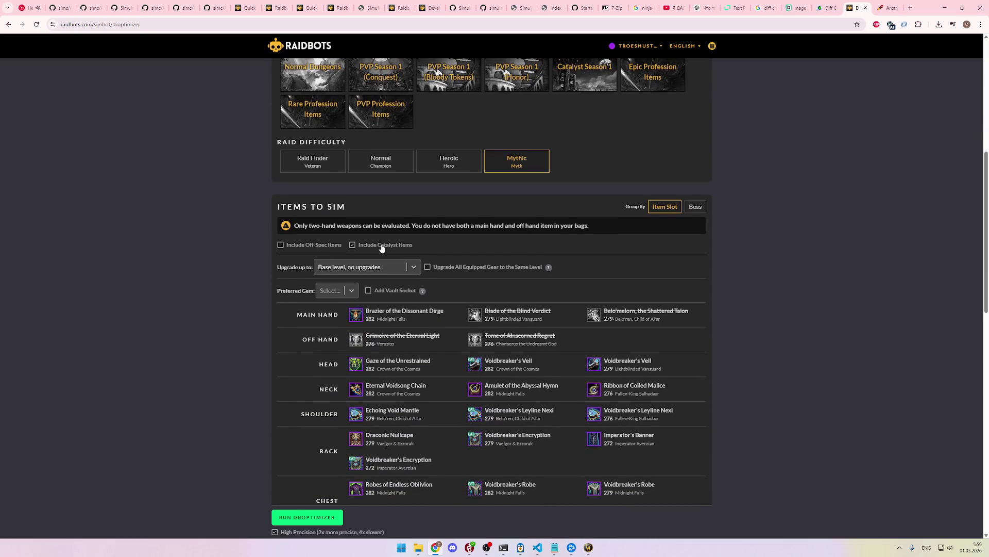
scroll(309, 247, "down", 2)
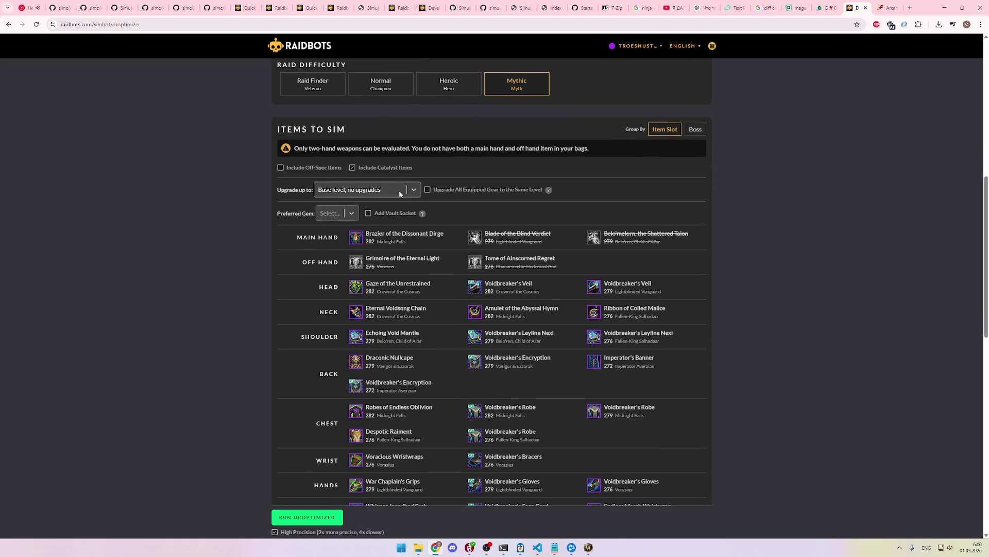
left_click(401, 193)
left_click(376, 300)
left_click(393, 190)
left_click(382, 227)
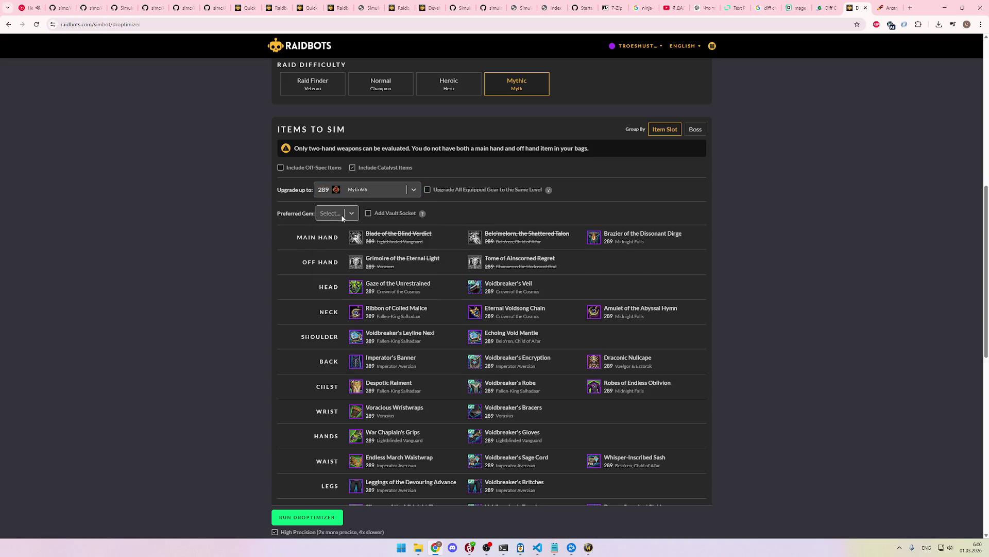
Step: Scroll through the Preferred Gem list toward 12 Mast & 5 Haste
left_click(350, 218)
scroll(363, 258, "down", 4)
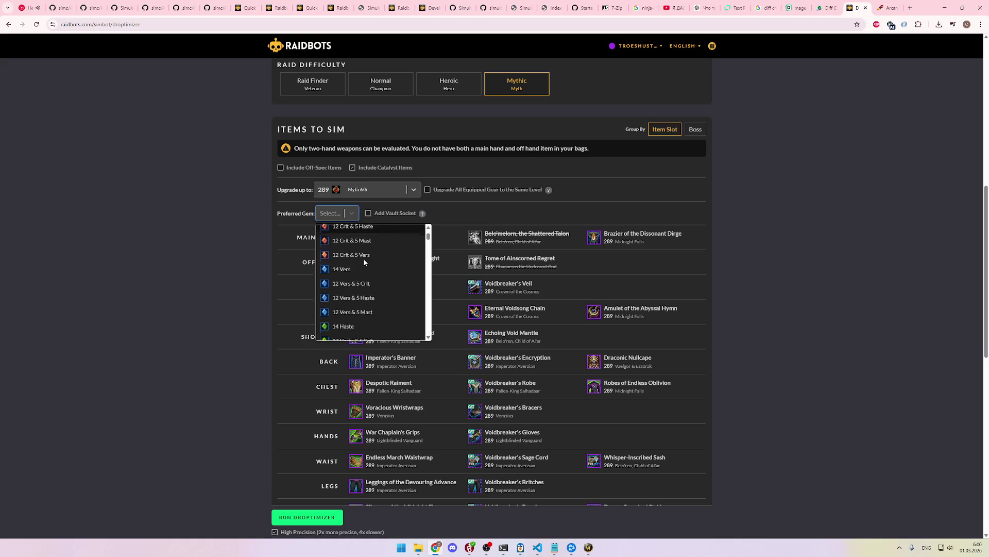
scroll(376, 261, "down", 2)
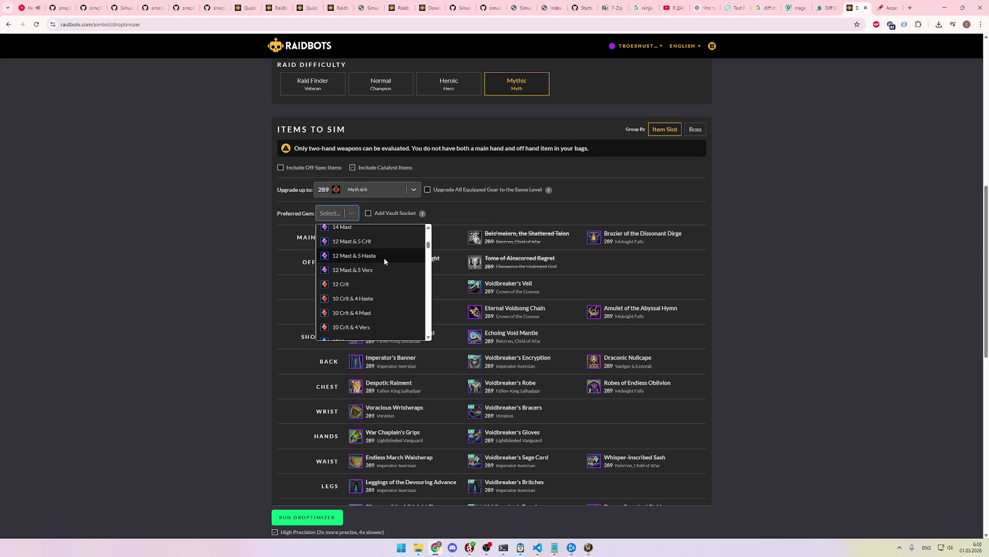
scroll(385, 260, "down", 3)
scroll(387, 278, "down", 5)
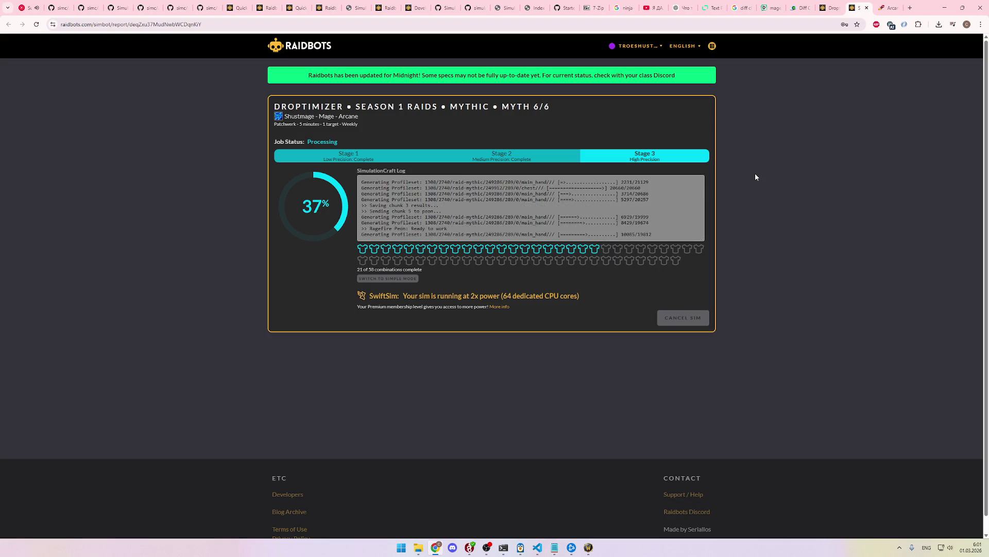
Step: Check the running sim's progress, then return to the Droptimizer setup page and scroll to Simulation Options
left_click(835, 7)
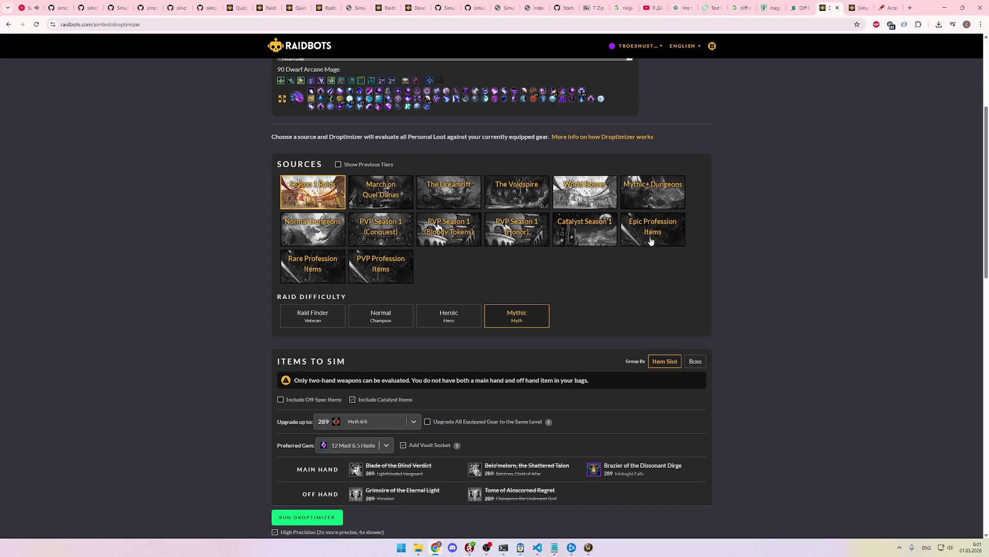
scroll(644, 268, "down", 1)
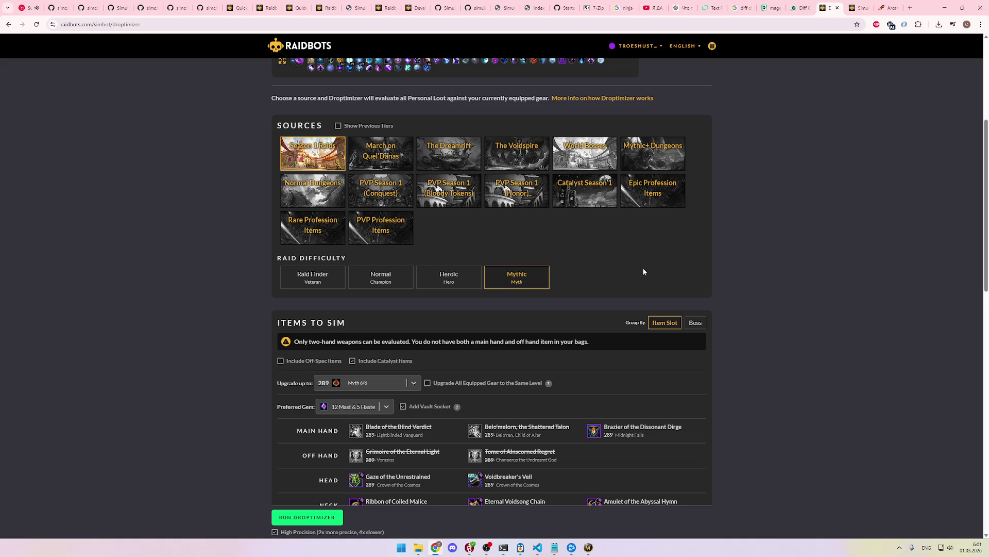
left_click(858, 8)
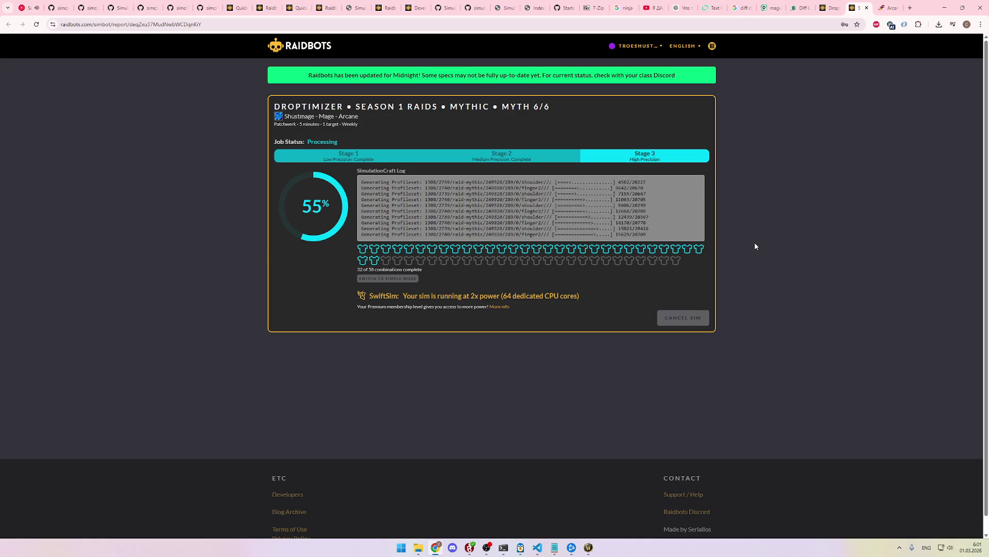
key("ctrl+shift+Tab")
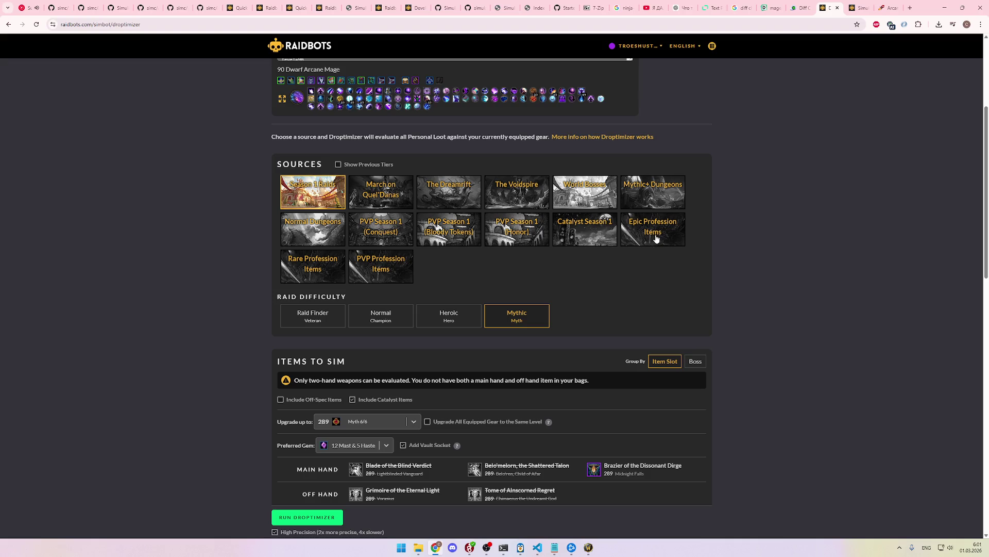
left_click(860, 7)
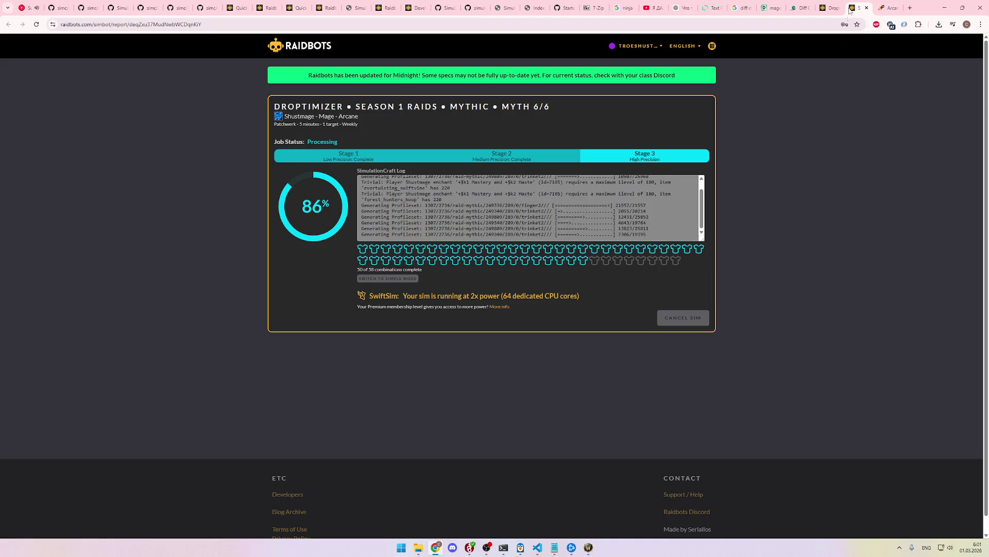
left_click(830, 8)
scroll(672, 262, "down", 10)
scroll(753, 287, "down", 6)
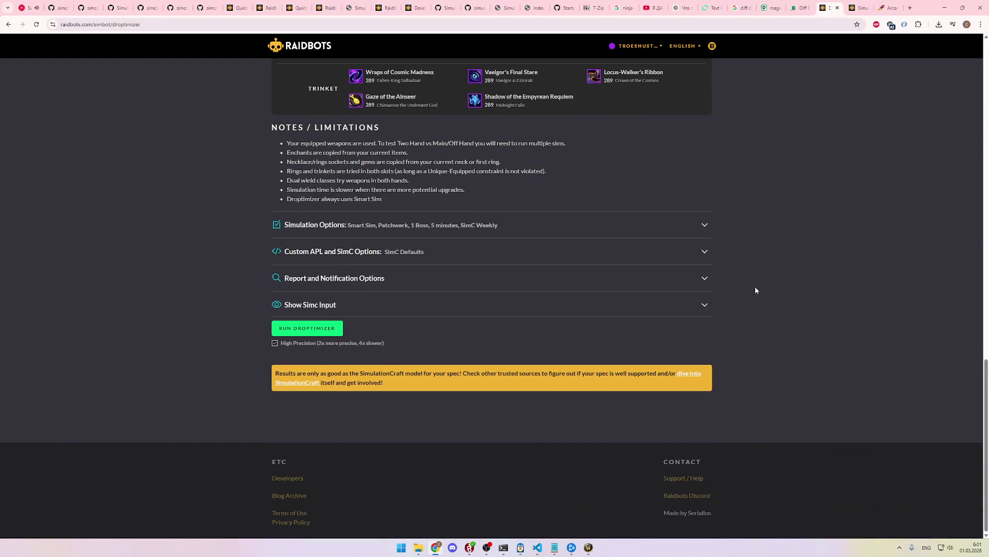
Step: Set Number of Bosses to 6 Bosses and SimC Version to Nightly
left_click(350, 232)
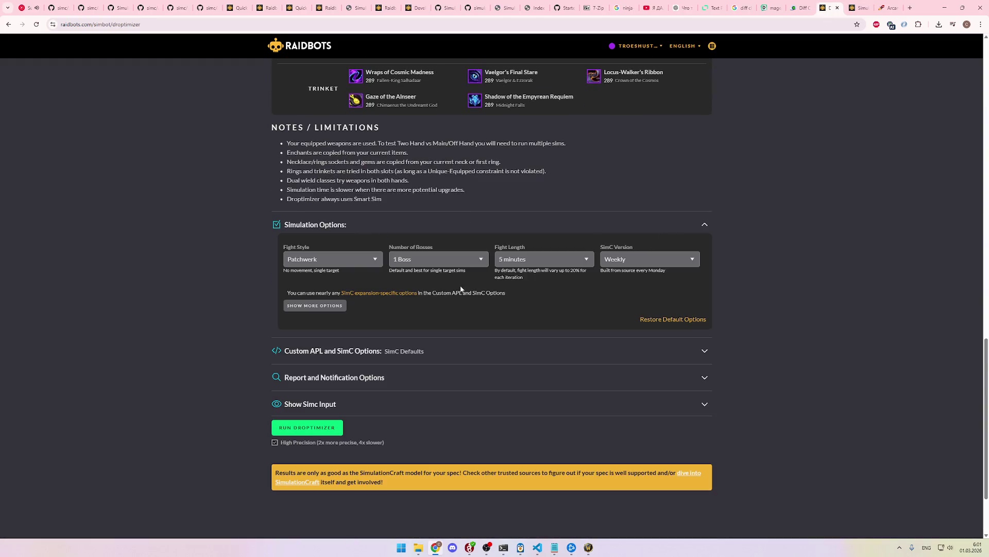
left_click(430, 256)
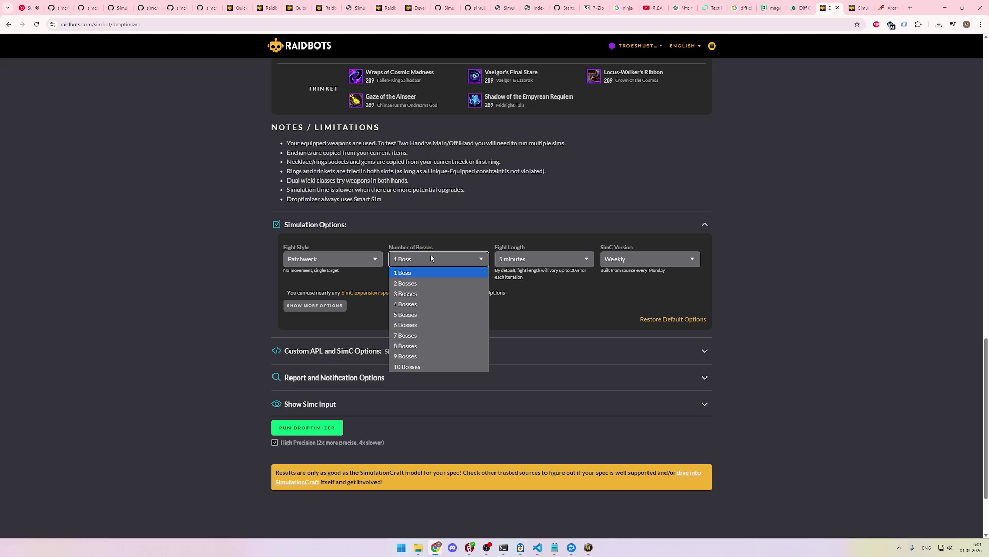
left_click(431, 326)
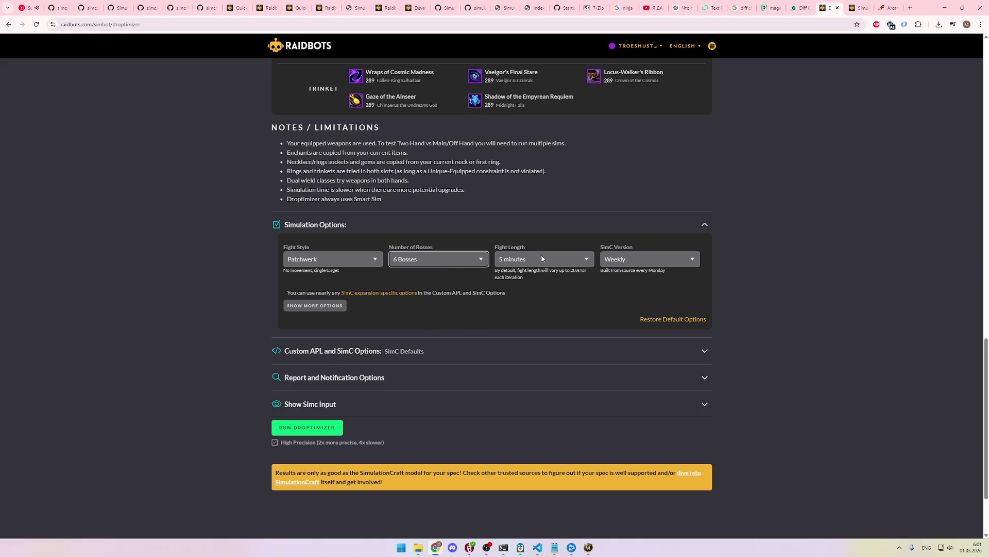
left_click(625, 266)
left_click(630, 280)
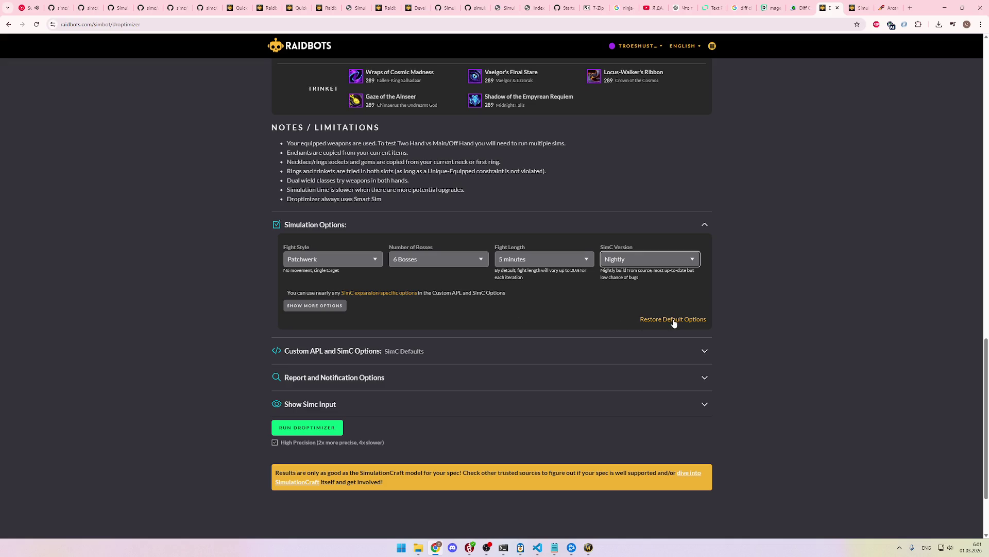
Step: Show More Options to list the raid buff and consumable settings
left_click(326, 307)
scroll(405, 316, "down", 2)
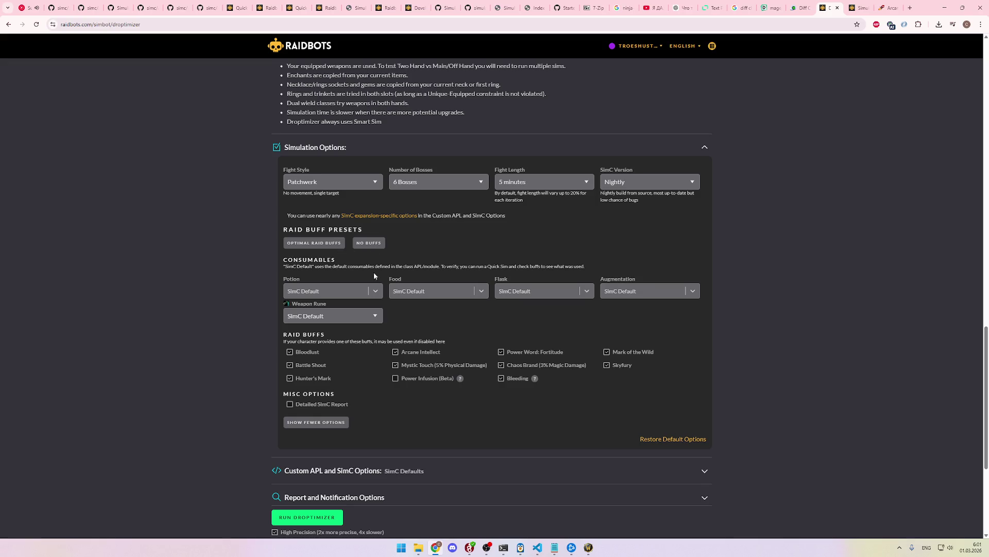
scroll(588, 318, "down", 2)
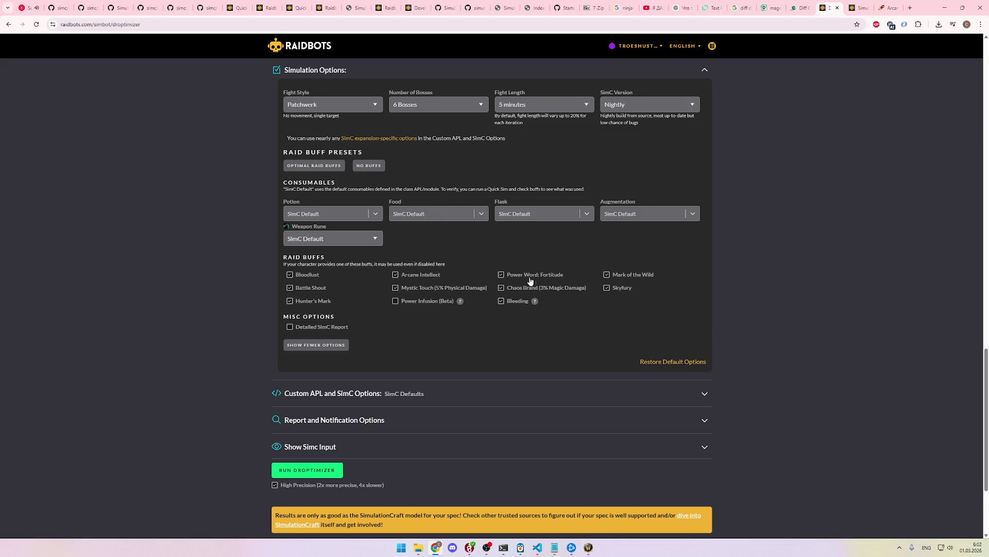
Step: Untick Power Word: Fortitude, Chaos Brand, Mark of the Wild, Skyfury, Mystic Touch, Battle Shout and Hunter's Mark
left_click(535, 275)
left_click(538, 289)
left_click(624, 280)
left_click(626, 288)
left_click(444, 290)
left_click(315, 290)
left_click(314, 303)
Step: Reapply the optimal raid buffs preset, then untick Battle Shout, Fortitude, Chaos Brand, Skyfury and Mark of the Wild
left_click(374, 166)
left_click(314, 166)
left_click(320, 292)
left_click(500, 287)
left_click(524, 275)
left_click(623, 289)
Step: Confirm Number of Bosses is still set to 6 Bosses
scroll(386, 347, "down", 1)
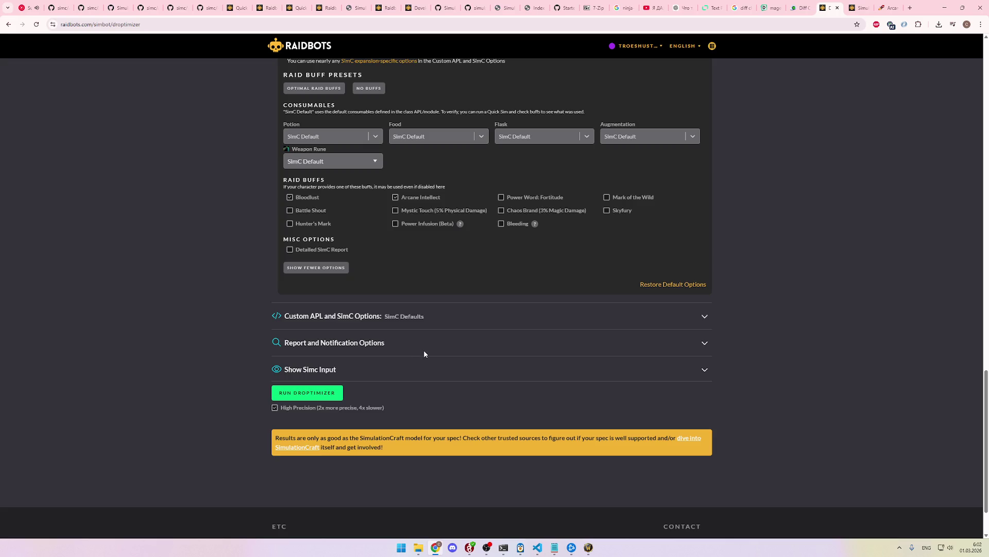
scroll(425, 353, "up", 5)
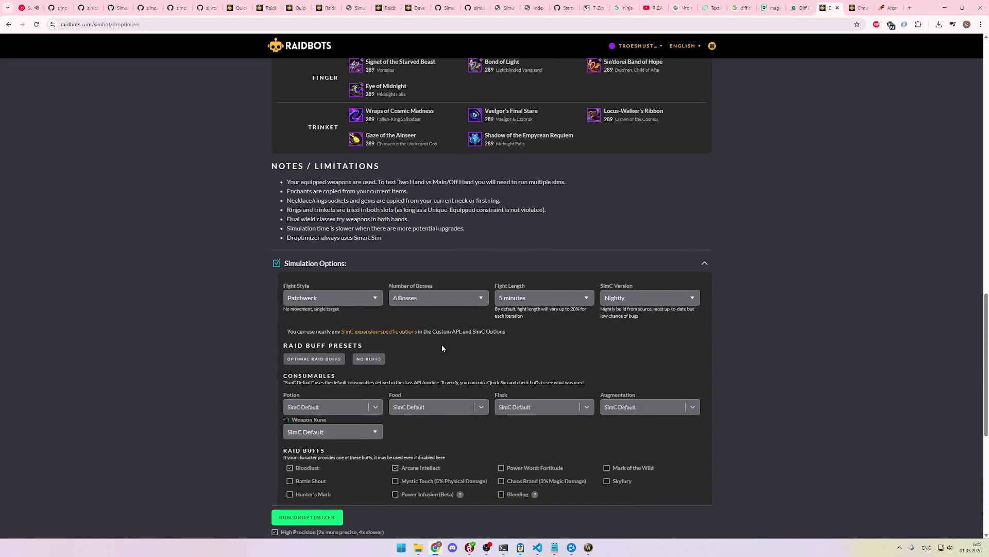
scroll(441, 345, "up", 15)
scroll(447, 348, "down", 15)
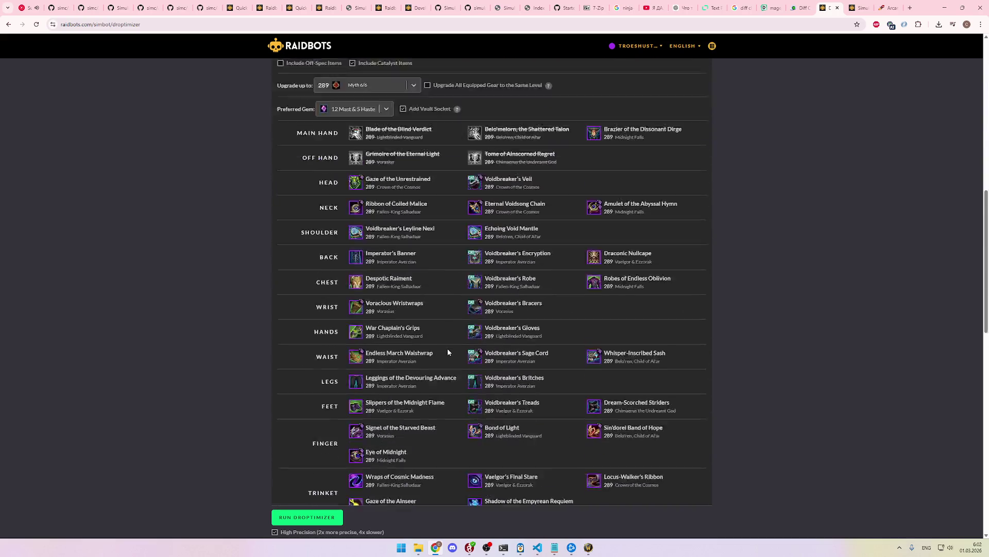
left_click(419, 184)
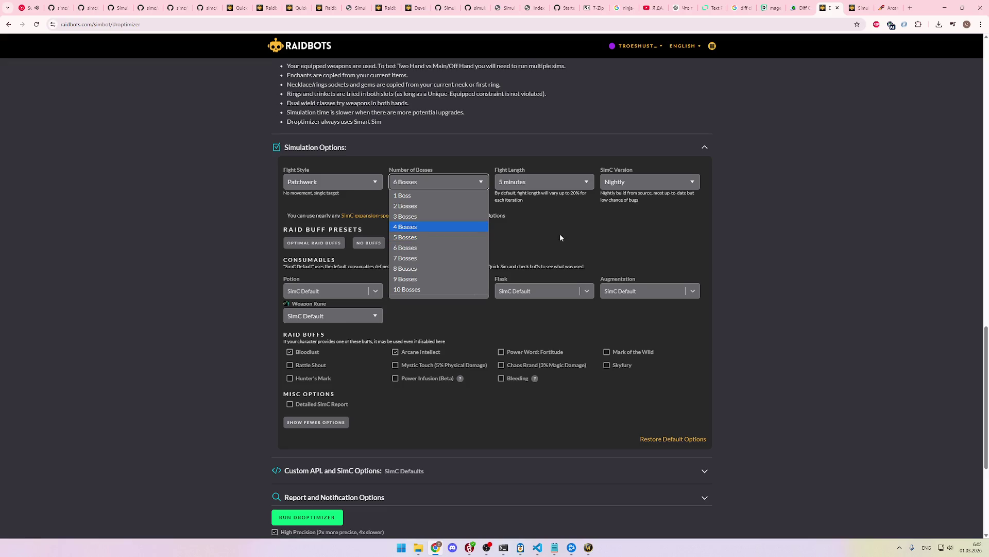
left_click(582, 240)
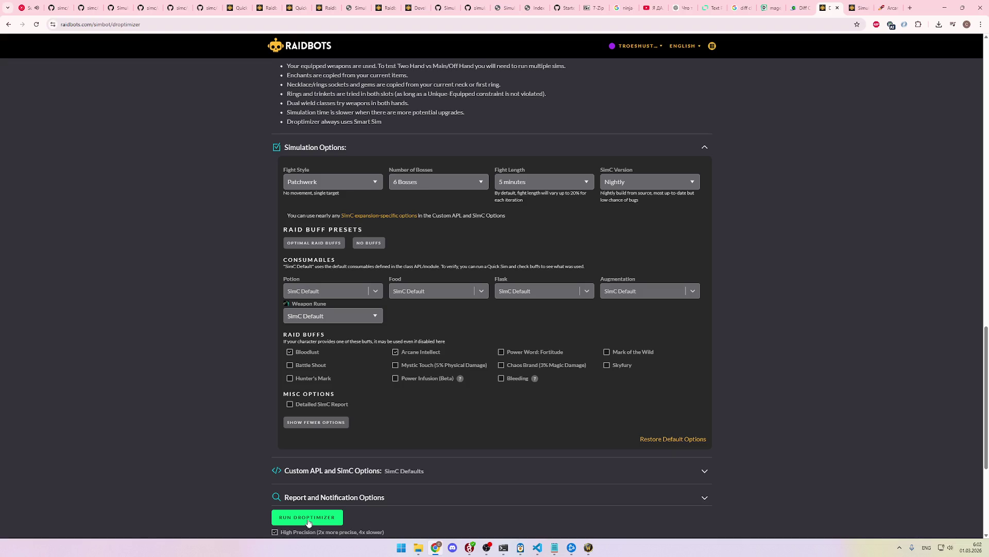
left_click(428, 184)
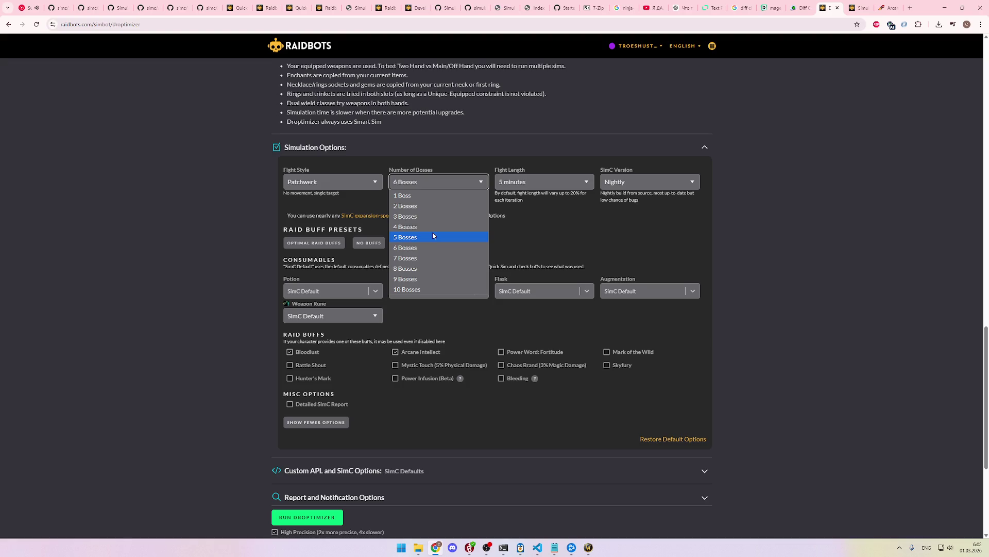
left_click(503, 236)
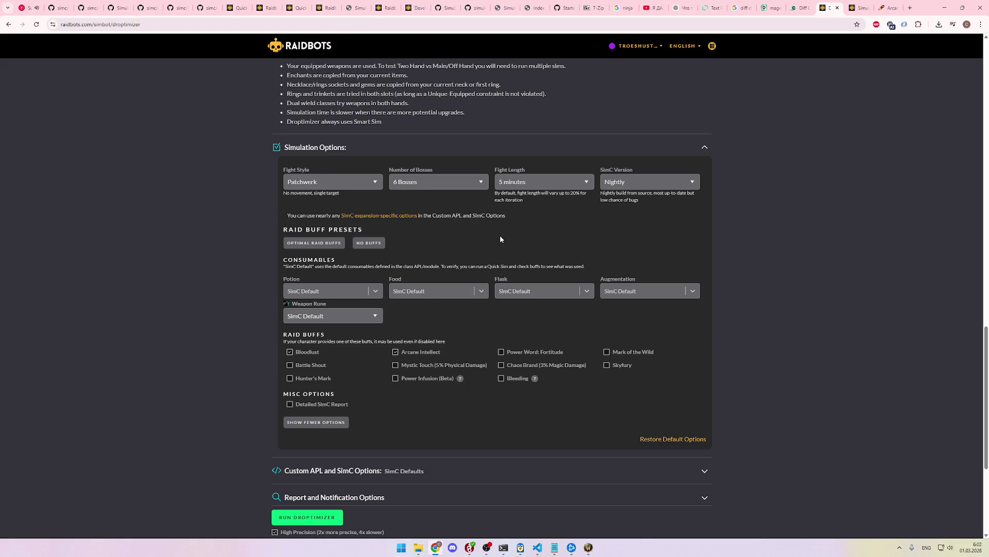
scroll(510, 309, "down", 2)
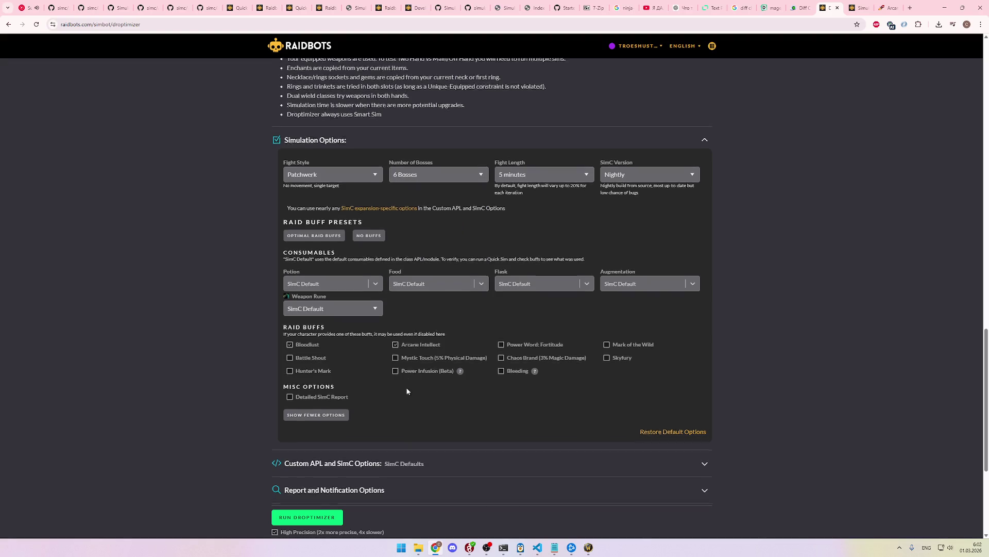
scroll(527, 392, "up", 3)
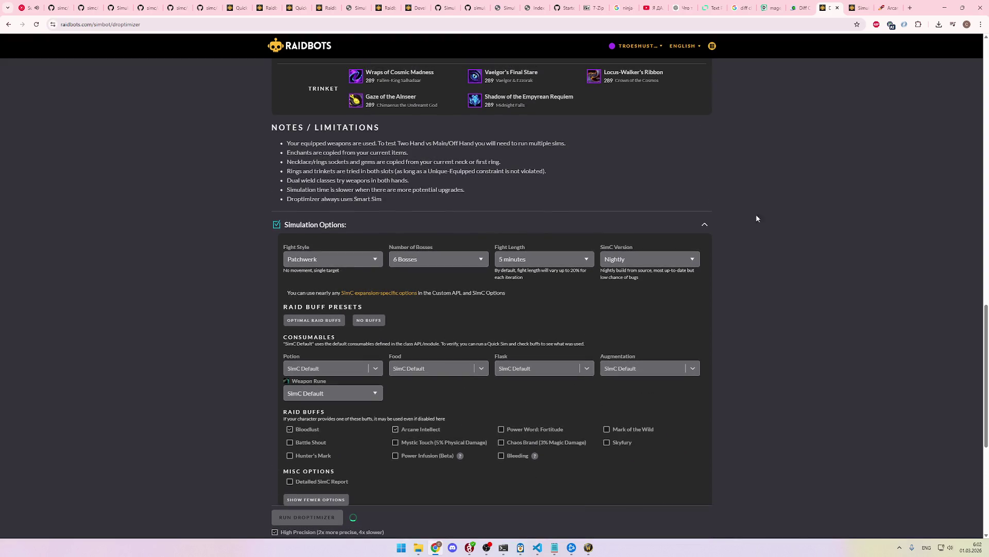
Step: Reload with F5, glance at the finished report, and return to the new sim's progress page
key("F5")
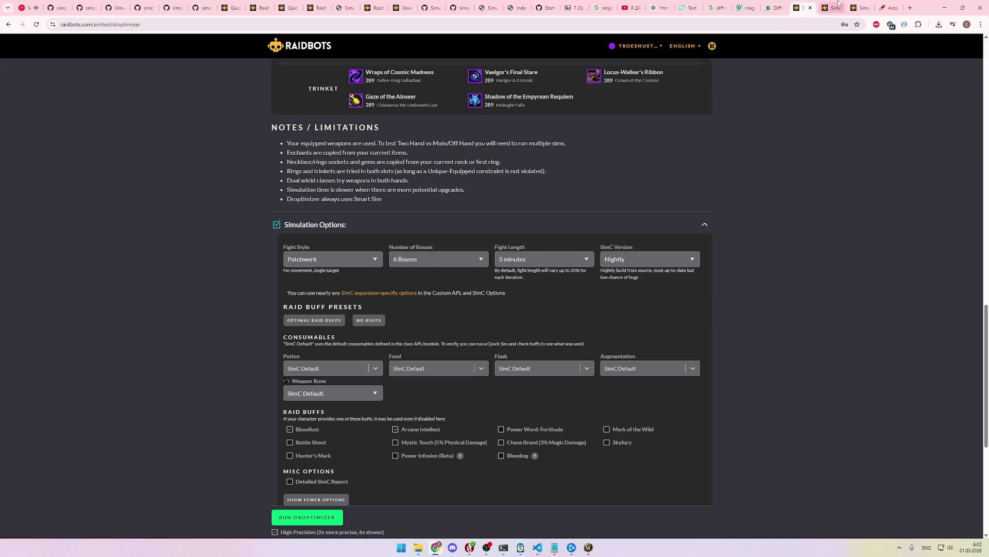
left_click(832, 8)
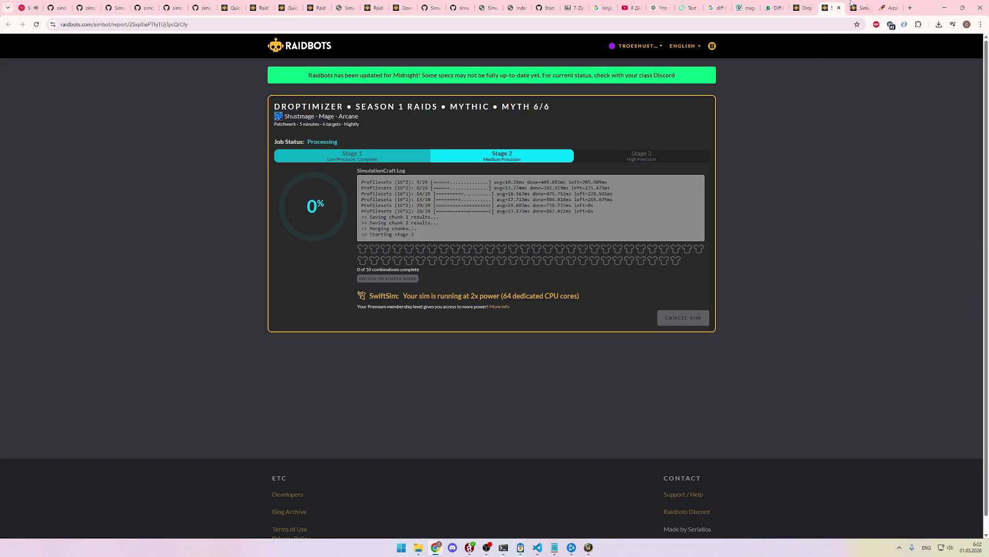
left_click(861, 6)
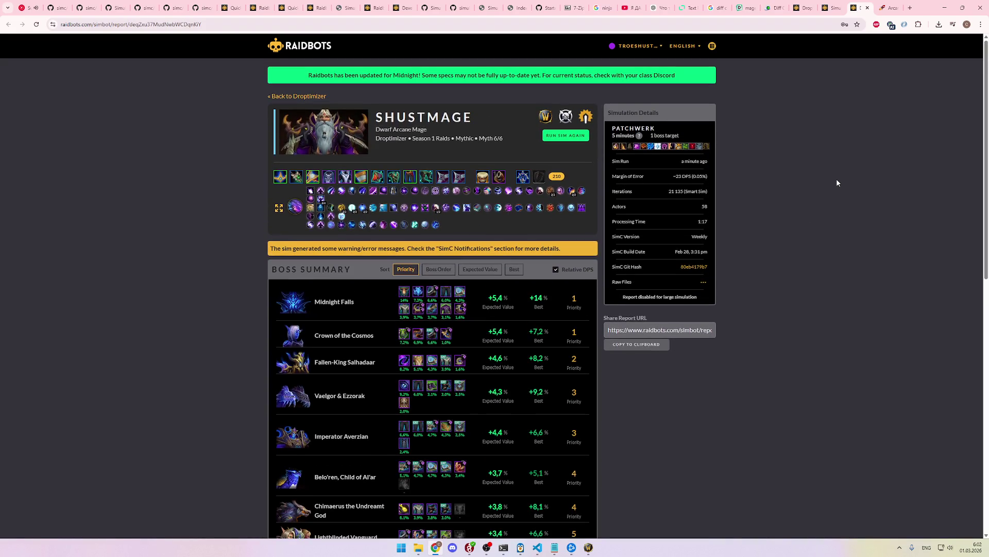
left_click(840, 6)
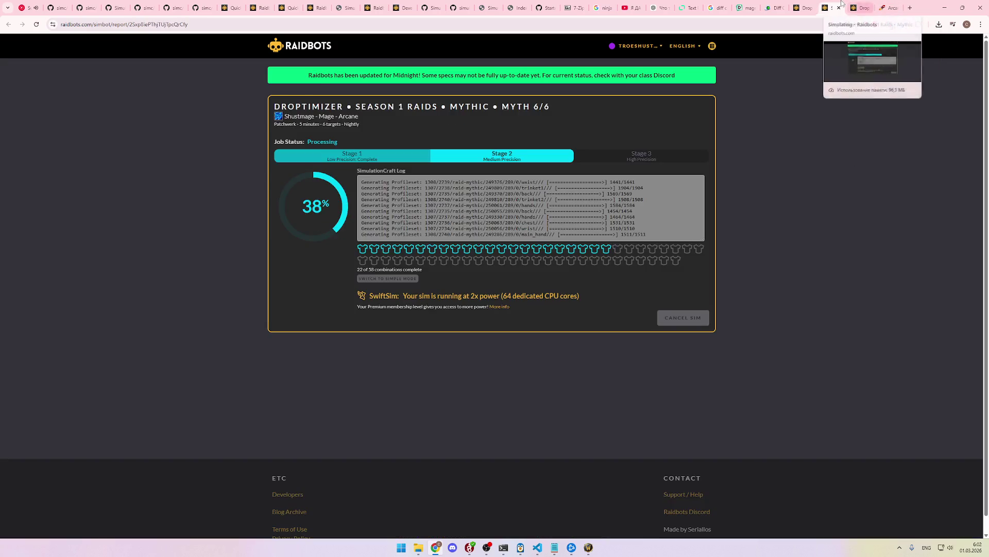
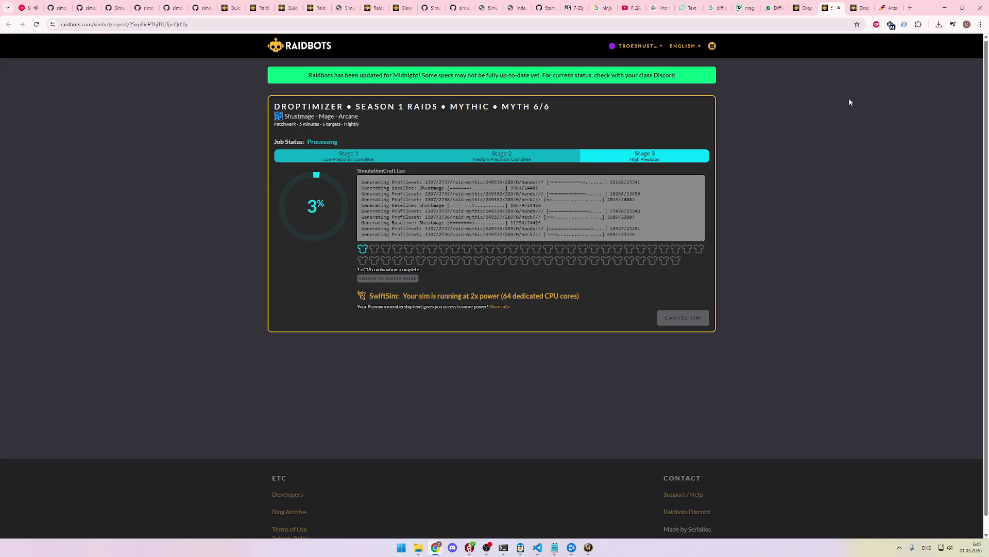
Step: Review the Droptimizer options and the running sim, then bring up the finished Droptimizer report
left_click(800, 7)
scroll(513, 222, "down", 2)
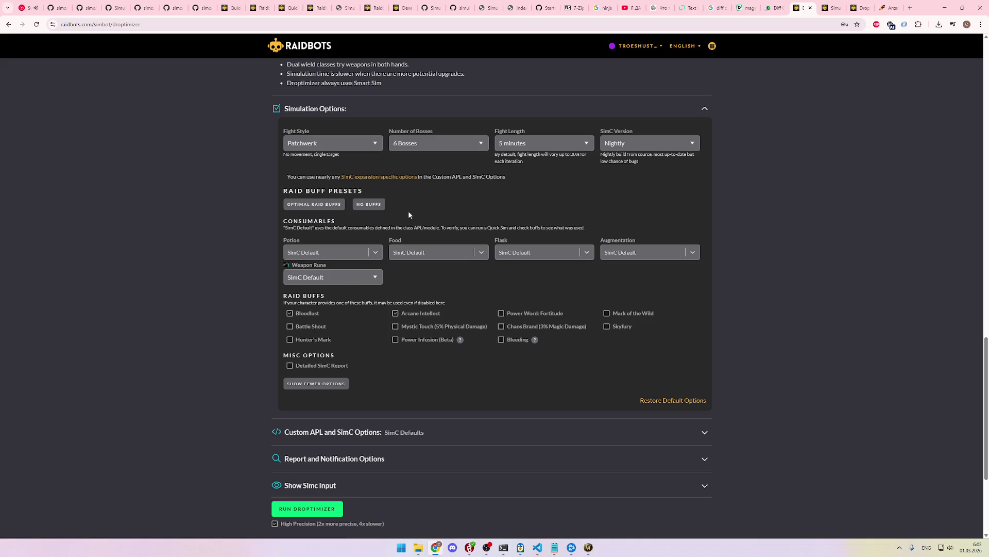
scroll(594, 353, "down", 2)
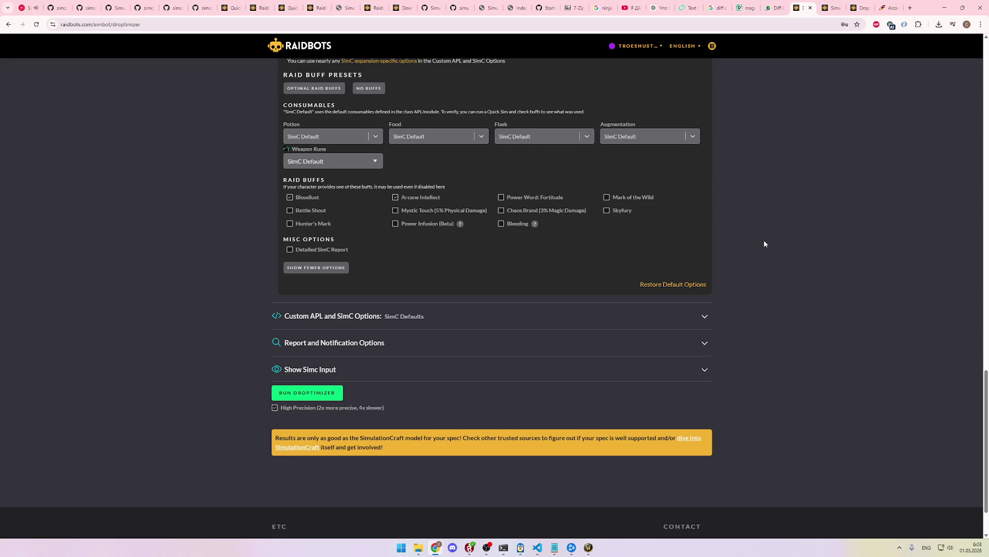
left_click(831, 7)
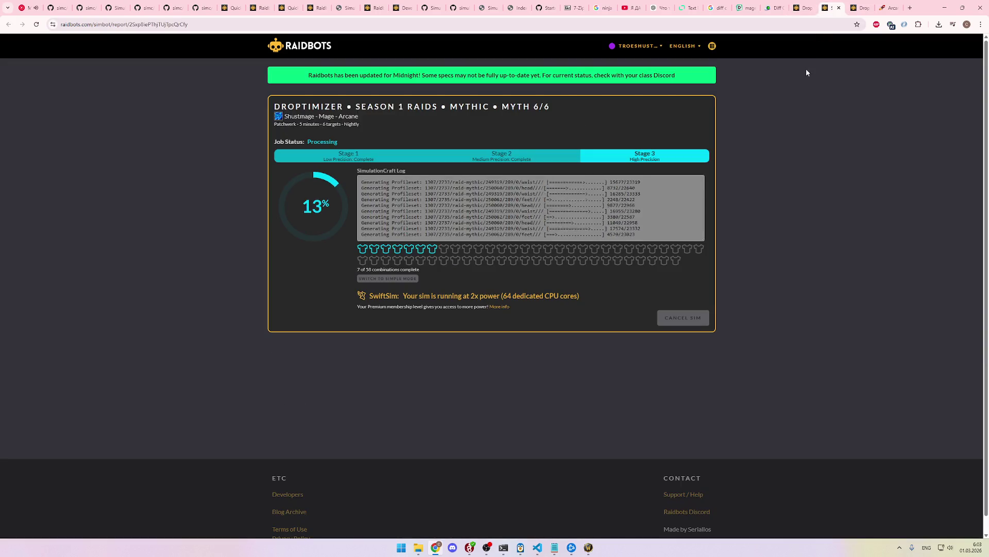
key("ctrl+Tab")
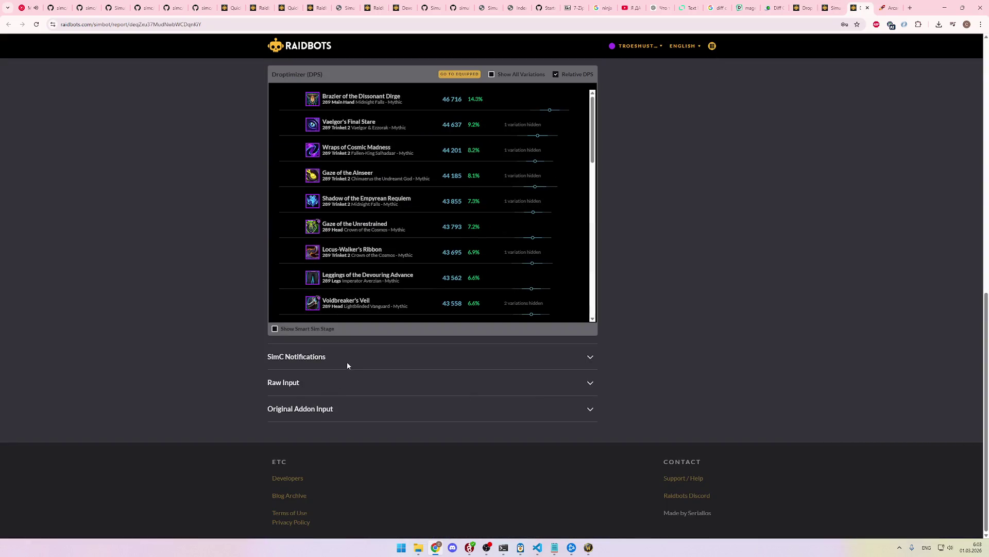
scroll(354, 359, "up", 4)
scroll(641, 385, "down", 5)
scroll(682, 393, "up", 10)
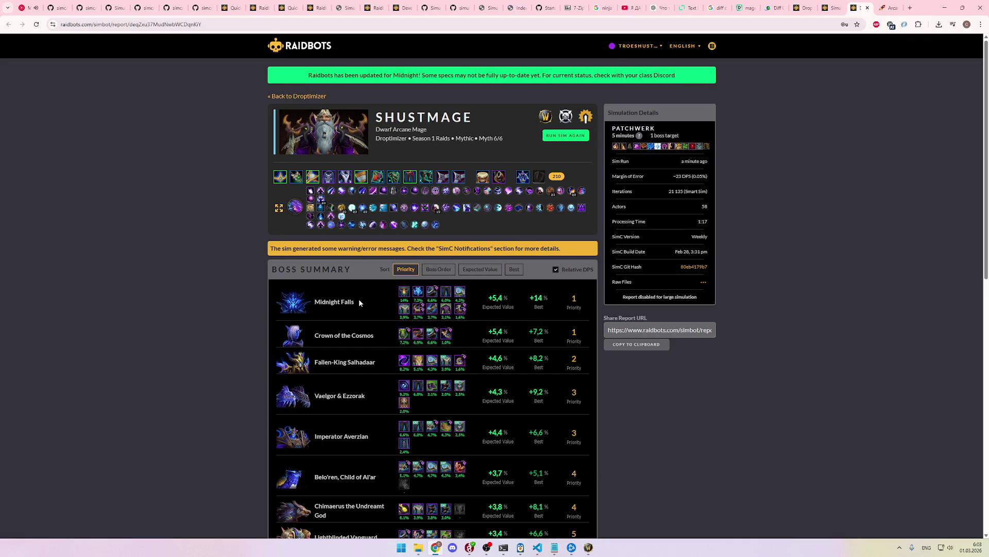
scroll(663, 361, "down", 8)
scroll(634, 351, "up", 6)
scroll(688, 357, "down", 5)
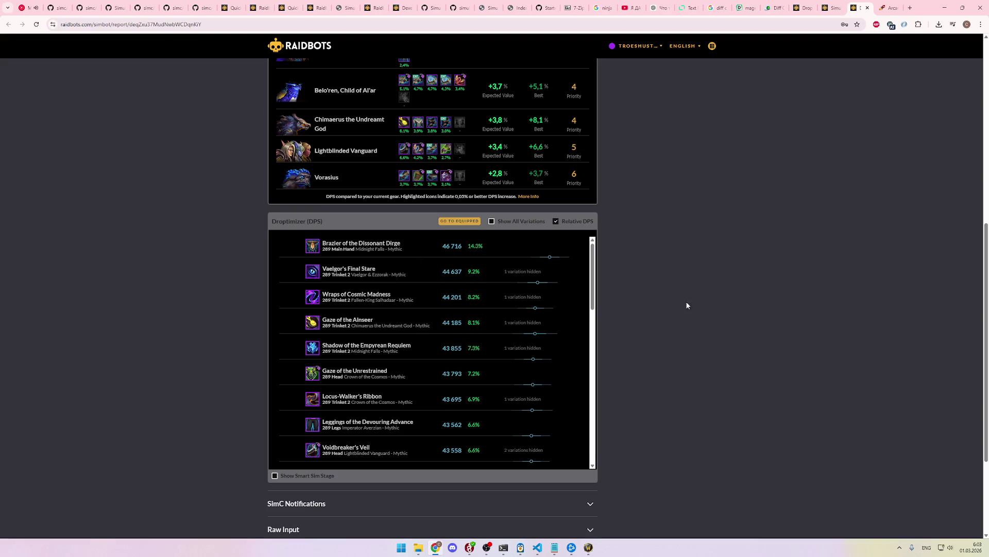
scroll(692, 305, "down", 3)
scroll(692, 305, "up", 9)
scroll(644, 344, "up", 1)
scroll(512, 227, "down", 1)
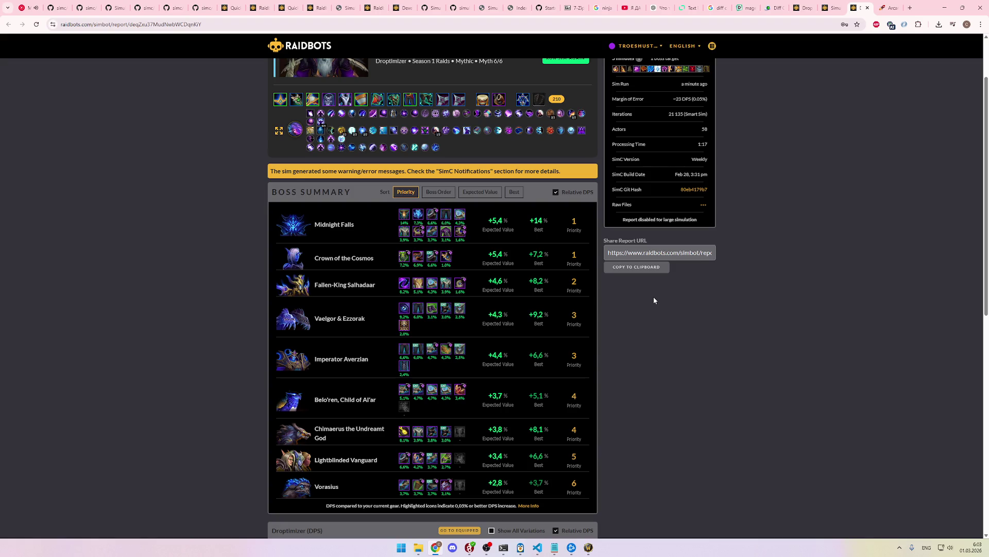
scroll(654, 300, "down", 6)
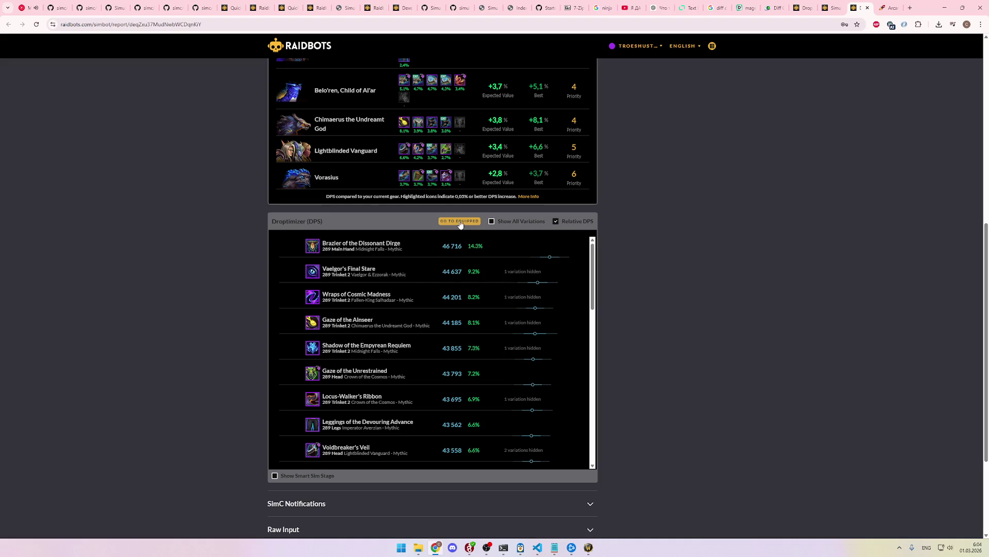
scroll(516, 361, "down", 5)
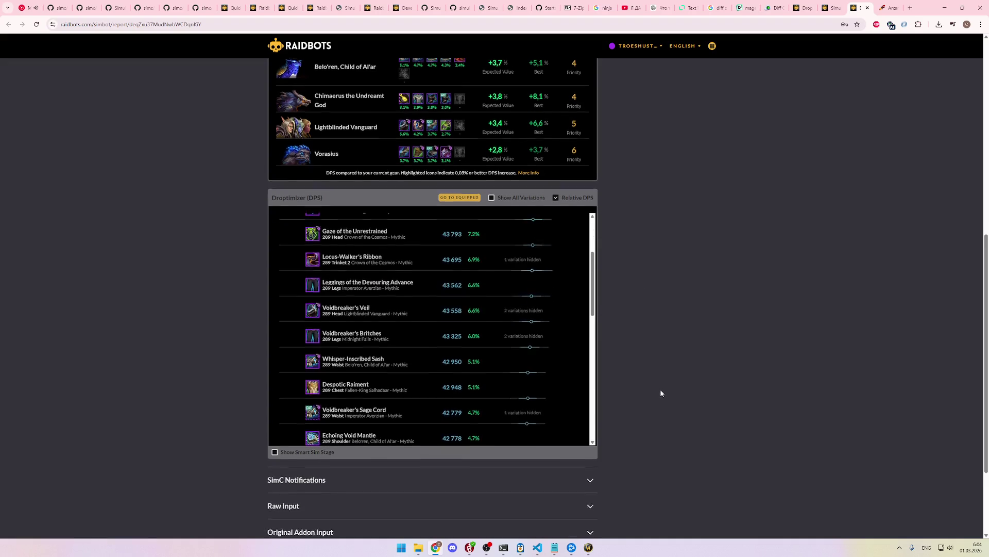
scroll(650, 387, "up", 6)
scroll(651, 387, "up", 4)
scroll(651, 386, "down", 1)
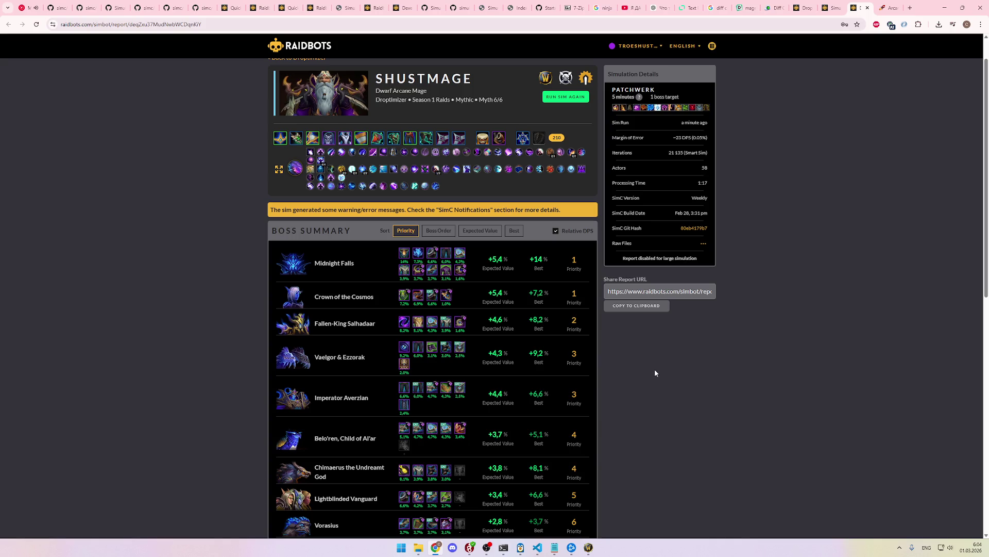
scroll(655, 369, "down", 7)
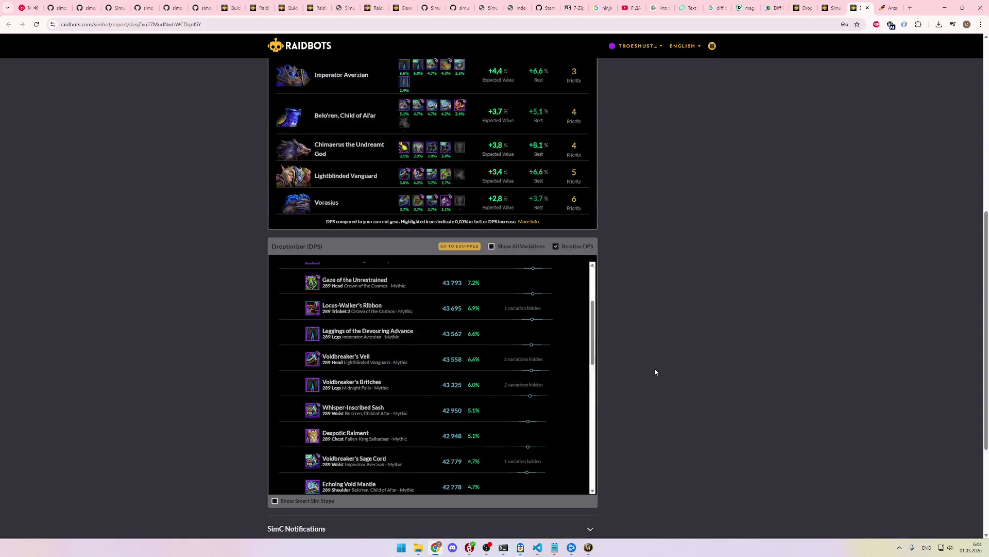
scroll(511, 344, "up", 3)
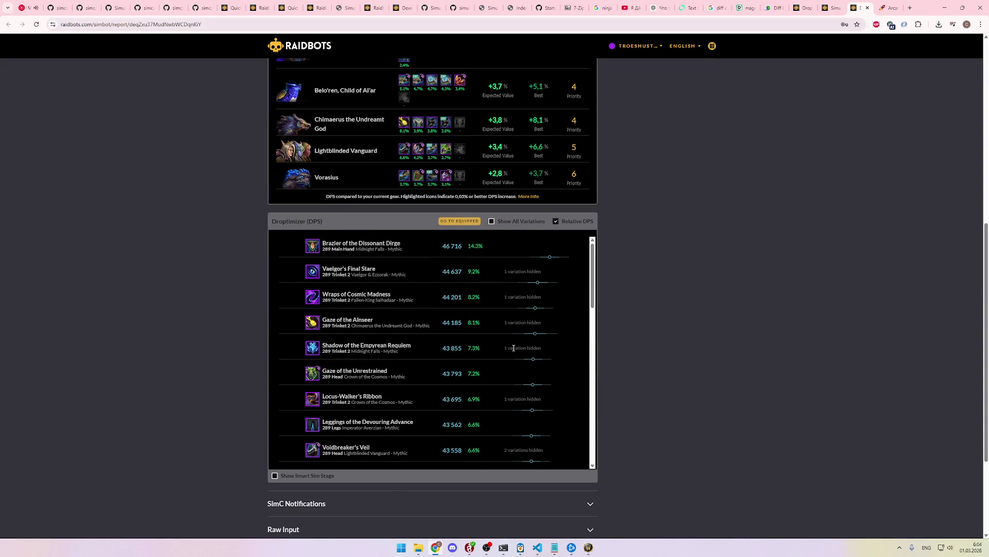
left_click(832, 8)
left_click(858, 7)
scroll(564, 309, "up", 1)
mouse_move(311, 285)
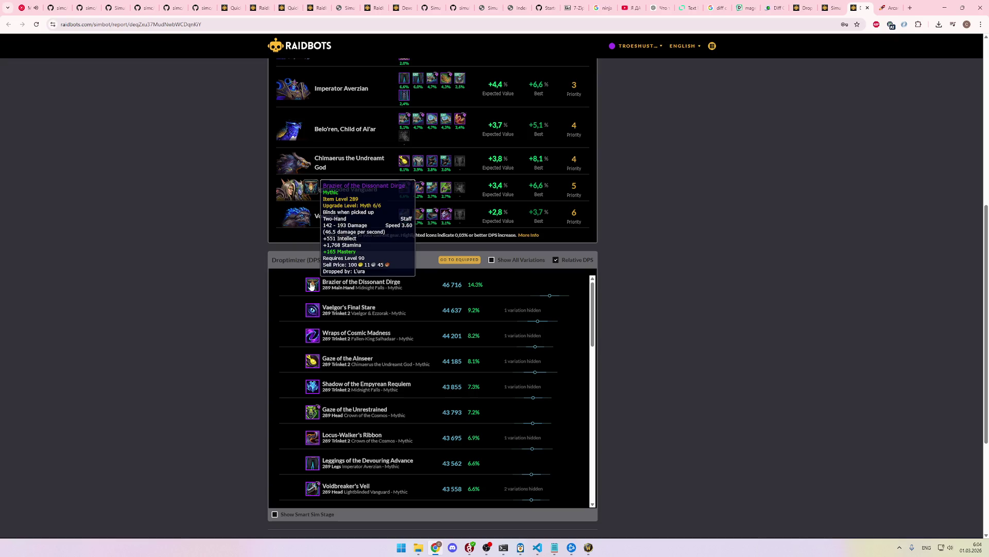
scroll(643, 306, "down", 2)
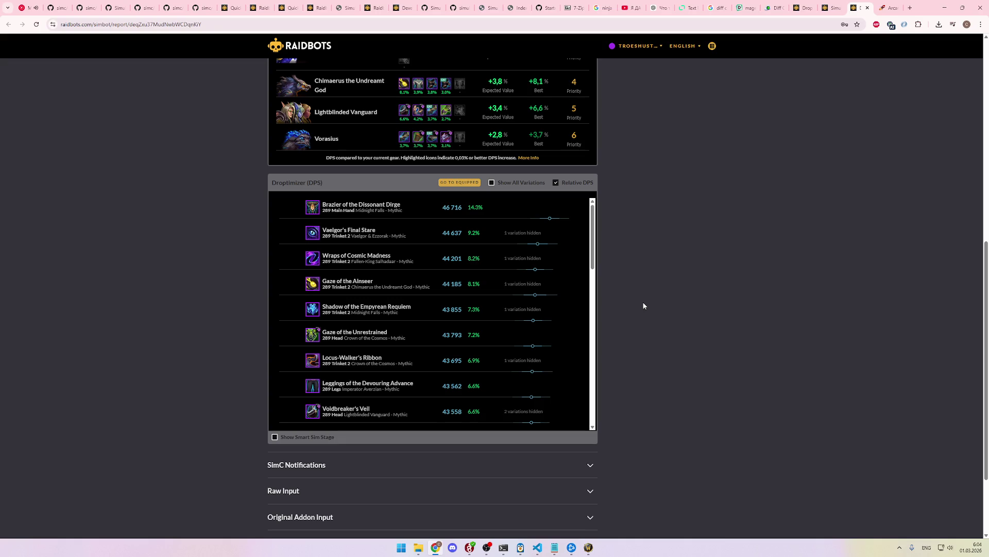
scroll(642, 304, "down", 2)
scroll(642, 304, "up", 8)
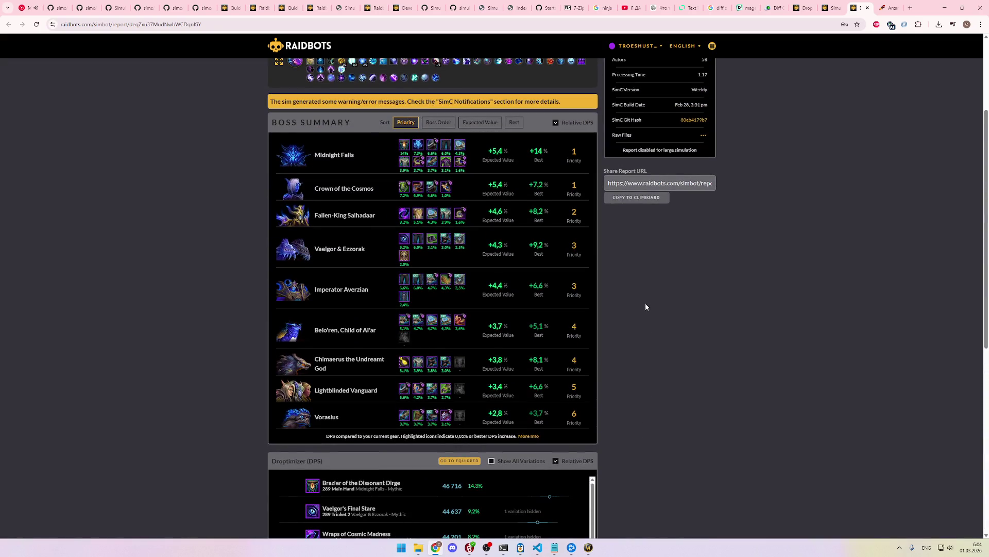
scroll(645, 305, "up", 3)
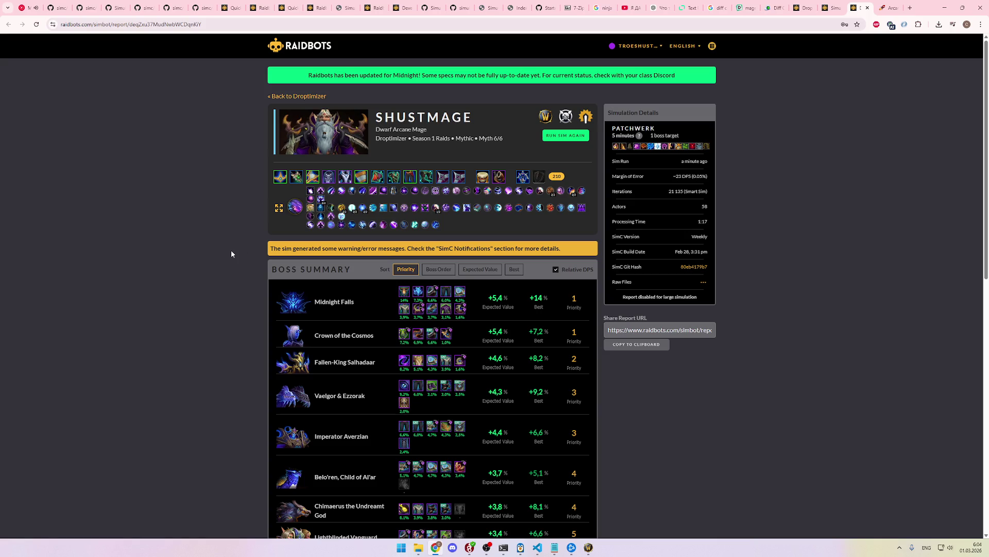
scroll(233, 248, "down", 8)
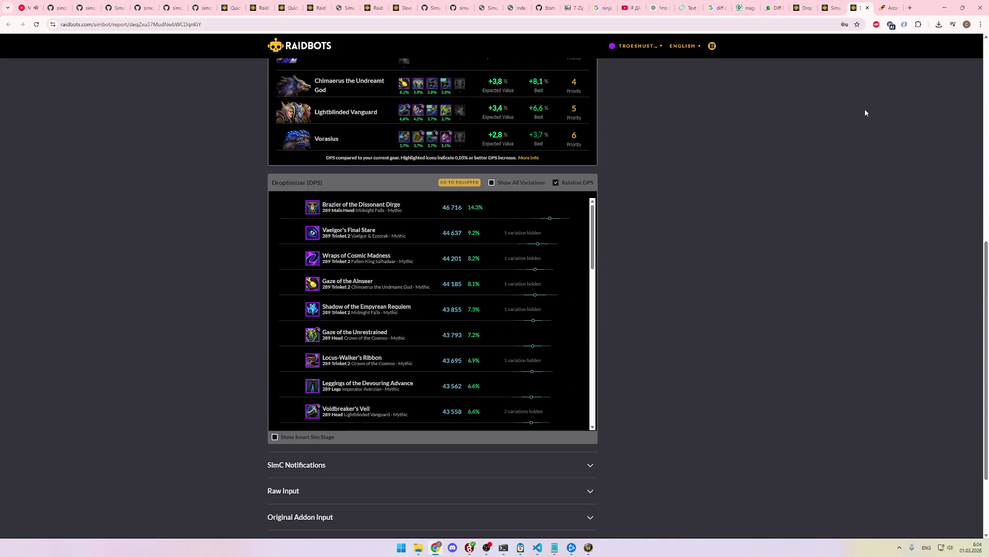
Step: Go to the Droptimizer setup tab and open the Top Gear page
left_click(833, 8)
left_click(803, 8)
scroll(642, 277, "up", 6)
scroll(642, 277, "up", 14)
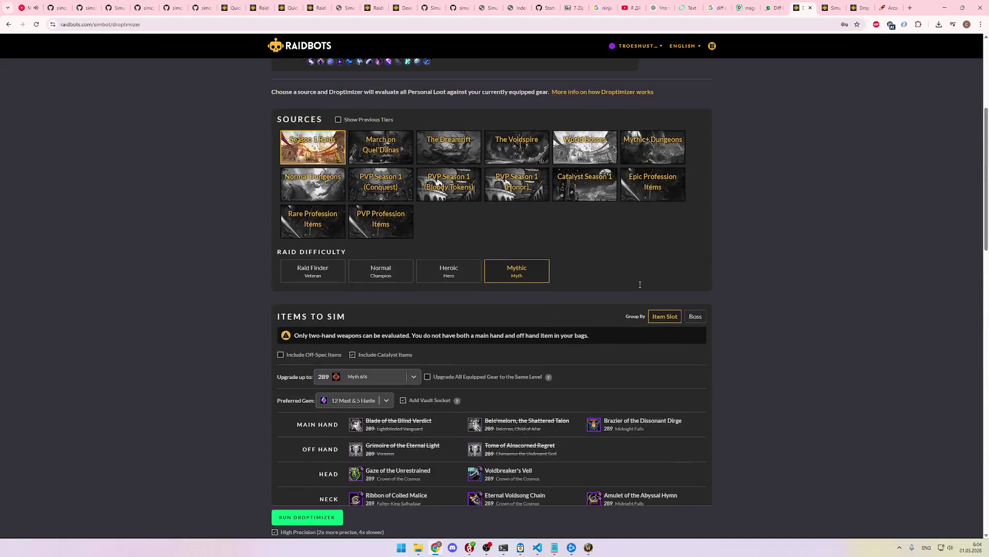
left_click(287, 100)
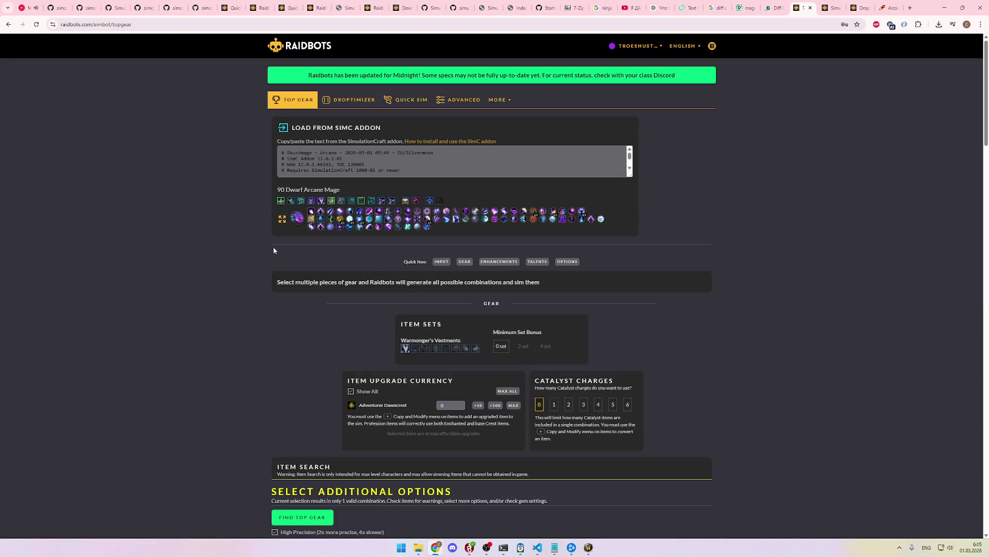
Step: Review the equipped gear slots, glance at the Arcane Mage gear guide, then return to the 69% sim
scroll(273, 253, "down", 2)
scroll(310, 288, "down", 2)
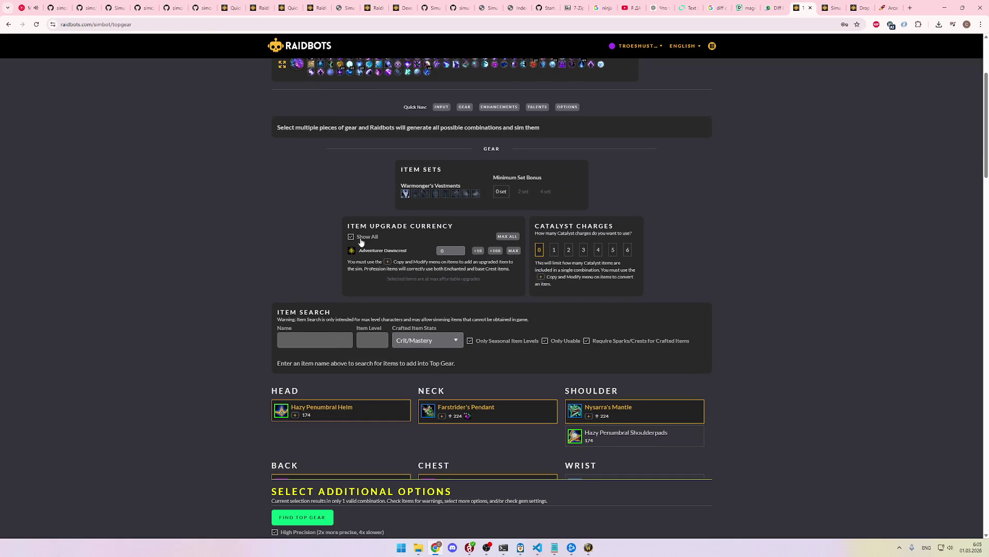
scroll(497, 243, "up", 2)
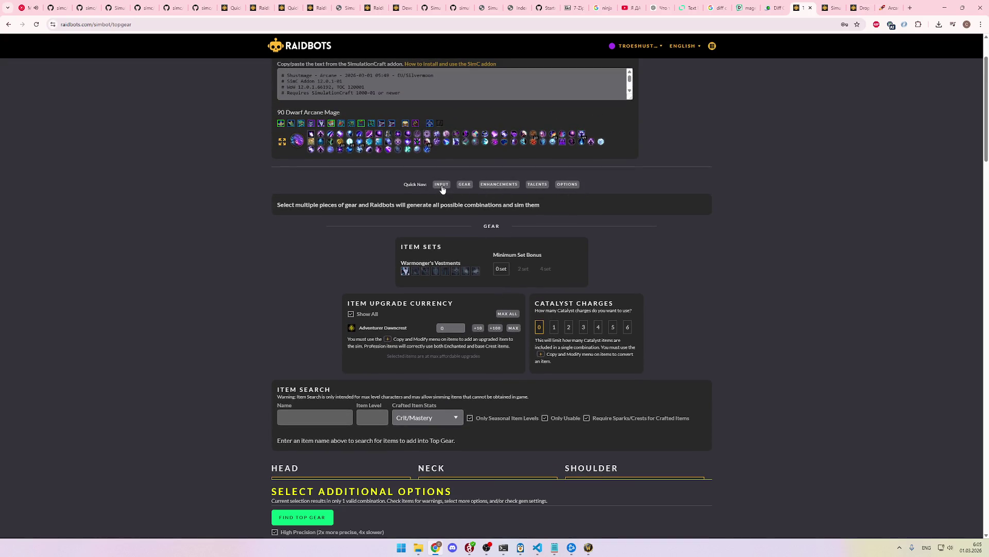
scroll(562, 226, "up", 2)
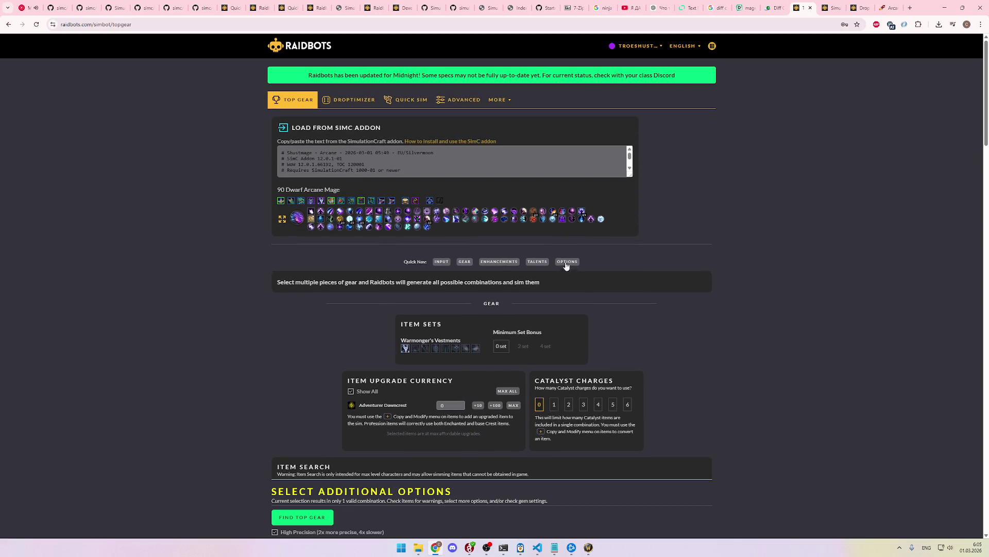
scroll(582, 289, "down", 8)
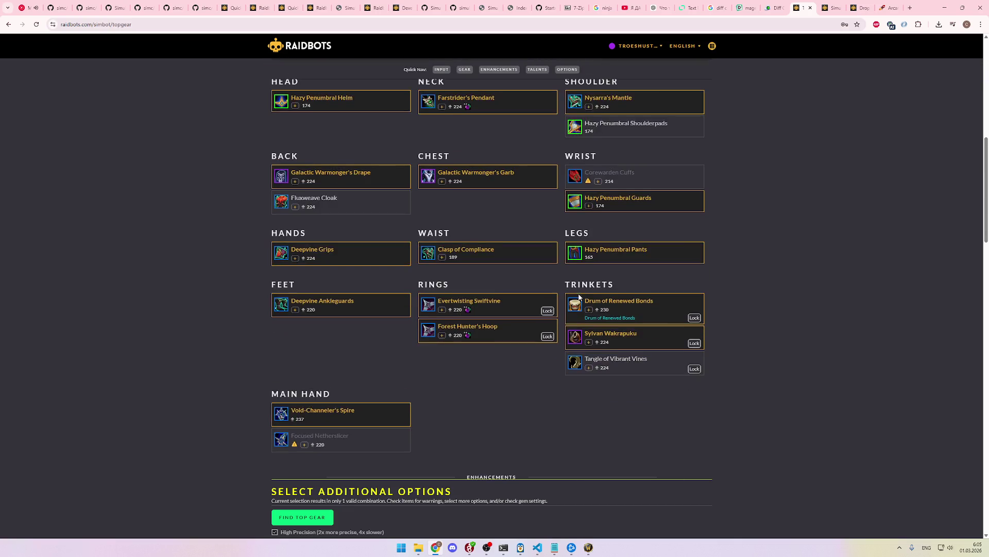
scroll(579, 296, "up", 1)
scroll(582, 294, "down", 2)
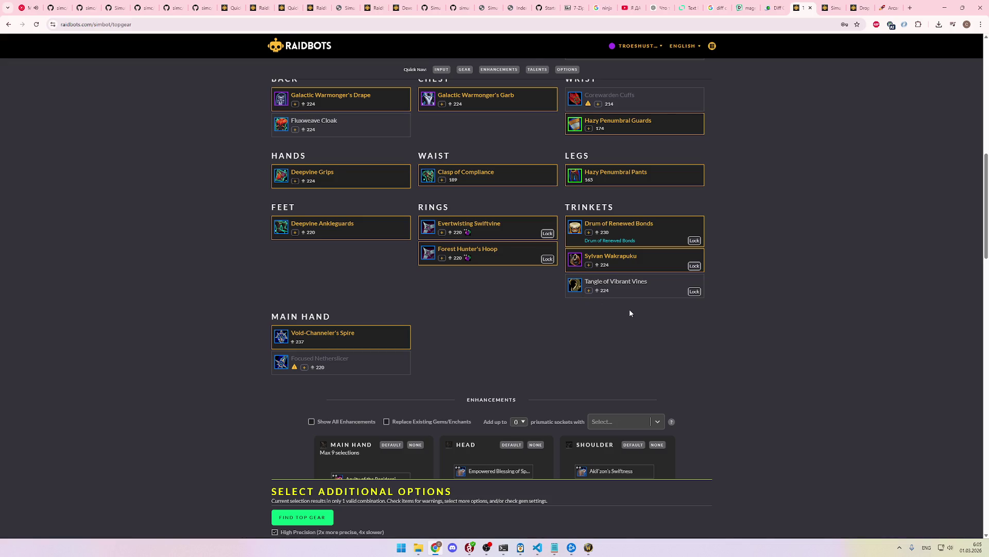
scroll(644, 298, "down", 3)
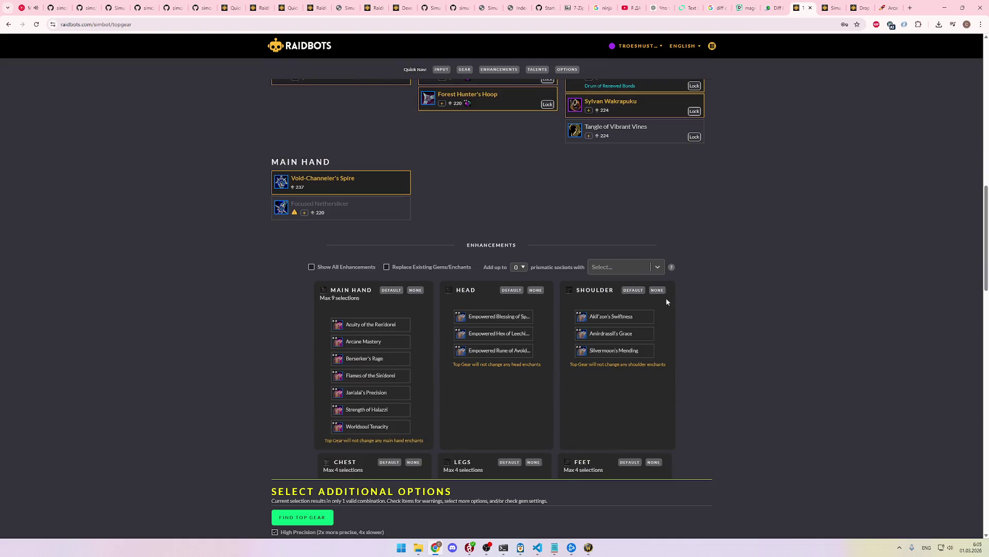
scroll(682, 294, "up", 2)
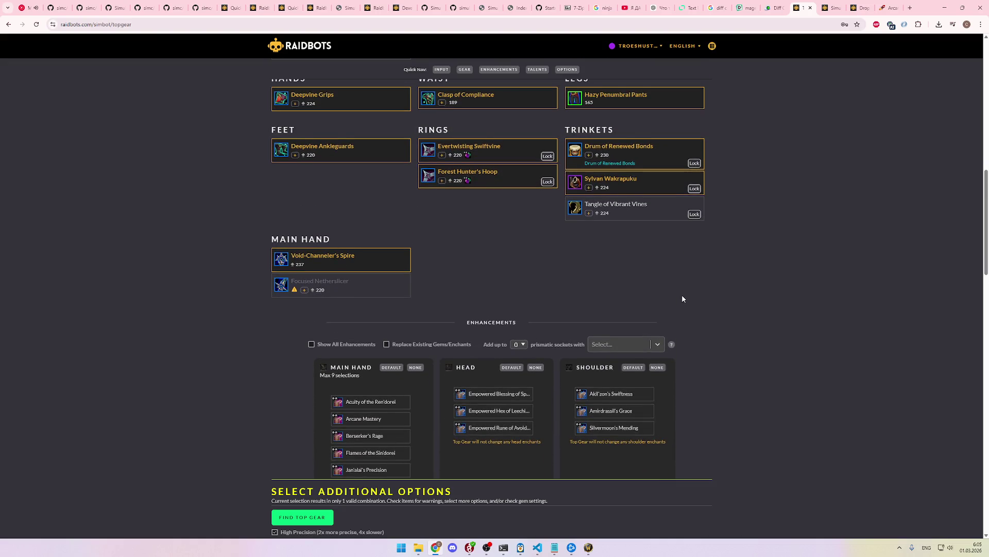
scroll(682, 299, "down", 8)
scroll(699, 301, "up", 9)
scroll(702, 301, "up", 8)
left_click(891, 7)
left_click(834, 6)
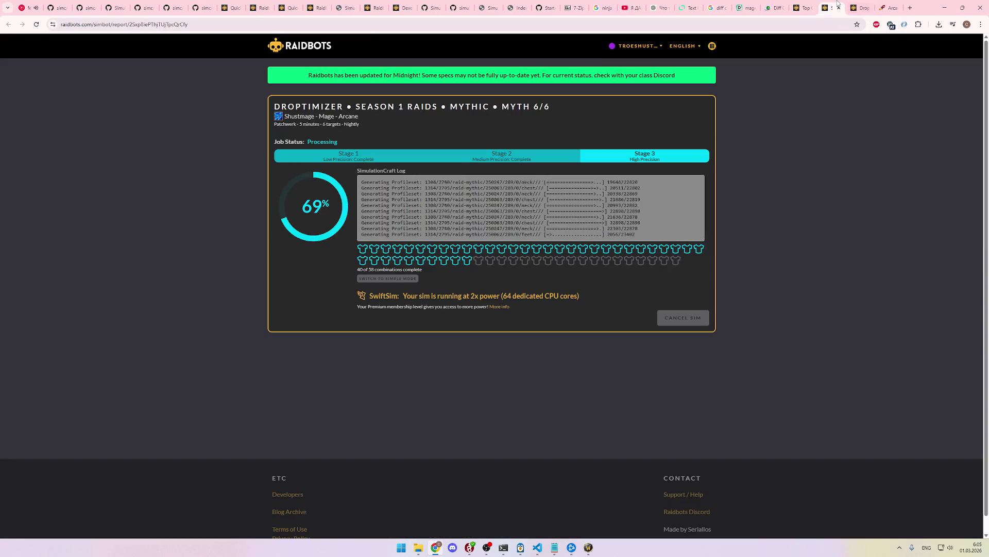
Step: Check back on the Droptimizer sim until it reaches 100% and starts generating its report
left_click(804, 7)
left_click(826, 6)
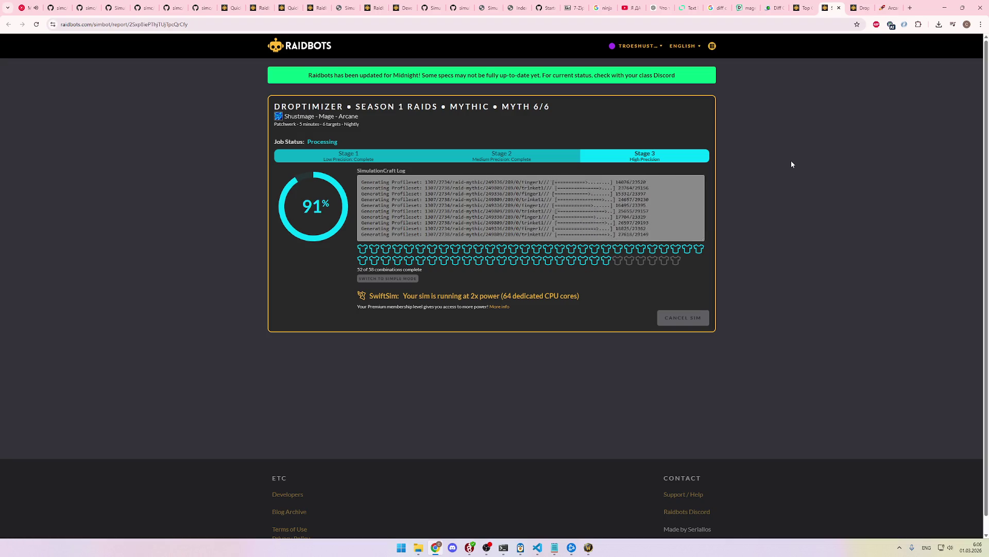
left_click(802, 7)
left_click(829, 4)
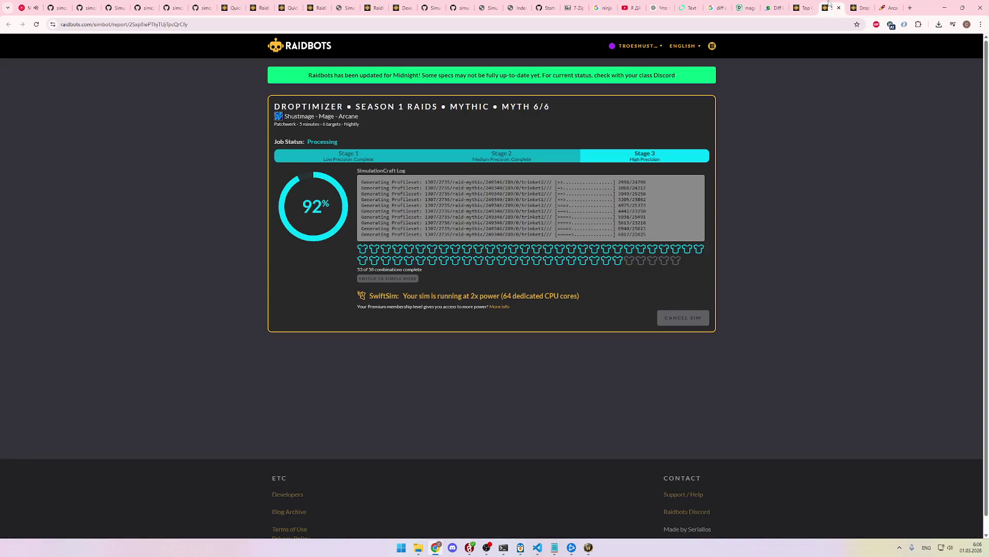
mouse_move(816, 3)
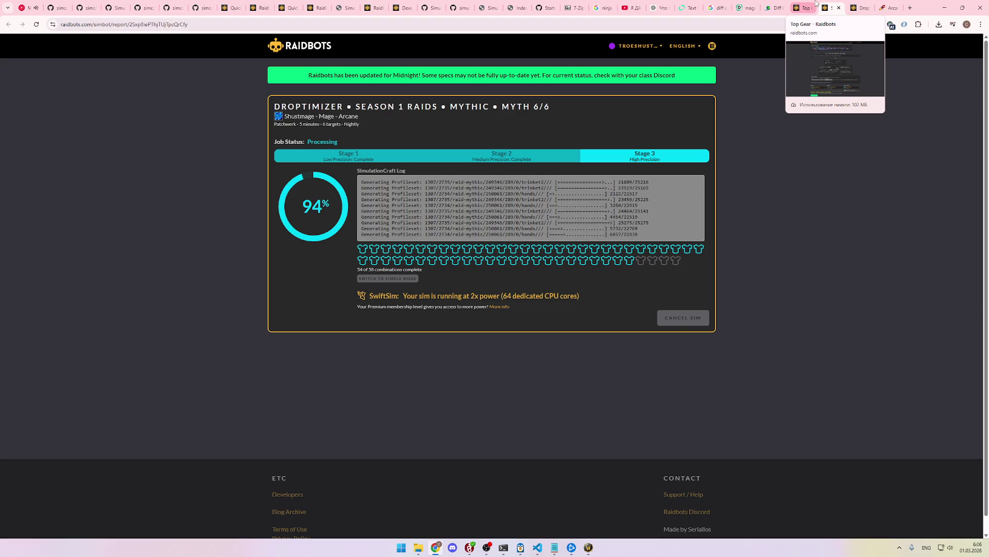
left_click(816, 3)
left_click(830, 6)
left_click(816, 3)
left_click(830, 4)
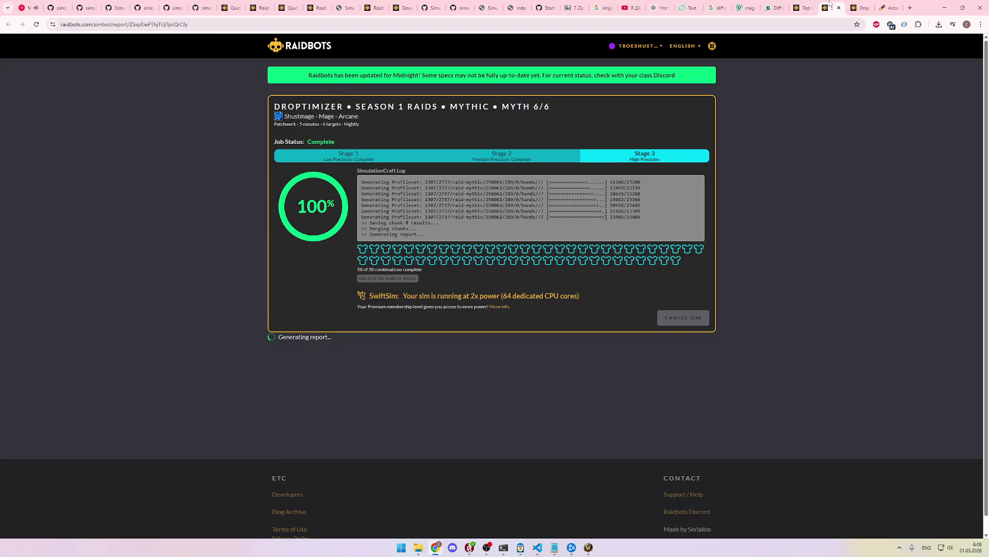
scroll(835, 215, "down", 5)
Step: Scroll the Boss Summary and Droptimizer list, then expand SimC Notifications to see the item-level warnings
scroll(828, 234, "up", 5)
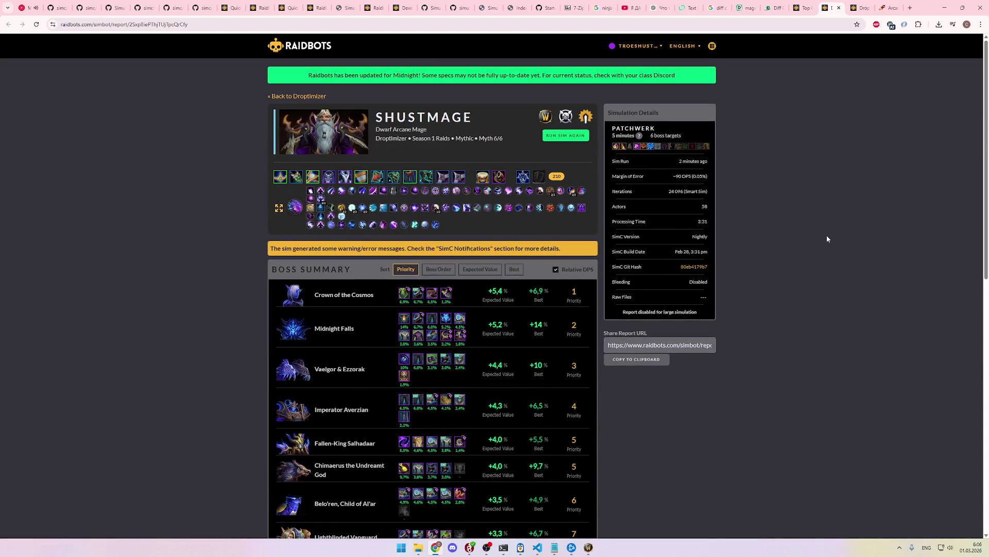
scroll(804, 238, "down", 3)
scroll(773, 240, "up", 3)
scroll(755, 237, "down", 3)
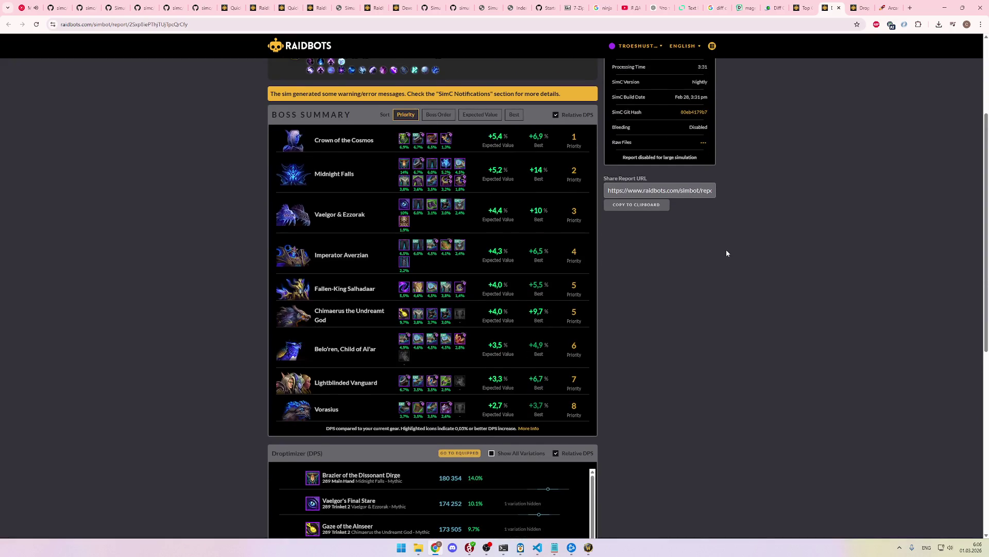
scroll(727, 252, "down", 6)
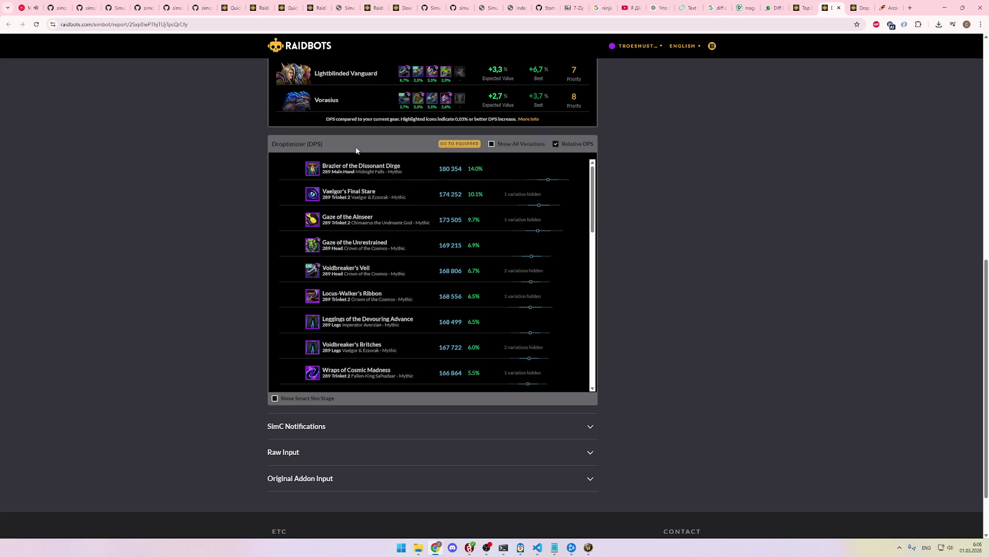
scroll(627, 197, "up", 10)
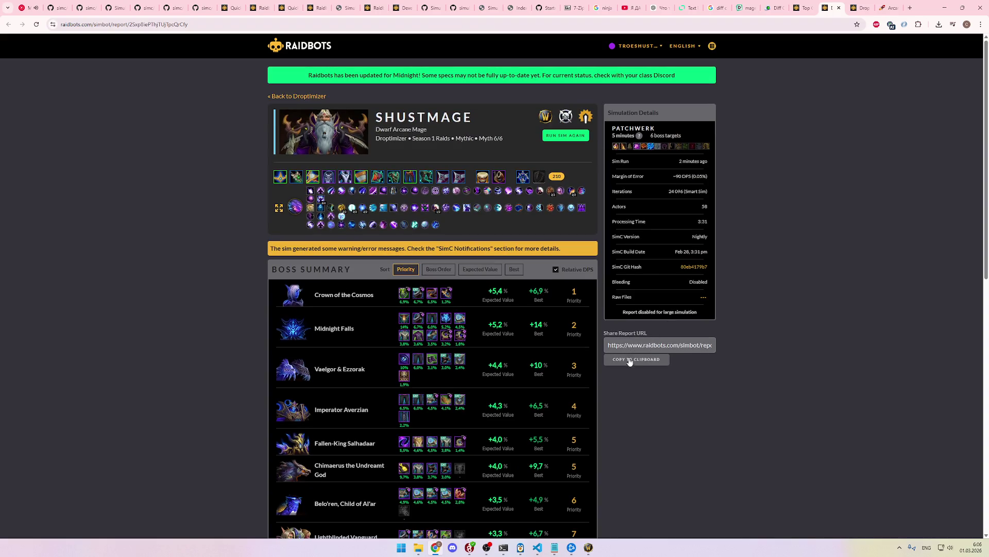
scroll(626, 386, "down", 15)
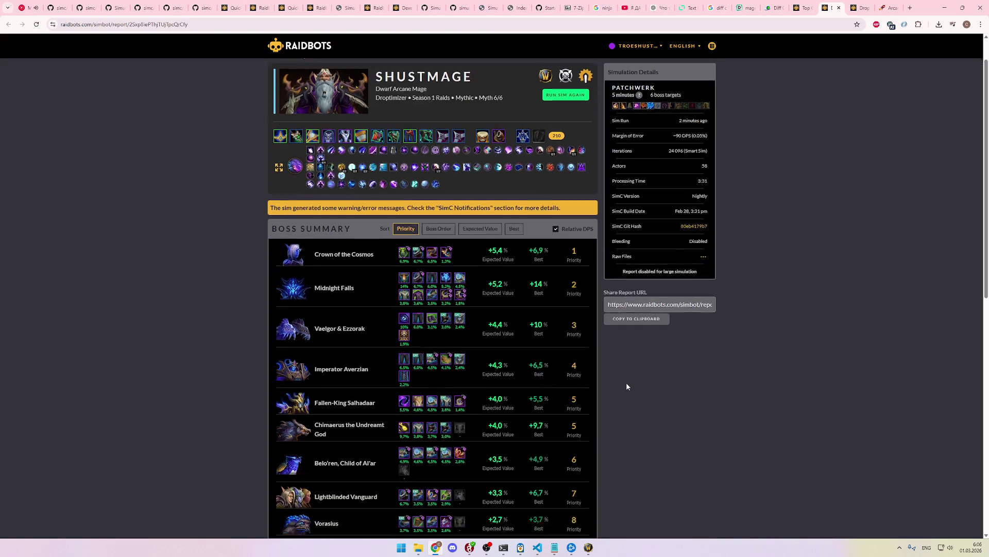
left_click(331, 356)
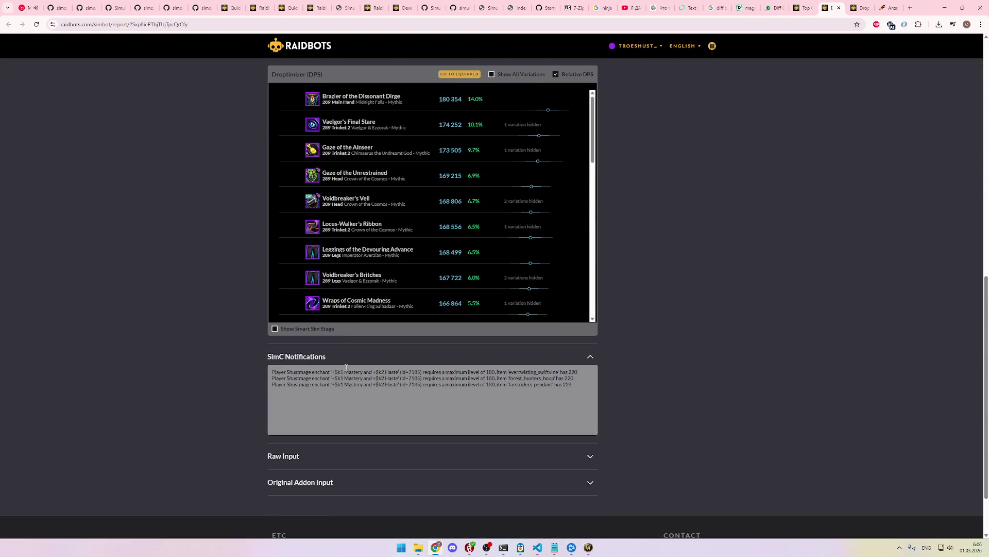
Step: Expand the Raw Input and Original Addon Input sections and select the profileset item lines
left_click(308, 454)
scroll(304, 443, "down", 4)
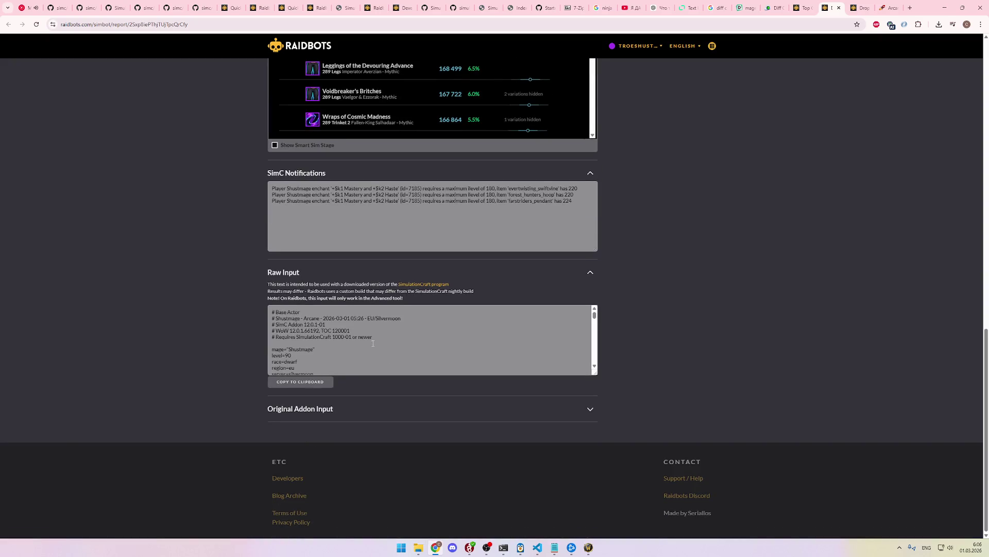
scroll(369, 343, "down", 1)
left_click(312, 409)
scroll(234, 405, "down", 2)
scroll(391, 377, "down", 10)
scroll(391, 378, "up", 8)
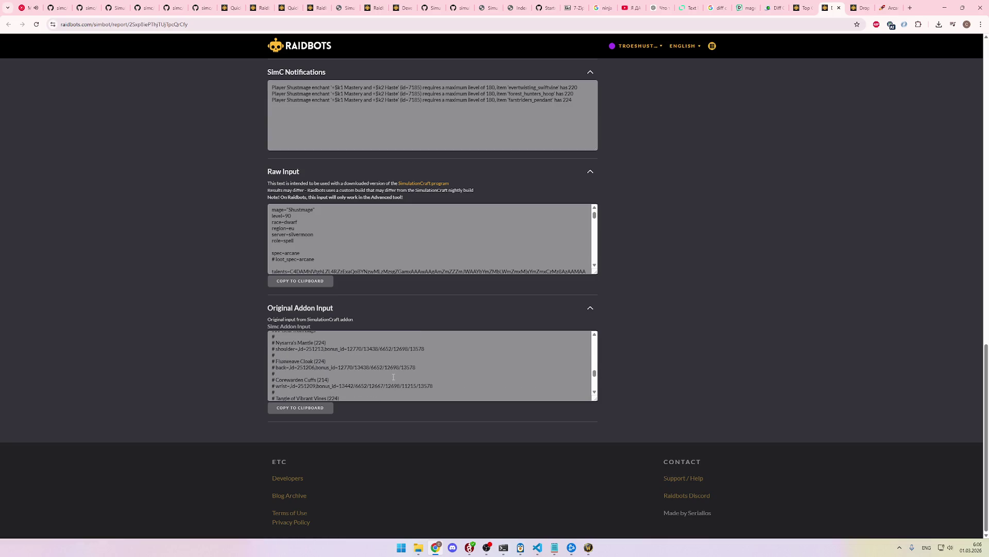
scroll(394, 377, "up", 5)
scroll(463, 252, "down", 4)
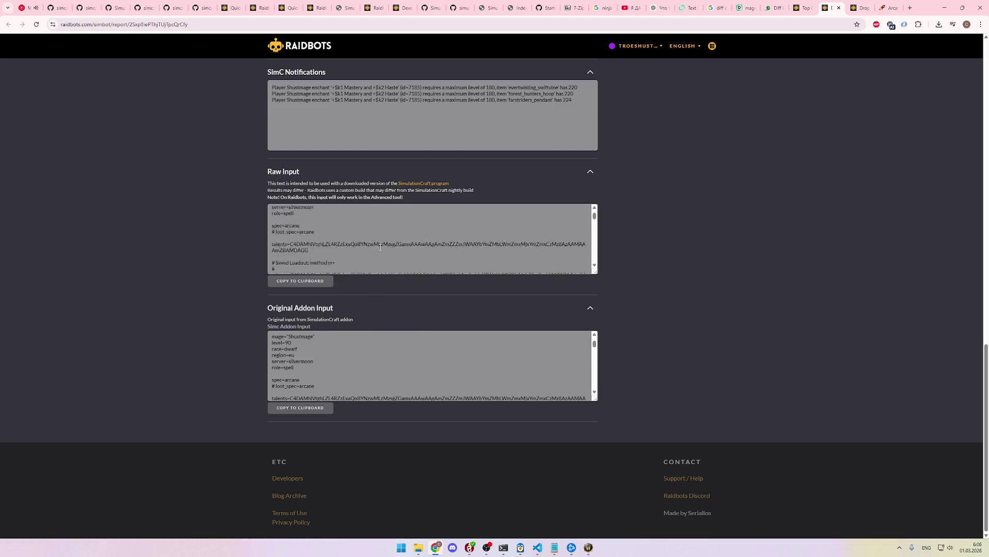
scroll(669, 321, "up", 1)
scroll(671, 320, "up", 1)
scroll(495, 335, "down", 10)
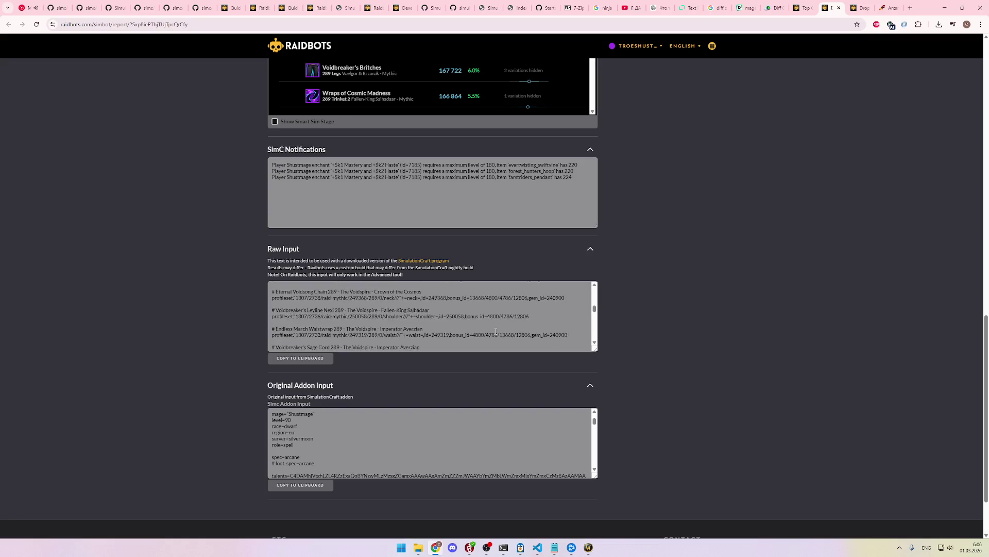
scroll(495, 335, "up", 5)
scroll(657, 335, "up", 15)
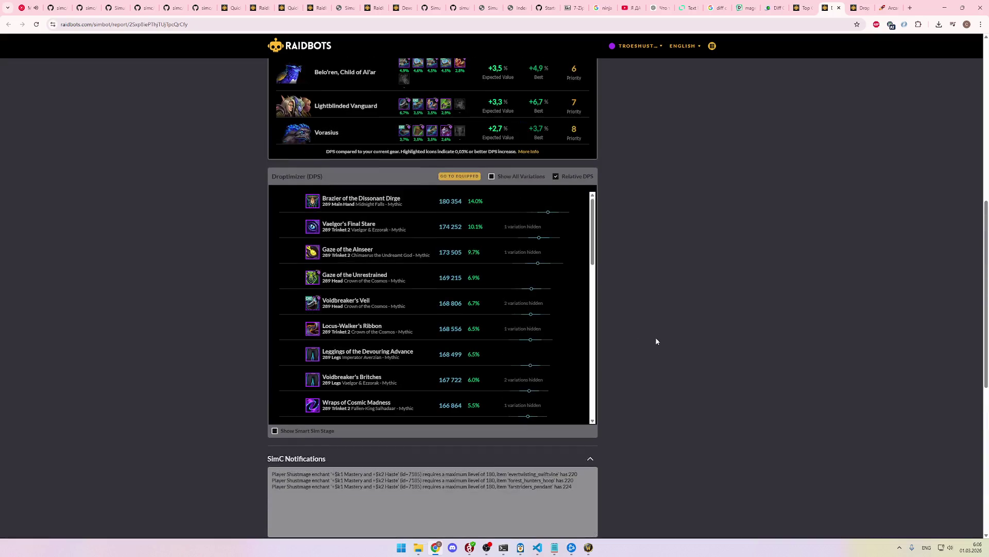
scroll(748, 344, "down", 1)
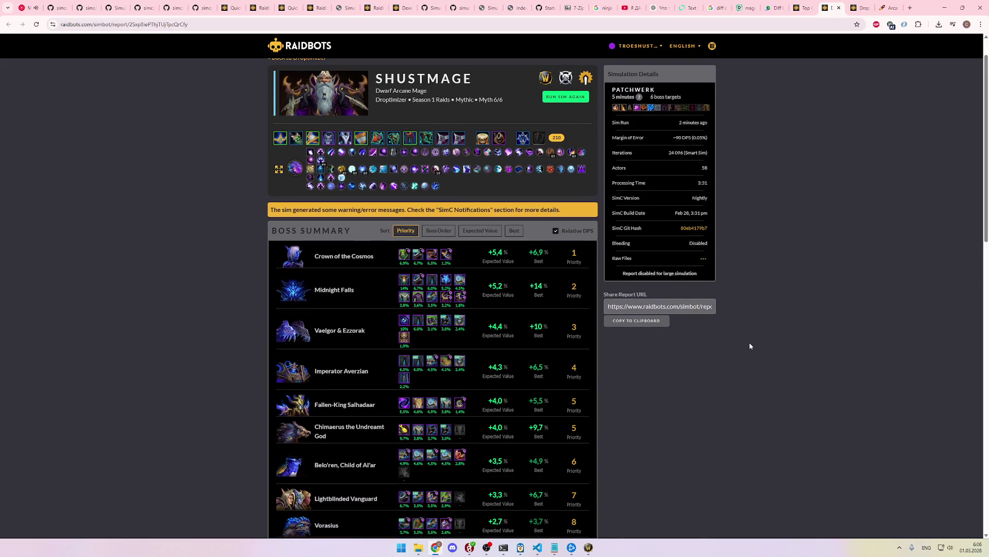
scroll(751, 346, "up", 1)
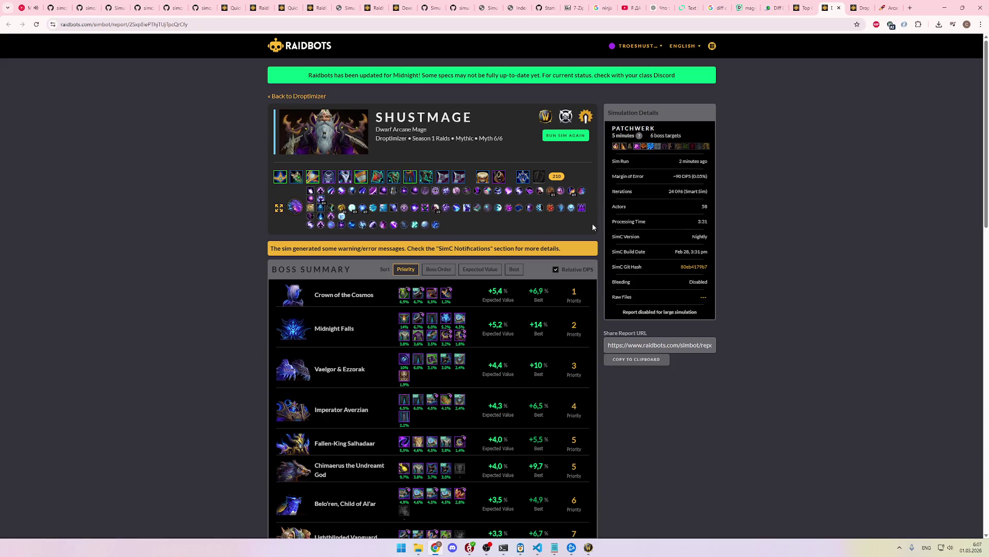
scroll(647, 357, "down", 11)
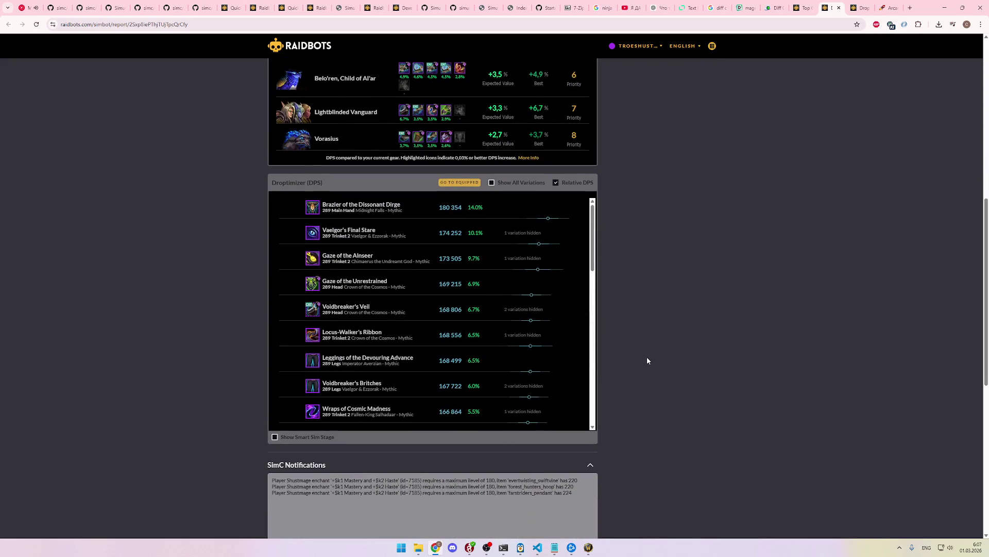
scroll(608, 329, "up", 2)
scroll(638, 342, "down", 4)
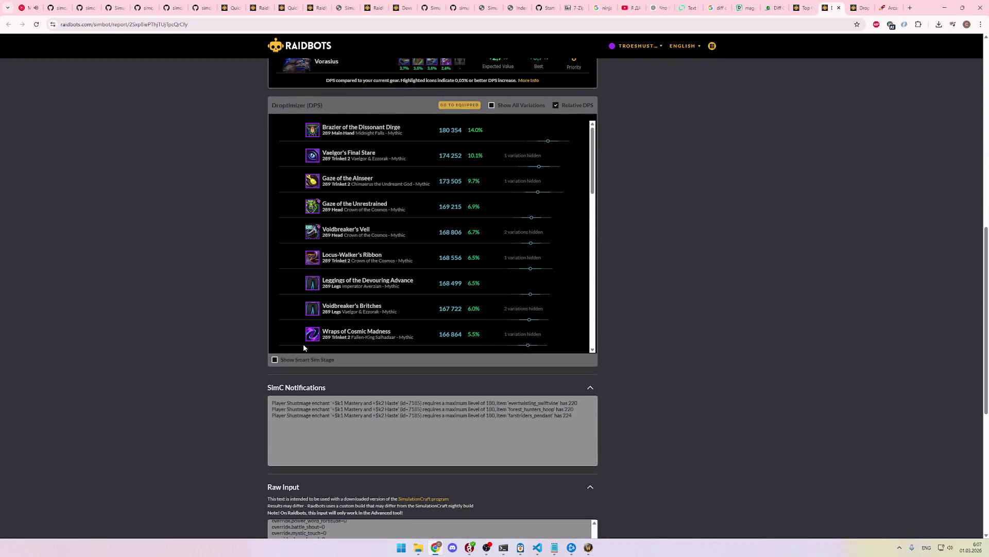
scroll(309, 320, "up", 2)
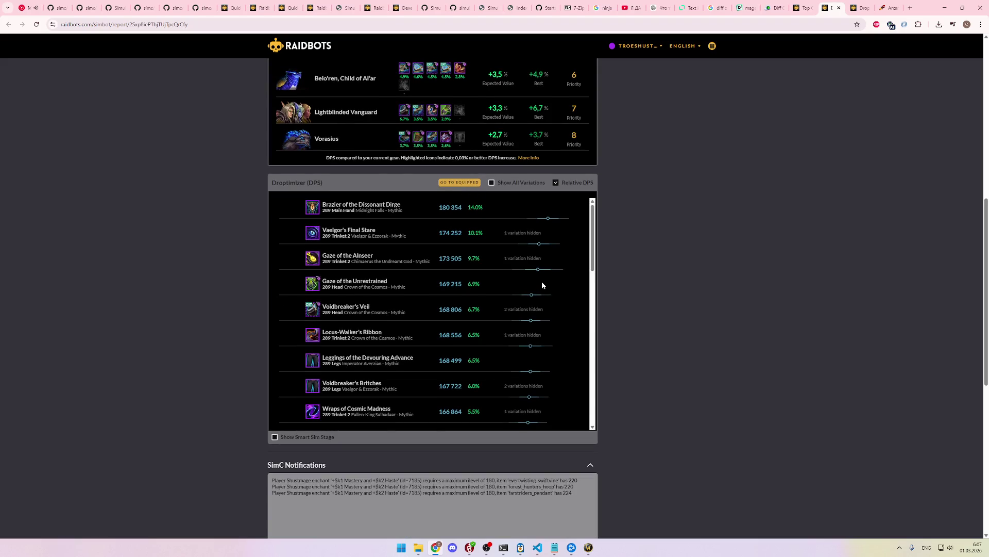
mouse_move(593, 239)
left_mouse_down()
mouse_move(604, 477)
mouse_move(608, 209)
left_mouse_up()
scroll(734, 363, "down", 3)
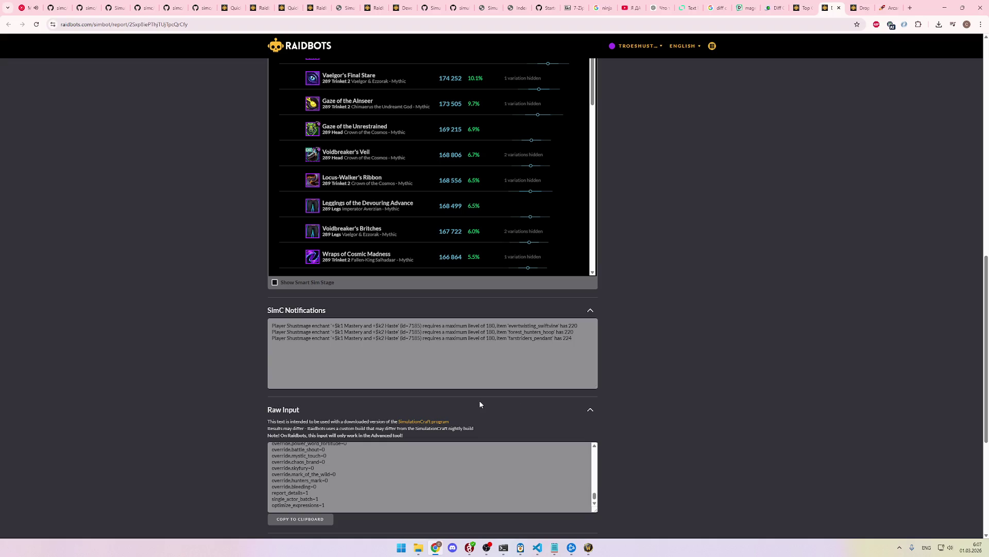
Step: Open chatgpt.com in a new browser tab
key("ctrl+t")
type("chat")
key("Return")
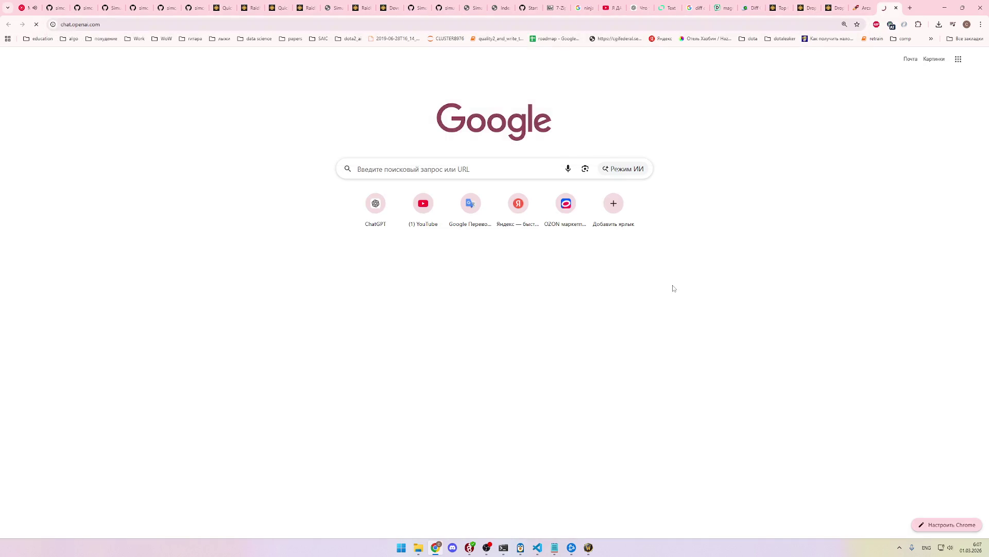
Step: Back on the report, move its tab further right and select more Raw Input lines
key("ctrl+shift+Tab")
key("ctrl+shift+Tab")
key("ctrl+shift+Tab")
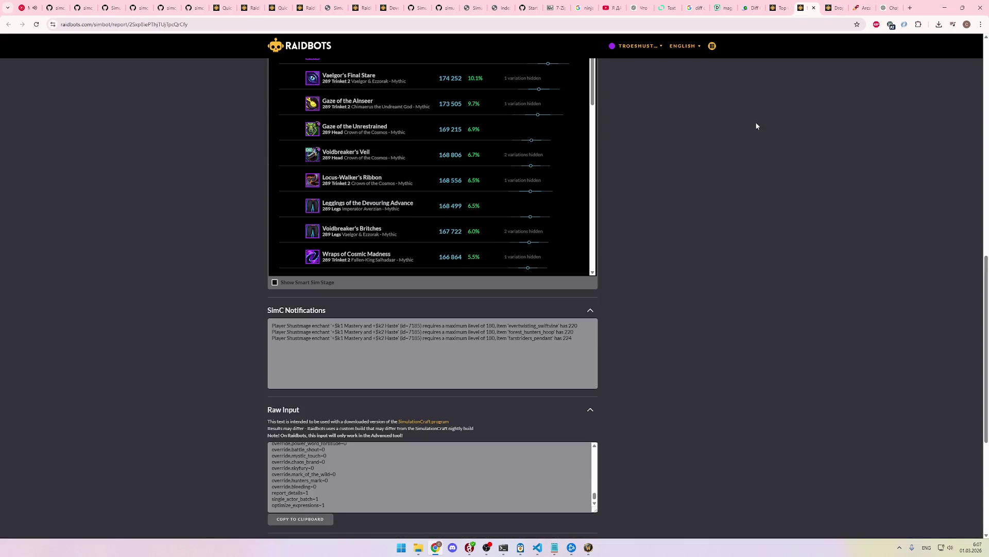
scroll(714, 194, "up", 4)
key("ctrl+Tab")
key("ctrl+shift+Tab")
scroll(697, 194, "down", 2)
left_click_drag(800, 9, 856, 9)
scroll(657, 399, "down", 5)
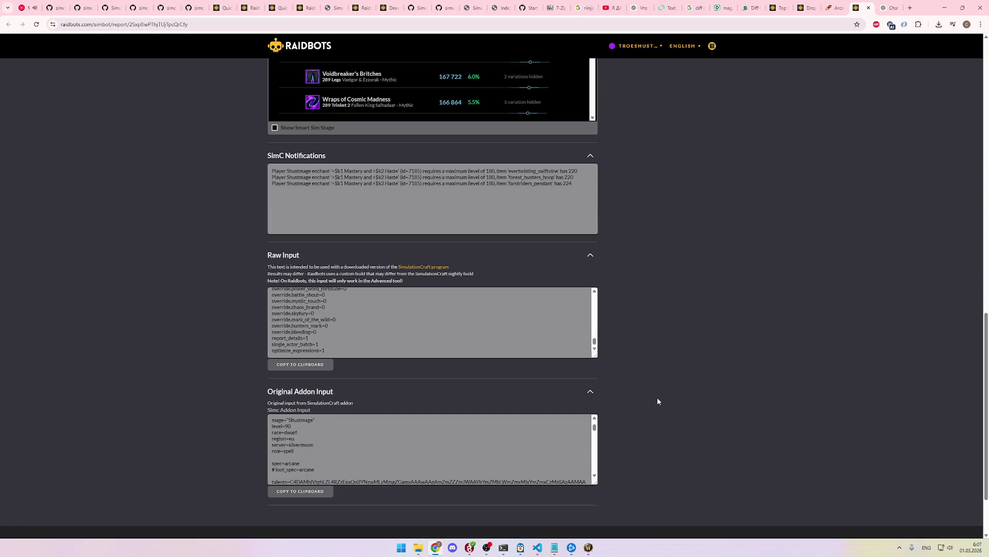
scroll(658, 400, "up", 6)
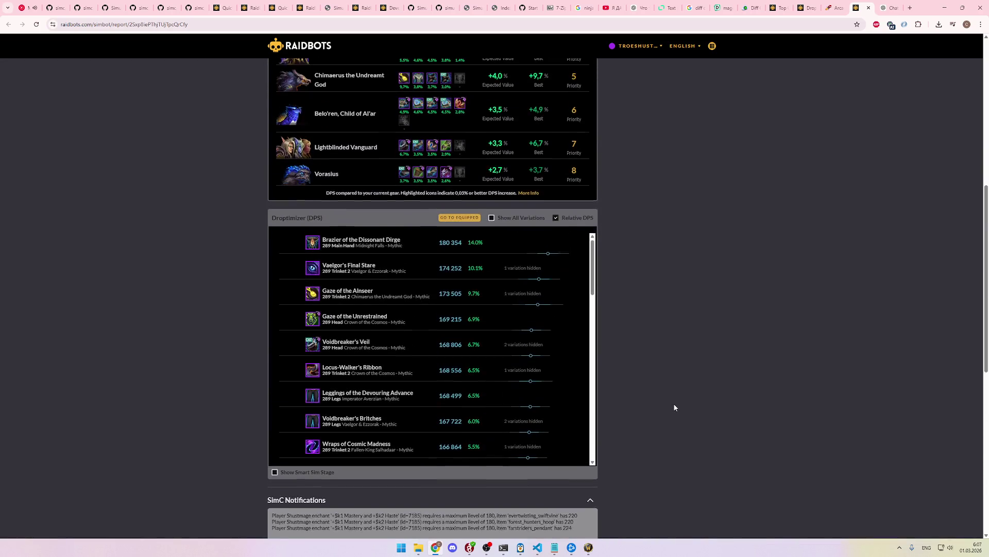
scroll(541, 388, "up", 1)
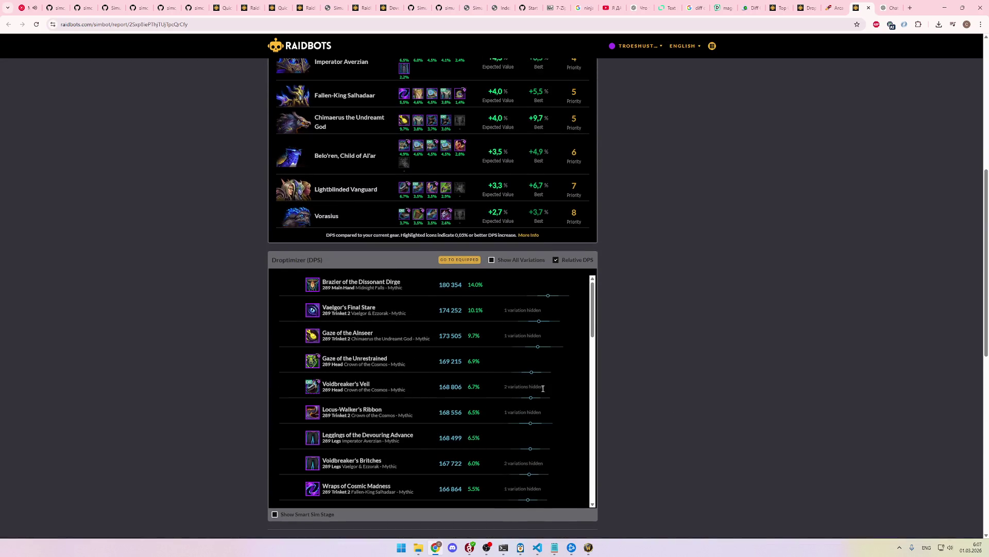
scroll(647, 400, "down", 9)
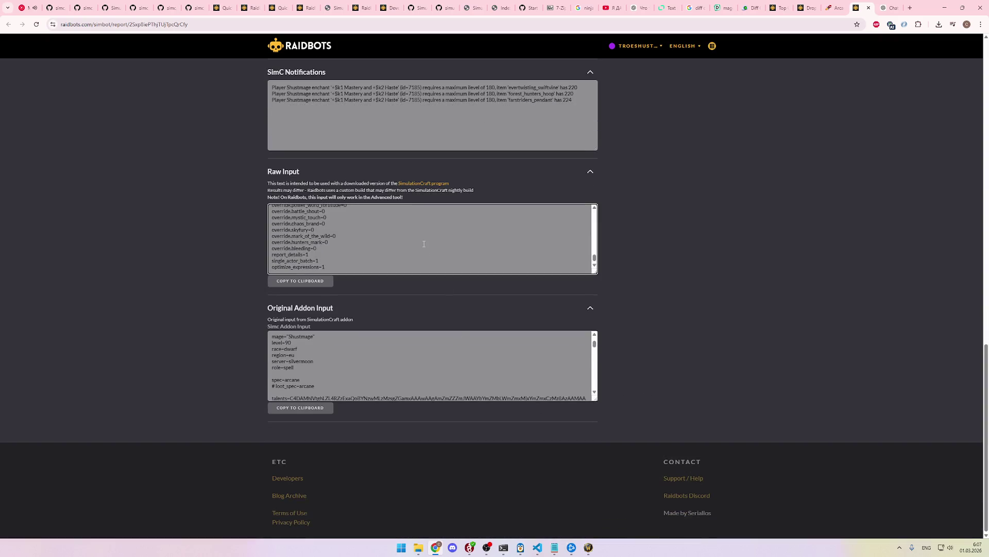
left_click_drag(424, 244, 432, 261)
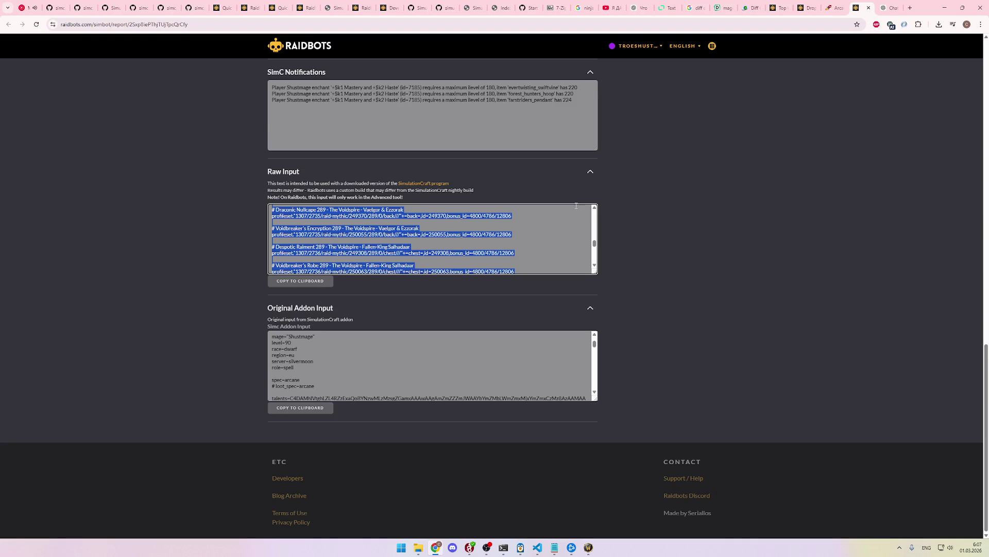
left_click(890, 7)
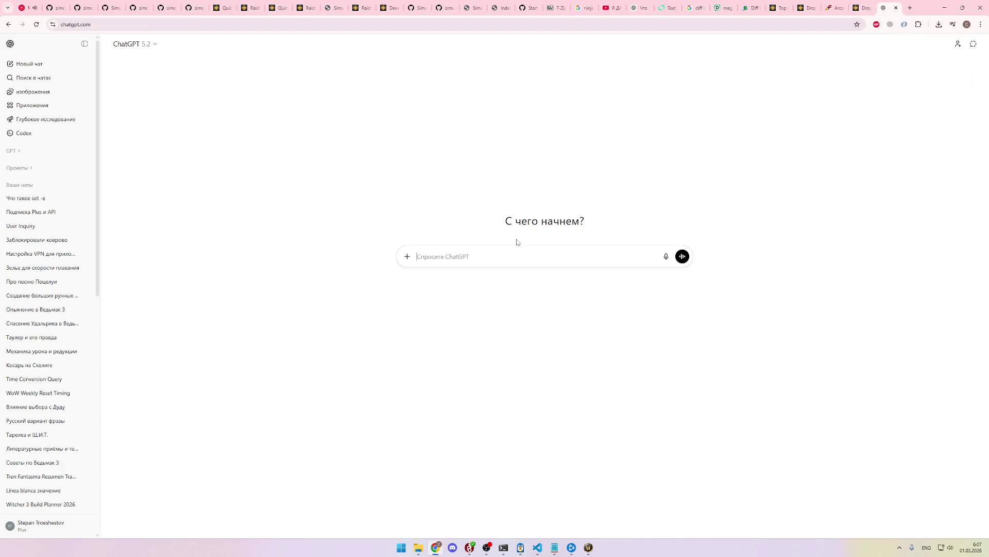
left_click(538, 547)
key("ctrl+Tab")
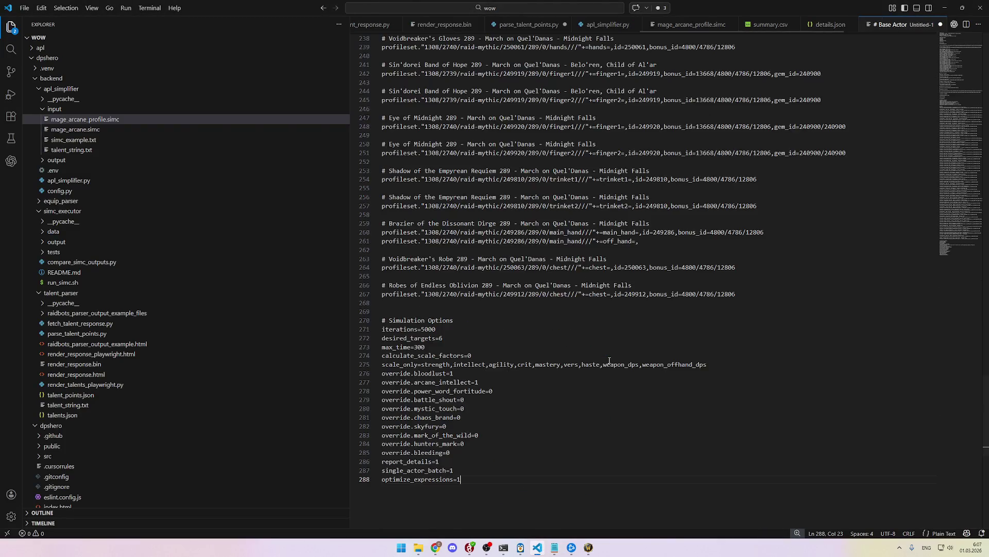
scroll(612, 316, "up", 10)
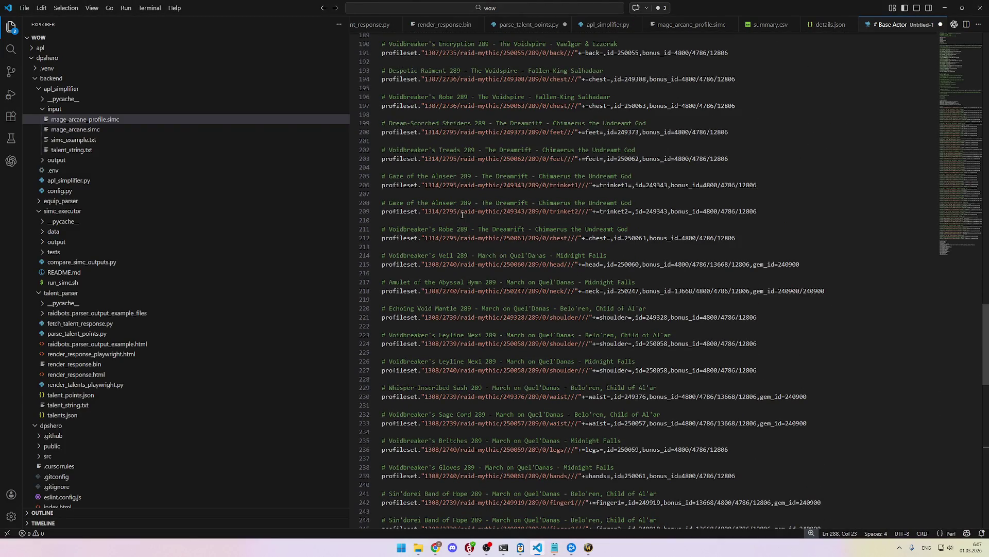
left_click(498, 219)
left_click(618, 213)
left_click(778, 209)
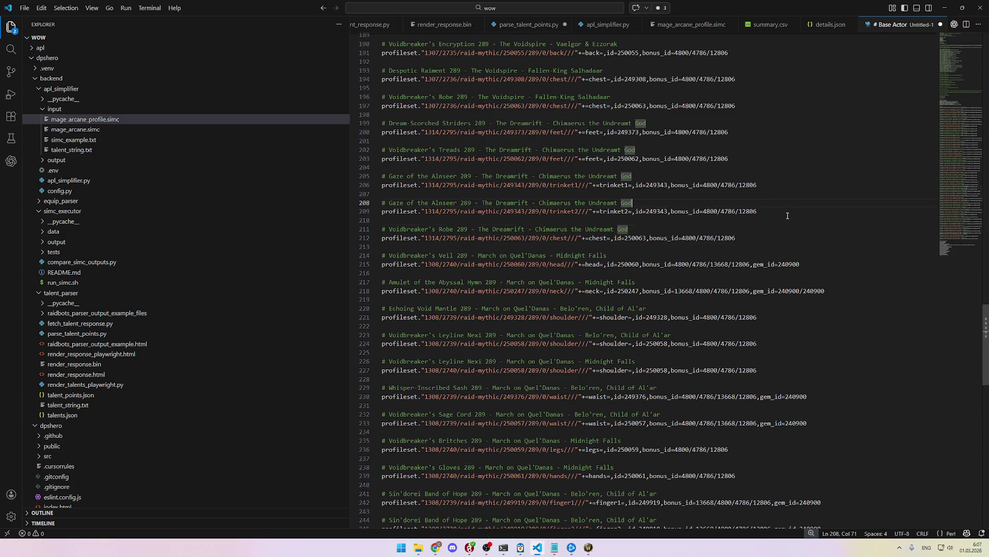
left_click_drag(600, 211, 819, 218)
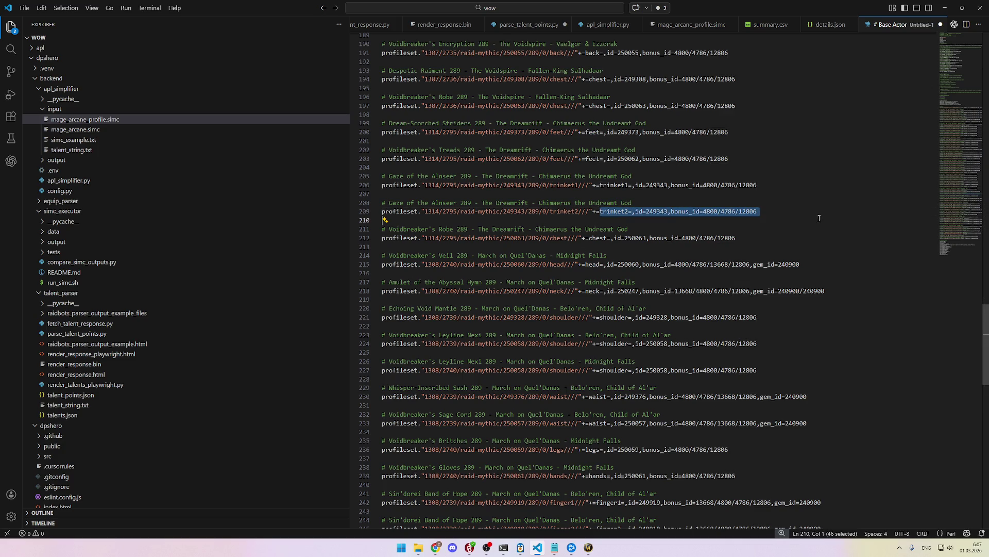
left_click(819, 218)
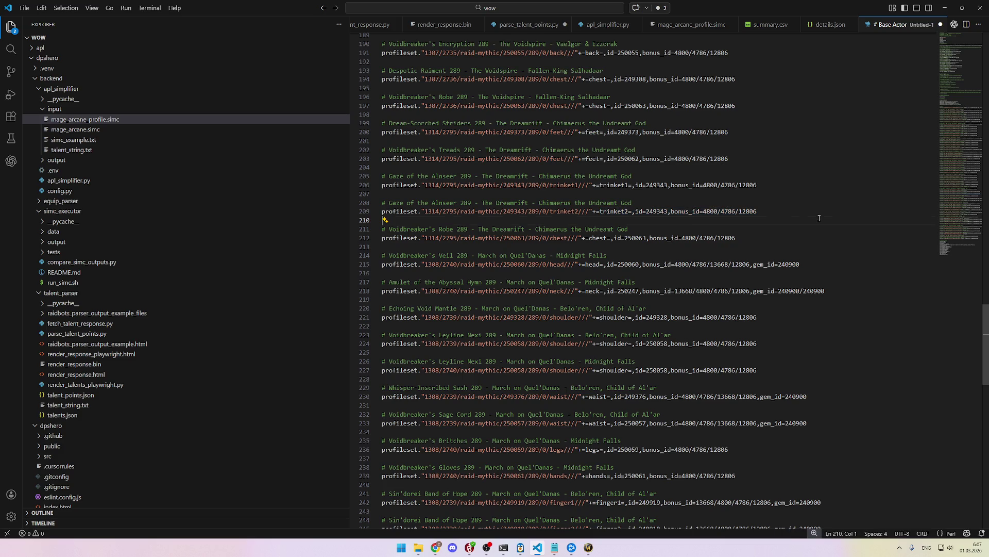
left_click_drag(607, 212, 771, 212)
left_click(771, 213)
scroll(772, 244, "up", 3)
scroll(772, 244, "up", 14)
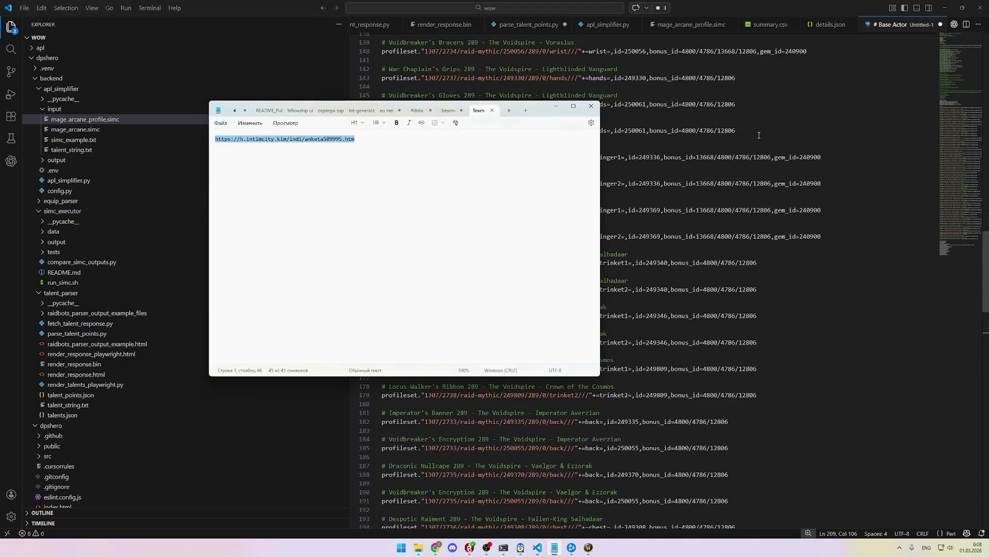
key("alt+Tab")
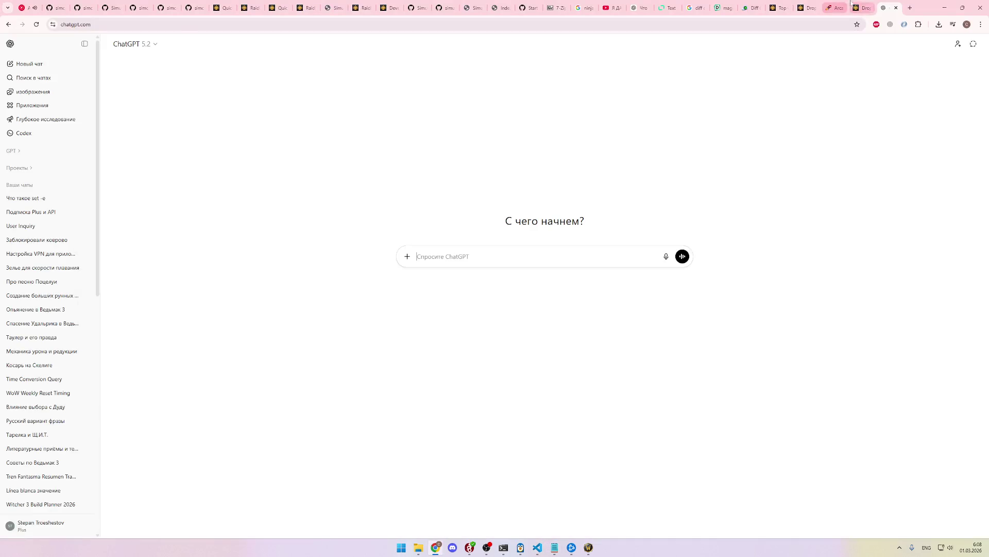
Step: Start the ChatGPT prompt with the line 'Вот тебе настройка для simc'
left_click(866, 6)
scroll(648, 299, "up", 8)
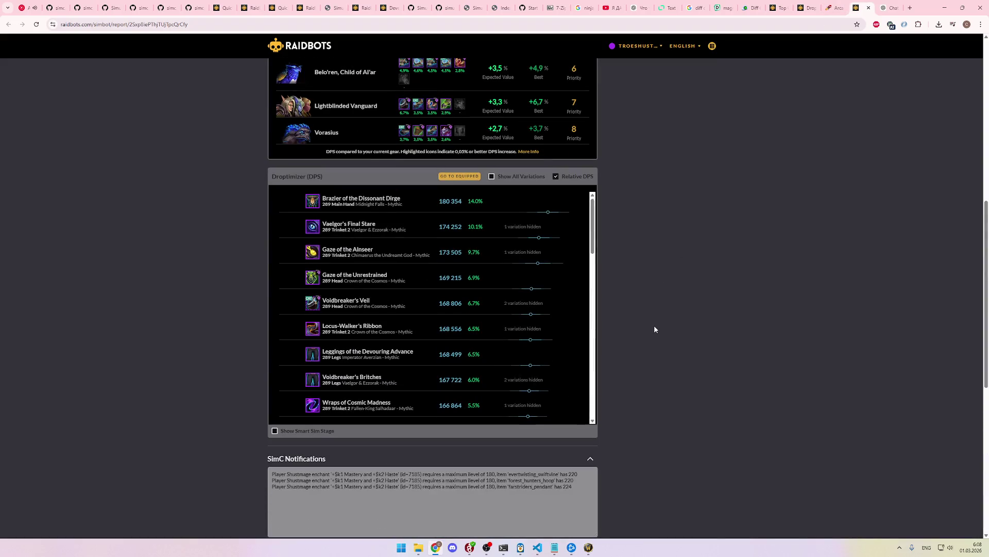
left_click(886, 9)
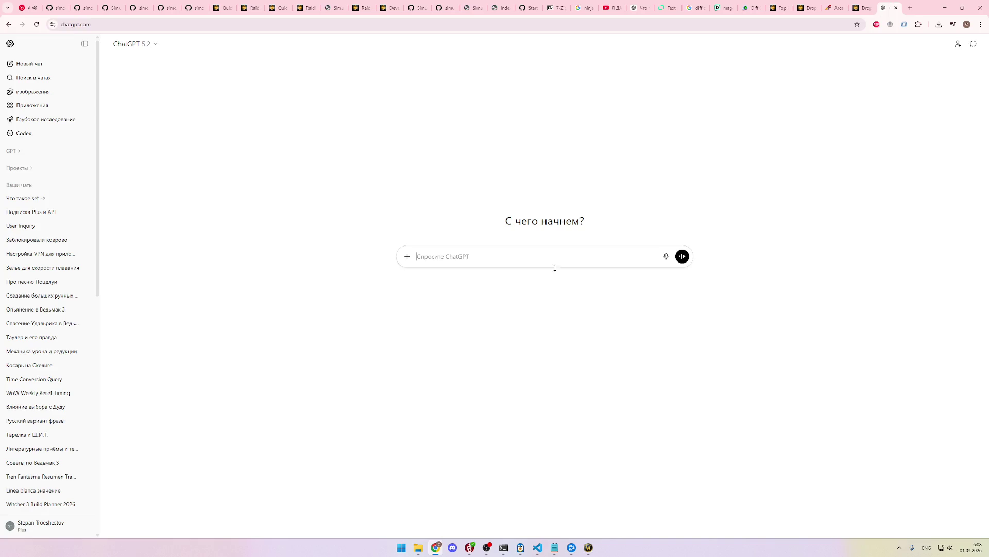
type("D")
key("BackSpace")
key("alt+shift")
type("Вот тебе")
key("alt+Tab")
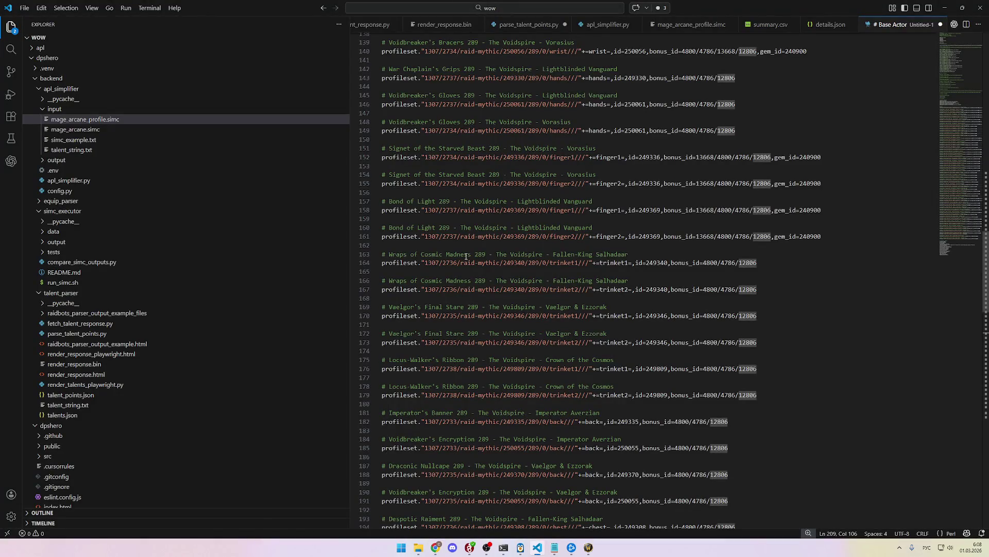
key("alt+Tab")
type("настрой")
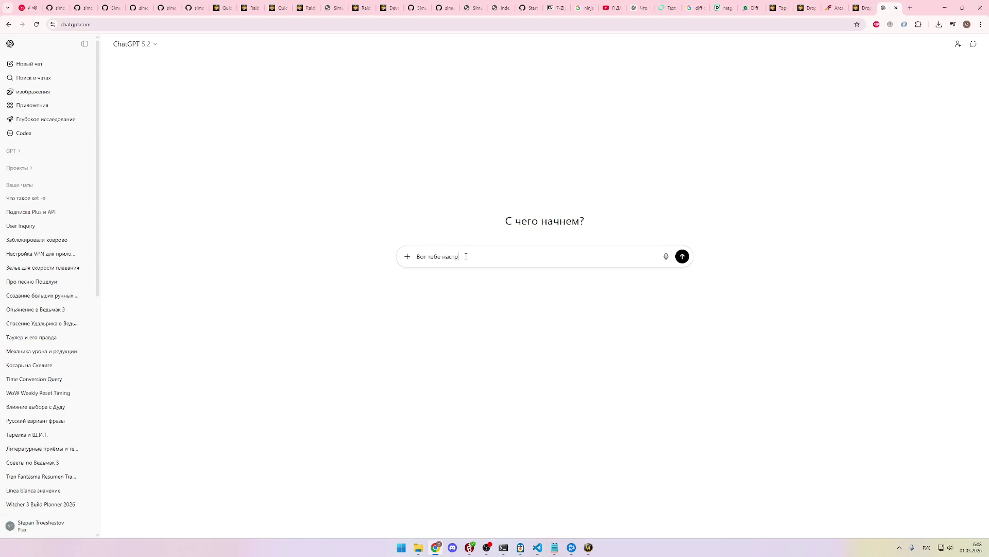
type("ка для")
key("alt+shift")
type(" simc")
key("shift+Return")
key("shift+Return")
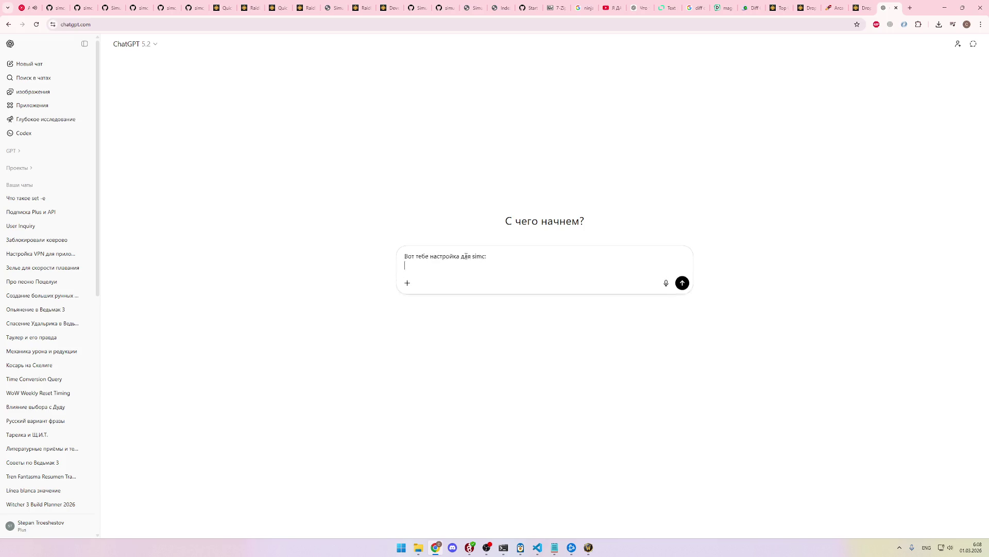
Step: Paste the simc config block and begin the instruction on what to write for each item
key("ctrl+v")
key("shift+Return")
key("shift+Return")
type("Nj")
key("BackSpace")
key("BackSpace")
key("alt+shift")
type("Тек")
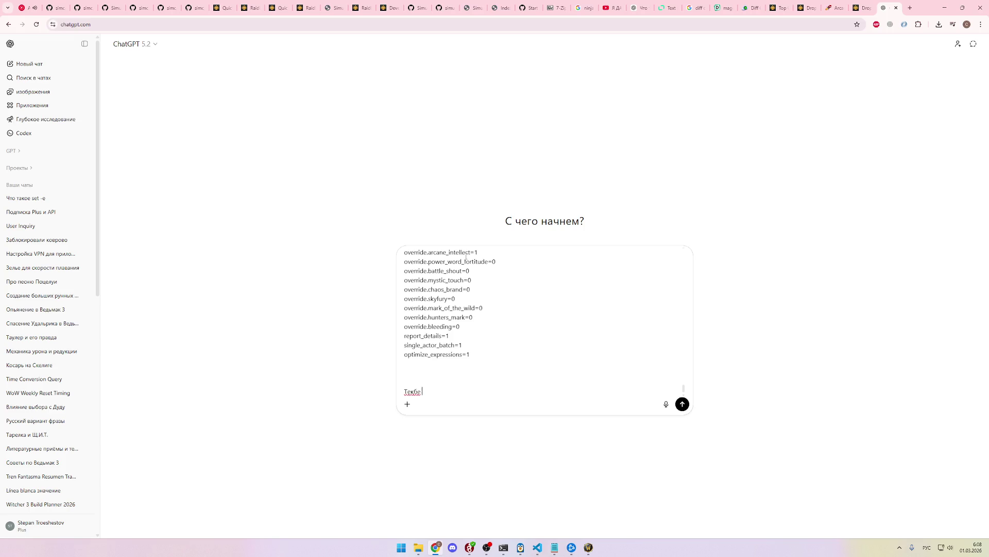
type("нужно для каждого и")
type("тема, который я н")
type("апиш")
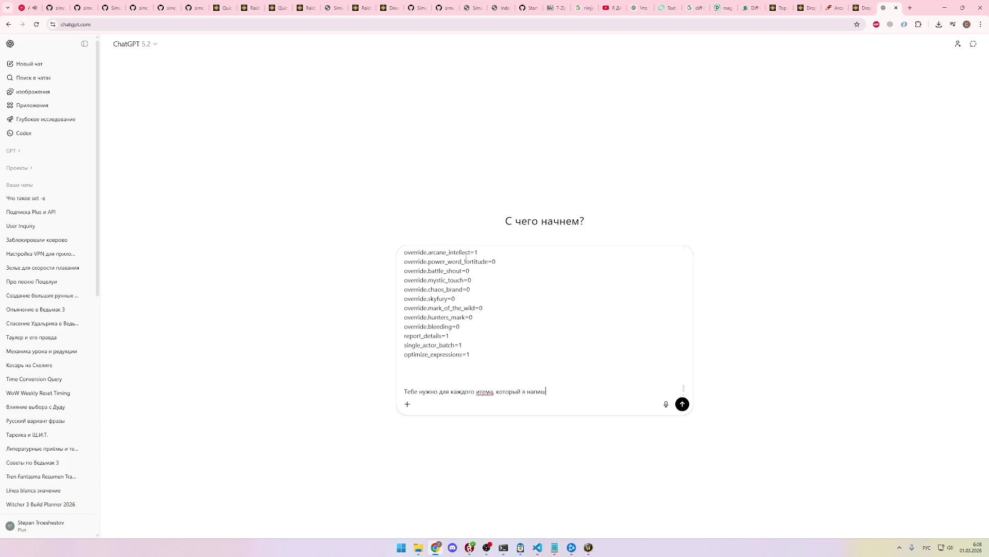
type("у, написать")
left_click(782, 8)
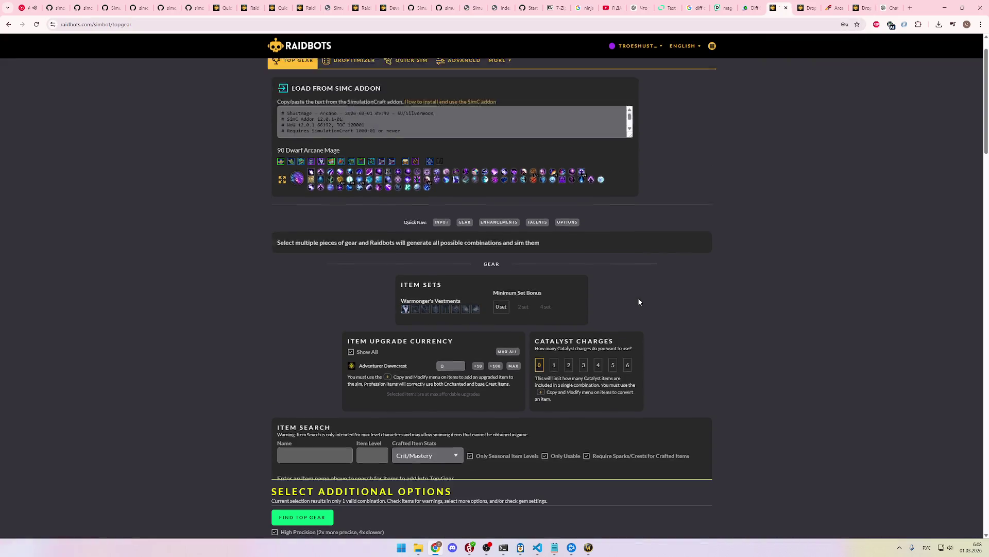
Step: Paste the updated character profile over the Top Gear SimC addon text and select it all
left_click_drag(464, 162, 424, 173)
key("ctrl+v")
scroll(368, 165, "up", 5)
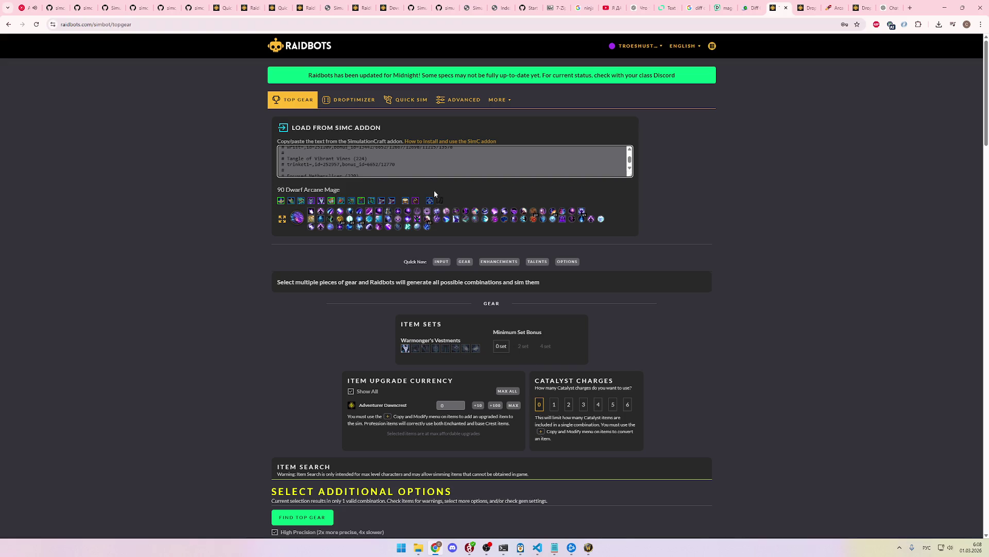
key("ctrl+a")
left_click(536, 548)
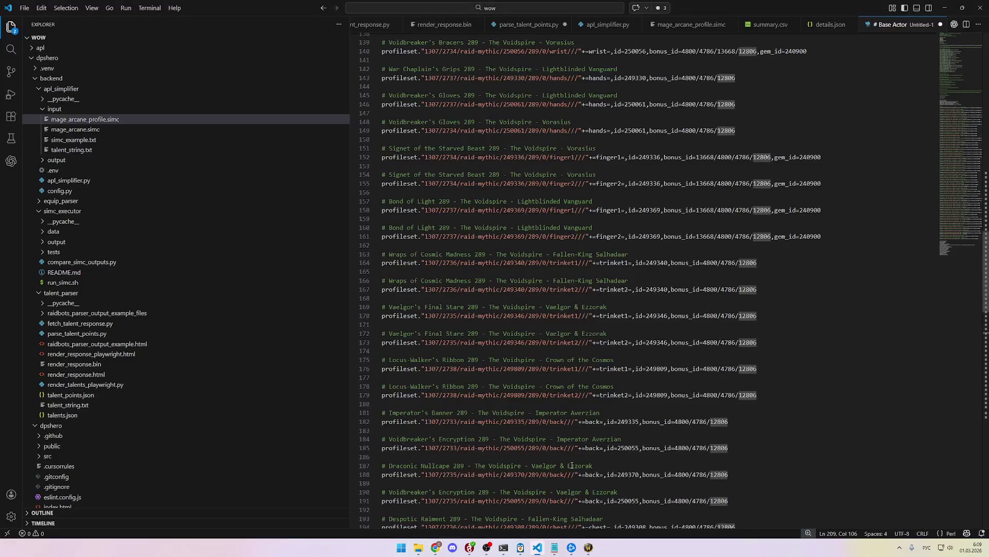
Step: Paste the character profile into a new untitled VS Code file
key("ctrl+t")
key("Escape")
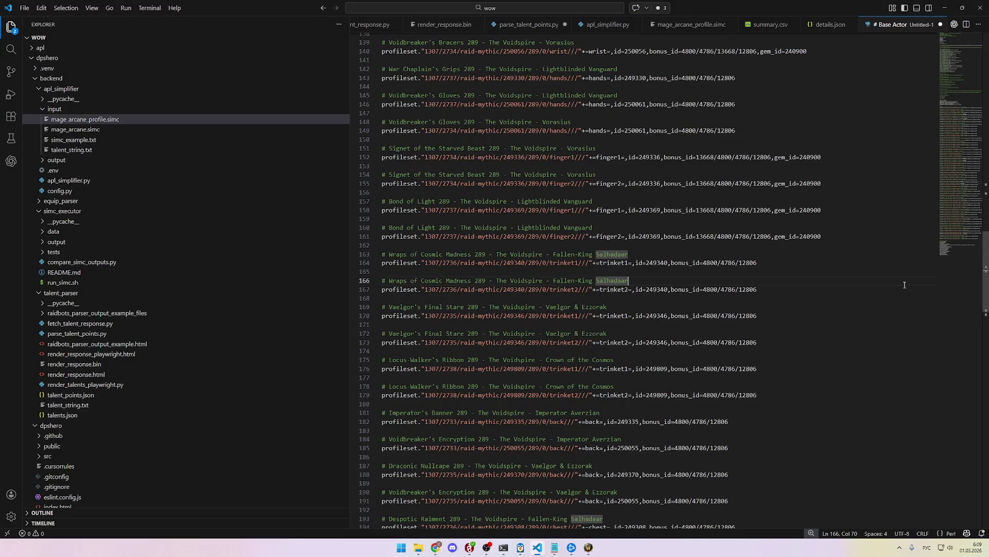
key("ctrl+n")
key("ctrl+v")
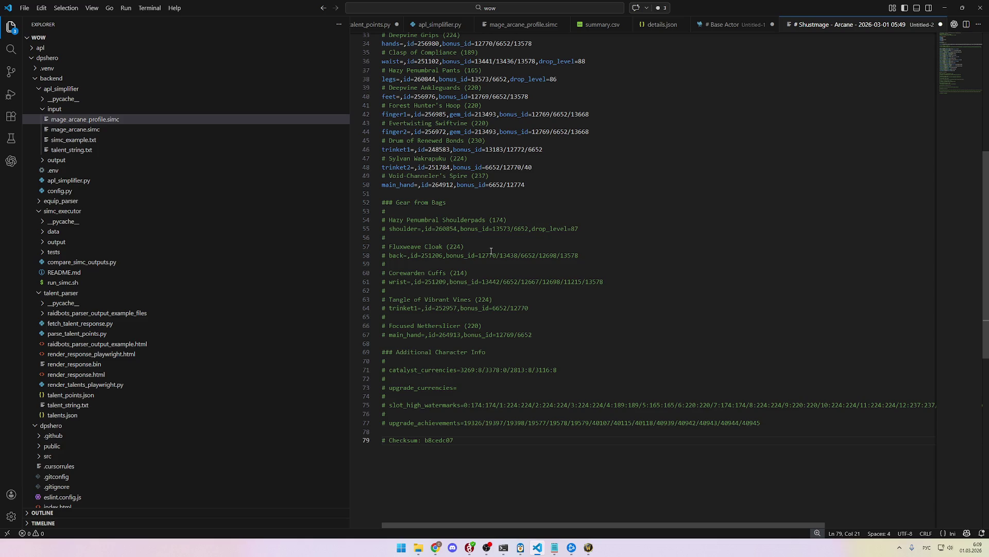
Step: Select and copy lines 54–58 holding the two 'Gear from Bags' item entries
left_click_drag(582, 229, 347, 222)
key("alt+Tab")
key("alt+Tab")
left_click(572, 290)
left_click_drag(584, 229, 380, 220)
key("ctrl+c")
left_click(593, 236)
left_click_drag(594, 255, 382, 221)
key("alt+Tab")
left_click(899, 7)
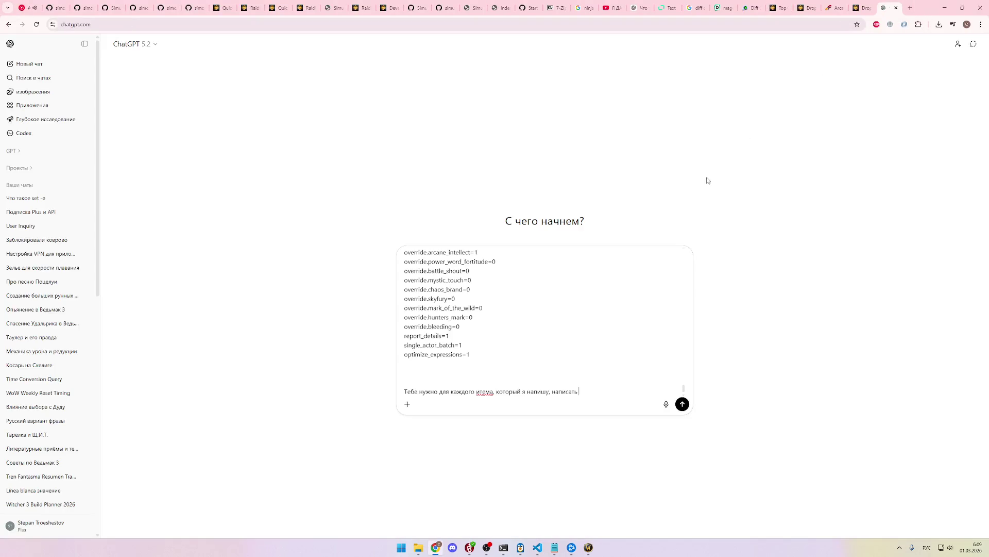
Step: Replace the unfinished line with 'Тебе нужно написать список вещей в формате:' and paste both bag-item entries
key("shift+Home")
key("BackSpace")
type("Тебе нужно написать списо")
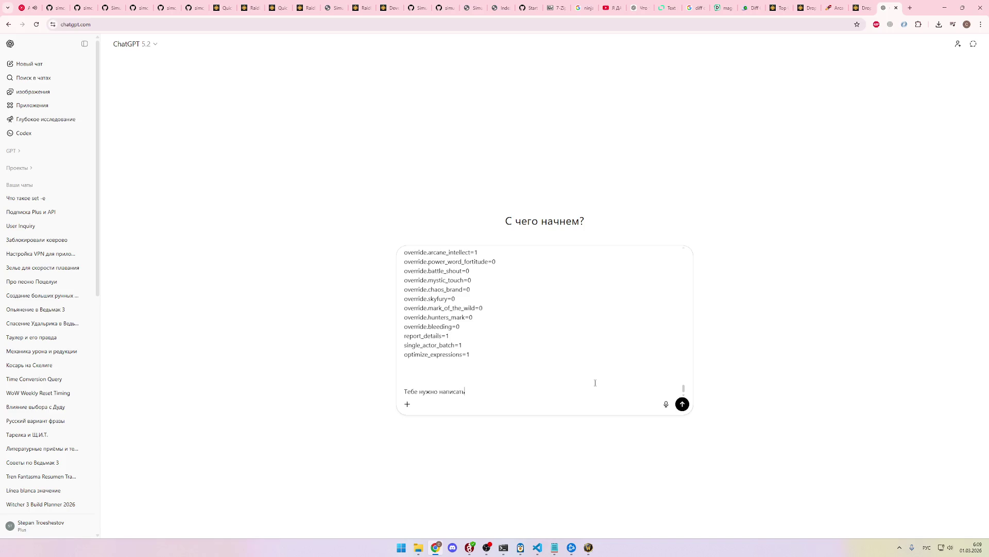
type("к вещей ")
type("в формате")
type(":")
key("shift+Return")
key("ctrl+v")
key("shift+Return")
type("# # Fluxweave Cloak (224) # back=,id=251206,bonus_id=12770/13438/6652/12698/13578")
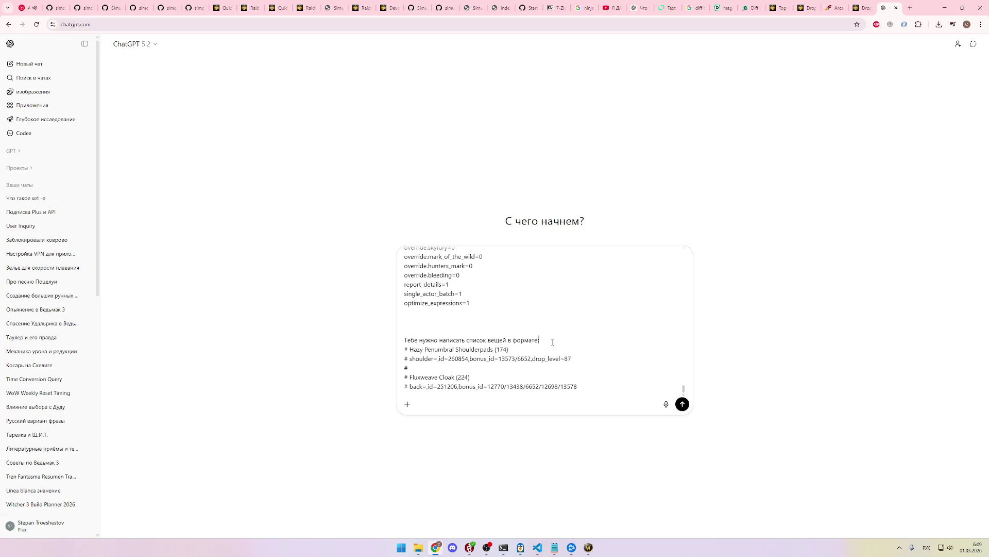
Step: Rewrite the format line as the heading 'Пример твоего аутпута:'
left_click(551, 342)
key("shift+Home")
type("Пример аутпута:")
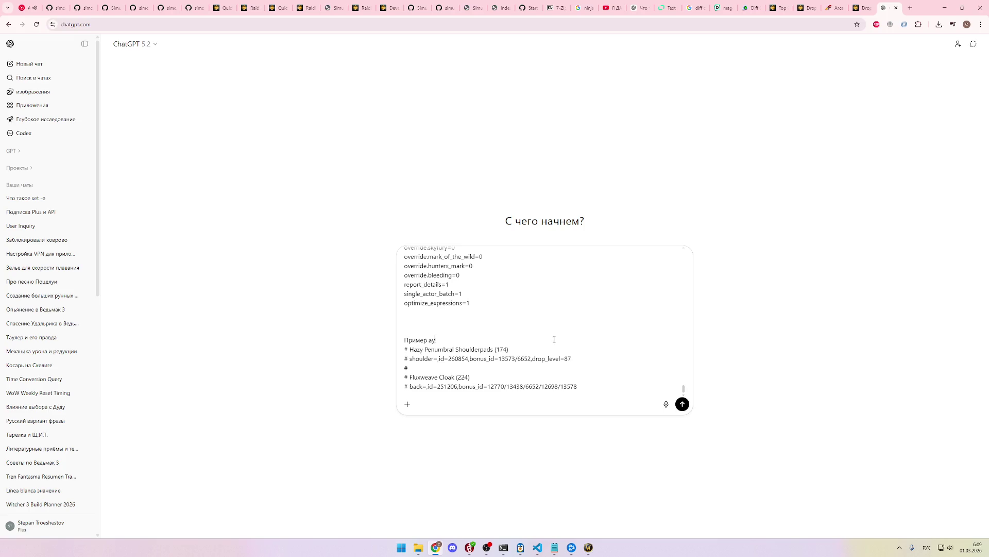
key("Home")
key("BackSpace")
key("BackSpace")
key("BackSpace")
type("твоего о")
key("BackSpace")
type("аутпута?:")
key("BackSpace")
key("BackSpace")
type(":")
Step: Add the line 'Из того текста тебе нужно найти строки про итемы' above the example heading
key("shift+Return")
key("shift+Return")
type("Из жит")
key("BackSpace")
key("BackSpace")
key("BackSpace")
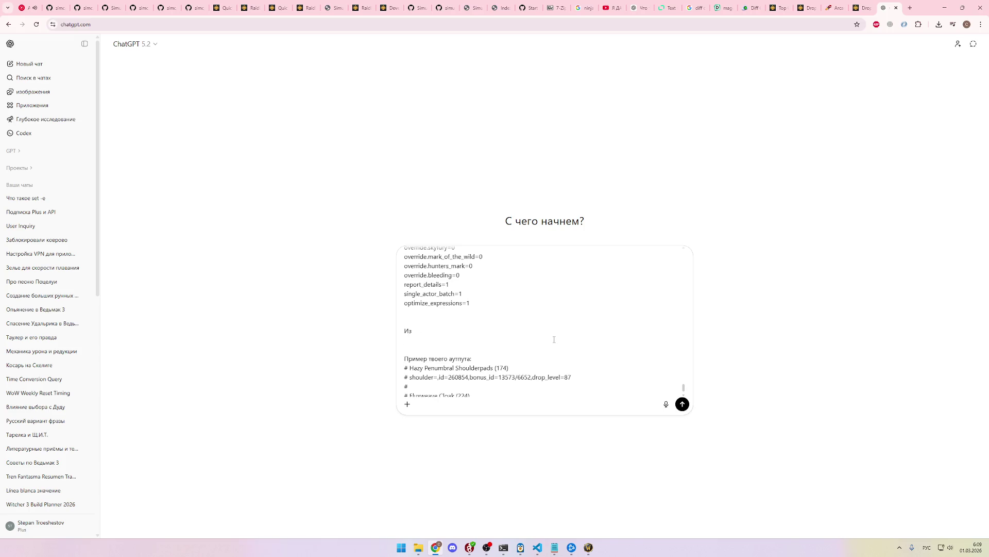
type("этого текста те")
type("бе нужно найти ")
type("строки про ")
type("итемы:")
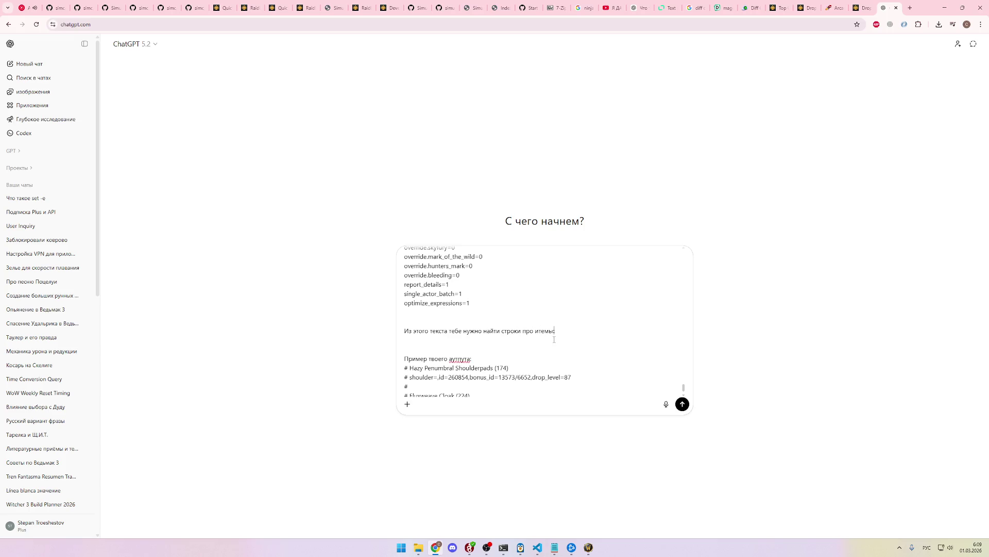
key("ctrl+shift+Tab")
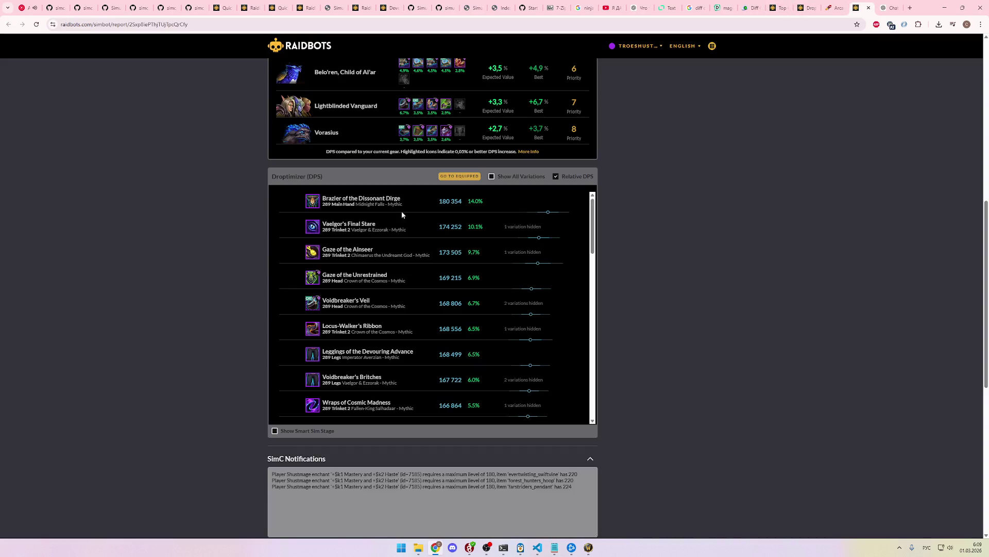
Step: Make Brazier of the Dissonant Dirge the Droptimizer DPS baseline, review the list, and open a new browser tab
left_click_drag(413, 200, 324, 196)
left_click(324, 197)
mouse_move(416, 198)
left_mouse_down()
mouse_move(402, 226)
mouse_move(530, 273)
left_mouse_up()
scroll(543, 283, "down", 2)
scroll(544, 283, "down", 10)
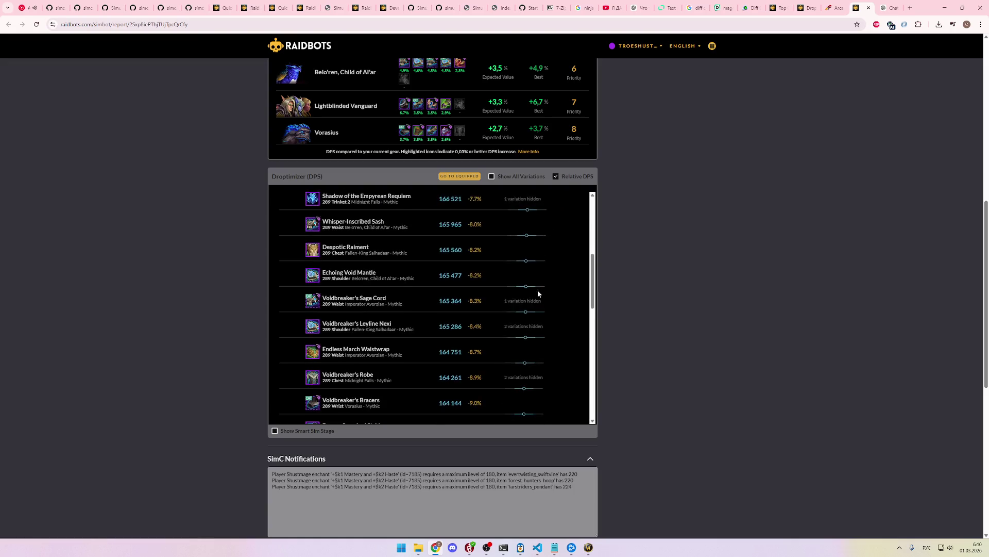
scroll(485, 334, "down", 2)
mouse_move(484, 334)
left_mouse_down()
mouse_move(466, 347)
mouse_move(492, 263)
mouse_move(543, 266)
left_mouse_up()
scroll(544, 266, "up", 15)
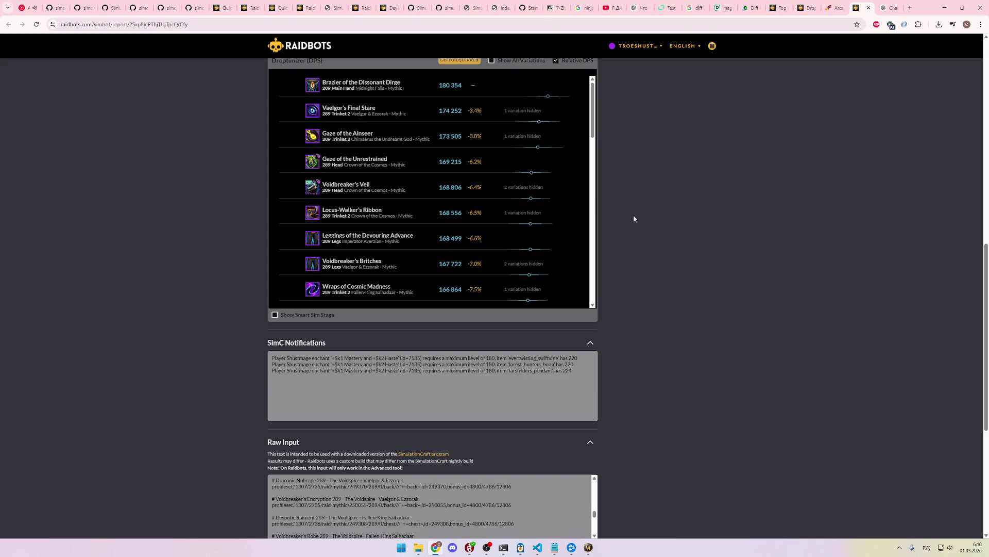
key("ctrl+t")
key("alt+shift")
Step: Load chatgpt.com in the new tab and paste the Droptimizer item list into the prompt
type("chat")
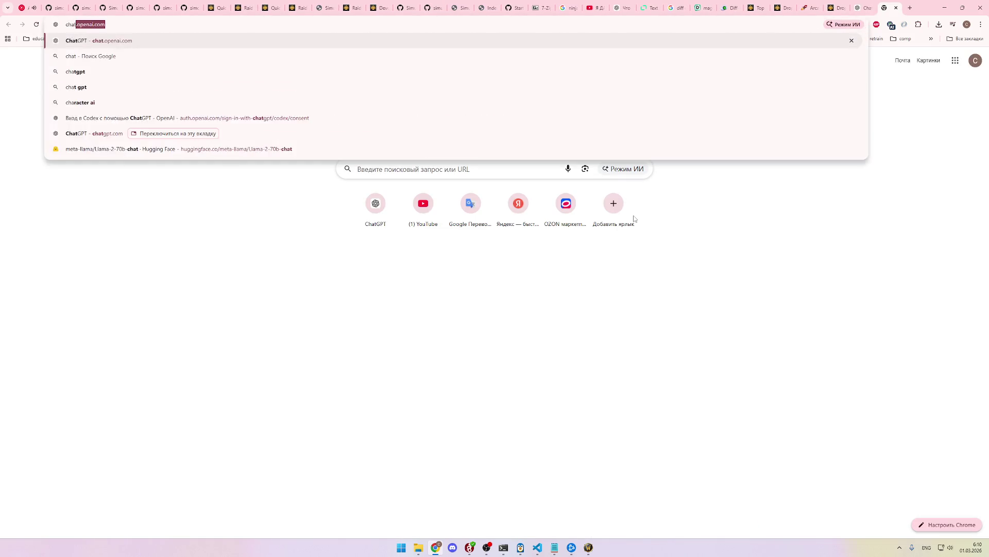
key("Return")
key("ctrl+v")
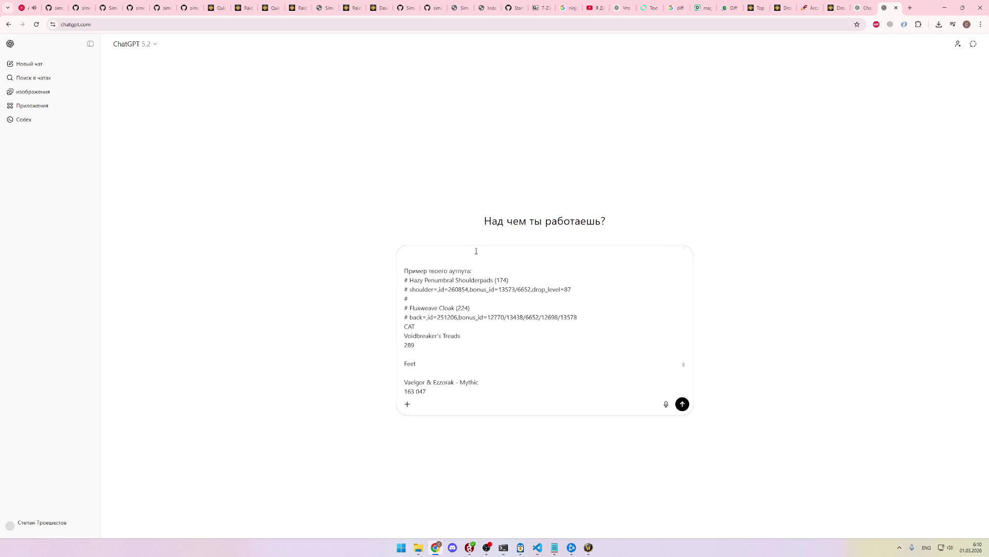
key("ctrl+a")
key("BackSpace")
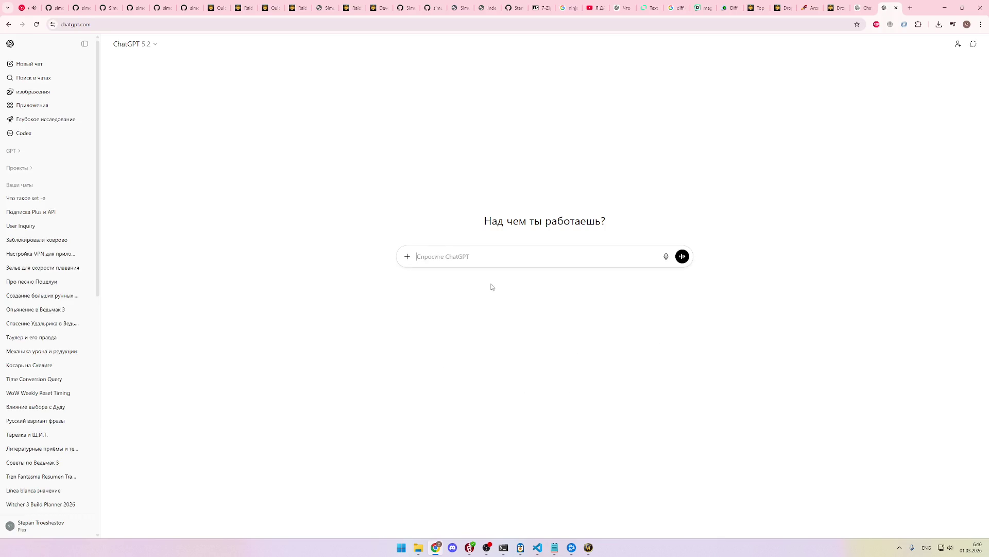
key("ctrl+v")
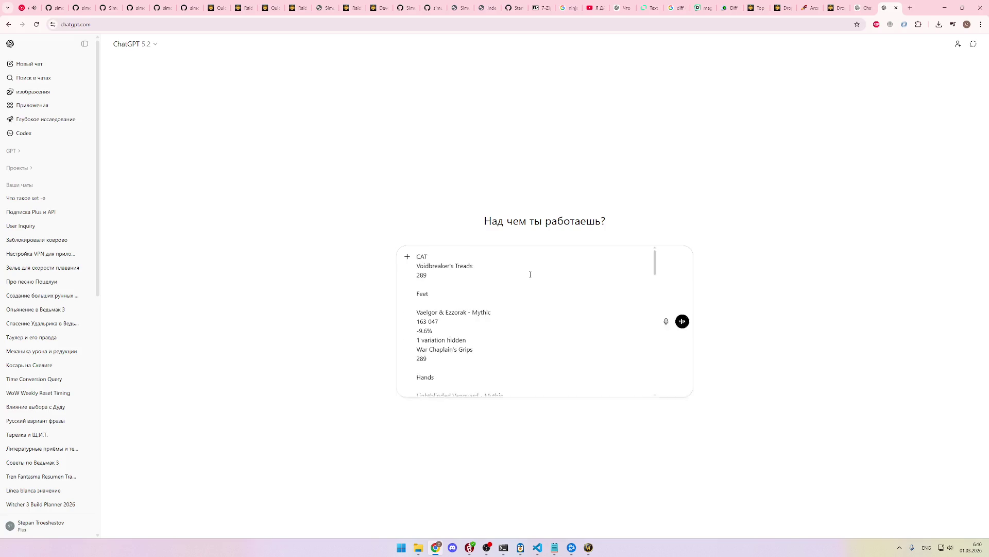
scroll(524, 273, "down", 2)
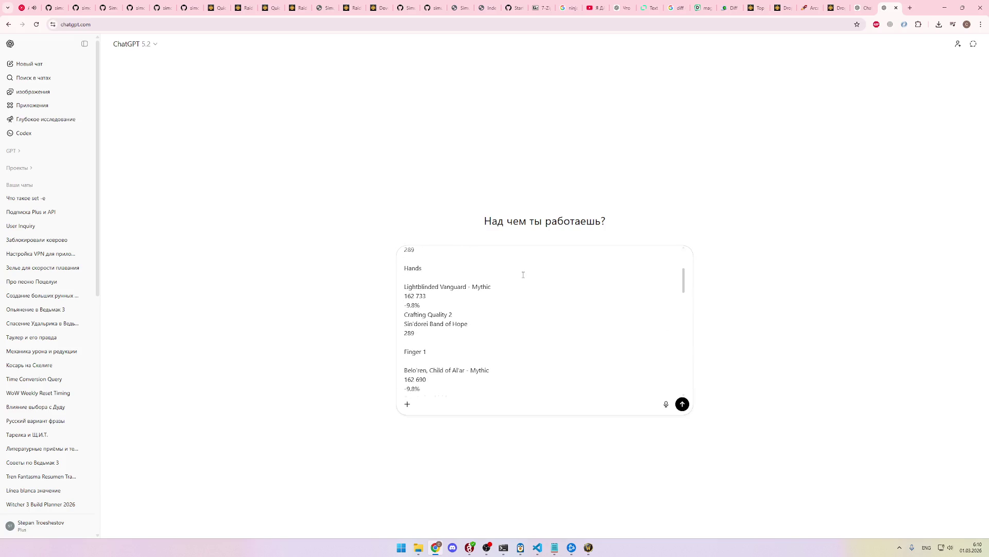
scroll(523, 274, "down", 2)
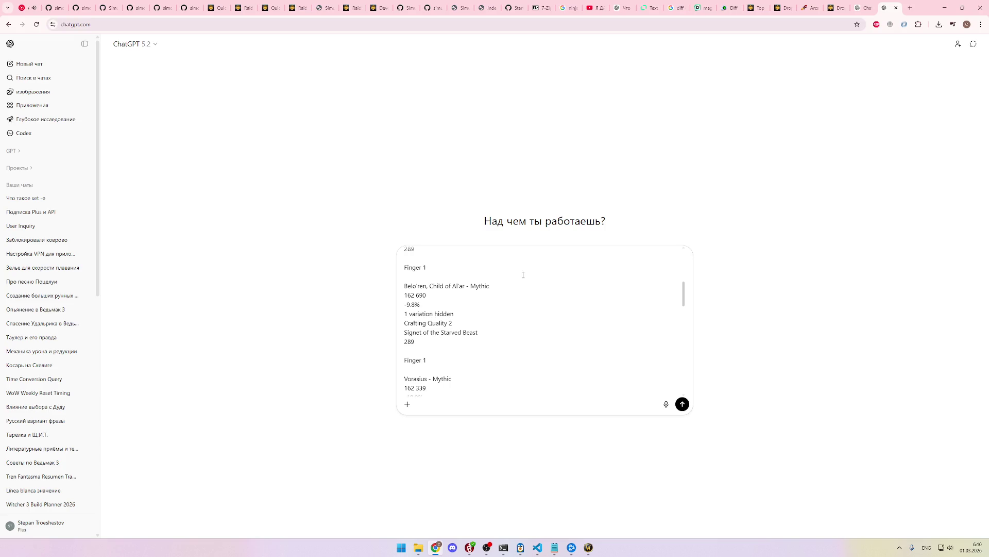
scroll(523, 275, "down", 2)
Step: In the Raidbots report, toggle DPS between absolute numbers and percentages and select the item rows
left_click(867, 8)
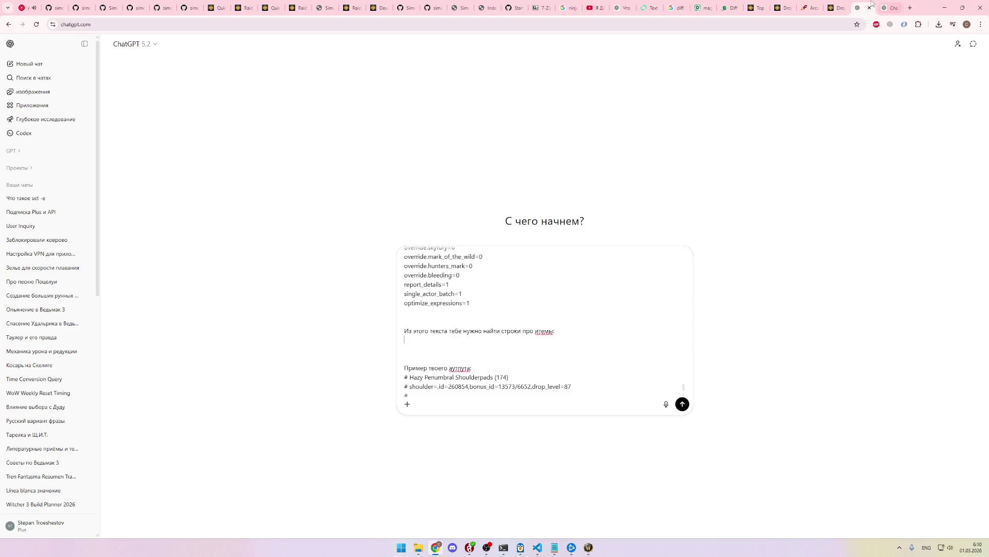
left_click(838, 8)
scroll(530, 207, "up", 8)
scroll(545, 222, "down", 4)
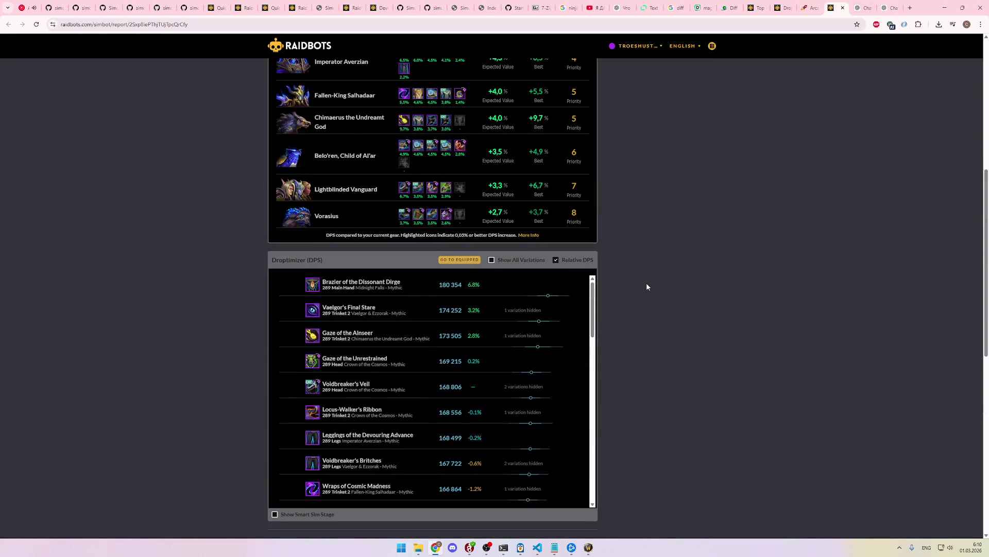
left_click(567, 262)
left_click(572, 262)
left_click(472, 260)
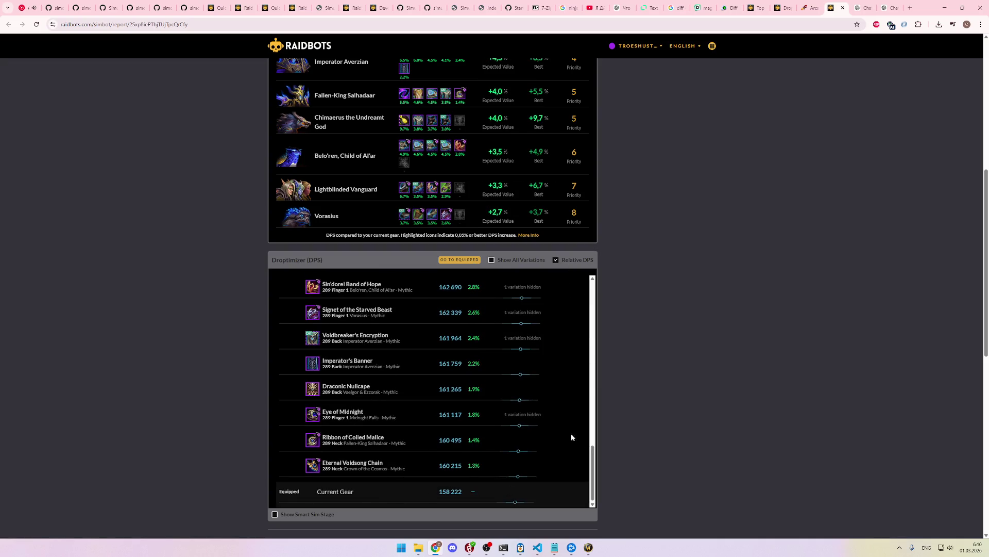
mouse_move(575, 489)
left_mouse_down()
mouse_move(309, 438)
mouse_move(309, 279)
mouse_move(308, 305)
mouse_move(306, 276)
mouse_move(304, 295)
mouse_move(295, 286)
left_mouse_up()
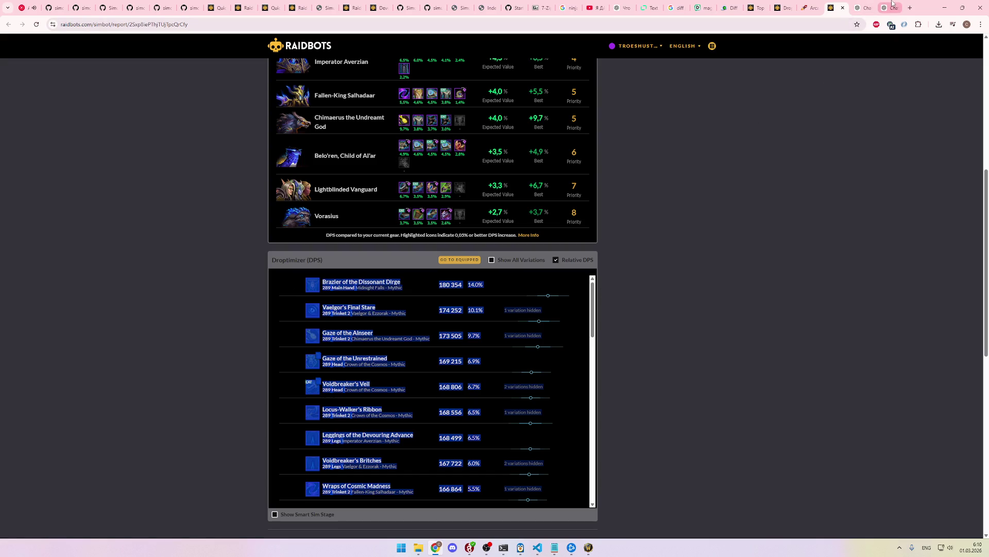
Step: Replace the new chat's prompt with the copied Droptimizer rows and settle on that chat
left_click(889, 8)
key("ctrl+a")
key("ctrl+v")
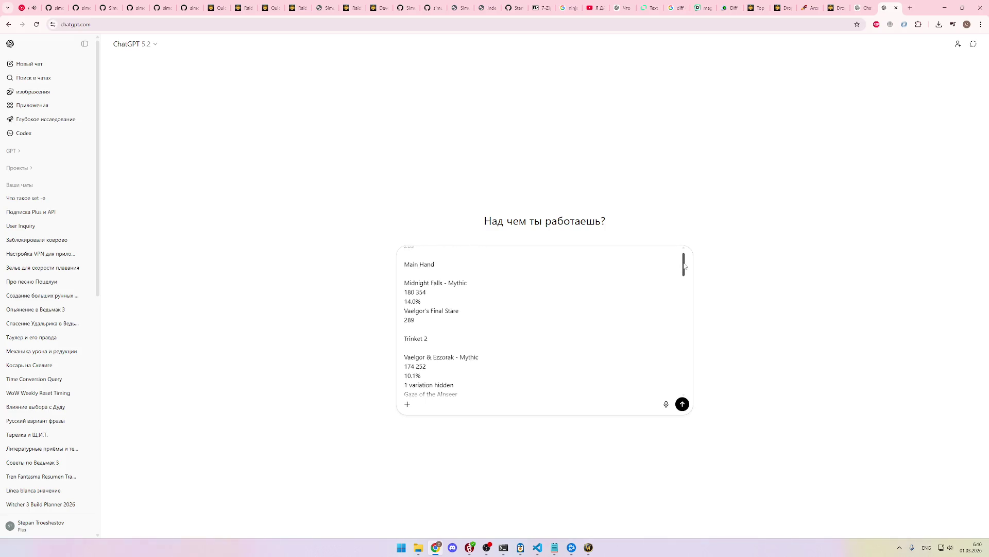
left_click(861, 8)
left_click(888, 8)
key("ctrl+shift+Tab")
key("ctrl+shift+Tab")
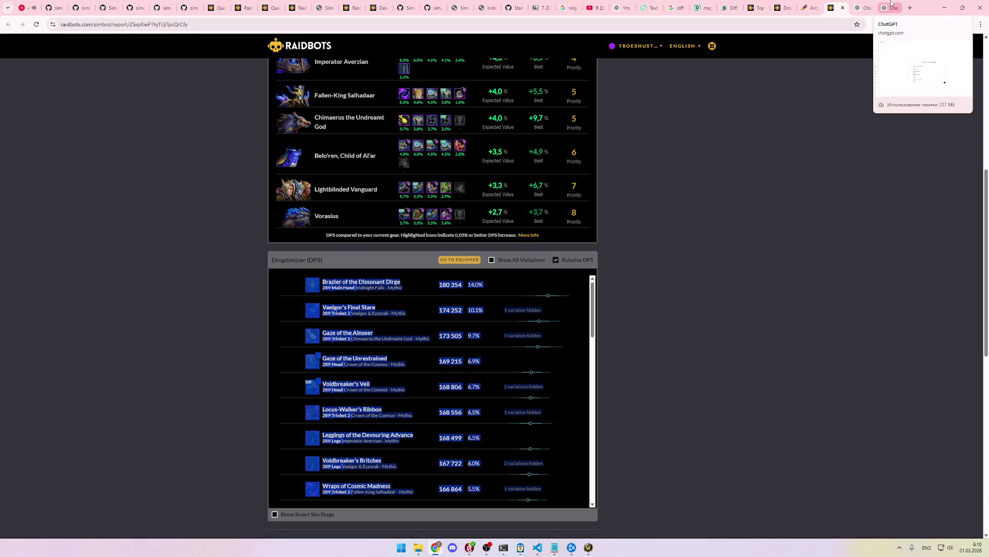
left_click(891, 3)
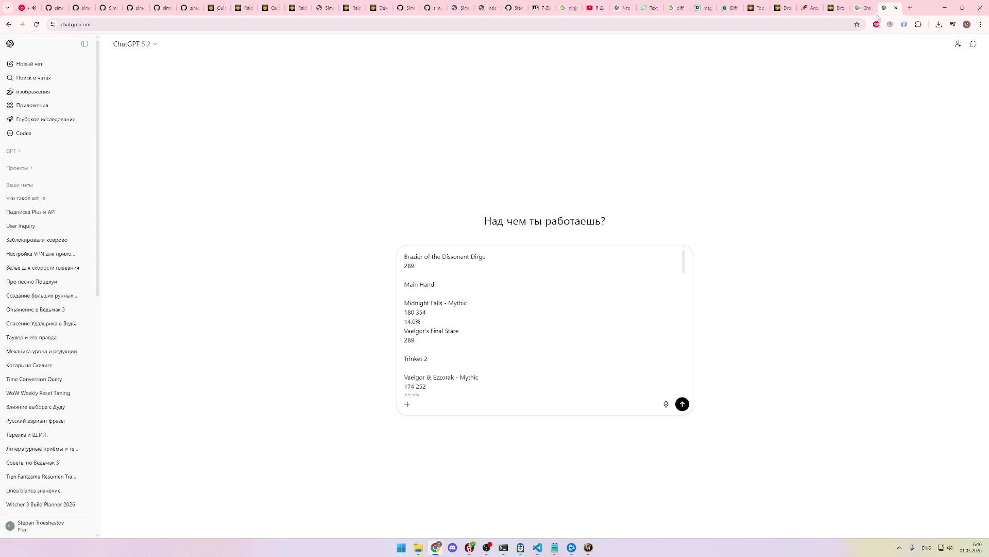
Step: Add the opening line 'Вот тебе отчет:' above the pasted list, in Russian layout
scroll(464, 312, "down", 1)
scroll(466, 322, "up", 1)
scroll(477, 333, "down", 3)
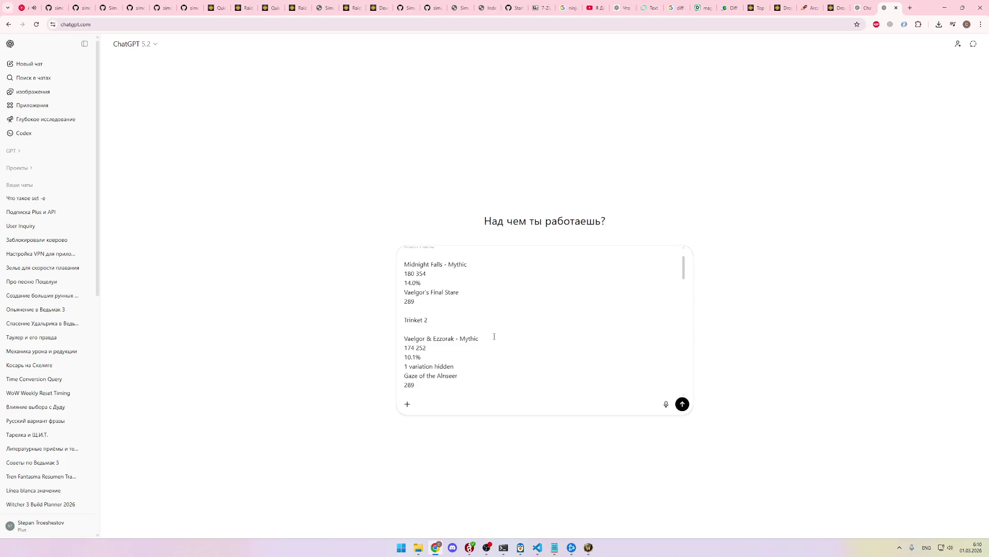
scroll(494, 337, "down", 2)
scroll(495, 336, "up", 5)
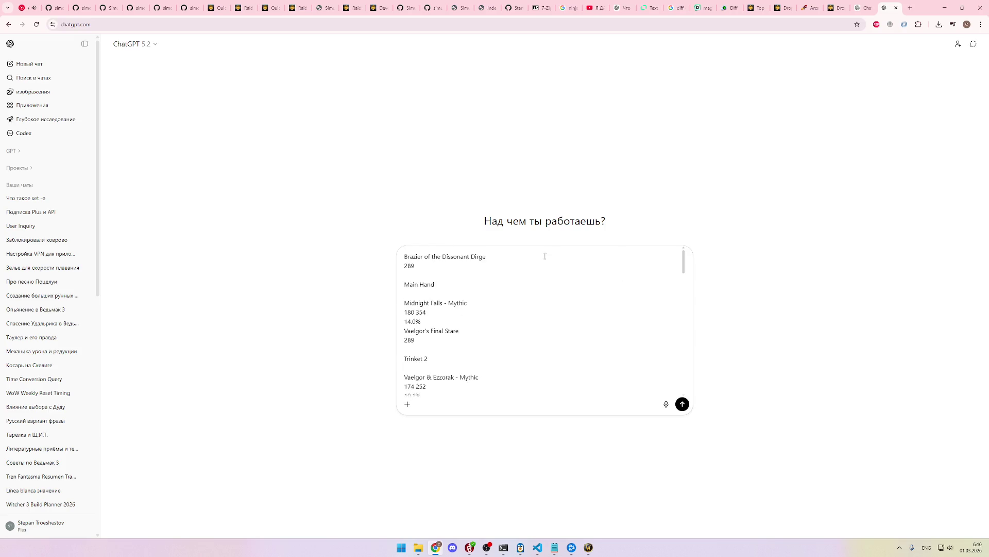
key("Return")
key("Return")
key("Up")
key("Up")
type("Gj")
key("BackSpace")
key("BackSpace")
key("alt+shift")
type("Вот тебе ")
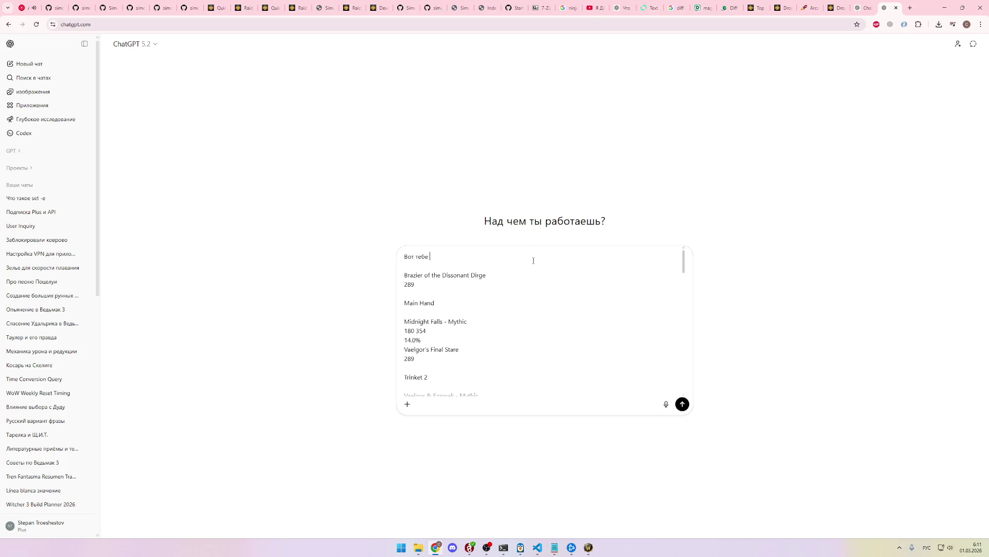
type("отчет:")
Step: Reword the heading to end with 'полный текст отчета:'
scroll(483, 314, "down", 2)
scroll(481, 316, "up", 2)
mouse_move(471, 339)
left_mouse_down()
mouse_move(382, 315)
mouse_move(357, 274)
left_mouse_up()
key("ctrl+c")
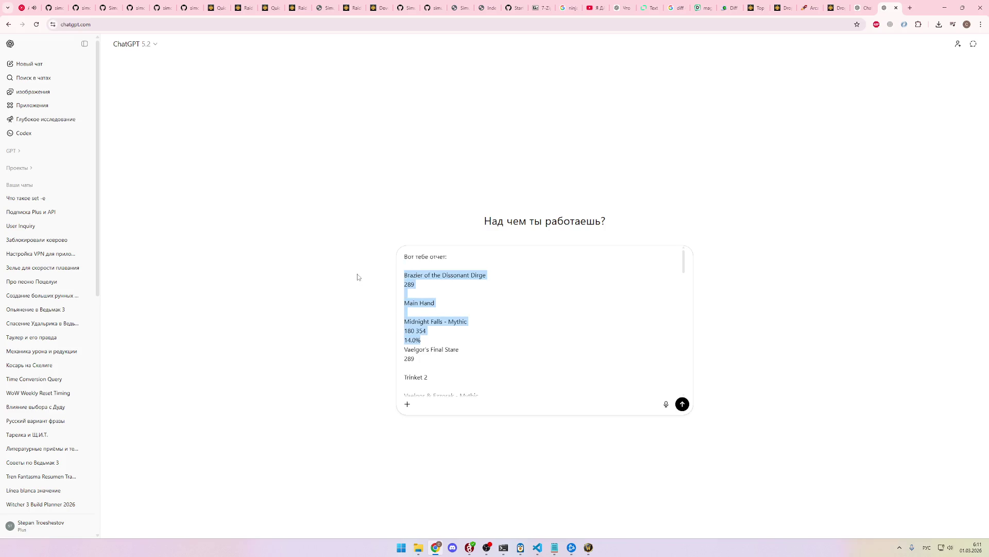
left_click(478, 260)
key("BackSpace")
key("BackSpace")
key("BackSpace")
type("полный текст отчета:")
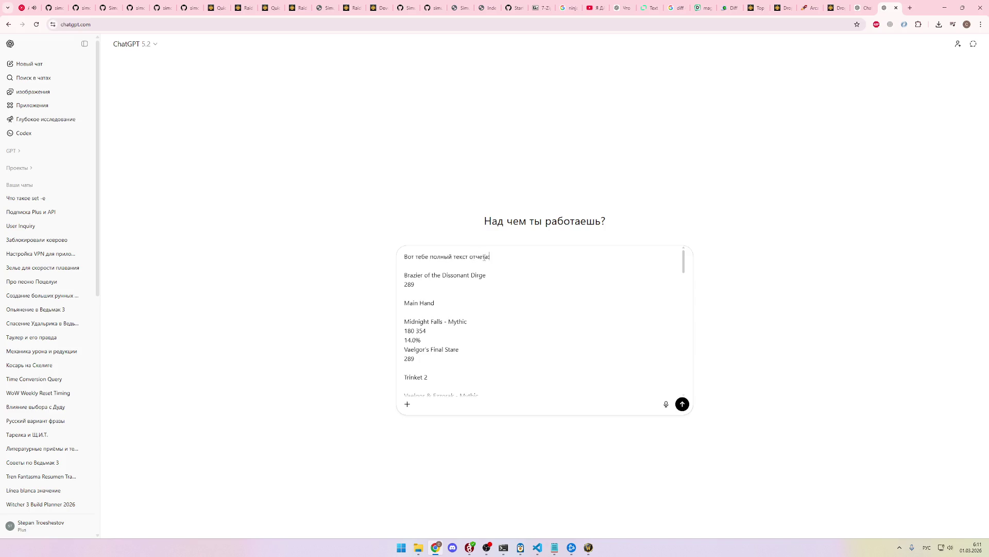
Step: Add 'Отчет состоит из записей вида' above the heading and paste the first record as a sample
key("shift+Return")
key("shift+Return")
key("Up")
key("Up")
type("О")
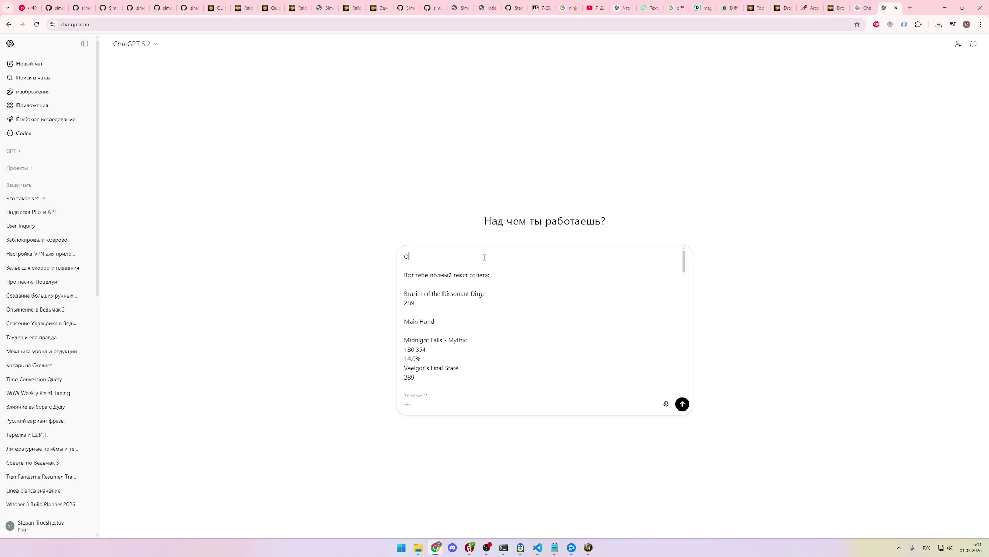
type("тчет состоит из зап")
type("исей вида")
key("Down")
key("ctrl+v")
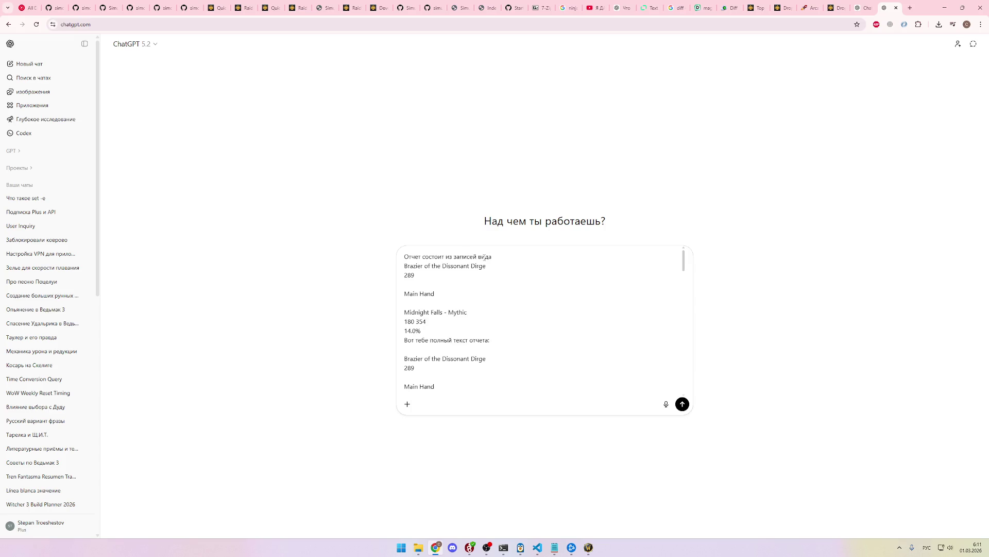
Step: Prefix the sample's name, item level 289 and Main Hand lines with 'название:', 'илвл:' and 'слот:'
key("Home")
type("название:")
left_click(426, 279)
key("Home")
type("илвл:")
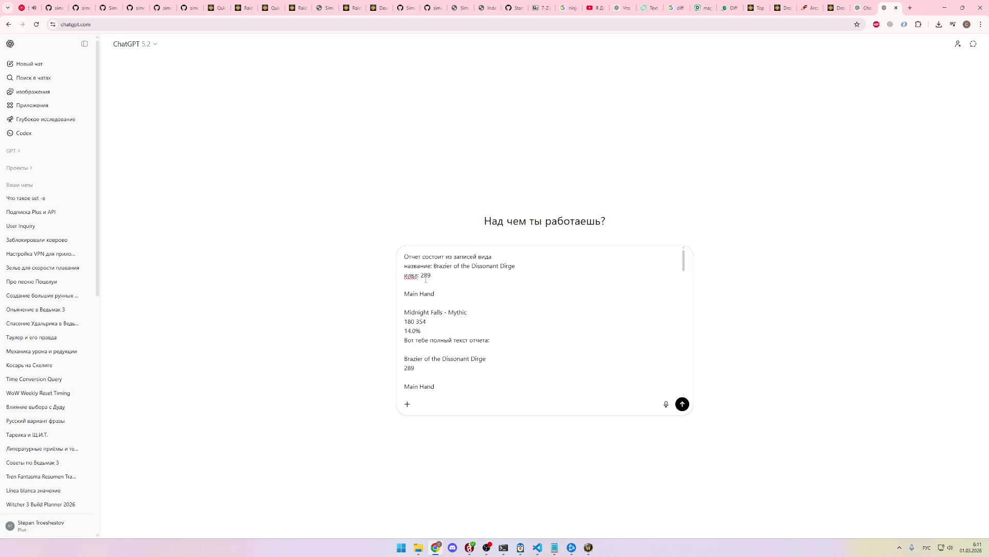
key("Down")
key("Down")
key("Home")
type("слот:")
Step: Label the Midnight Falls - Mythic and 180 354 lines with 'ненужная инфа:'
left_click(497, 312)
key("Home")
type("похуй")
key("BackSpace")
key("BackSpace")
key("BackSpace")
type("ненужная инфа:")
triple_click(497, 313)
key("ctrl+c")
left_click(497, 313)
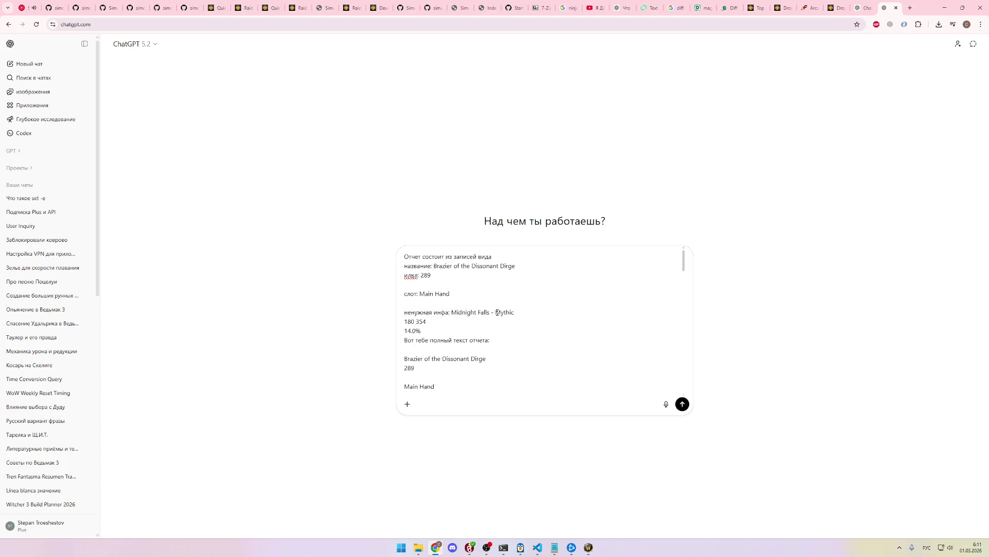
key("ctrl+v")
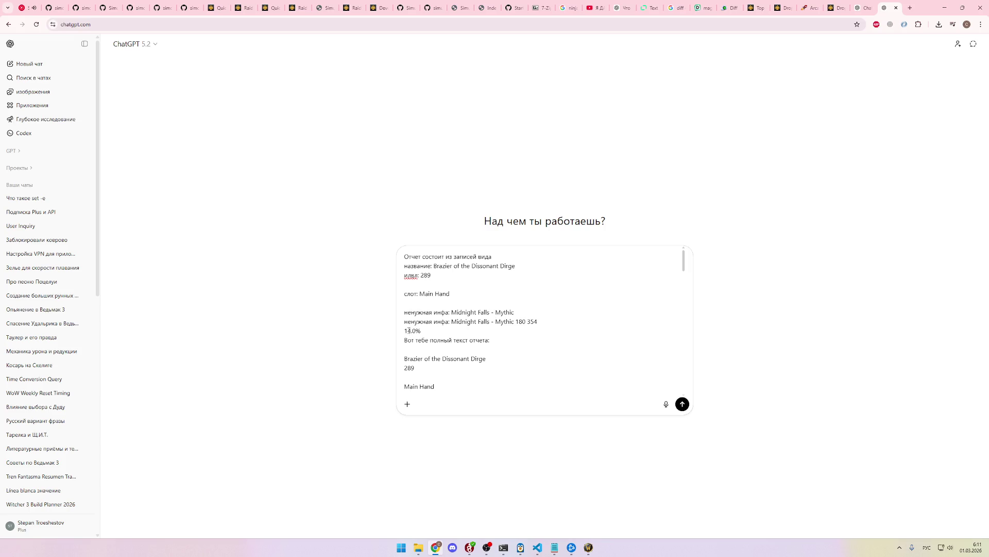
key("ctrl+End")
scroll(423, 326, "up", 15)
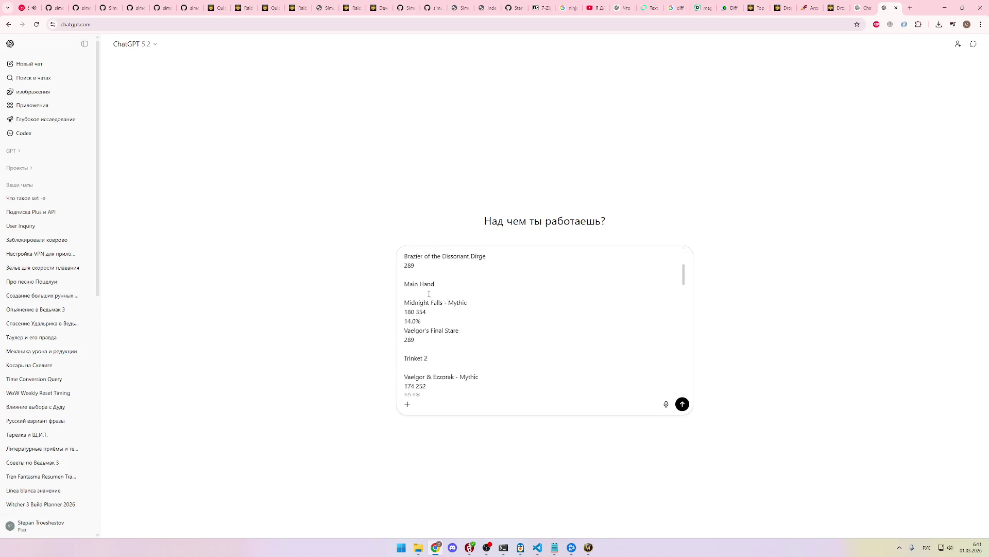
left_click(405, 330)
Step: Label the 14.0% line as unneeded info and start the instruction 'Тебе необход…' above the report heading
key("ctrl+v")
key("shift+Return")
key("shift+Return")
key("shift+Return")
key("shift+Return")
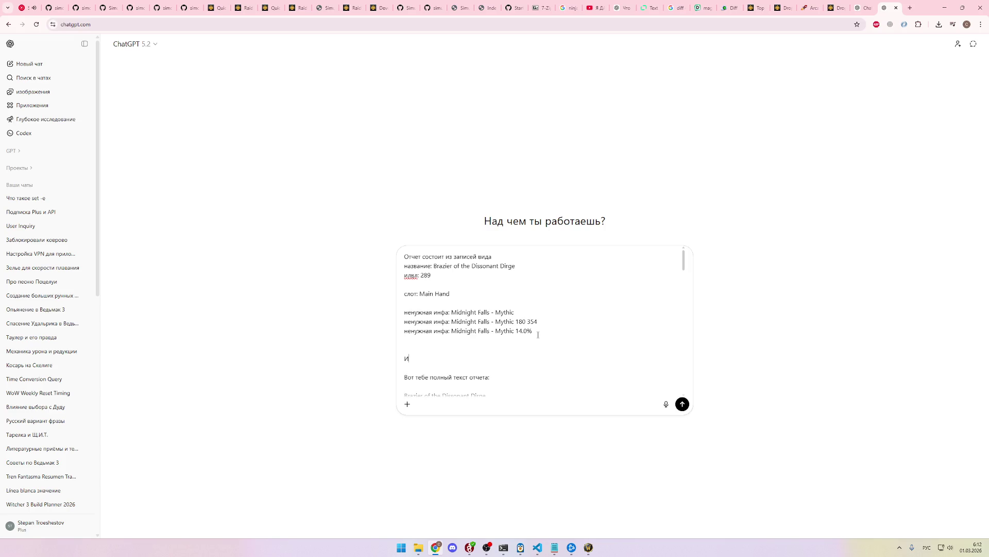
type("Тебе необходимо ")
type("составит")
key("shift+Home")
key("BackSpace")
key("BackSpace")
type("Тебе не")
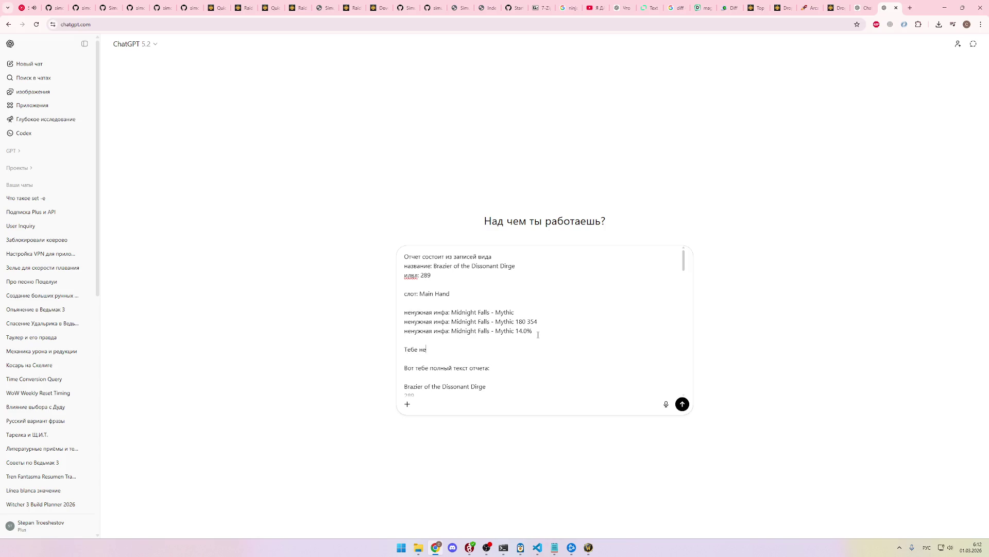
type("обходимо")
Step: Instruct ChatGPT to keep each slot's earliest report item, discard later ones, and send the prompt
type(" пройтись по по")
type("лному текст")
type("у отчета св")
type("ерху вних")
key("BackSpace")
type("з и с")
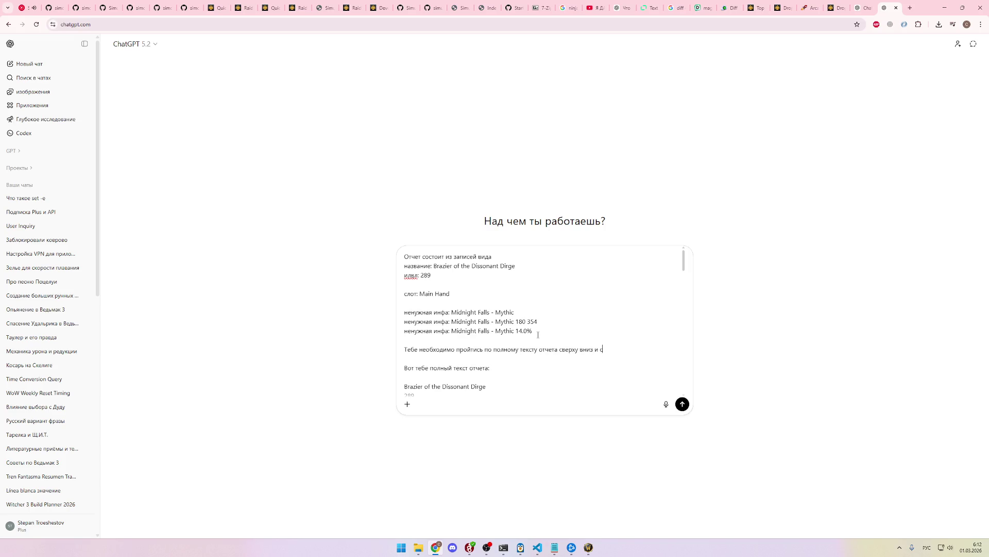
type("ставить ")
type("то")
type("лько")
key("BackSpace")
key("BackSpace")
key("BackSpace")
type("и составить спис")
type("ок вещей в")
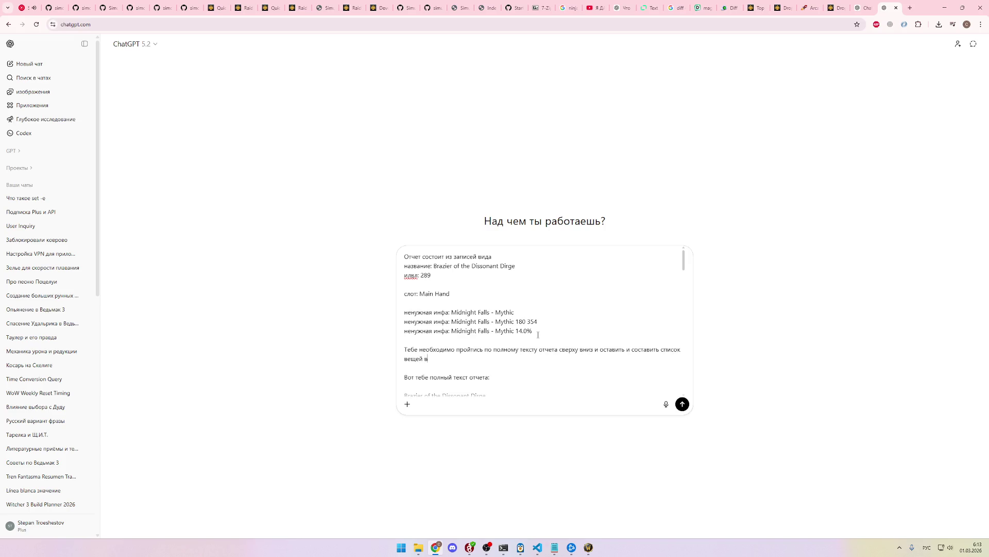
type(", но")
type(" каждый слот")
type("оставляем ве")
type("щь, которая встретилась раньше. Е")
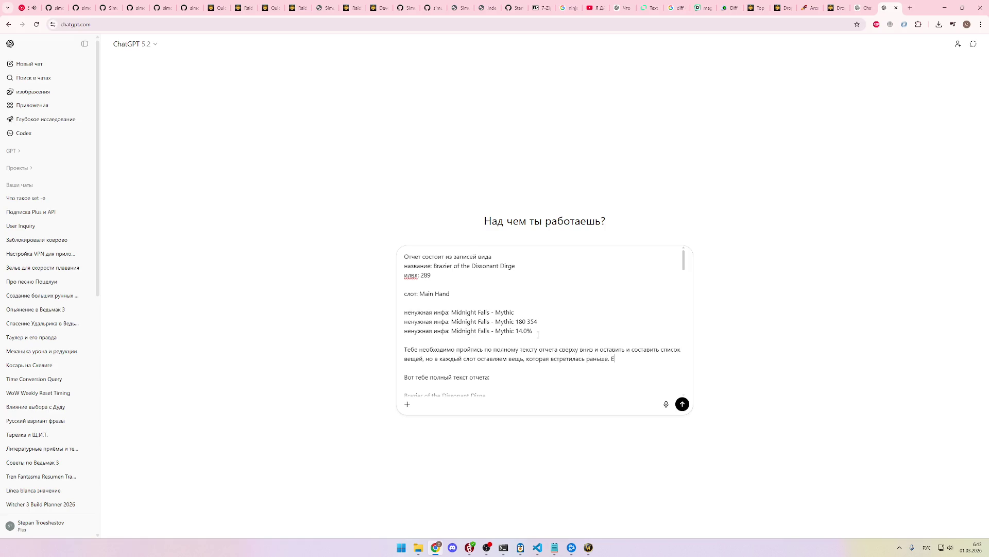
type("сть")
key("BackSpace")
key("BackSpace")
key("BackSpace")
key("BackSpace")
key("BackSpace")
key("BackSpace")
type("в отчете раньше")
key("BackSpace")
key("BackSpace")
key("BackSpace")
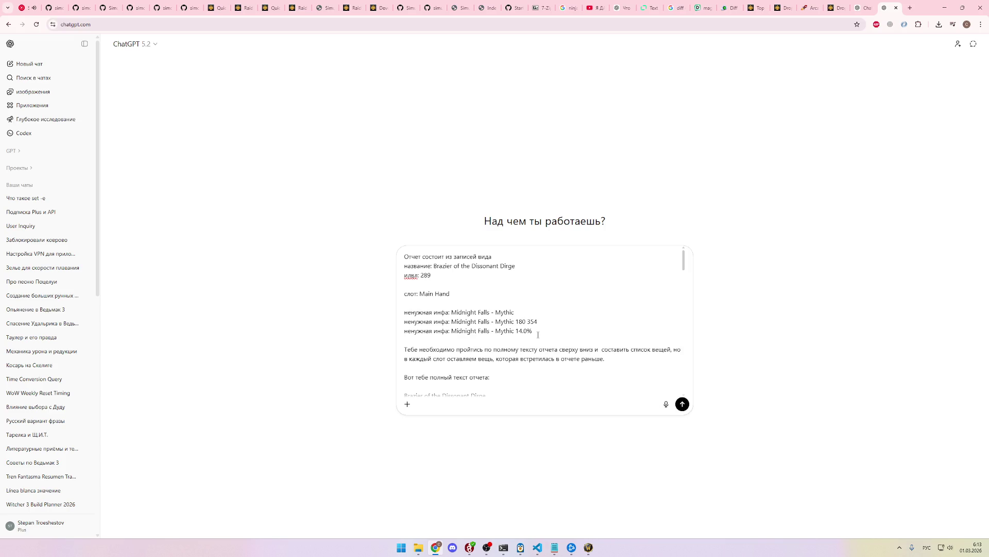
key("Left")
type("ещи, котор")
type("ые")
type(" вс")
type(" вс")
type("от же самый ")
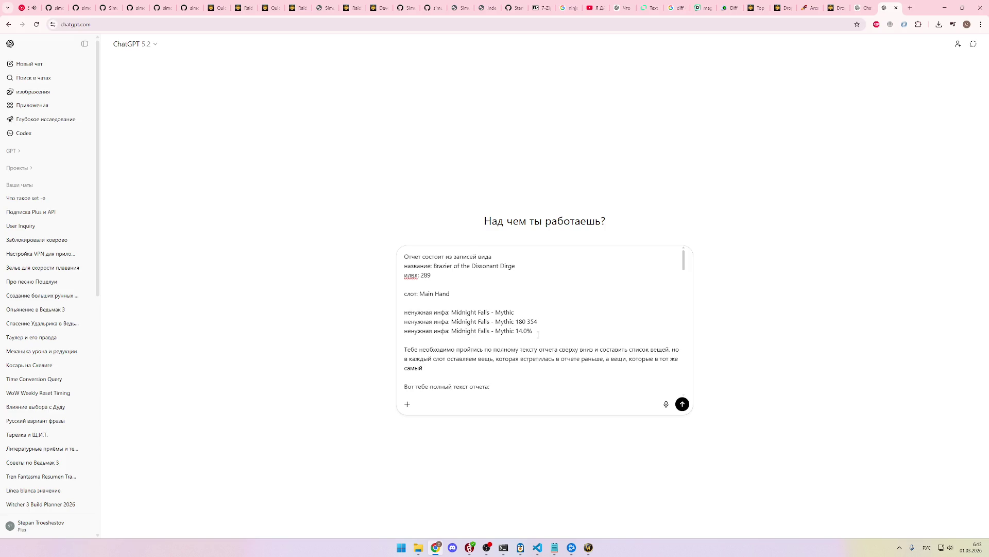
type("лот встретились п")
type("озже, выкинуть")
key("Return")
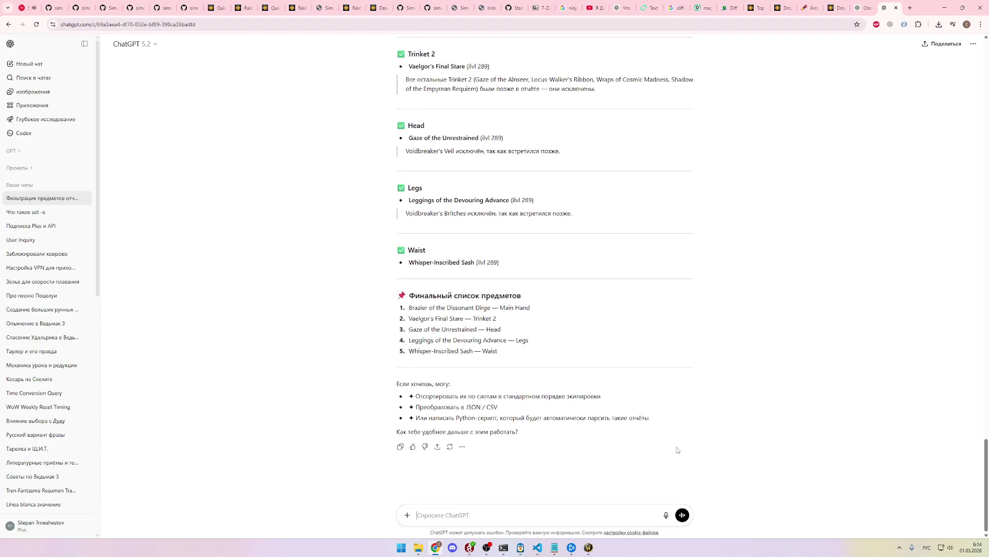
Step: Compare the Raidbots Droptimizer report against ChatGPT's five-item reply
left_click(847, 5)
scroll(517, 309, "down", 5)
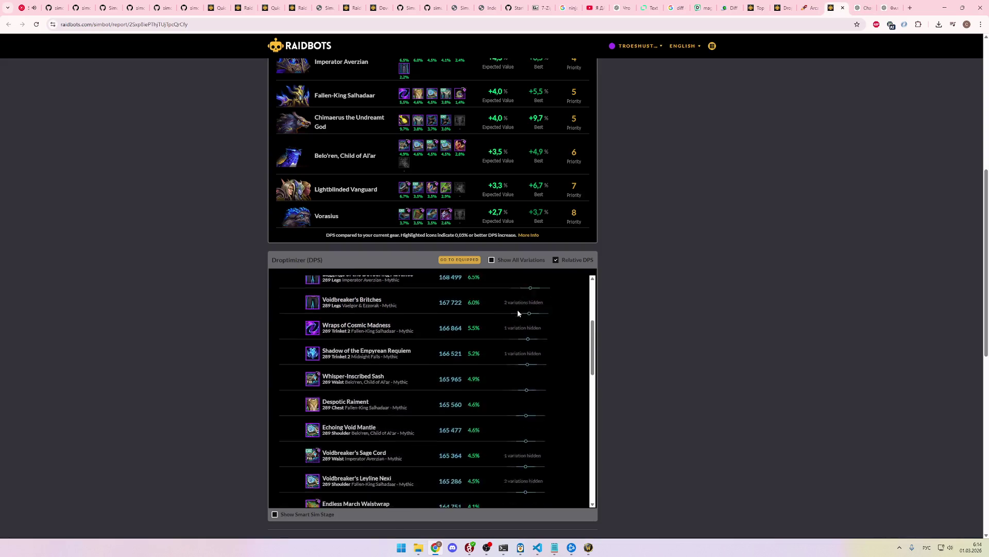
scroll(488, 316, "down", 3)
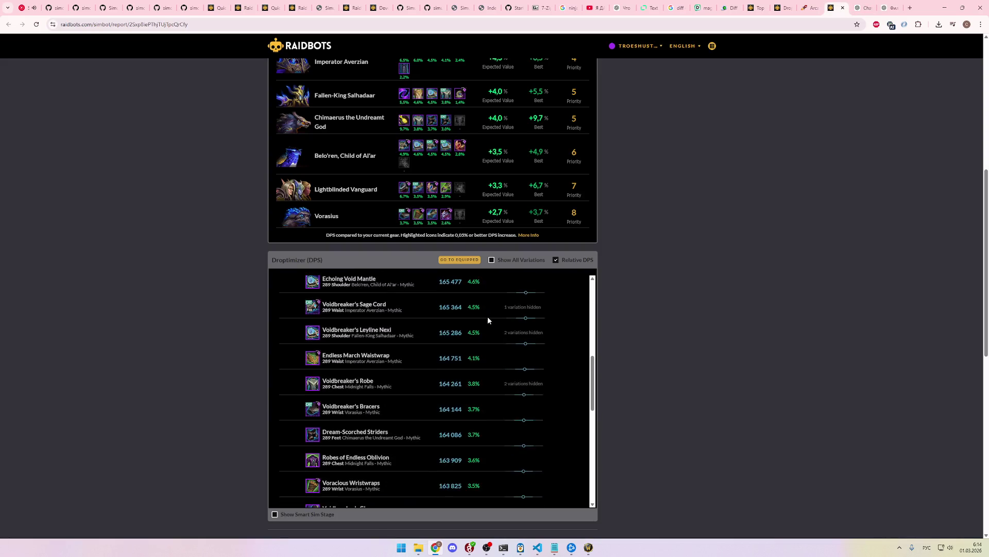
left_click(855, 5)
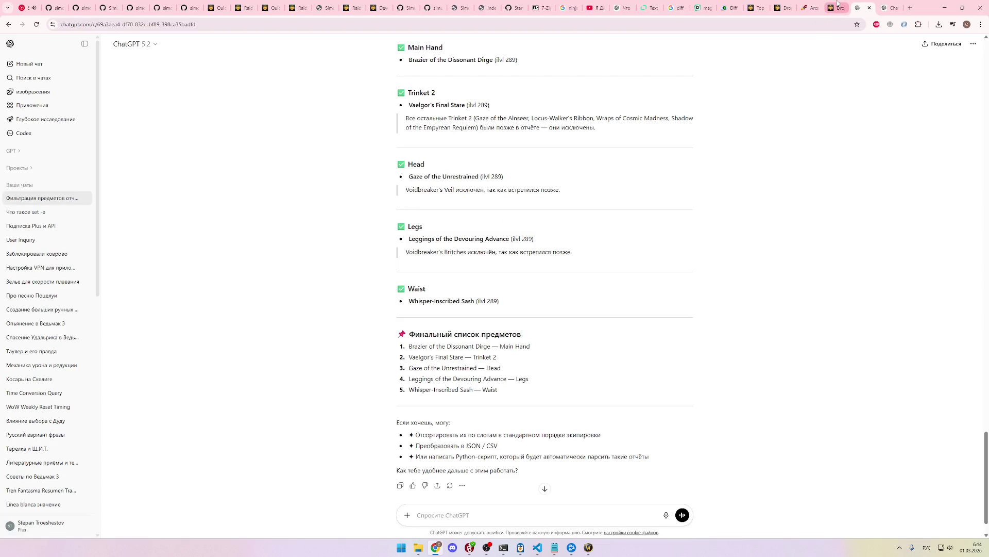
scroll(640, 228, "up", 10)
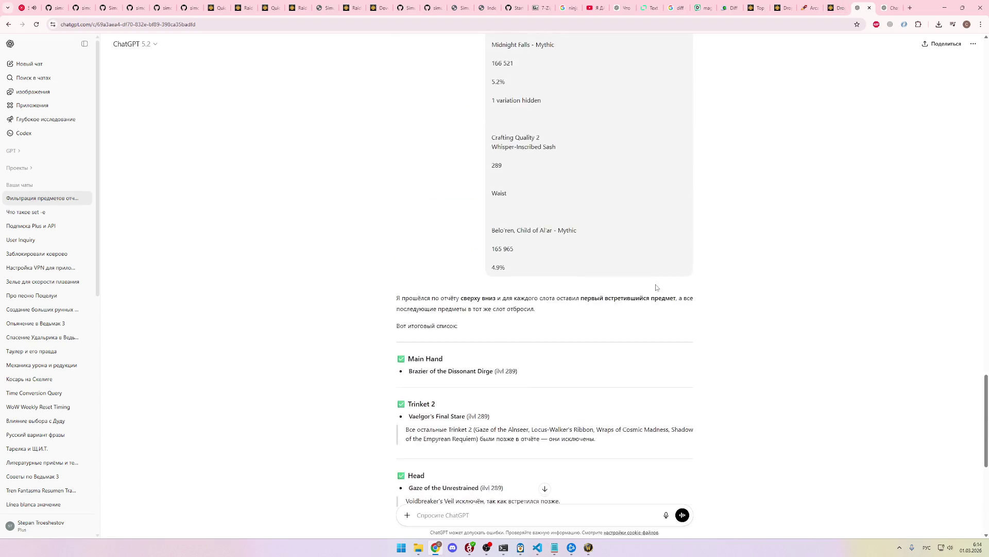
Step: Search the conversation for 'shou', then go back to the Raidbots report
key("ctrl+f")
type("ыр")
key("BackSpace")
key("BackSpace")
key("alt+shift")
type("shou")
key("BackSpace")
key("BackSpace")
key("BackSpace")
scroll(679, 263, "up", 10)
scroll(655, 222, "up", 5)
type("shou")
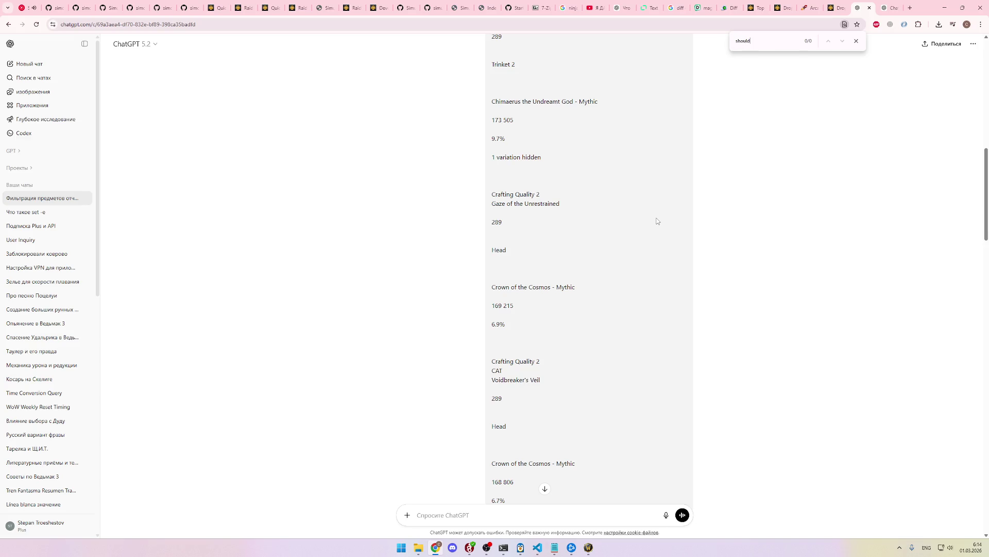
left_click(848, 4)
scroll(516, 347, "down", 10)
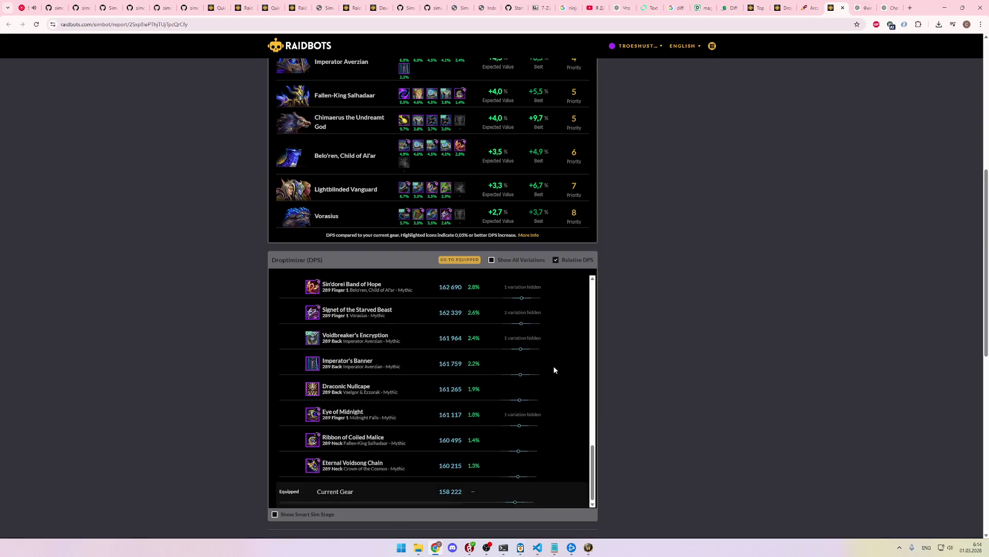
Step: Browse the Droptimizer report, briefly zooming out to see more of the list
scroll(654, 422, "up", 4)
mouse_move(542, 469)
left_mouse_down()
mouse_move(312, 407)
mouse_move(303, 289)
left_mouse_up()
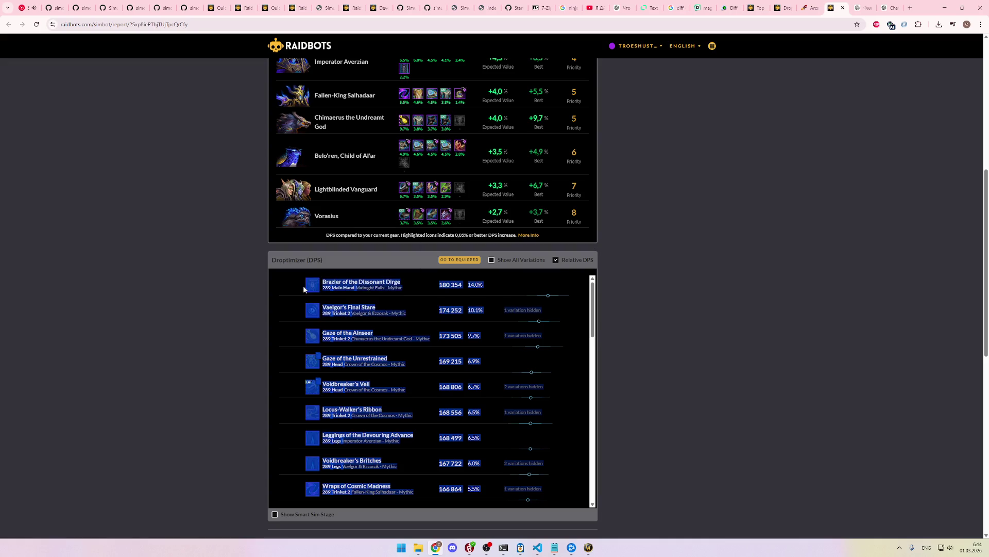
left_click_drag(597, 305, 602, 485)
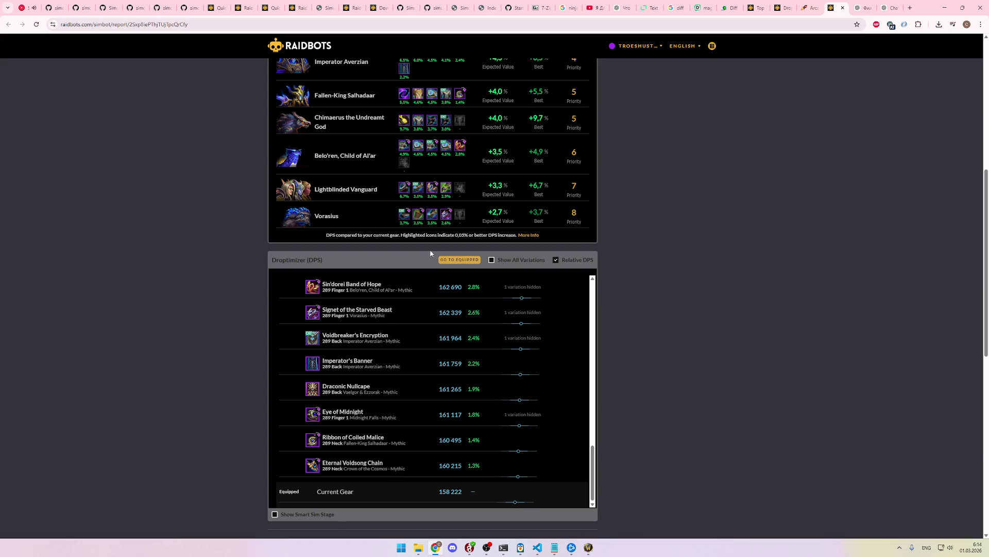
key("ctrl+minus")
key("ctrl+minus")
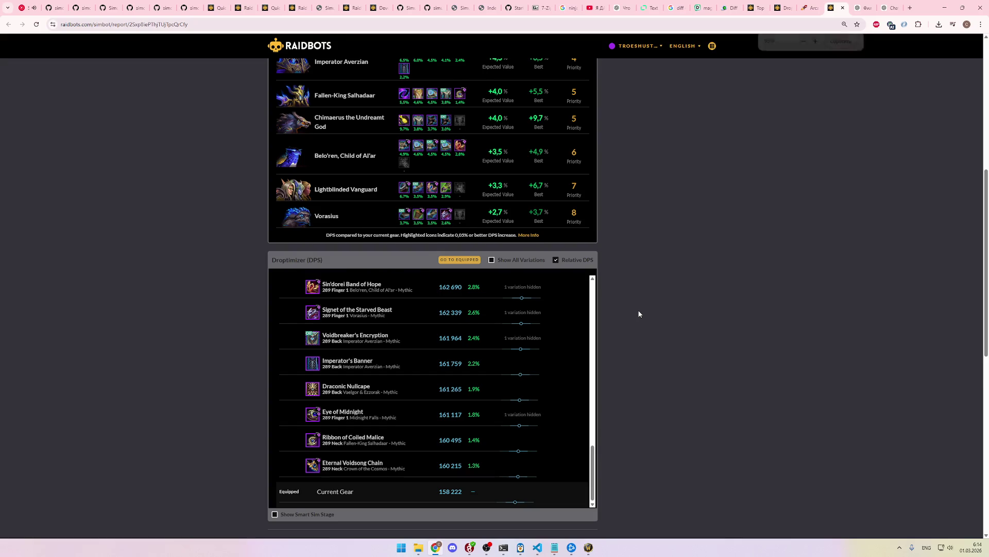
scroll(528, 304, "up", 2)
scroll(527, 304, "down", 2)
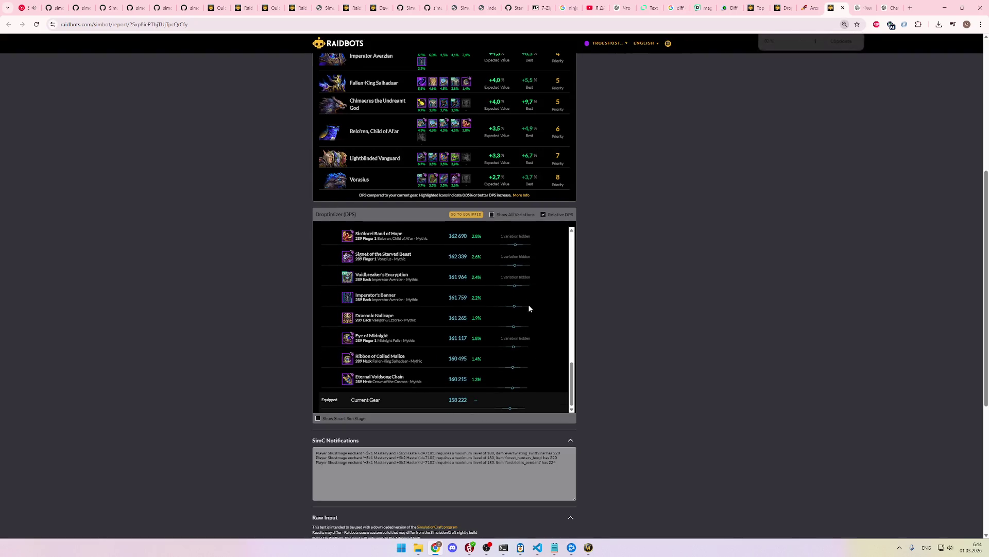
key("ctrl+plus")
key("ctrl+plus")
Step: Scroll the report again and dock Chrome DevTools beside it with F12
scroll(609, 328, "down", 5)
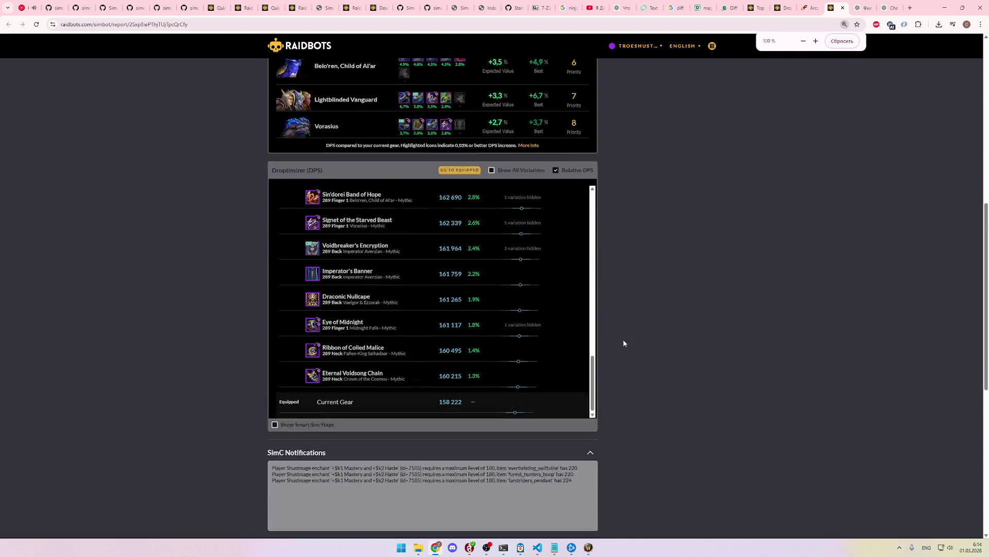
scroll(609, 327, "down", 4)
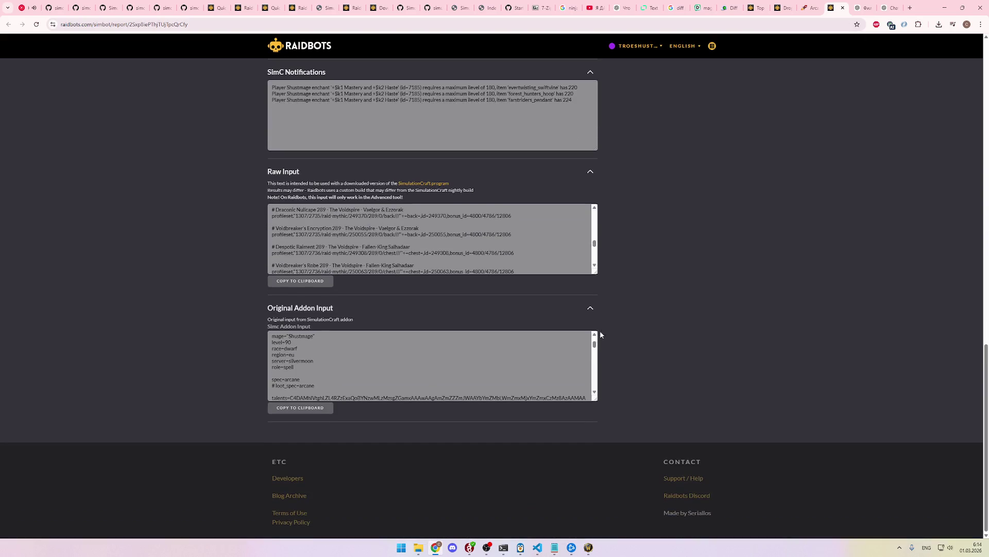
scroll(609, 328, "up", 13)
scroll(611, 340, "up", 3)
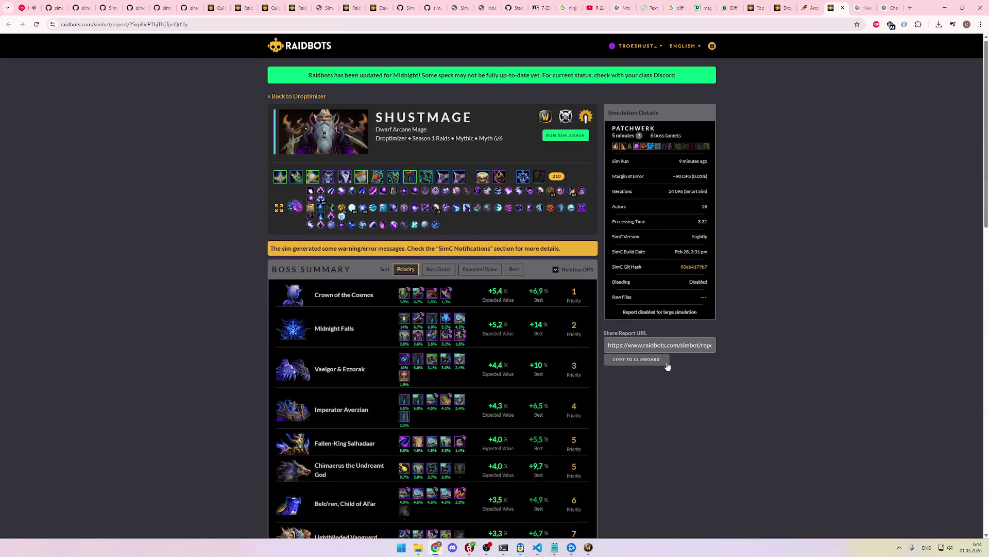
scroll(678, 378, "down", 5)
scroll(677, 375, "down", 5)
scroll(676, 374, "up", 2)
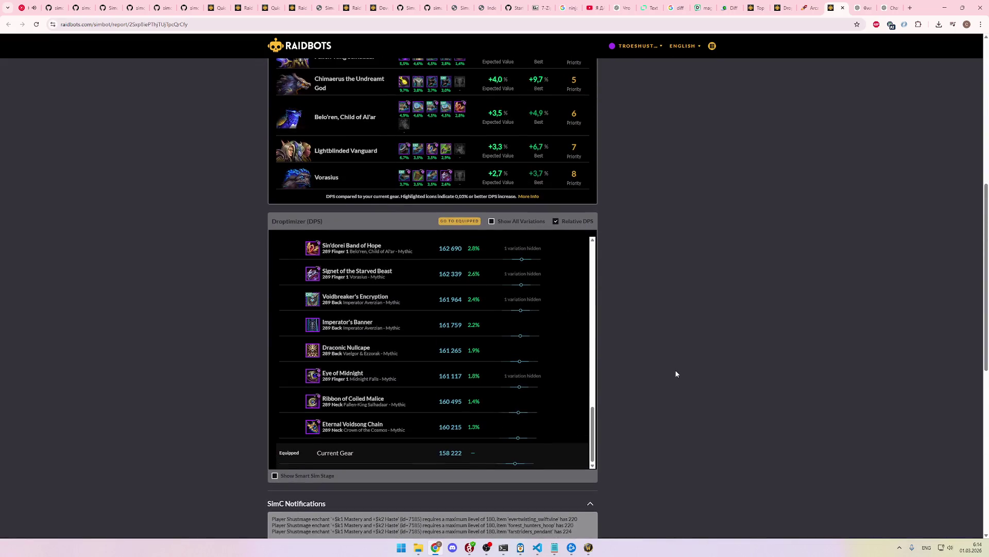
key("F12")
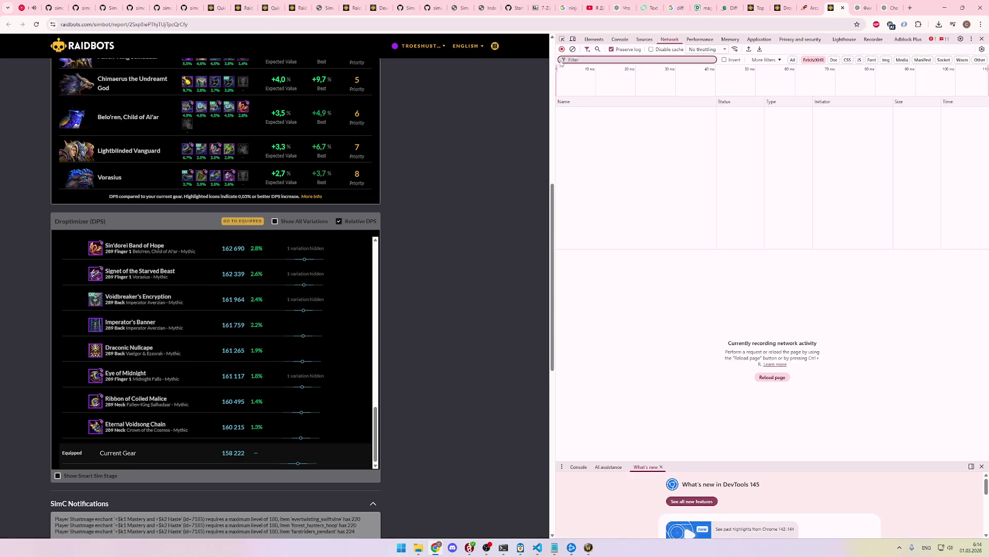
Step: Inspect the Droptimizer panel and expand its nested containers down to the item rows
left_click(561, 39)
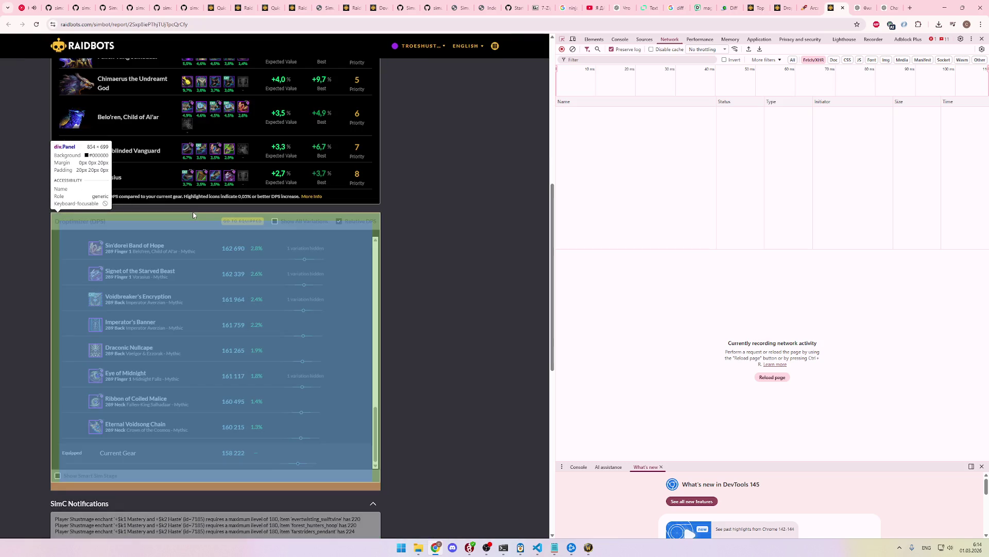
left_click(193, 216)
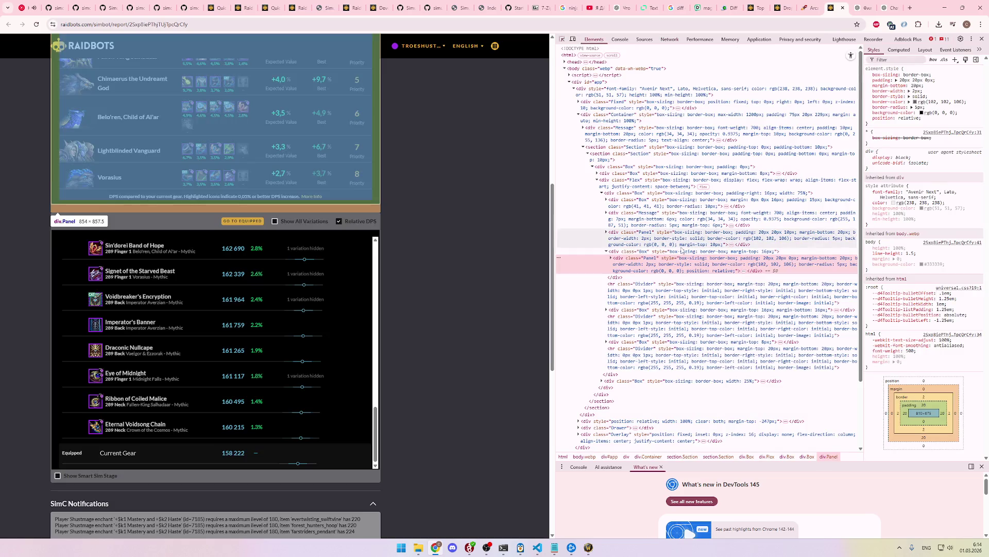
left_click(611, 258)
left_click(616, 279)
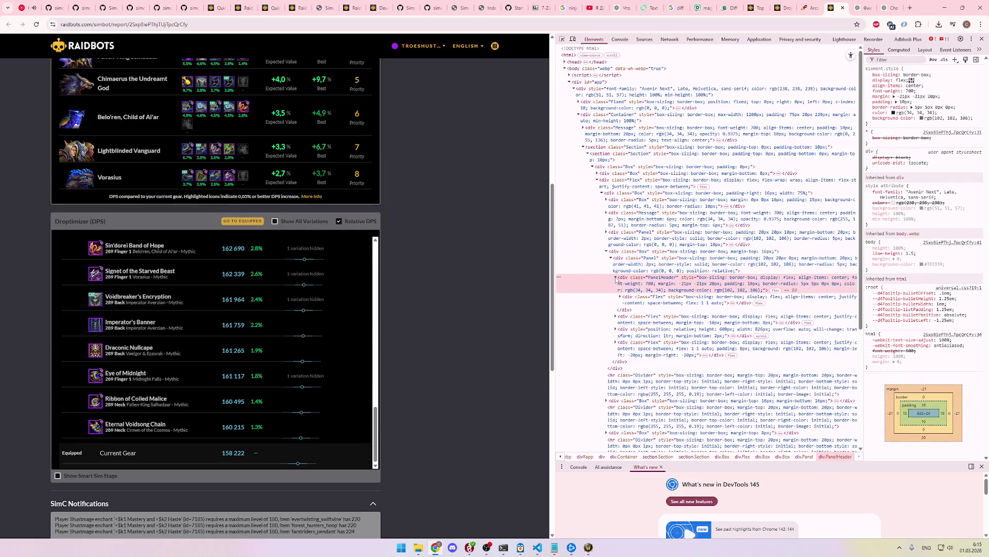
left_click(615, 278)
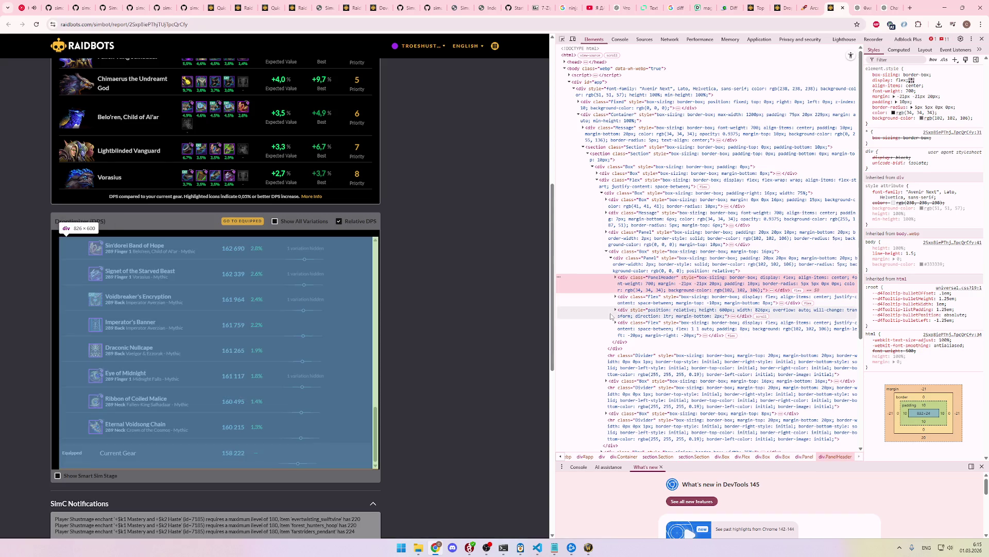
left_click(614, 313)
left_click(616, 310)
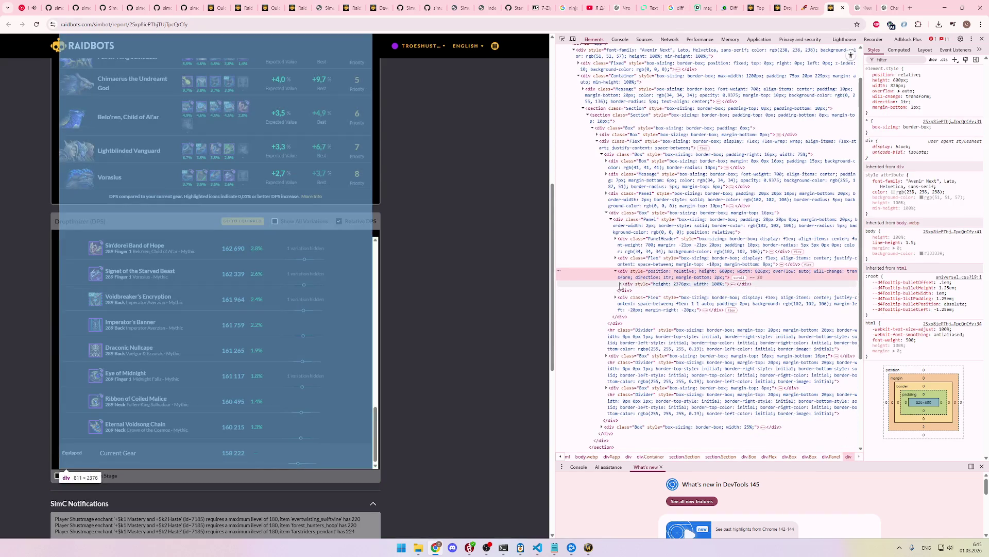
left_click(621, 284)
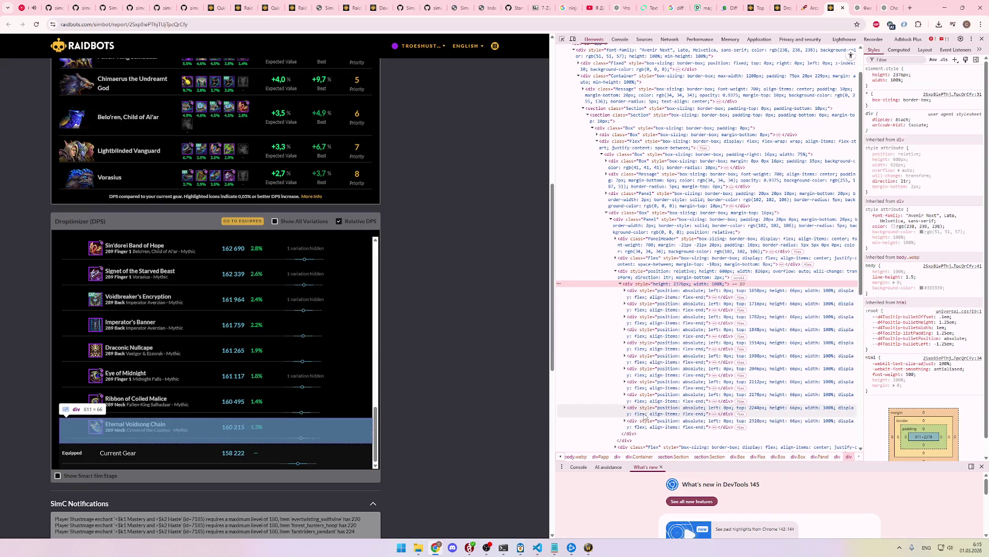
Step: Scroll through the item list, then close DevTools so the report is full-width again
scroll(644, 381, "down", 1)
scroll(286, 321, "up", 15)
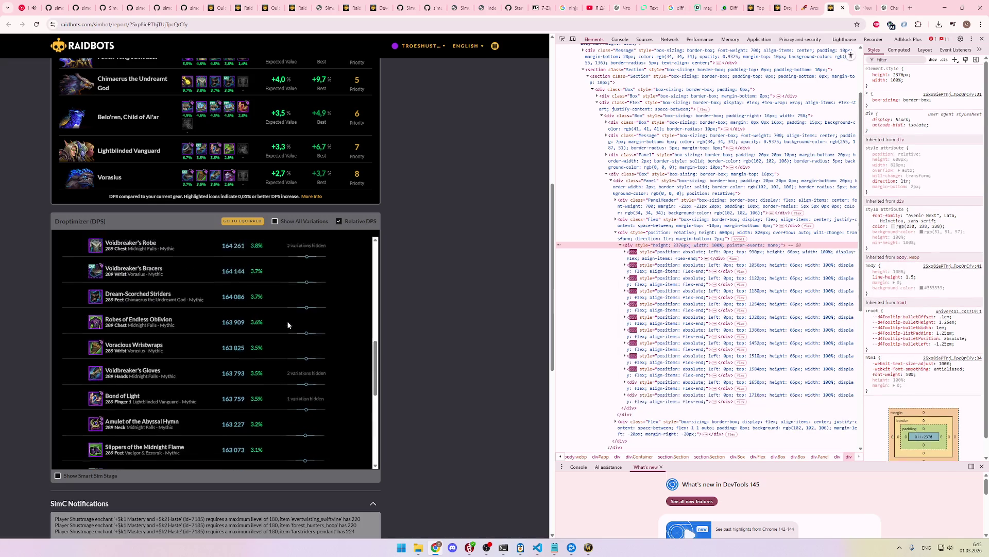
scroll(288, 322, "down", 15)
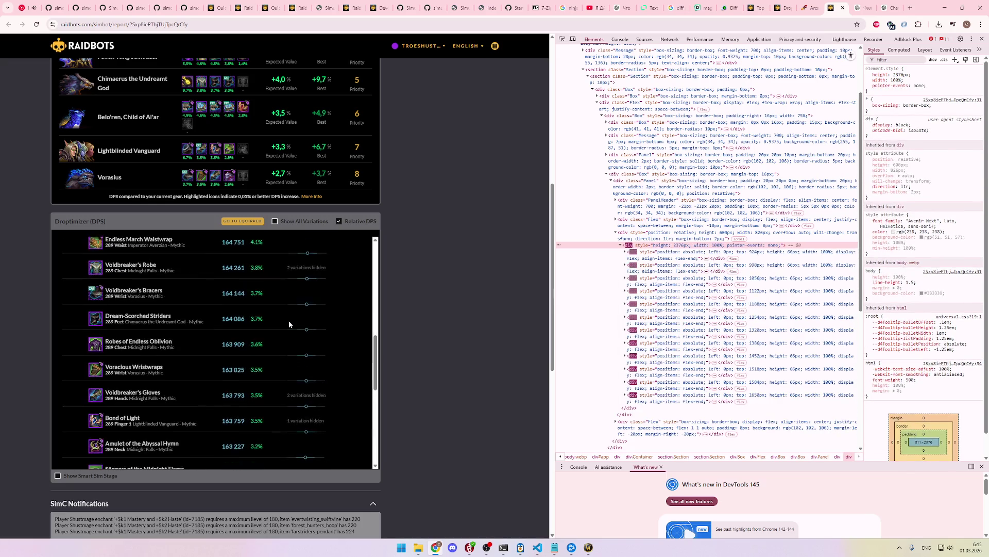
scroll(289, 322, "up", 10)
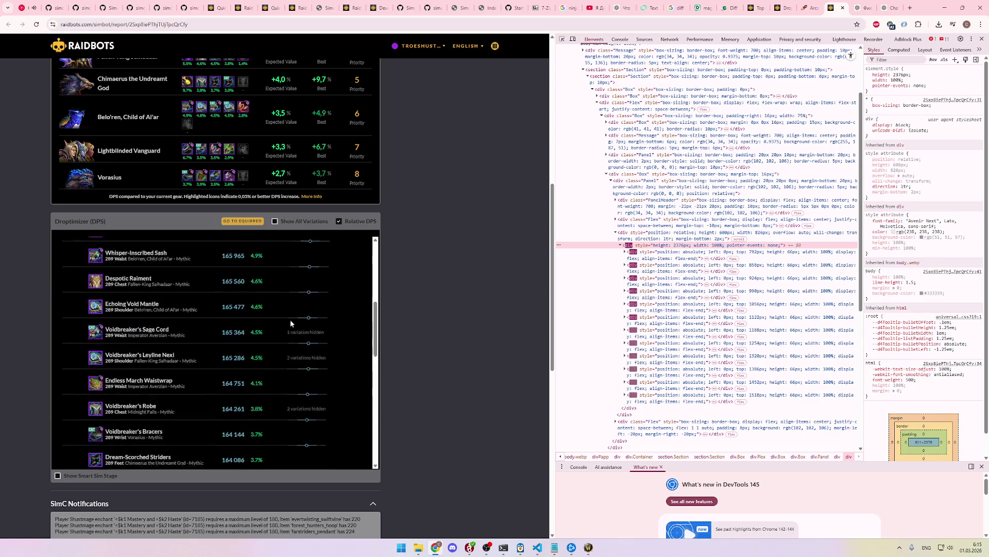
scroll(290, 323, "up", 5)
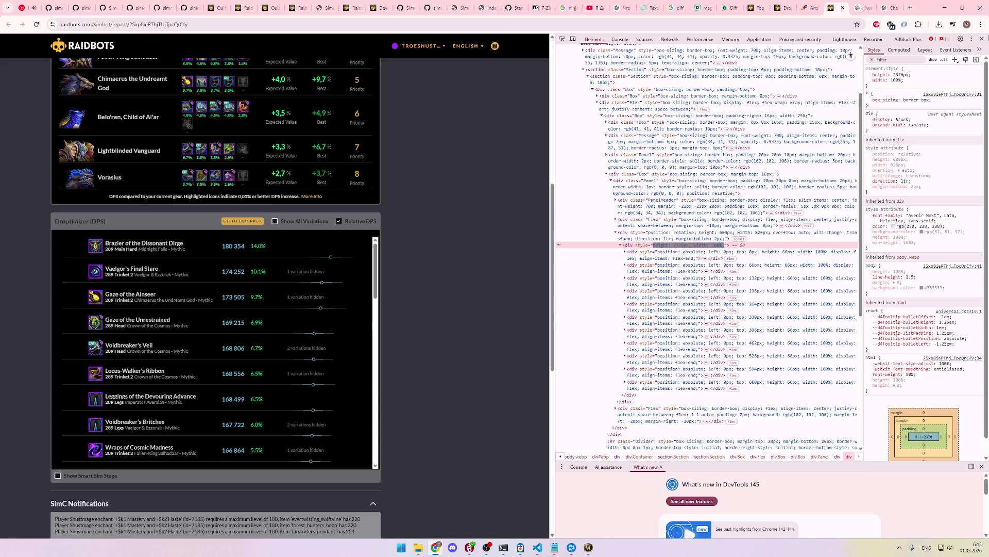
key("F12")
scroll(618, 340, "up", 5)
scroll(752, 351, "down", 4)
scroll(689, 305, "down", 2)
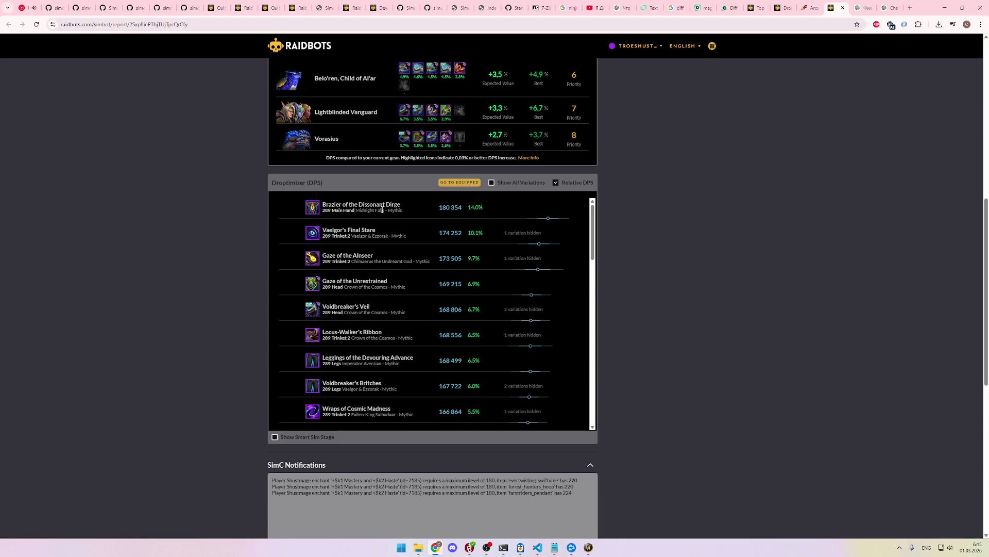
Step: Replace the earlier ChatGPT prompt's text with the copied Droptimizer rows Brazier of the Dissonant Dirge through Wraps of Cosmic Madness
mouse_move(296, 207)
left_mouse_down()
mouse_move(569, 336)
mouse_move(575, 415)
left_mouse_up()
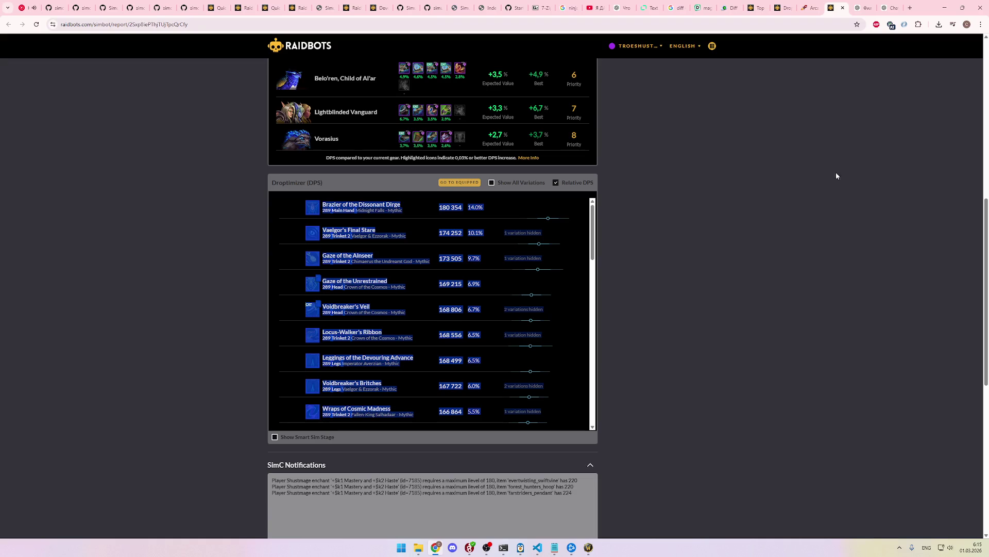
left_click(861, 7)
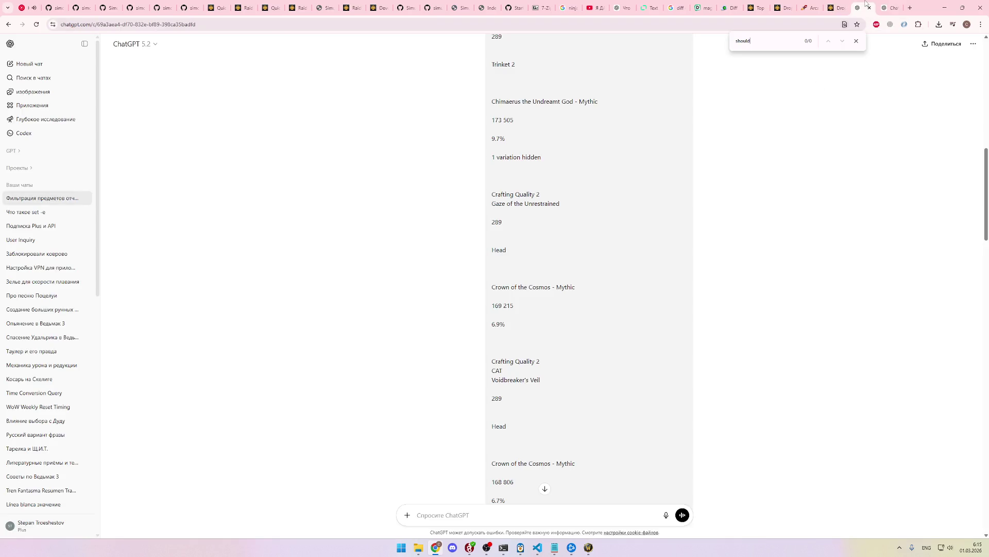
scroll(634, 227, "down", 8)
scroll(634, 227, "down", 20)
scroll(639, 231, "up", 2)
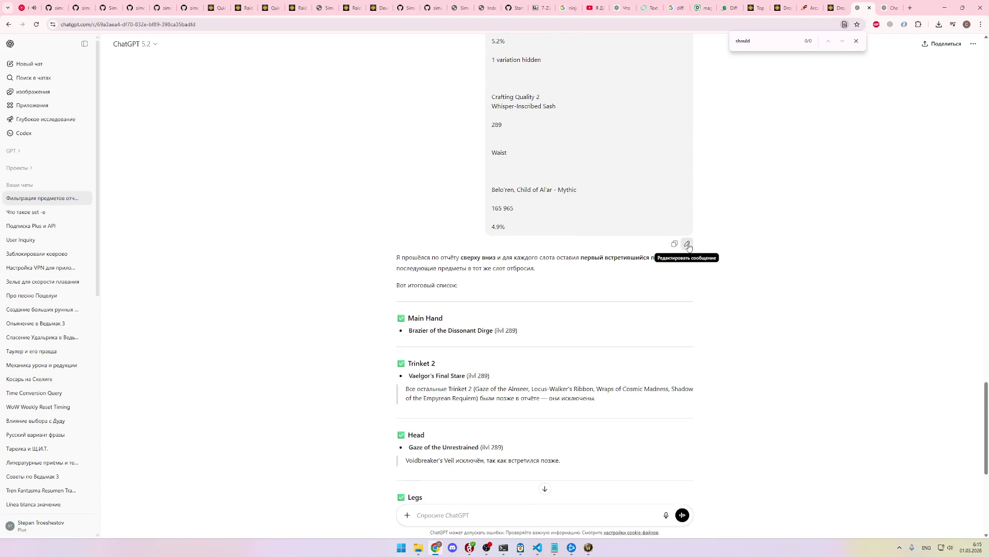
left_click(687, 244)
scroll(443, 147, "down", 3)
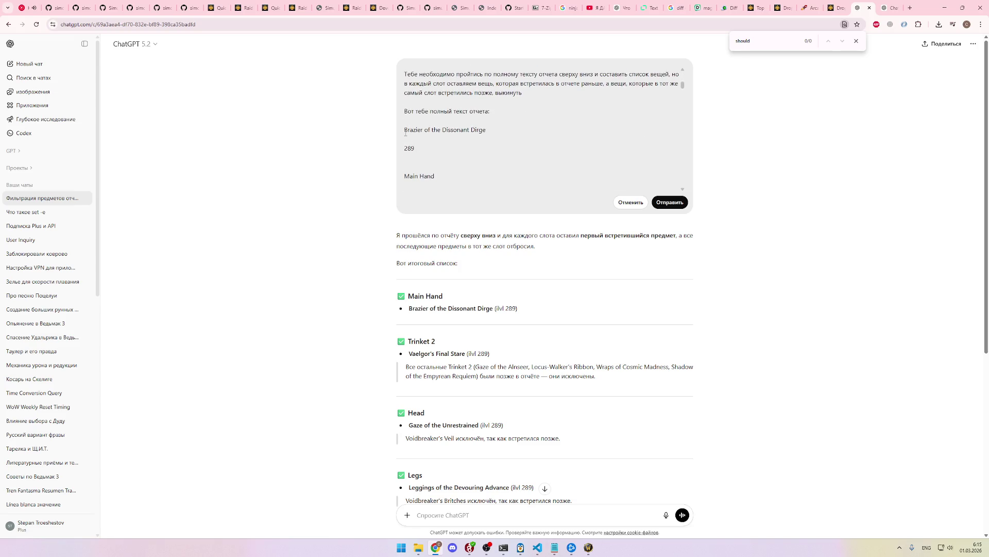
key("ctrl+a")
key("ctrl+v")
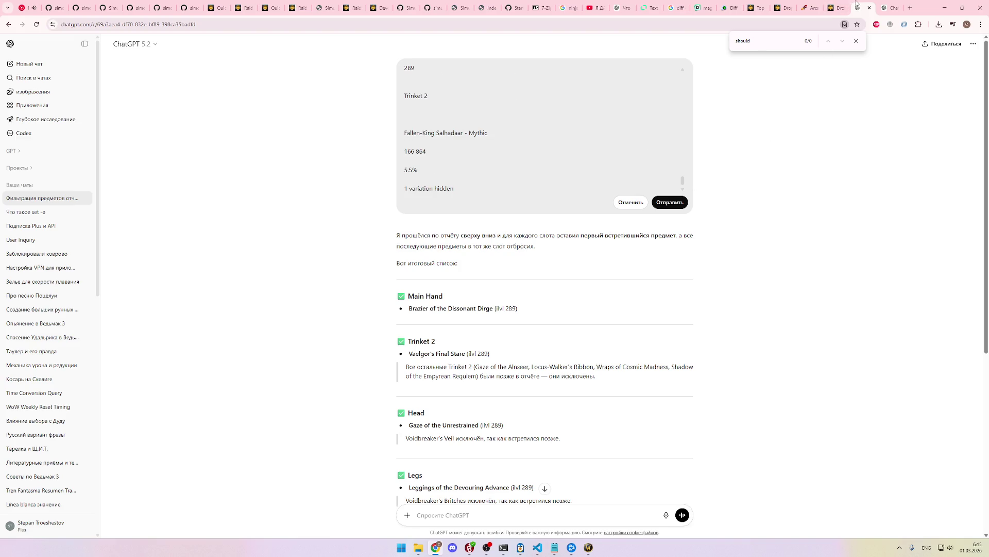
key("ctrl+shift+Tab")
scroll(577, 298, "down", 3)
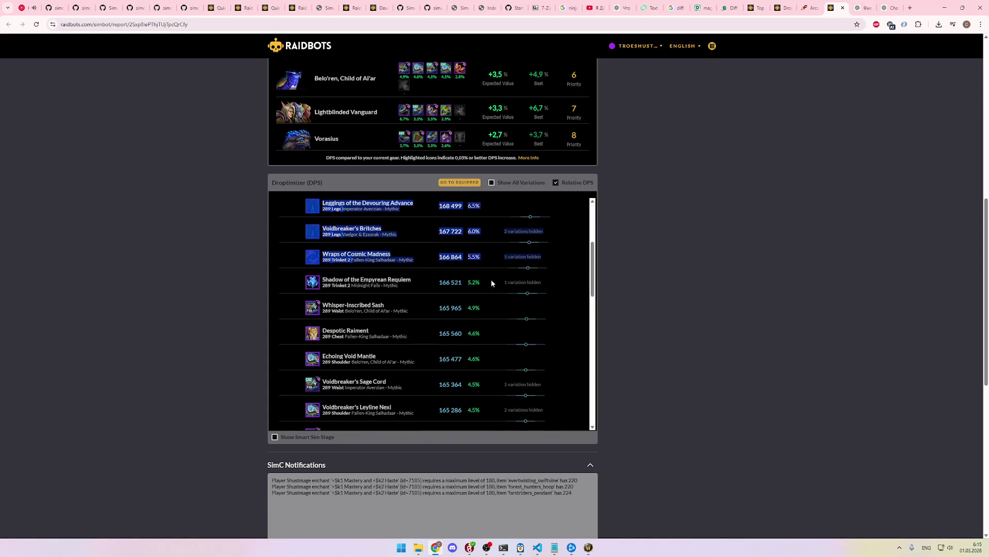
Step: Replace the VS Code scratch file's contents with the text 'main hand'
mouse_move(304, 278)
left_mouse_down()
mouse_move(548, 342)
mouse_move(542, 336)
left_mouse_up()
scroll(543, 336, "up", 1)
left_click(567, 330)
scroll(543, 304, "up", 3)
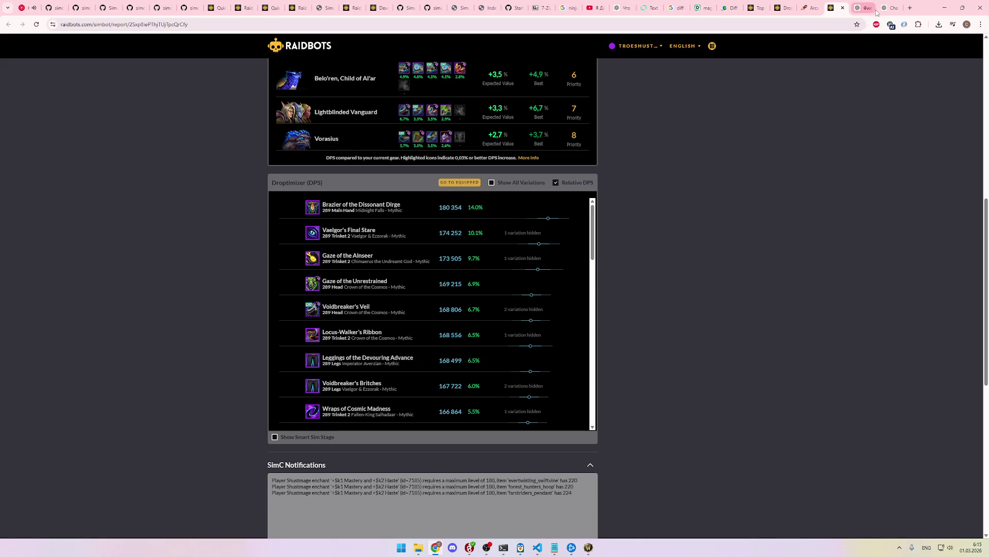
left_click(537, 547)
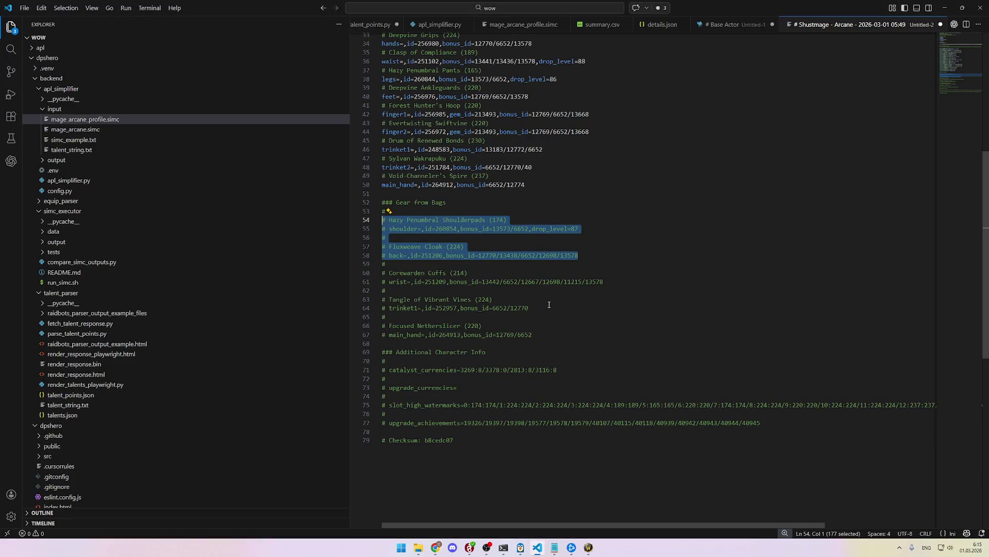
left_click(665, 280)
key("ctrl+a")
type("main ")
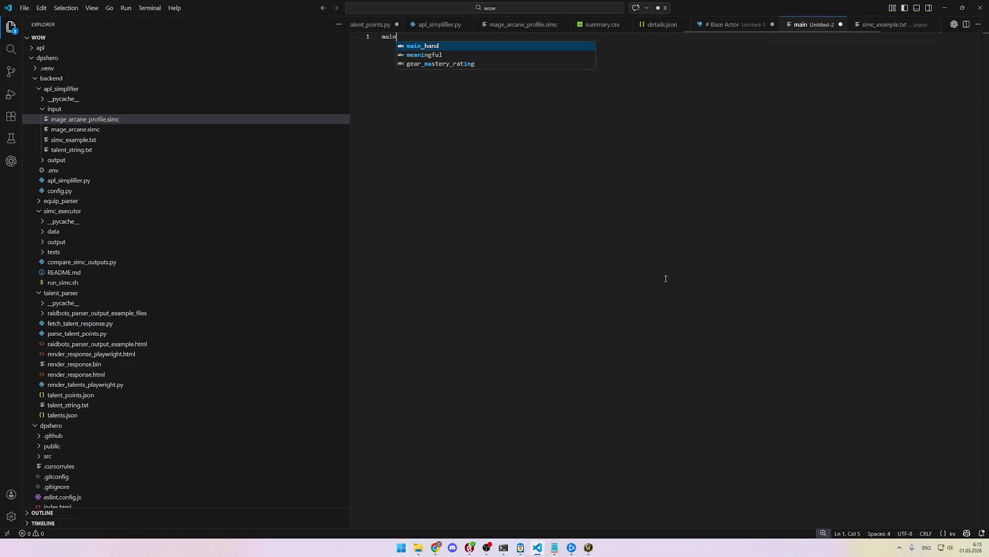
type("han")
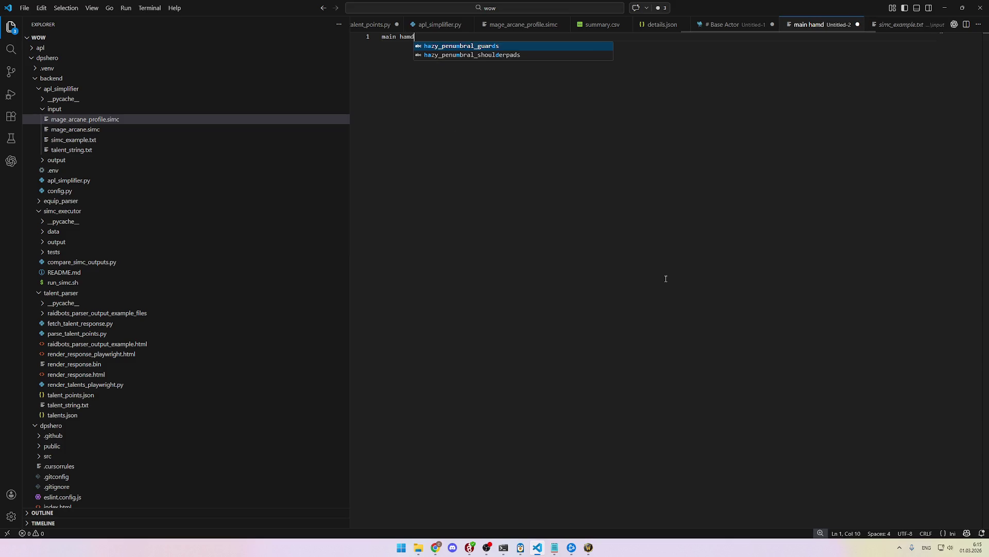
type("d")
key("Escape")
key("alt+Tab")
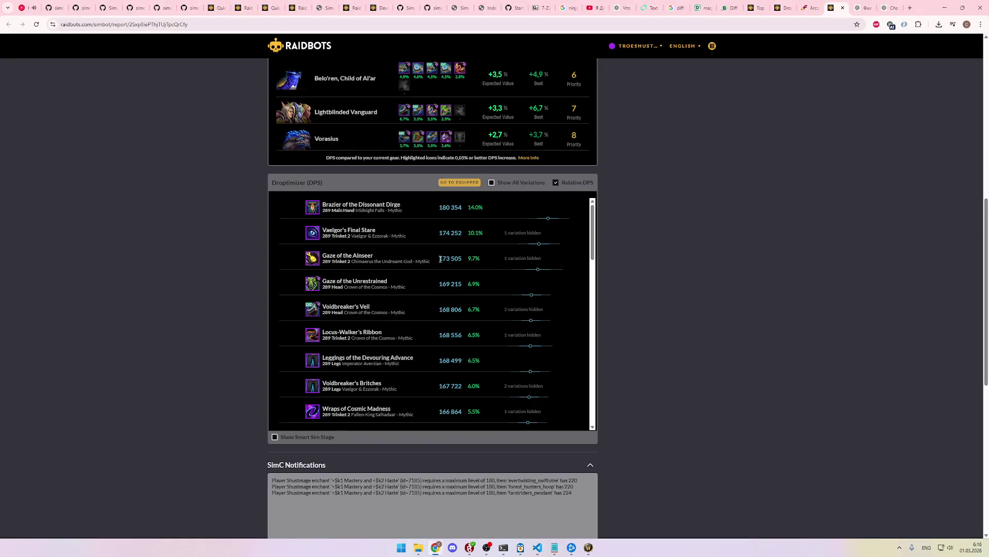
Step: Copy Brazier of the Dissonant Dirge from Raidbots and paste it after 'main hand' in the scratch file
left_click_drag(402, 205, 320, 206)
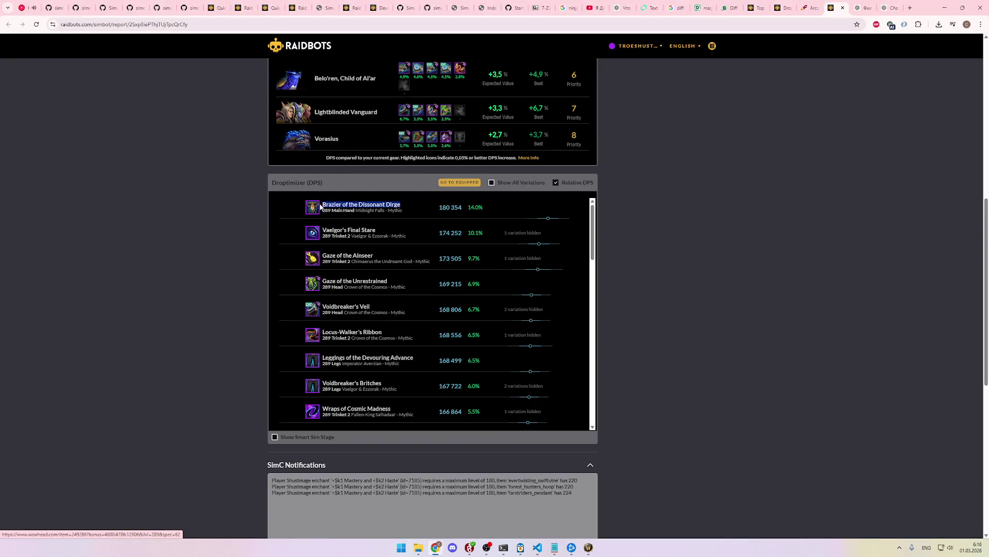
left_click(320, 206)
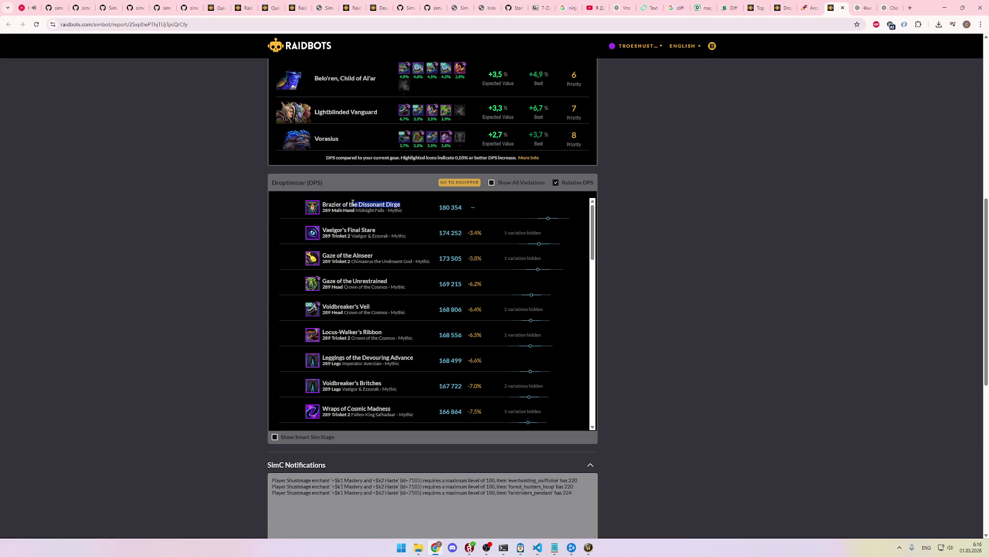
left_click_drag(320, 206, 428, 202)
key("ctrl+c")
left_click(428, 202)
key("alt+Tab")
key("ctrl+v")
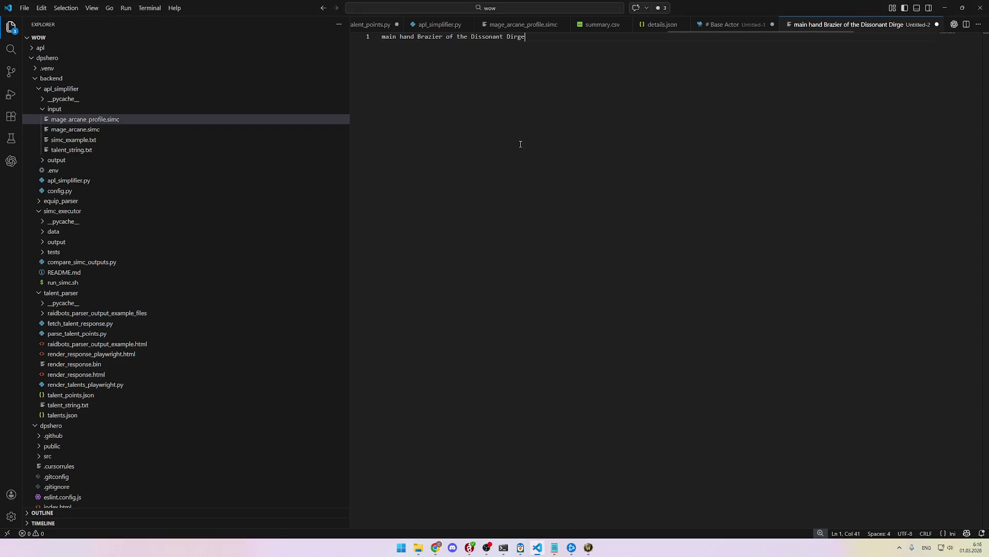
key("Return")
key("alt+Tab")
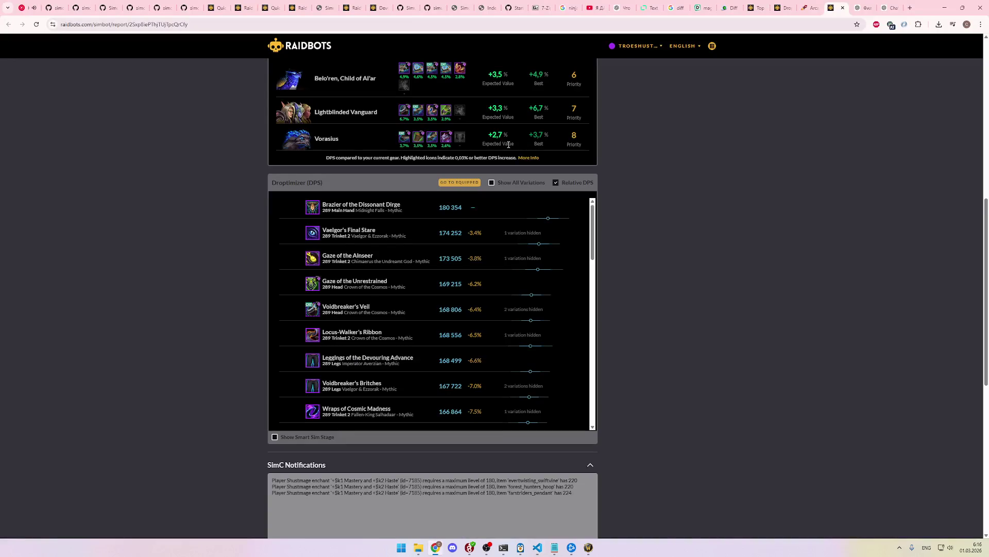
Step: Add a 'trinket' entry followed by Vaelgor's Final Stare copied from Raidbots
key("alt+Tab")
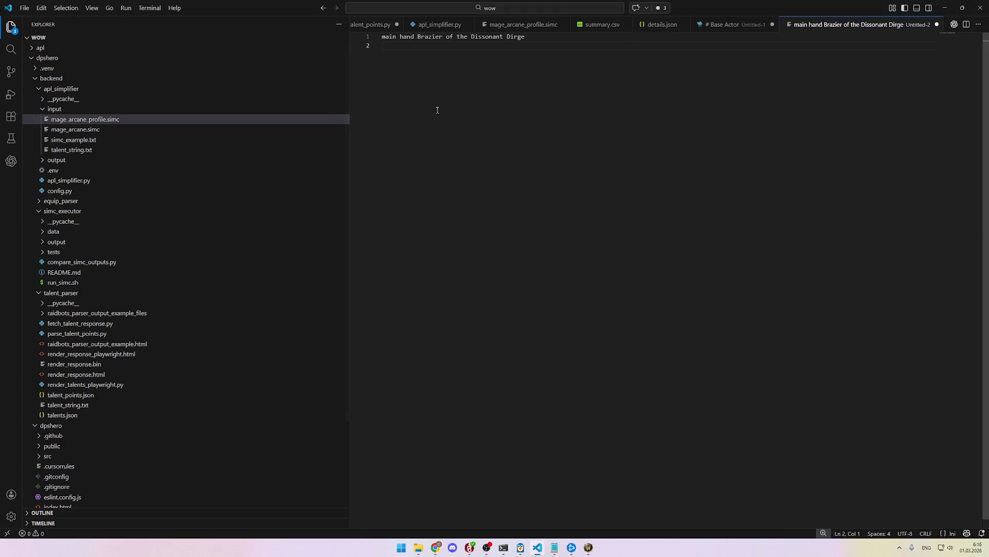
type("trinket")
key("alt+Tab")
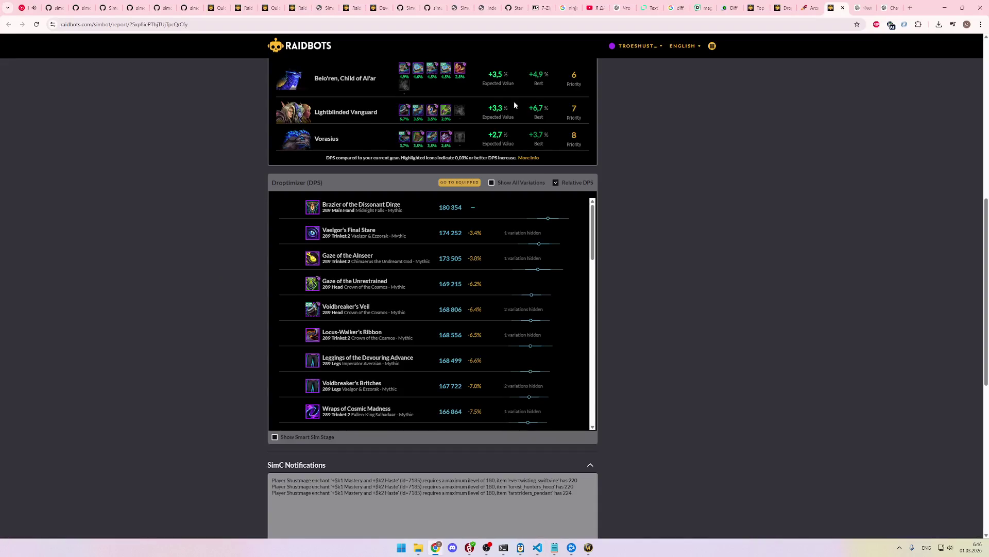
left_click_drag(379, 229, 323, 230)
key("ctrl+c")
key("alt+Tab")
key("ctrl+v")
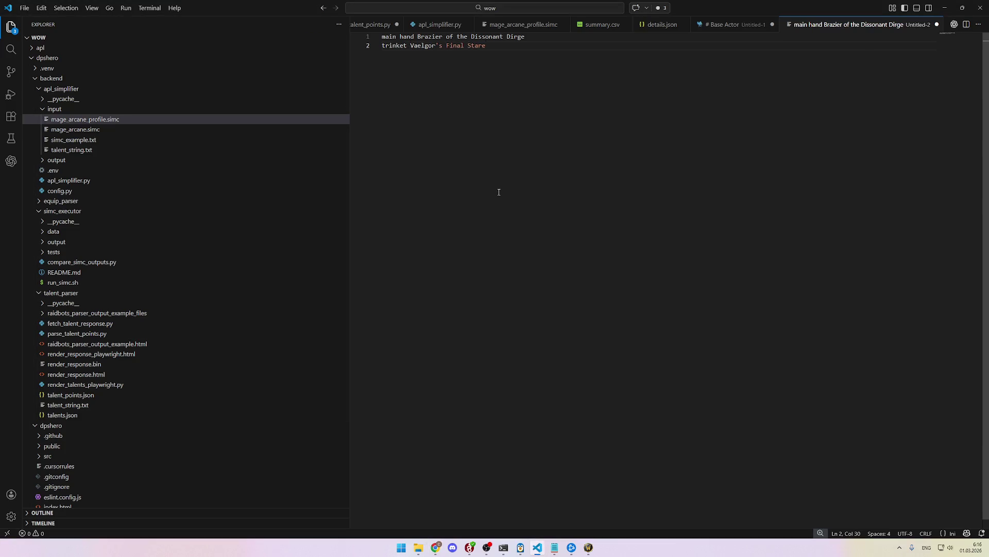
Step: Put Brazier of the Dissonant Dirge and Vaelgor's Final Stare on their own lines below their slot names
key("Up")
key("Left")
key("ctrl+Left")
key("ctrl+Left")
key("ctrl+Left")
key("Return")
key("Down")
key("Return")
key("Right")
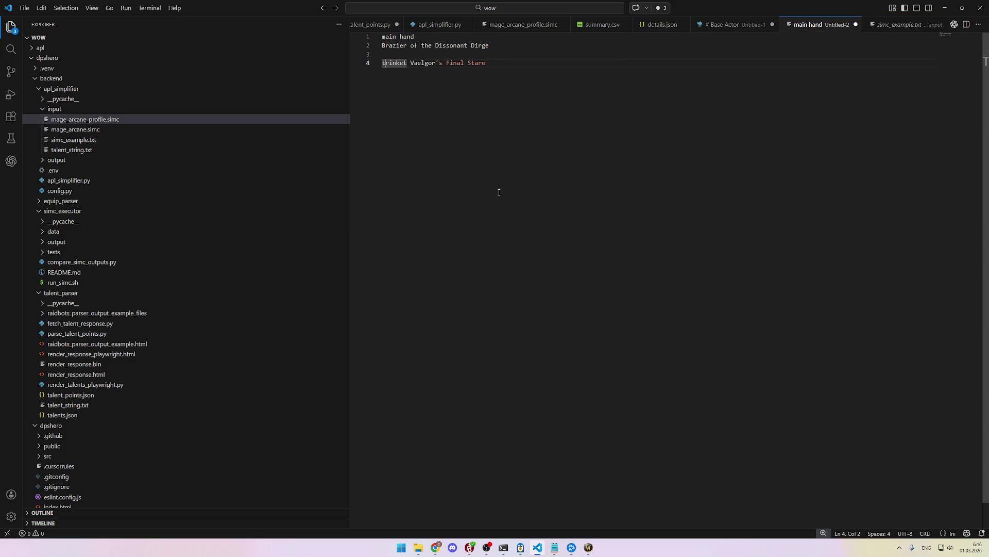
key("Right")
key("Return")
key("alt+Tab")
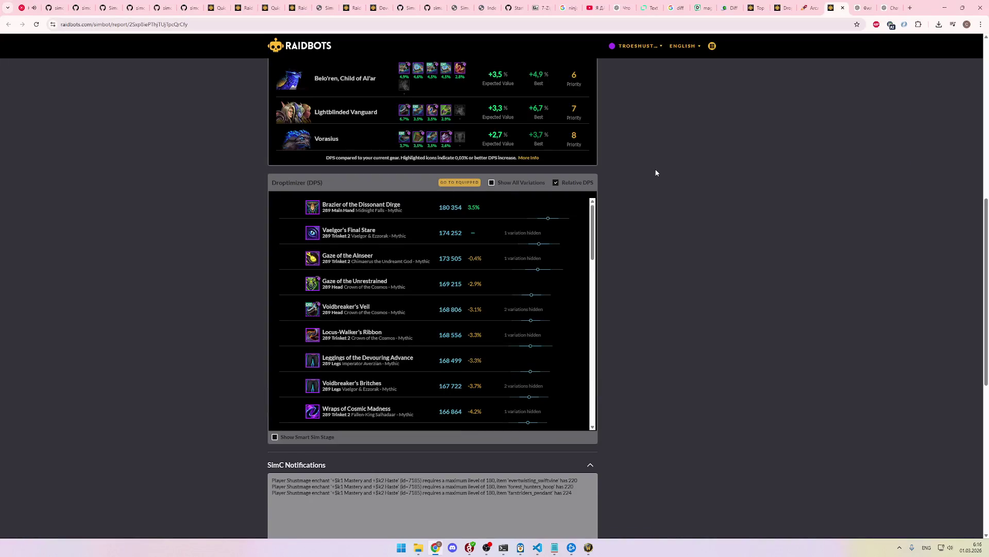
scroll(694, 204, "up", 7)
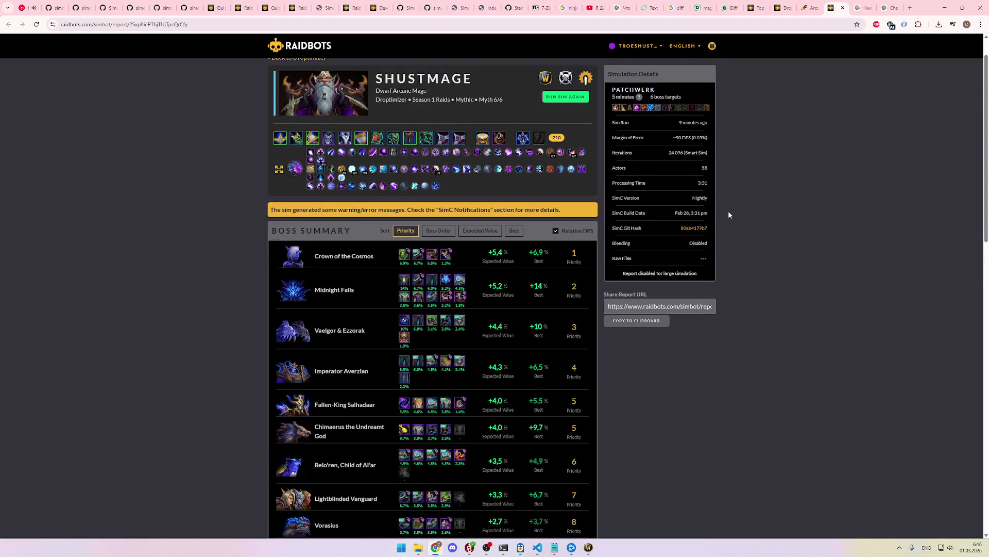
Step: Make Gaze of the Alnseer the DPS comparison baseline in the Droptimizer list
scroll(729, 212, "down", 9)
scroll(722, 209, "up", 1)
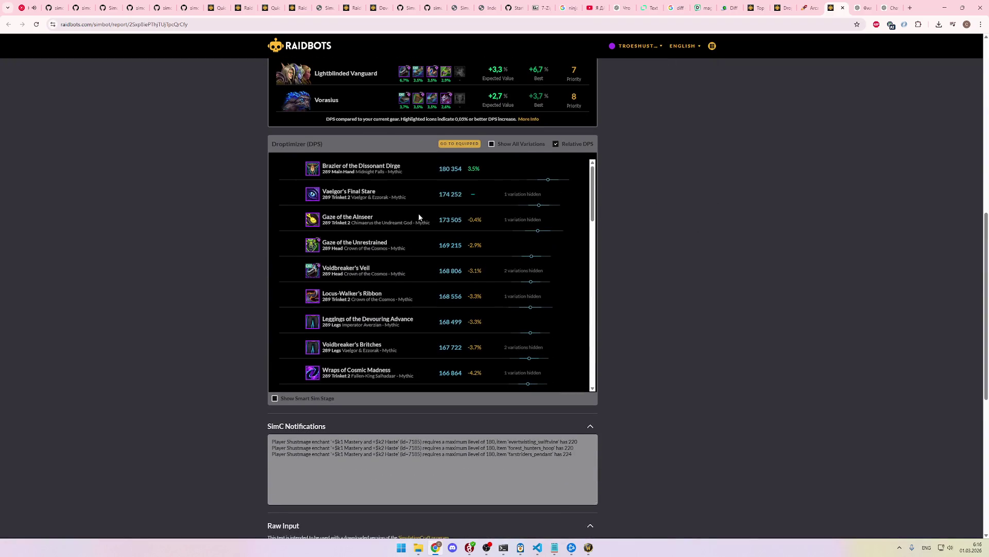
left_click_drag(375, 216, 324, 219)
left_click(324, 218)
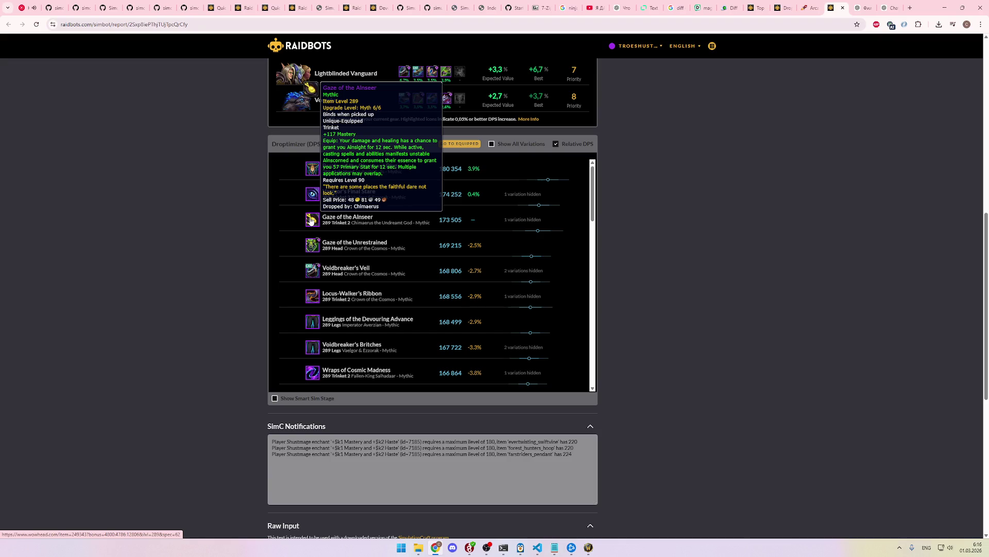
Step: Glance at the Wowhead item page and ChatGPT conversation, returning to the Raidbots report
left_click(809, 8)
left_click(831, 8)
left_click(861, 6)
left_click(839, 5)
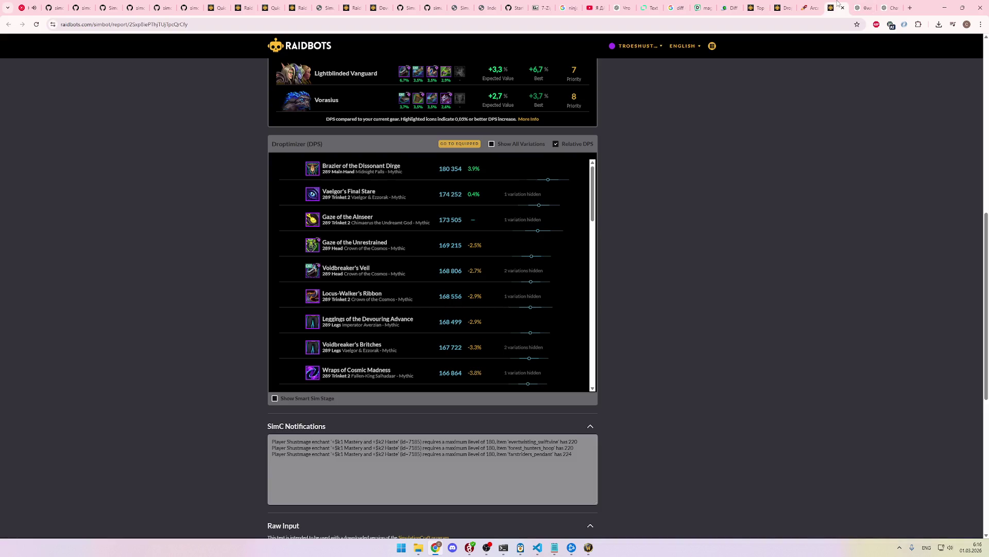
left_click(863, 5)
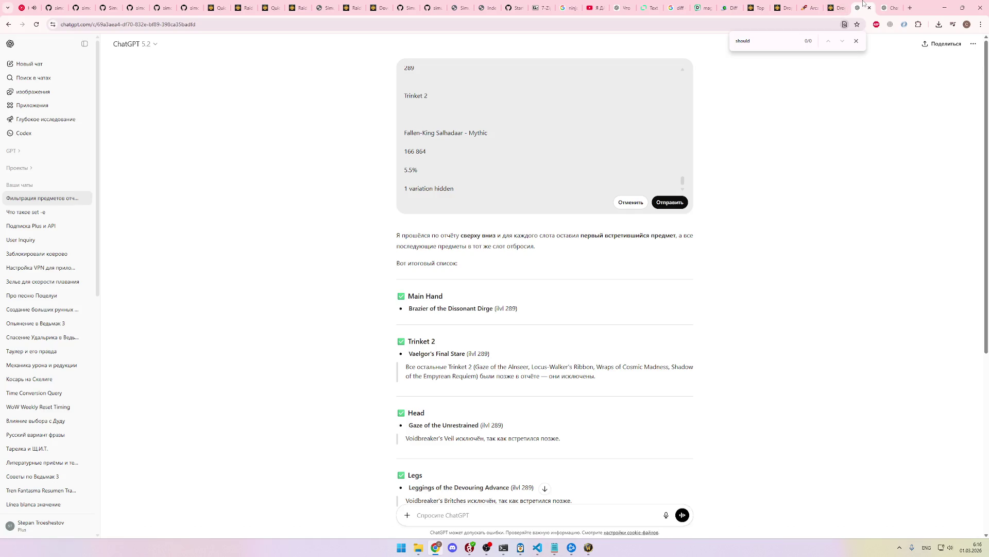
left_click(837, 4)
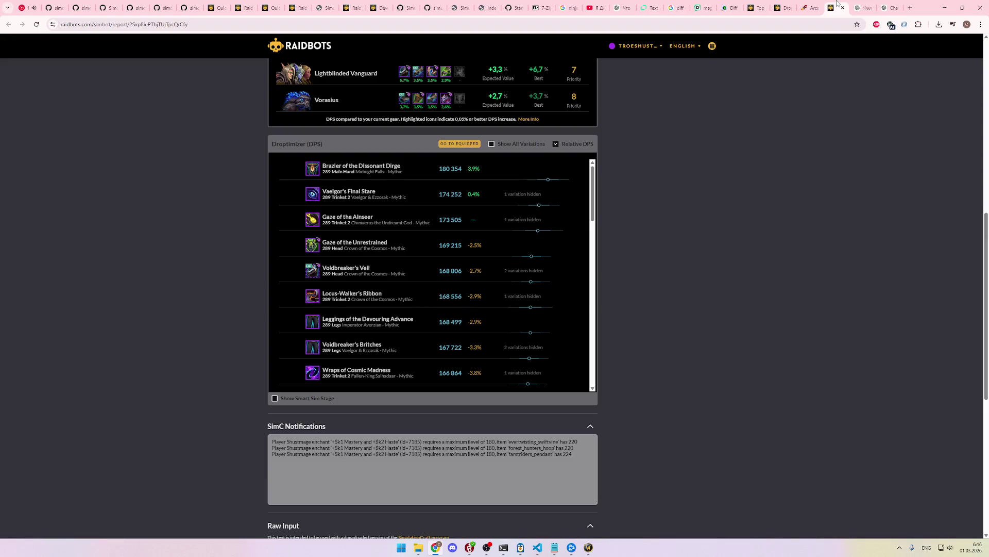
left_click(865, 5)
left_click(836, 5)
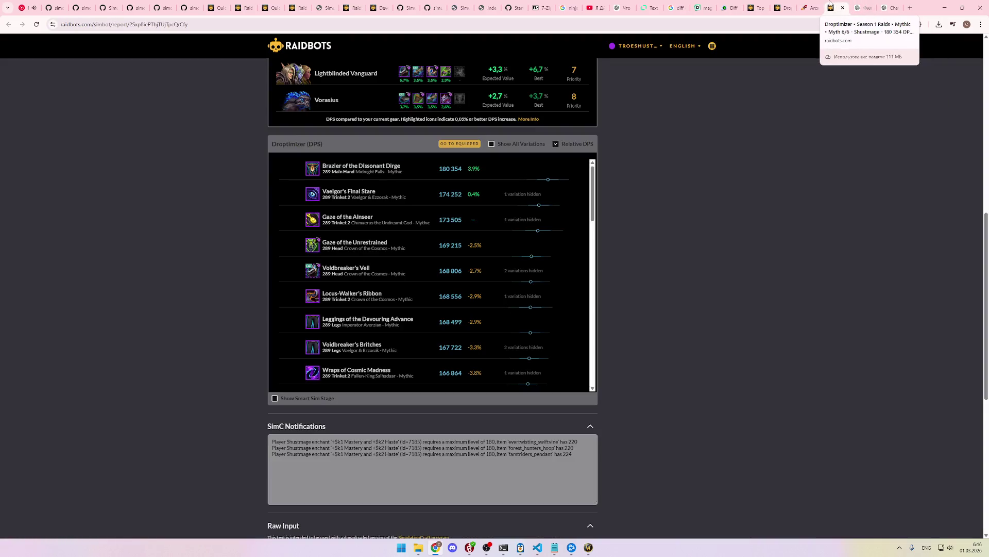
Step: Add Gaze of the Alnseer as the second trinket in the editor list, followed by a blank line
key("alt+Tab")
type("Alnseer")
key("Home")
key("BackSpace")
key("End")
key("Return")
key("Return")
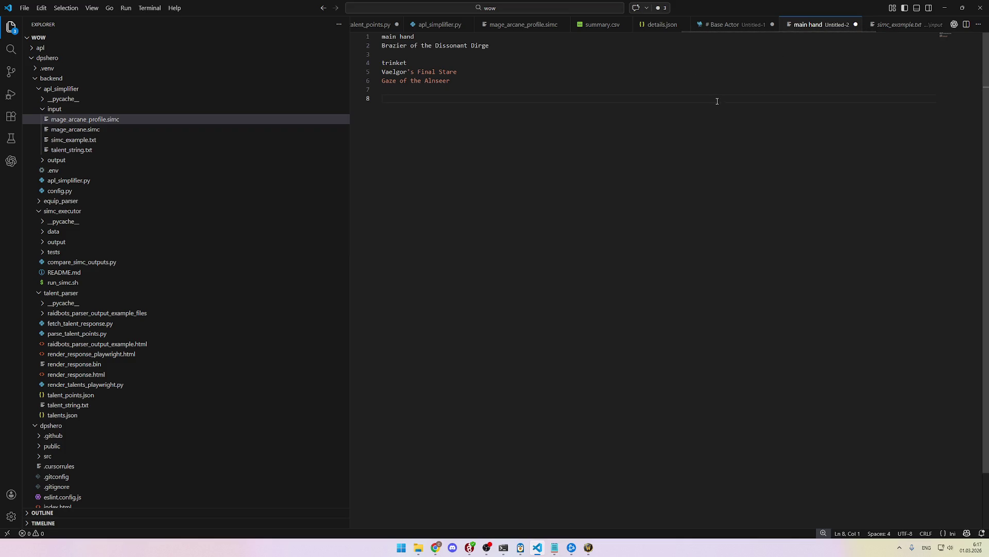
key("alt+Tab")
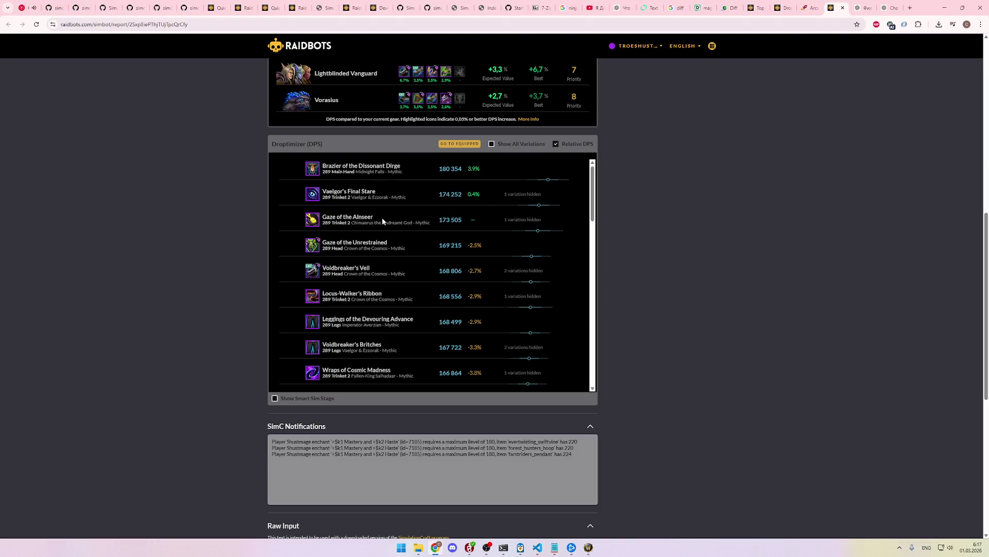
Step: Add a head slot with Gaze of the Unrestrained, copied from the Raidbots report
left_click_drag(392, 243, 324, 241)
key("alt+Tab")
type("head")
key("Return")
key("ctrl+v")
key("Return")
key("alt+Tab")
Step: Add a legs slot with Leggings of the Devouring Advance
scroll(413, 252, "down", 1)
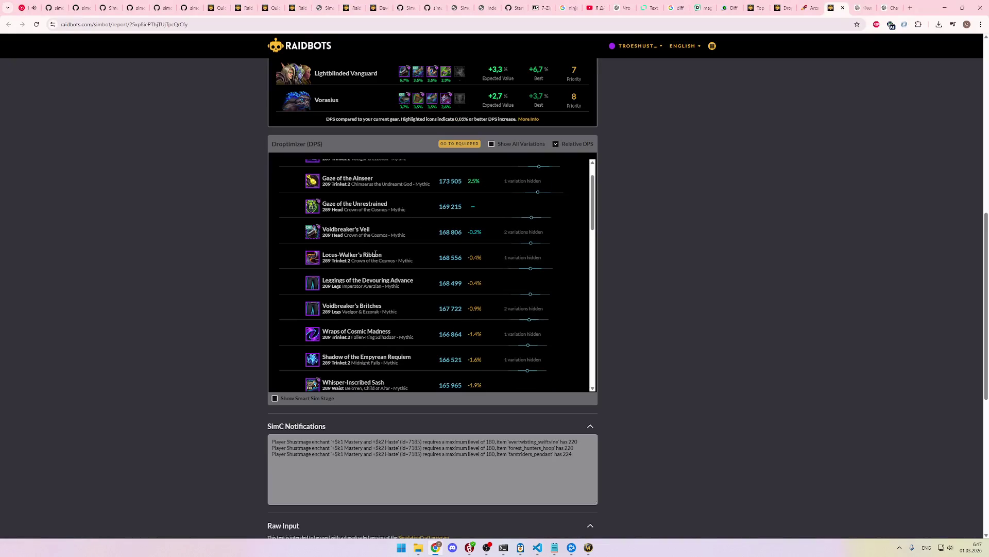
scroll(396, 267, "down", 1)
left_click_drag(416, 242, 322, 242)
key("alt+Tab")
type("legs")
key("Return")
key("ctrl+v")
key("Return")
key("Return")
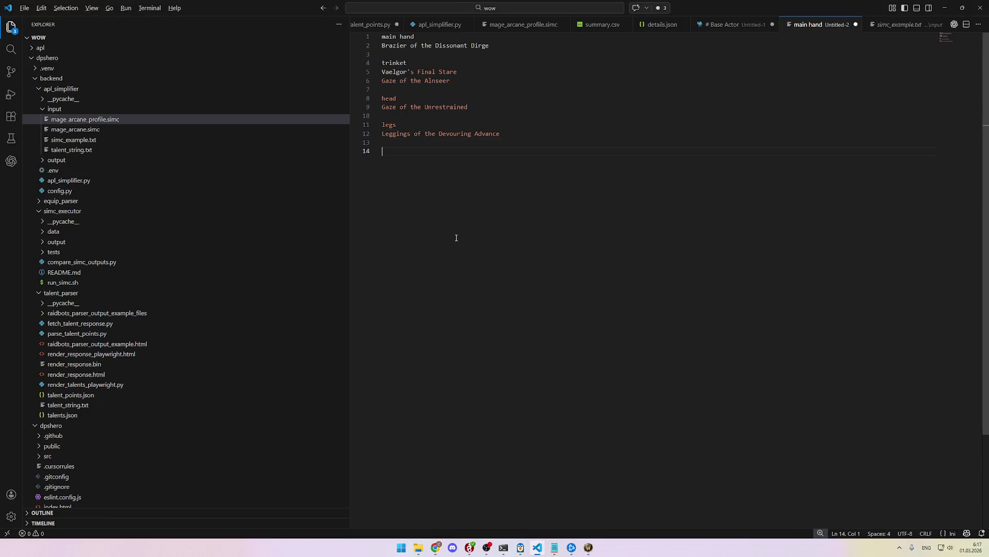
key("alt+Tab")
Step: Add a waist slot with Whisper-Inscribed Sash
scroll(384, 231, "down", 1)
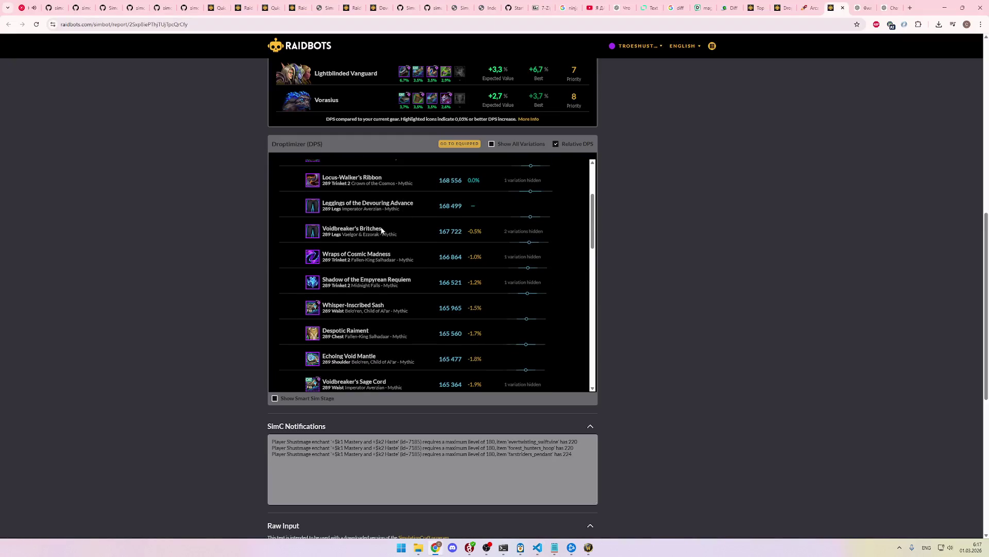
scroll(394, 234, "down", 3)
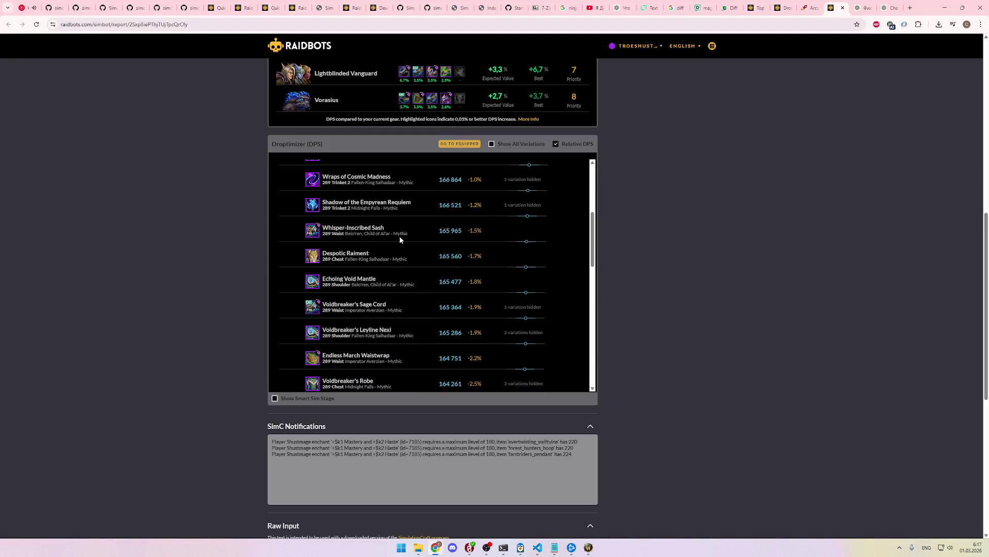
left_click_drag(379, 227, 323, 228)
key("ctrl+c")
key("alt+Tab")
type("waist")
key("Return")
key("ctrl+v")
key("Return")
key("alt+Tab")
Step: Add a chest slot with Despotic Raiment
scroll(397, 235, "down", 1)
left_click_drag(377, 213, 321, 214)
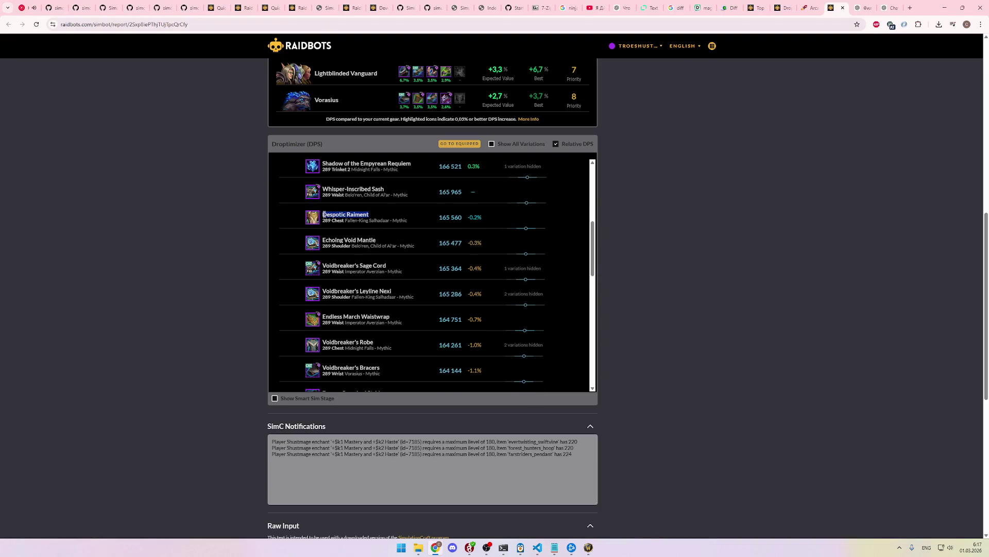
key("ctrl+c")
key("alt+Tab")
key("Return")
type("chest")
key("Return")
key("ctrl+v")
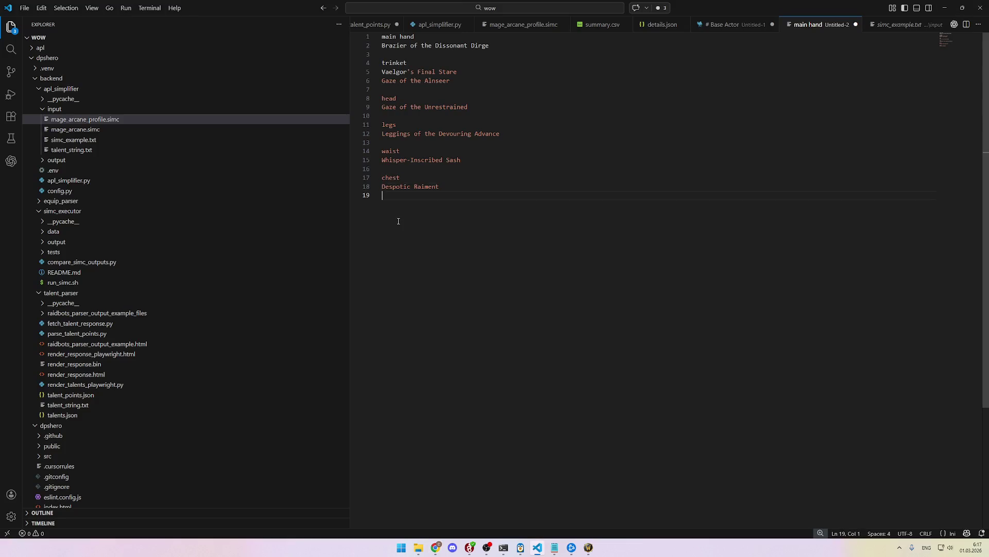
key("alt+Tab")
Step: Add a shoulder slot with Echoing Void Mantle
scroll(394, 234, "down", 1)
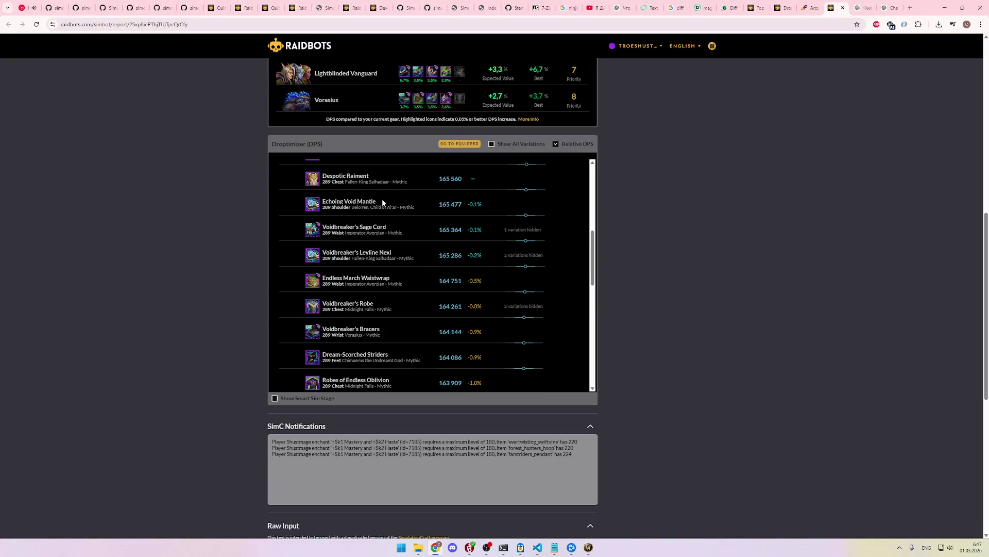
left_click_drag(382, 202, 321, 201)
key("ctrl+c")
key("alt+Tab")
key("Return")
type("shoulder")
key("Return")
key("ctrl+v")
key("Return")
key("Return")
key("Return")
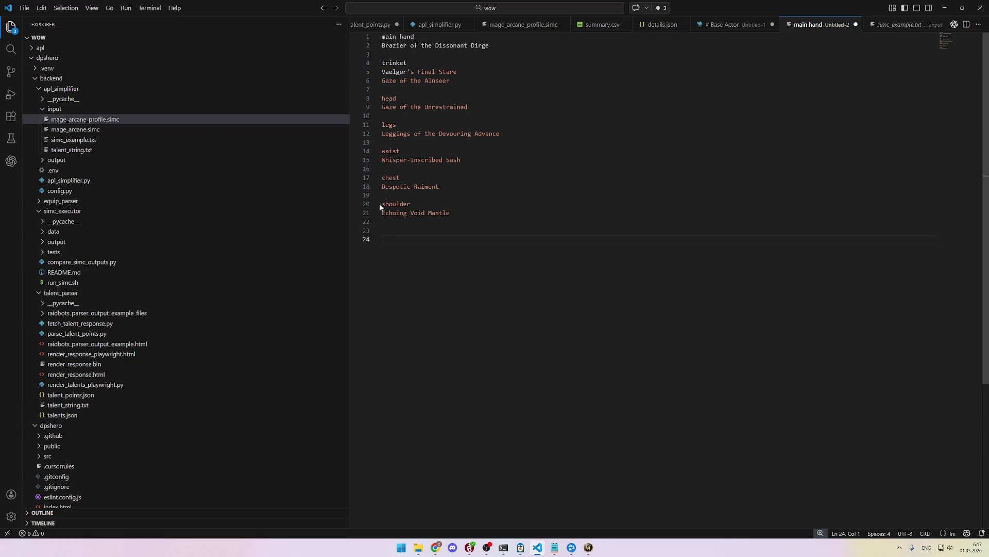
key("alt+Tab")
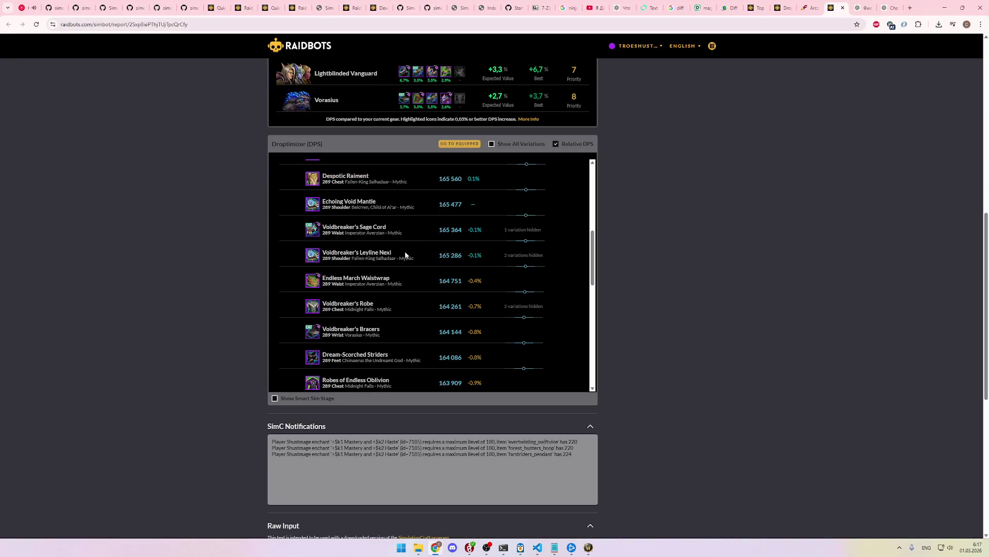
Step: Set Endless March Waistwrap as the Raidbots DPS baseline and start a wrist slot
scroll(406, 255, "down", 1)
mouse_move(397, 242)
left_mouse_down()
mouse_move(324, 238)
mouse_move(406, 233)
left_mouse_up()
left_click(406, 232)
key("alt+Tab")
key("alt+Tab")
scroll(396, 245, "down", 2)
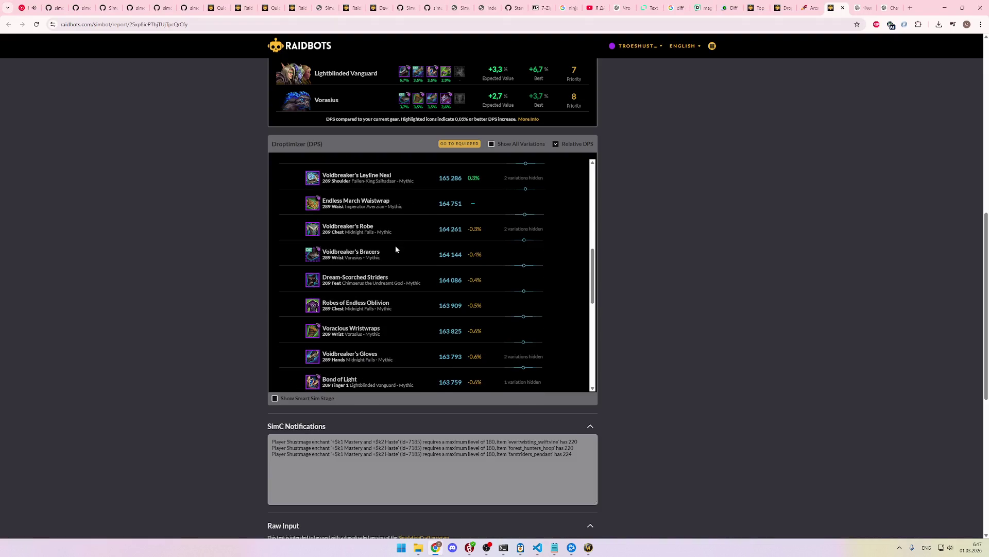
mouse_move(395, 240)
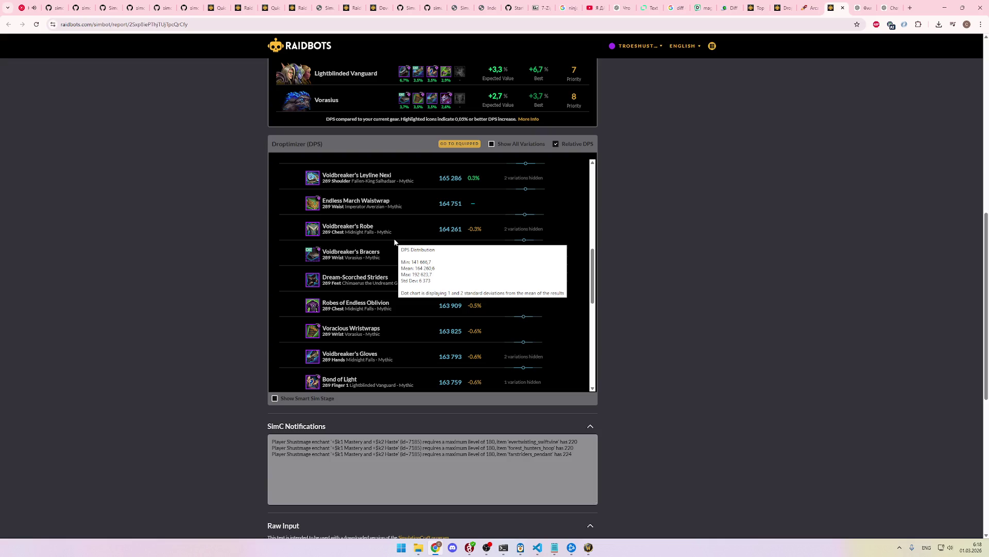
key("alt+Tab")
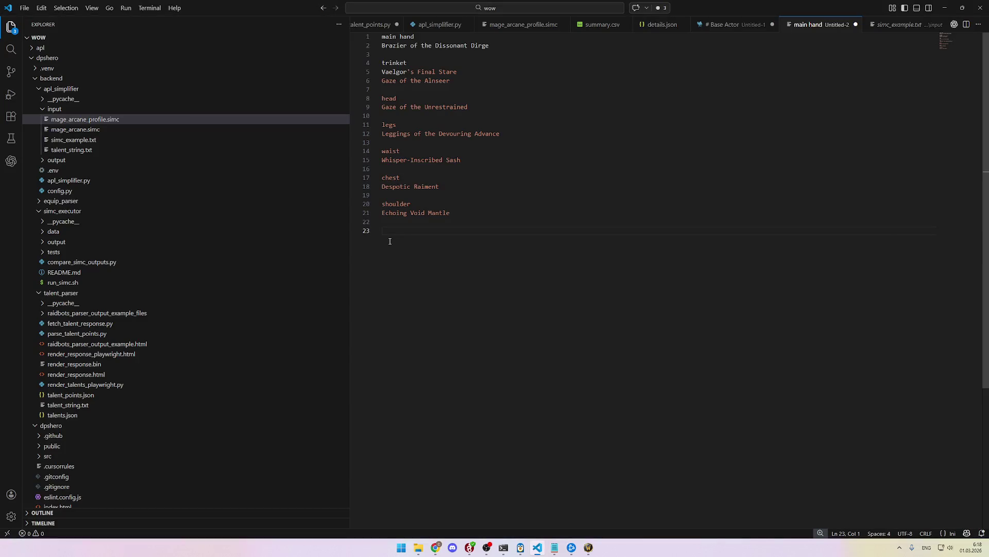
type("wrist")
key("alt+Tab")
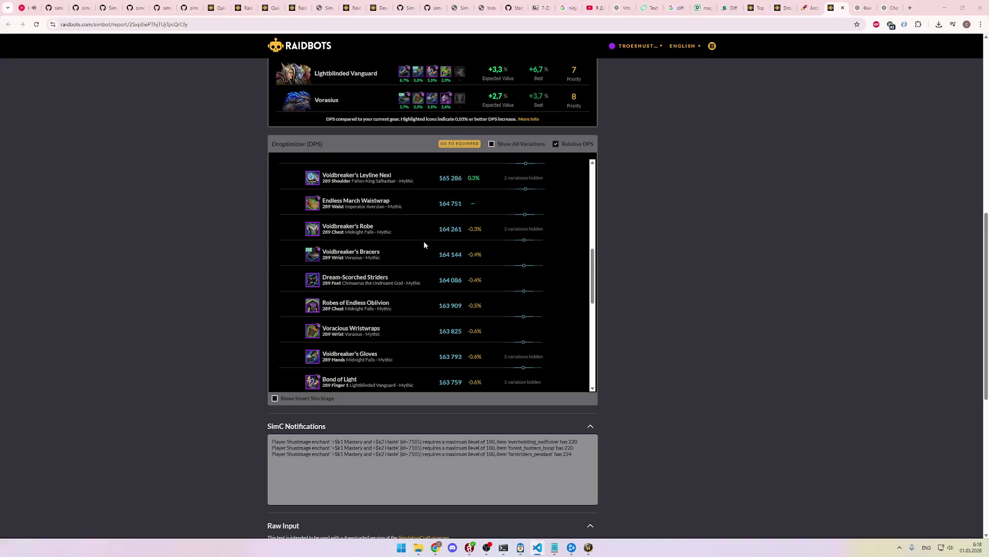
key("alt+Tab")
Step: Put Voidbreaker's Bracers under wrist, replacing the wrongly pasted Echoing Void Mantle
key("alt+Tab")
left_click(411, 262)
key("alt+Tab")
type("Voidbreaker's Bracers")
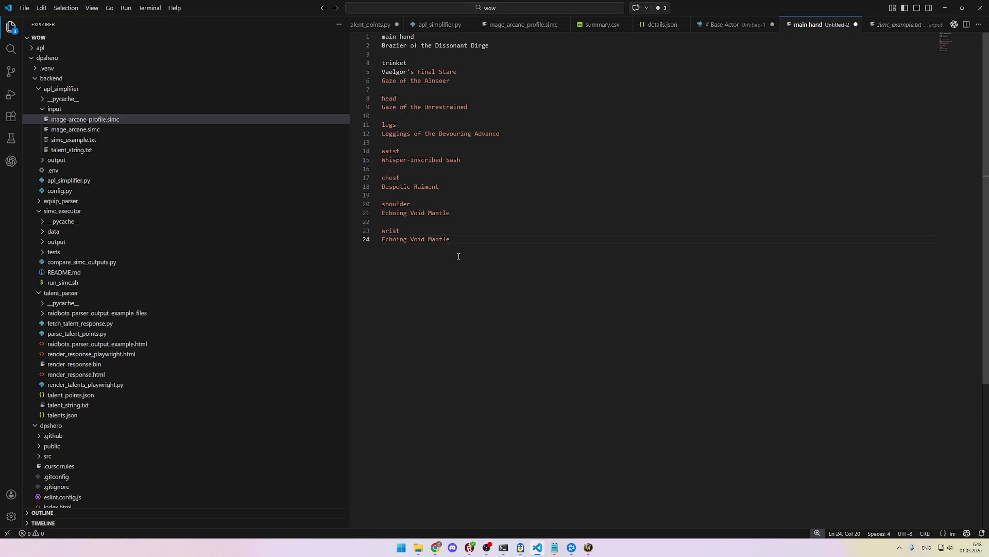
key("alt+Tab")
left_click_drag(380, 253, 323, 252)
left_click(333, 251)
key("alt+Tab")
key("shift+Home")
key("BackSpace")
key("ctrl+v")
key("Up")
key("shift+Home")
key("alt+Tab")
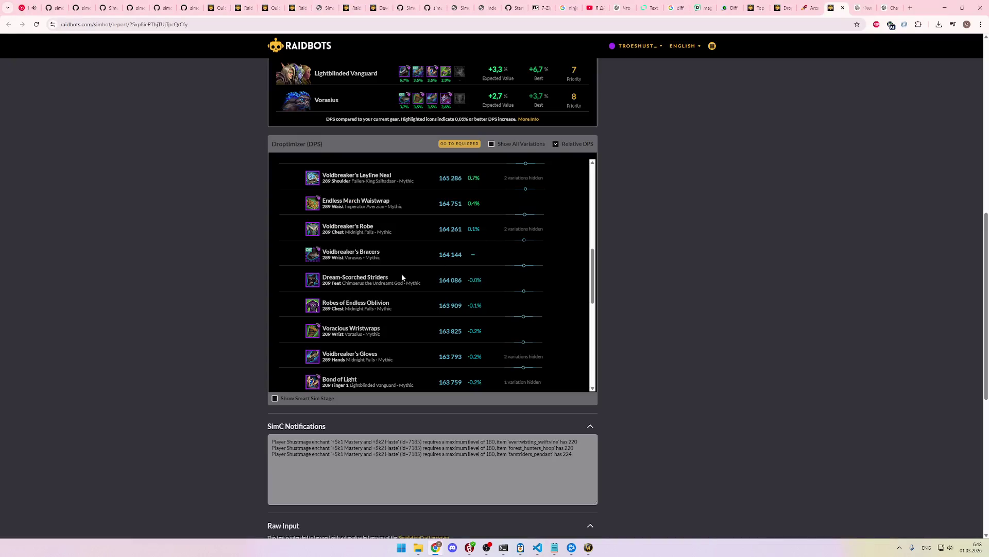
Step: Add Dream-Scorched Striders for feet and Amulet of the Abyssal Hymn under neck
scroll(403, 267, "down", 1)
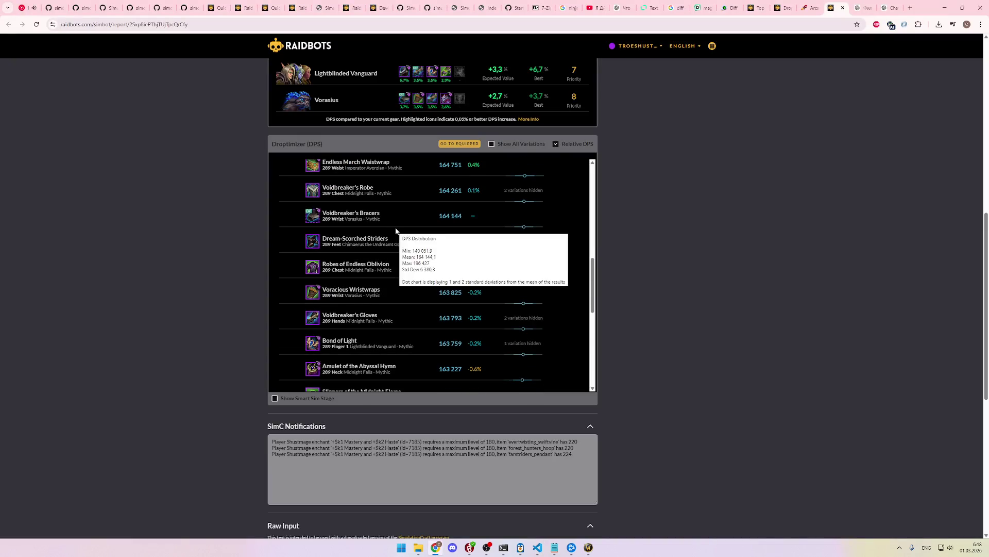
left_click_drag(391, 238, 323, 240)
key("alt+Tab")
key("alt+Tab")
scroll(444, 277, "down", 2)
scroll(399, 248, "down", 1)
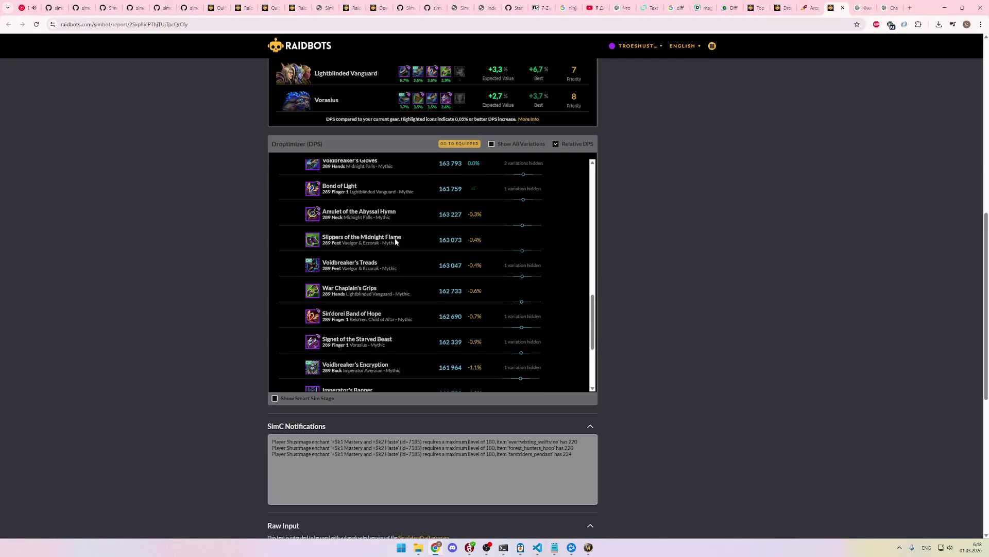
left_click_drag(401, 213, 322, 212)
key("alt+Tab")
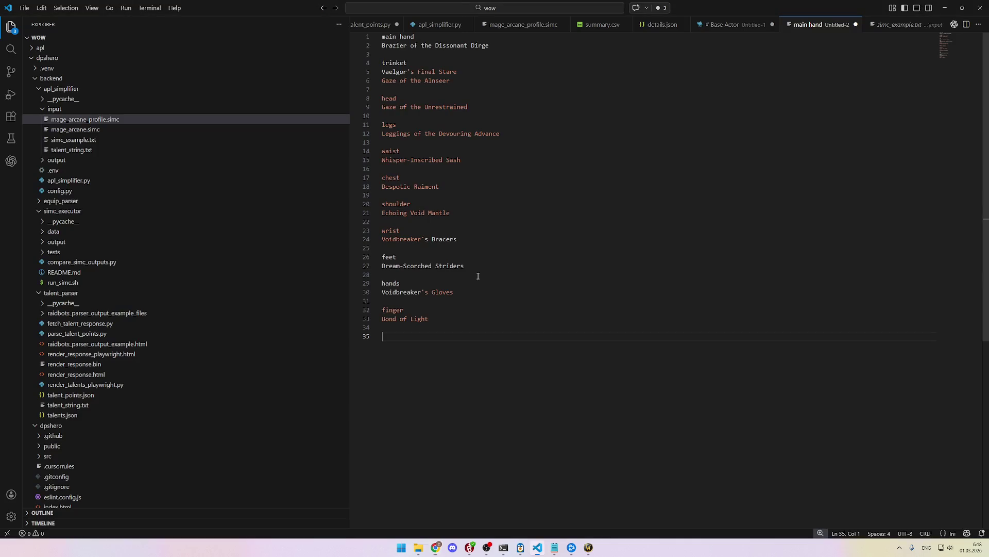
type("neck")
key("Return")
key("ctrl+v")
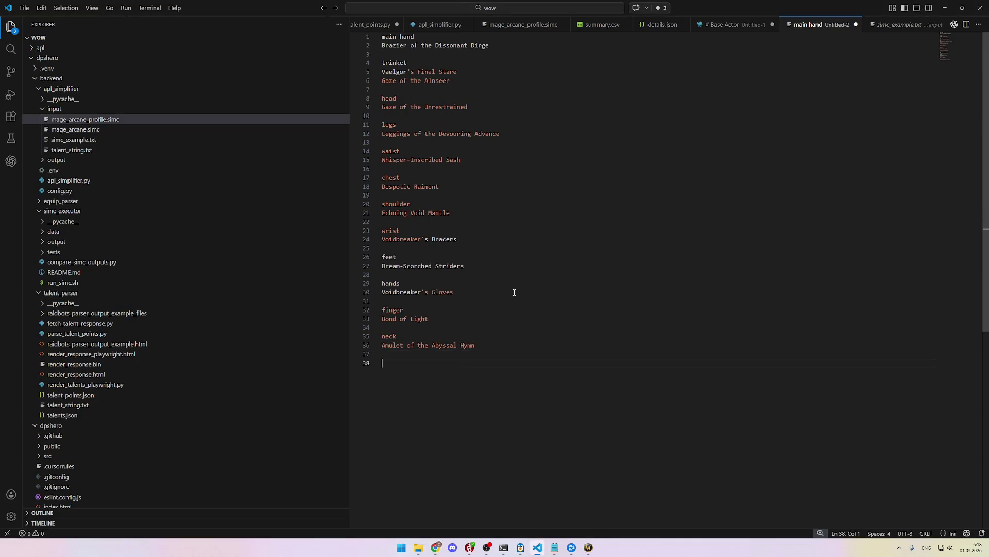
key("alt+Tab")
Step: Add Sin'dorei Band of Hope under finger, below Bond of Light
scroll(408, 246, "down", 3)
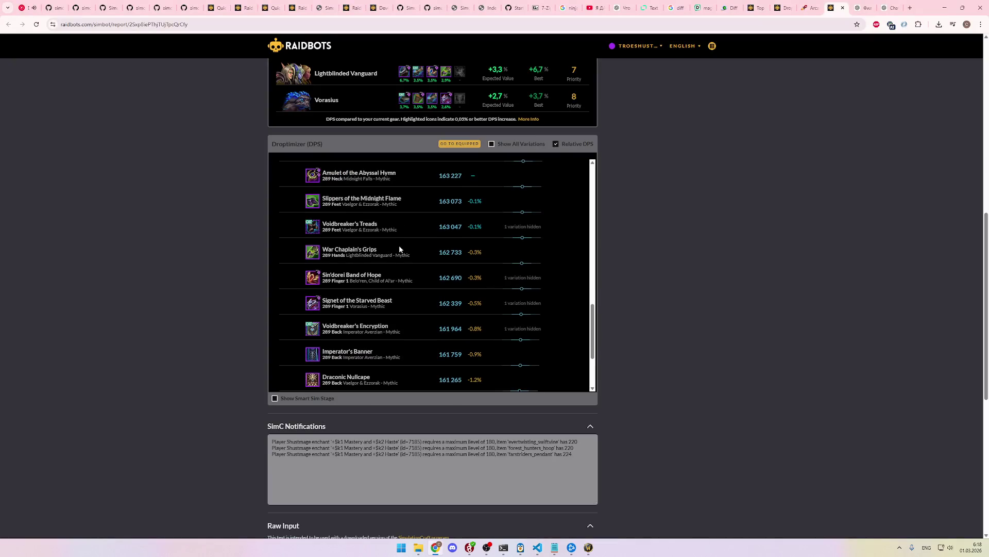
left_click_drag(386, 237, 322, 236)
key("ctrl+c")
key("alt+Tab")
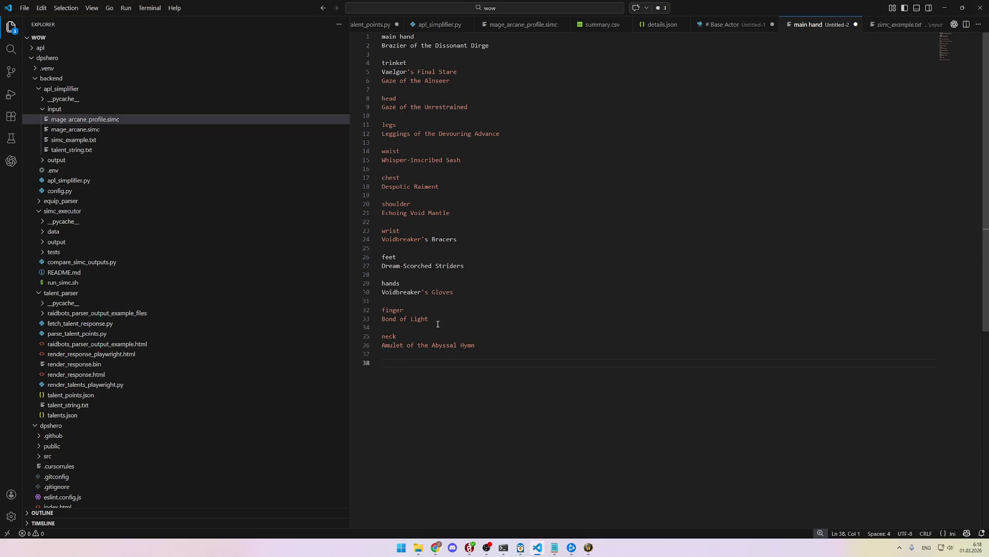
left_click(444, 321)
key("Return")
key("ctrl+v")
key("alt+Tab")
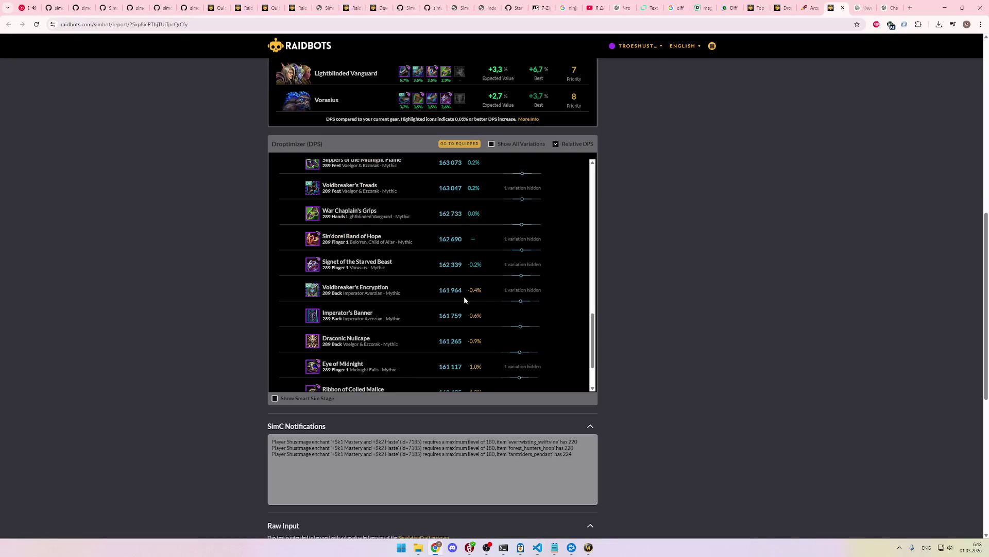
Step: Add a back slot with Voidbreaker's Encryption at the end of the list
scroll(394, 277, "down", 1)
left_click_drag(397, 251, 321, 249)
key("ctrl+c")
key("alt+Tab")
left_click(493, 354)
key("Return")
key("Return")
type("back")
key("Return")
key("ctrl+v")
key("alt+Tab")
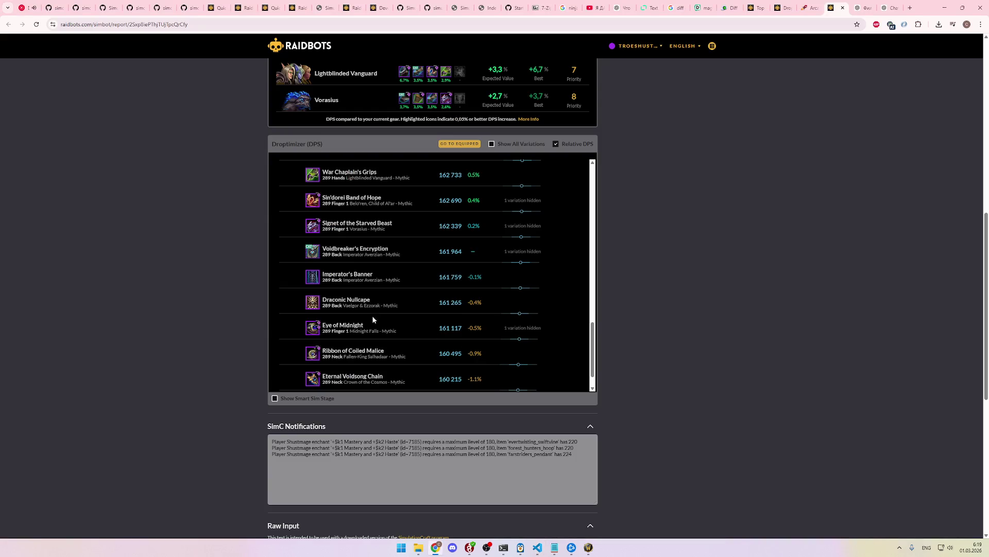
Step: Select and copy the entire slot list, then go to ChatGPT
scroll(372, 320, "down", 2)
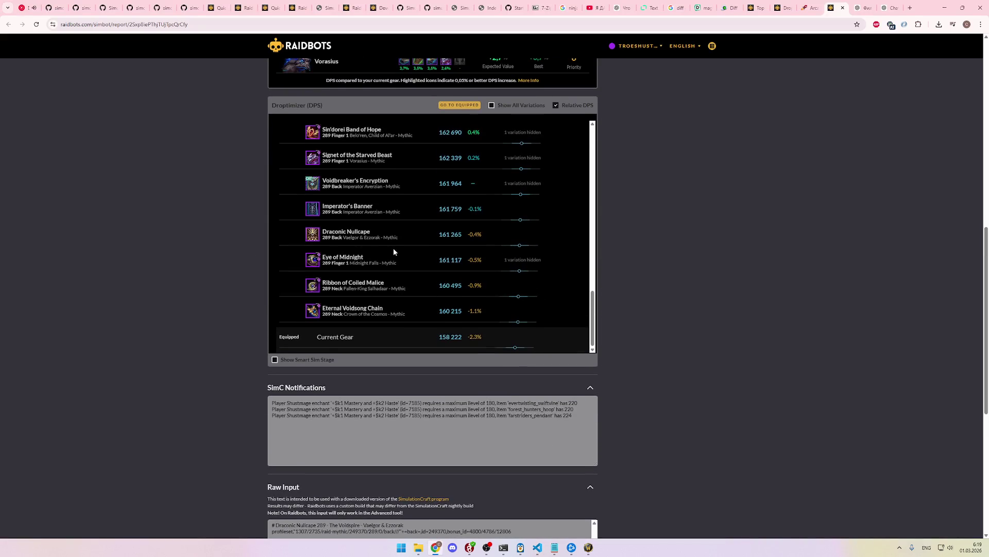
key("alt+Tab")
left_click(510, 361)
key("ctrl+a")
key("alt+Tab")
left_click(860, 8)
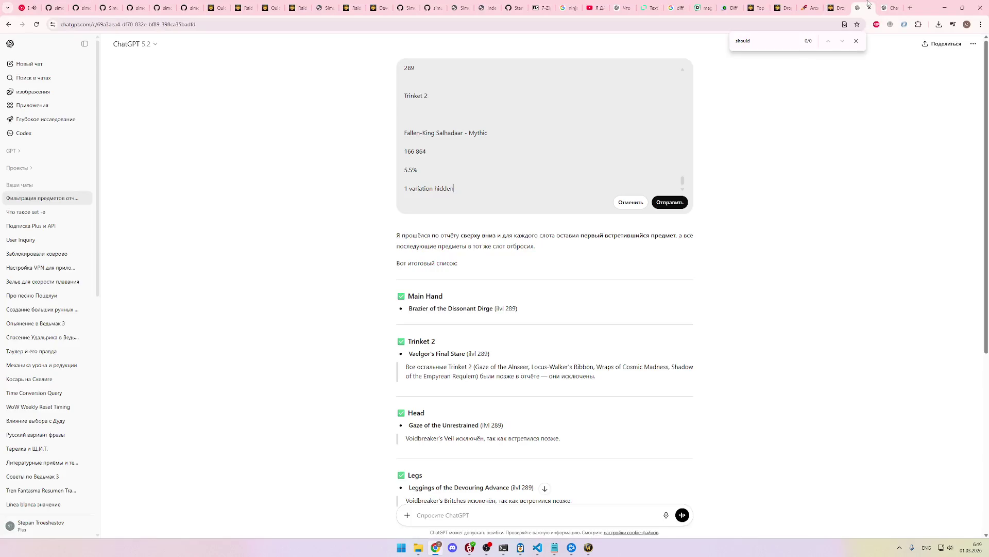
Step: Open the fresh chat, clear the old prompt and begin a Russian draft
left_click(886, 2)
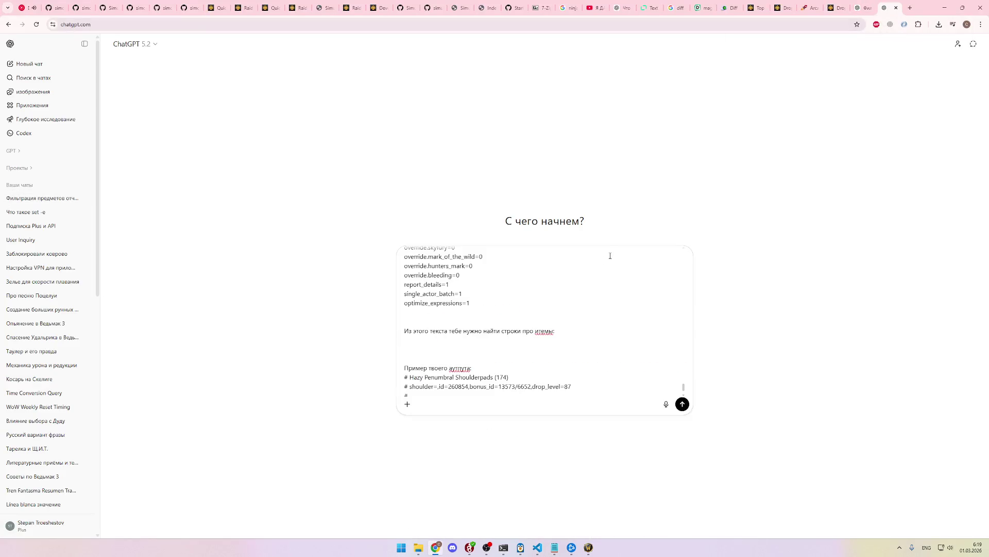
key("ctrl+a")
key("BackSpace")
type("Ghj")
key("BackSpace")
key("BackSpace")
key("BackSpace")
key("alt+shift")
type("Из")
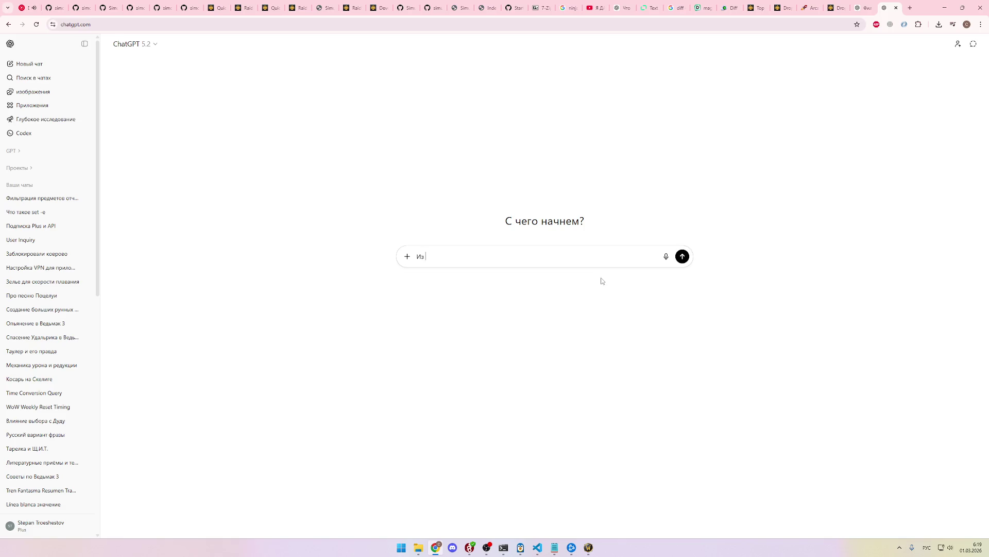
key("BackSpace")
key("BackSpace")
type("Прой")
type("ь по ")
type("текс")
key("shift+Return")
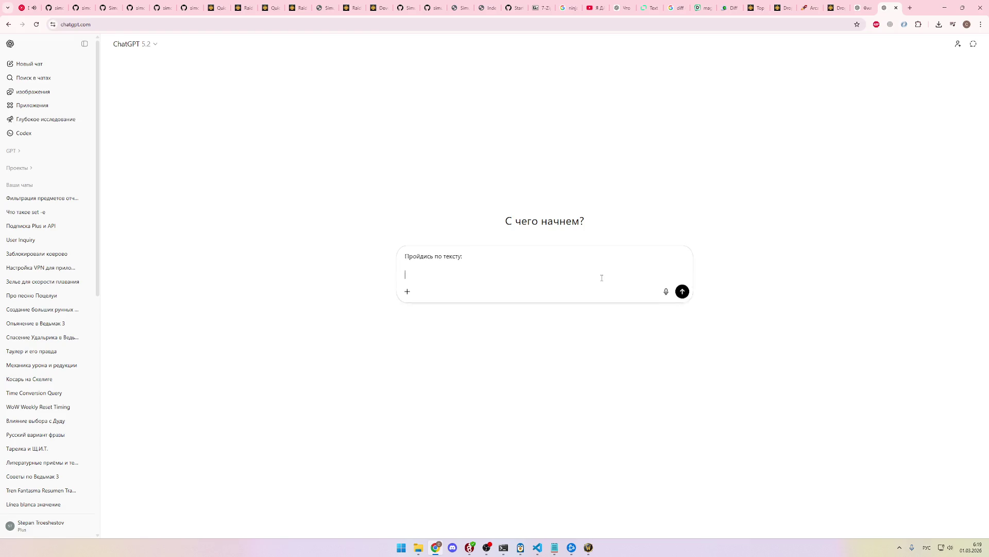
key("shift+Return")
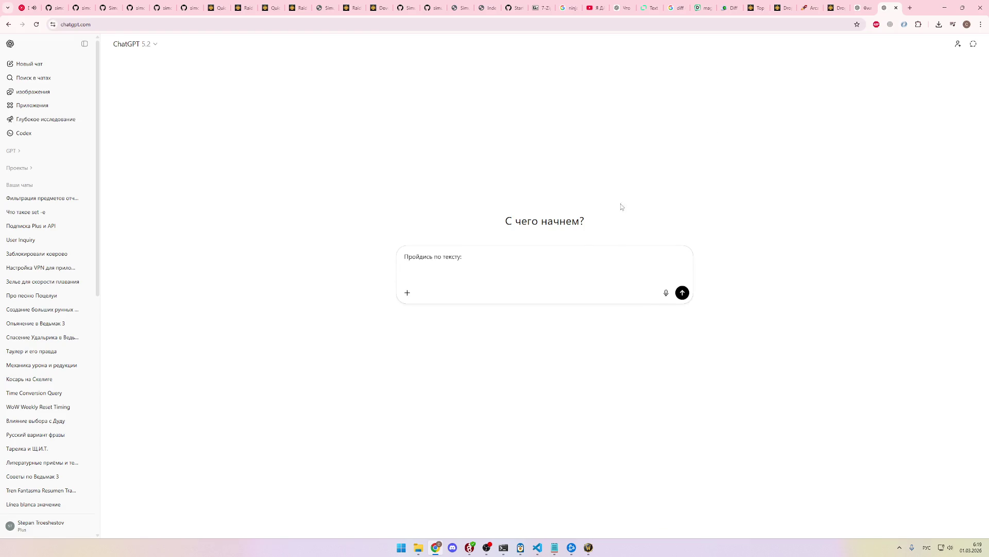
Step: Rewrite the prompt as 'Из исходного текста надо оставить только записи про эти вещи:' and paste the slot list
key("ctrl+a")
key("BackSpace")
type("Из ")
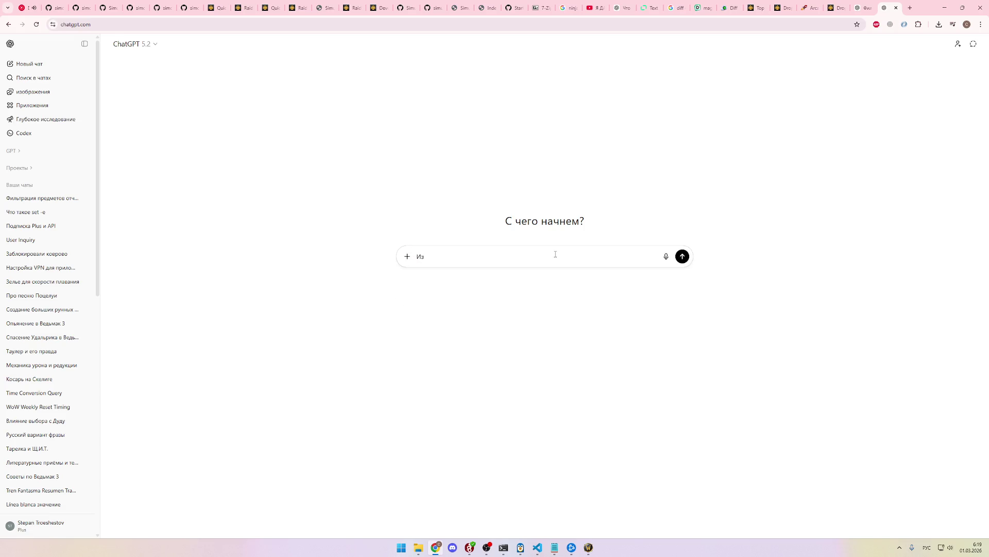
type("тке")
type("сходного ите")
key("BackSpace")
type("текста надо оа")
key("BackSpace")
type("ставить ")
type("только запи")
type("си про э")
type("ти и")
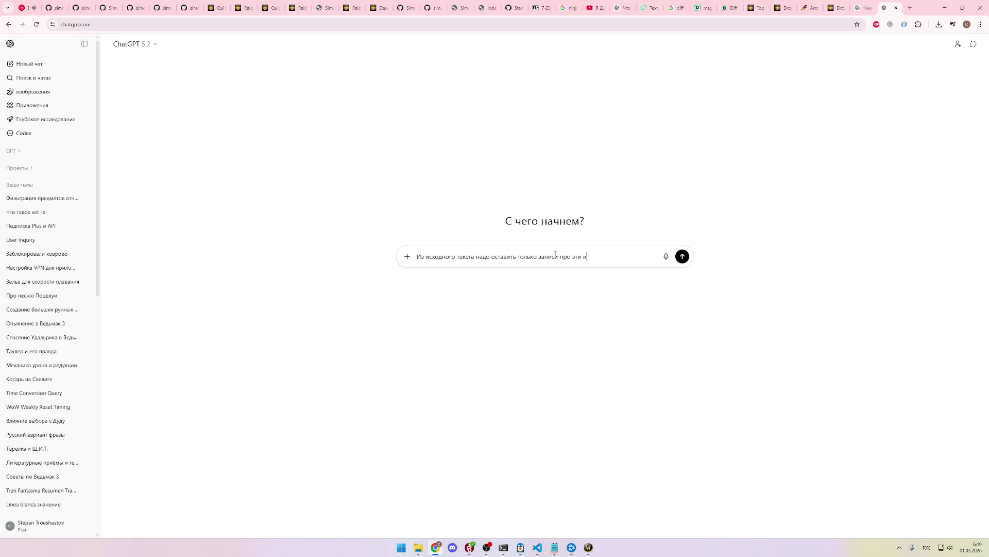
key("BackSpace")
type("вещи:")
key("shift+Return")
key("ctrl+v")
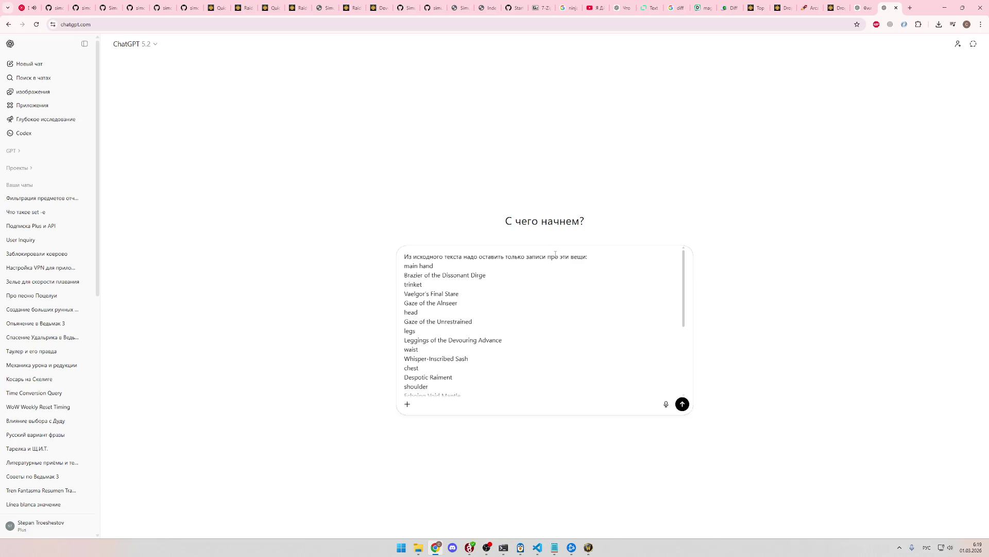
Step: Add the line 'формат твоего аутпута должен выглядеть так' below the pasted list
scroll(521, 278, "down", 3)
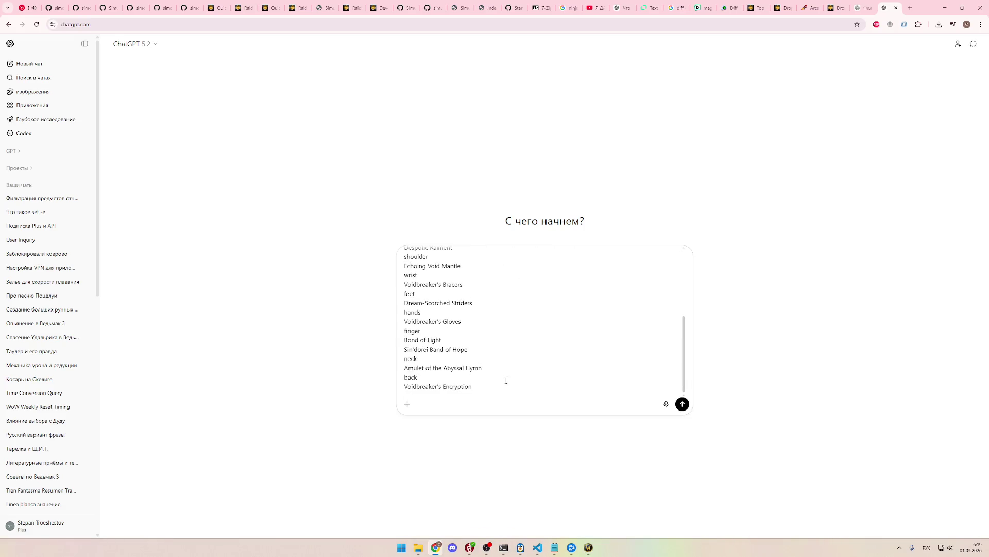
scroll(502, 390, "up", 3)
scroll(476, 387, "down", 3)
key("shift+Return")
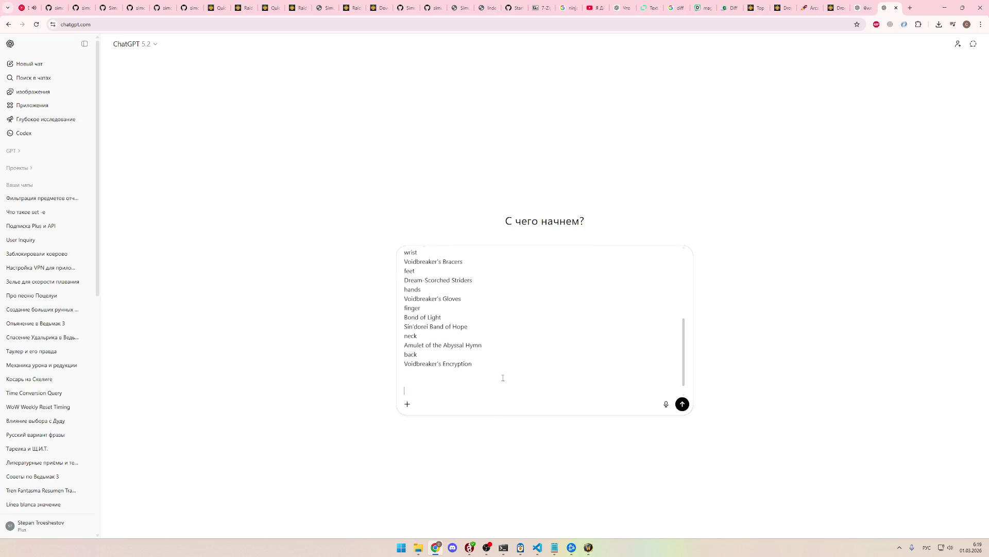
key("alt+Tab")
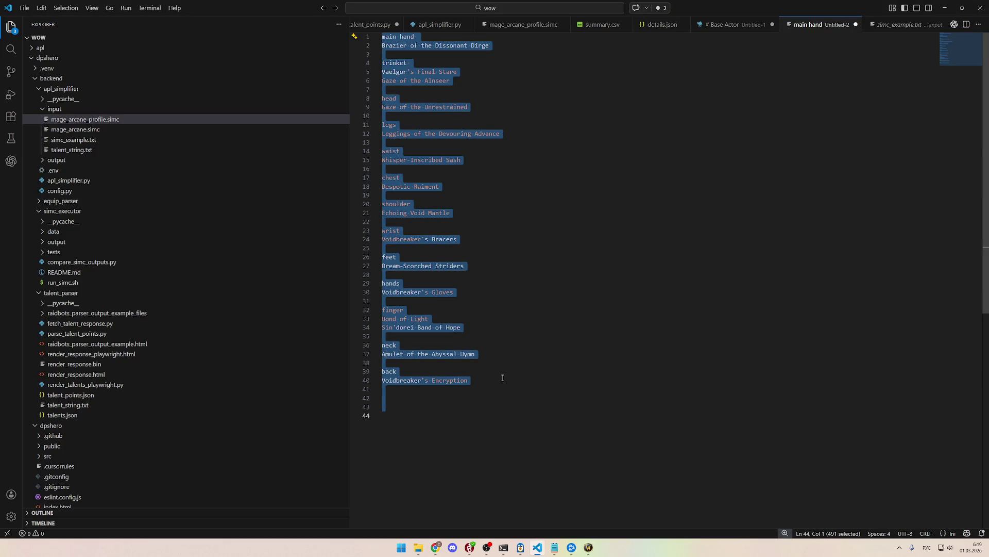
key("alt+Tab")
type("фор")
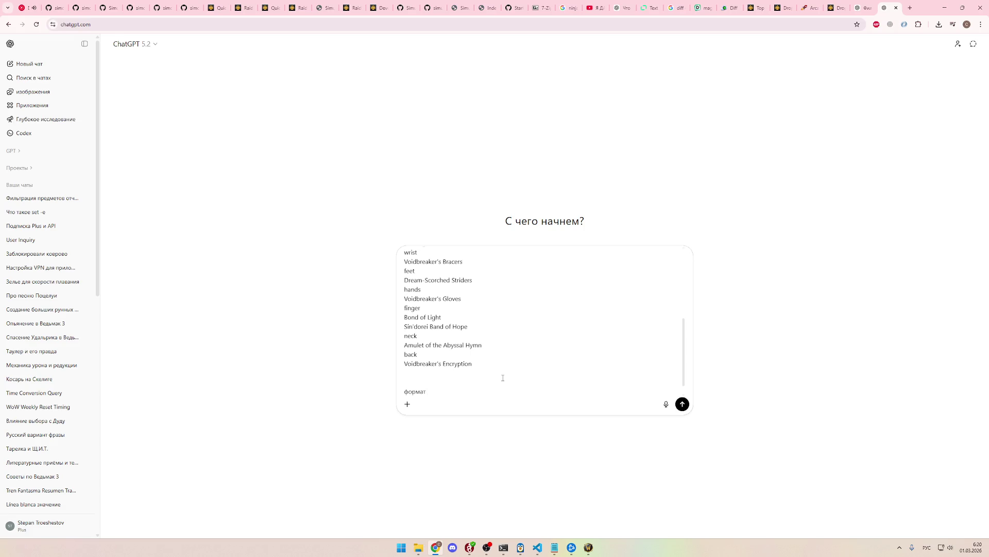
type("твоего ау")
type("тпута должен выглядеть так:")
key("shift+Return")
key("alt+Tab")
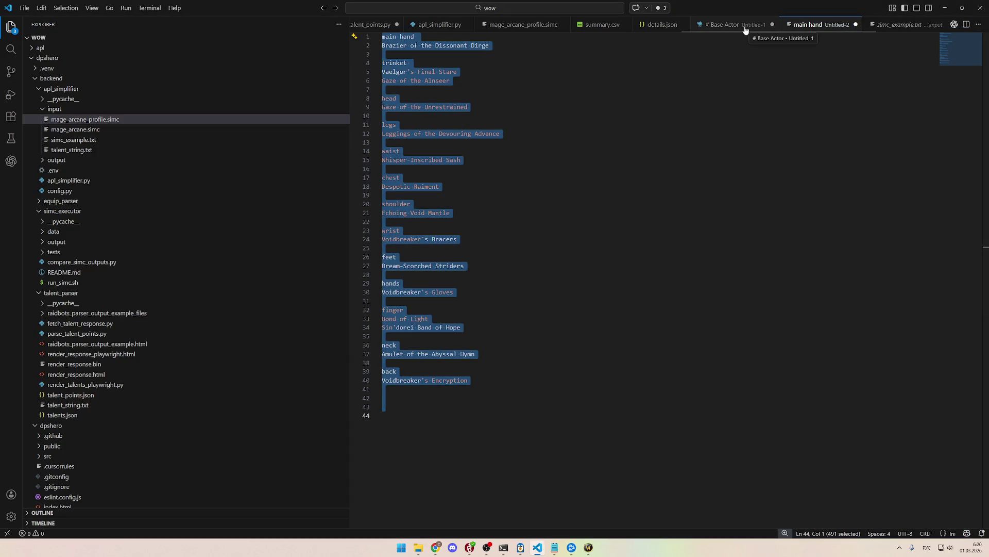
Step: Look over simc_example.txt and the profile1 file, then close profile1
key("ctrl+Tab")
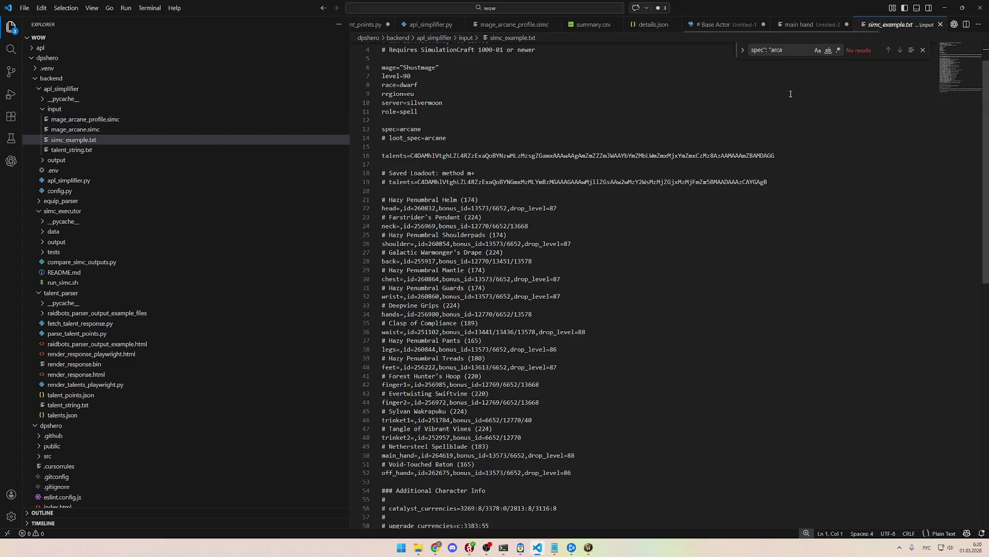
scroll(526, 357, "down", 5)
scroll(500, 413, "up", 4)
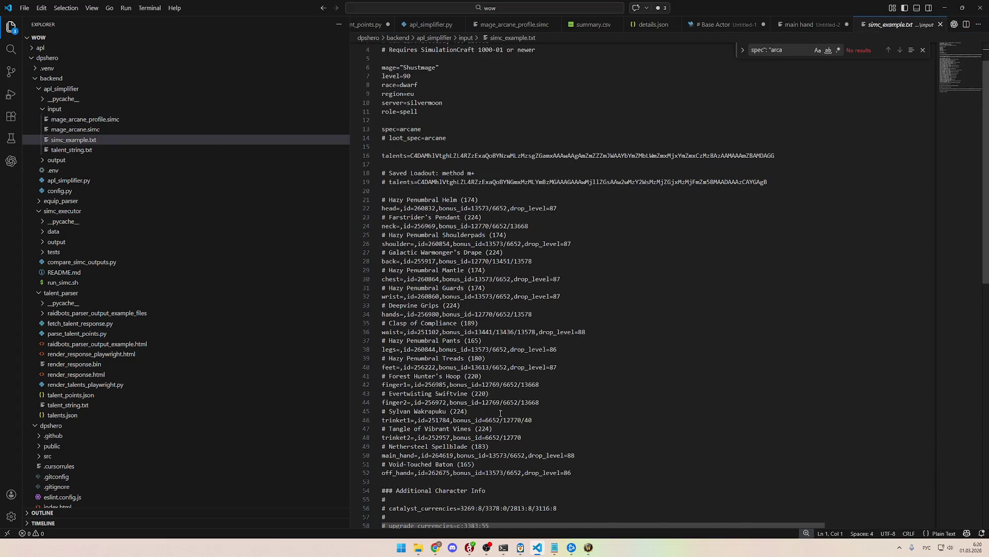
scroll(500, 414, "up", 2)
scroll(914, 31, "down", 3)
left_click(912, 26)
left_click(939, 25)
left_click(938, 25)
Step: Check details.json, summary.csv and compare_simc_outputs.py, discarding an extra empty untitled file
left_click(809, 28)
left_click(544, 25)
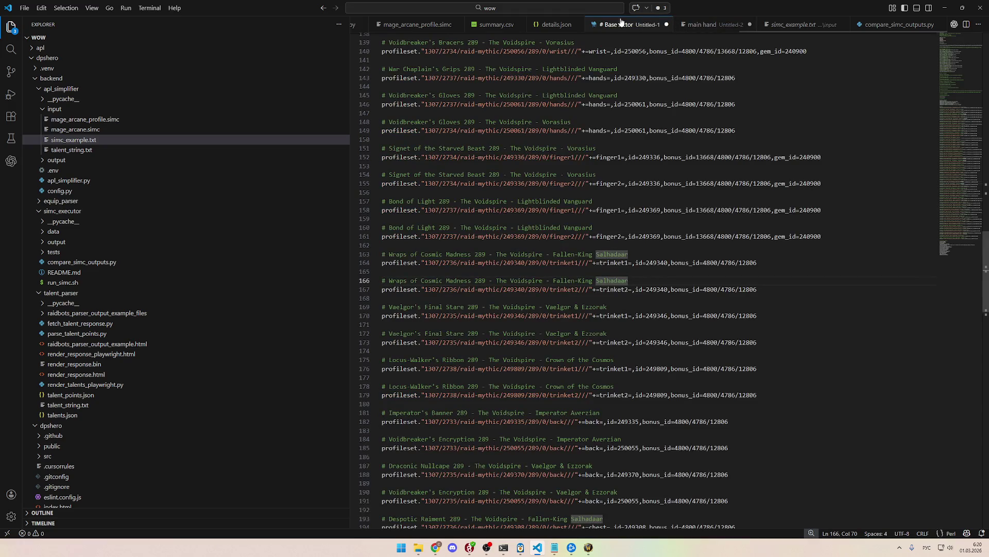
key("ctrl+Tab")
key("ctrl+Tab")
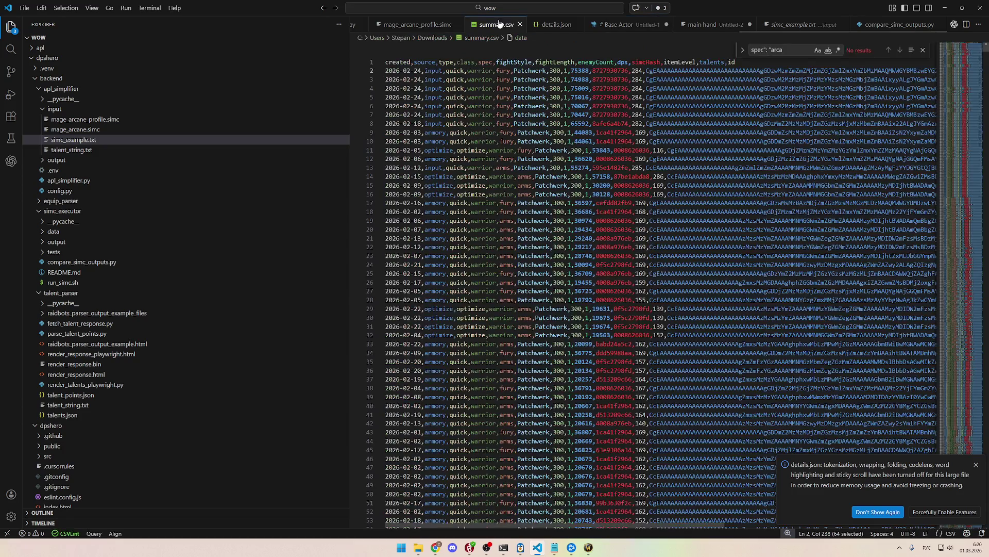
left_click(871, 25)
key("ctrl+n")
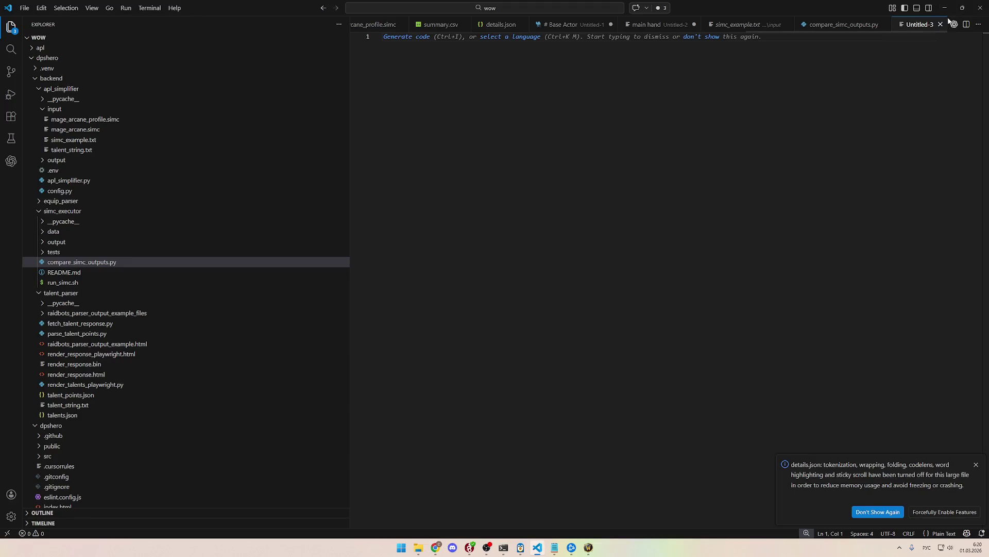
left_click(941, 24)
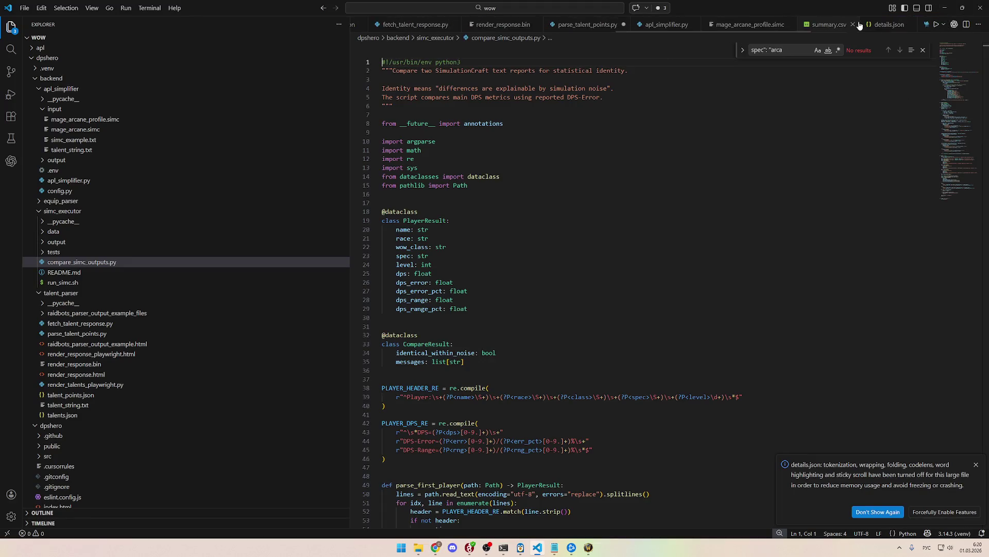
Step: Return to the main hand slot list, create a new empty Untitled-3 file, and enter the world with the paladin
scroll(857, 27, "down", 5)
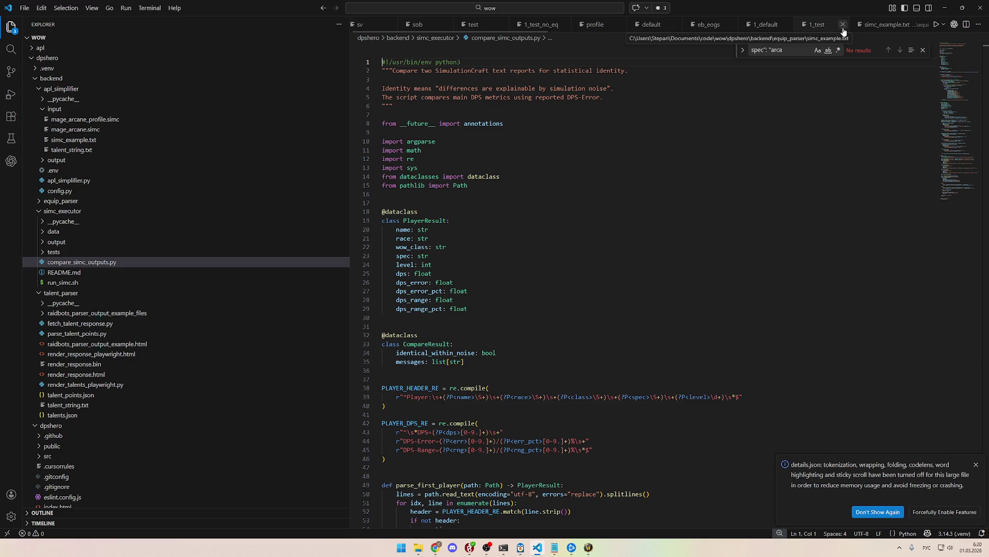
scroll(702, 26, "down", 2)
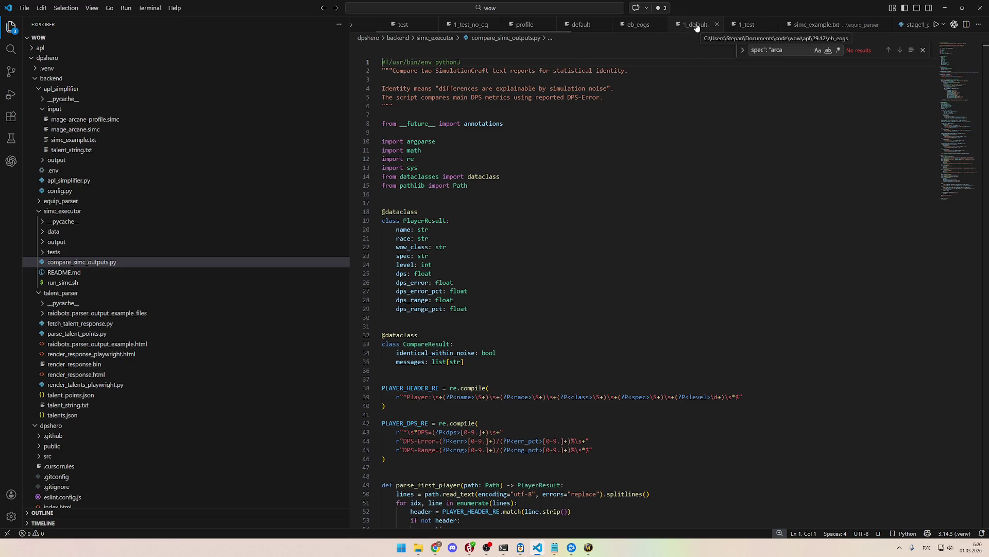
scroll(702, 26, "down", 5)
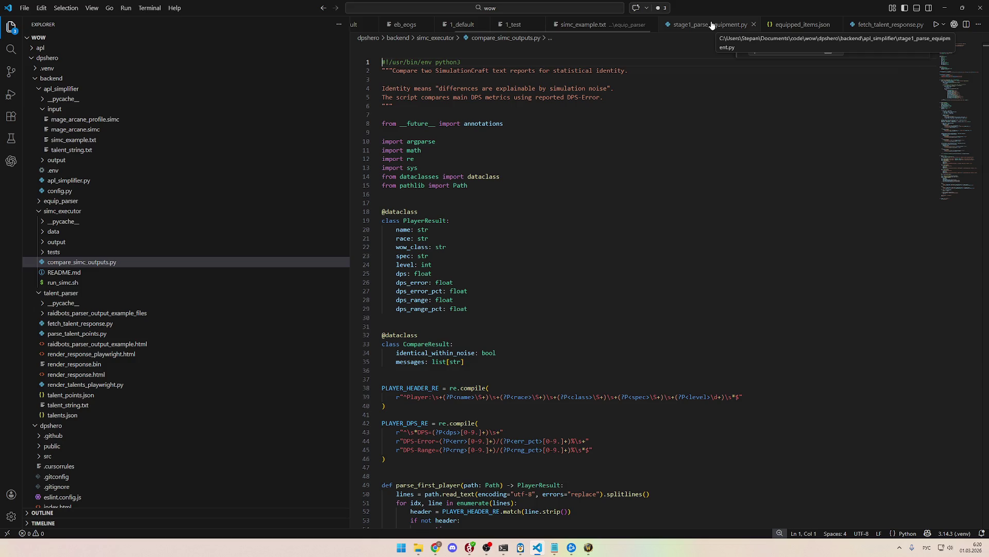
scroll(714, 24, "down", 3)
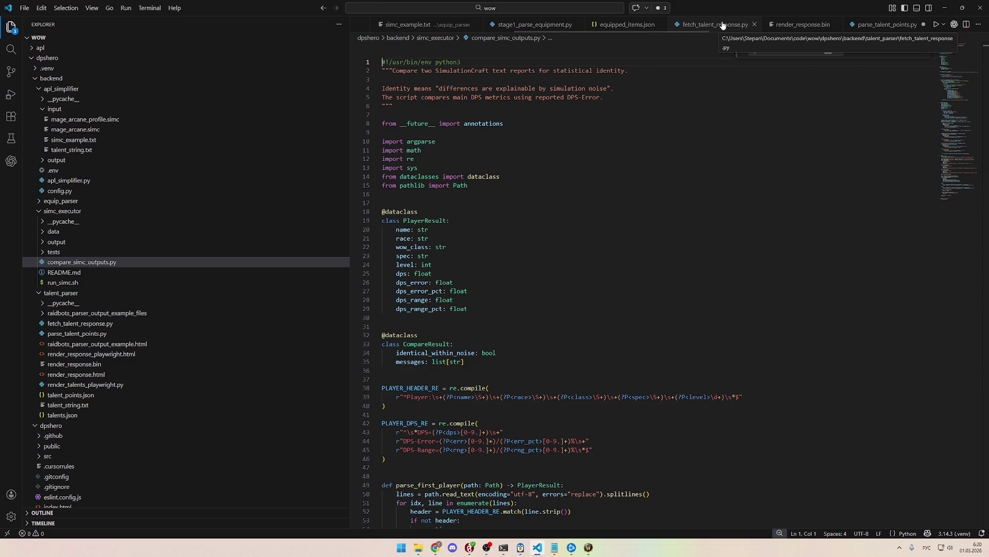
scroll(723, 26, "down", 4)
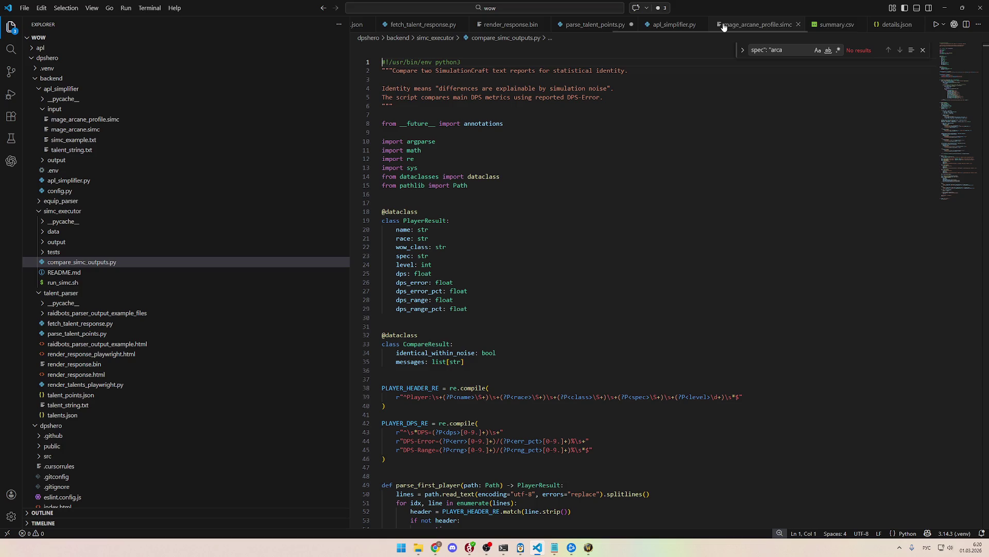
scroll(724, 27, "down", 3)
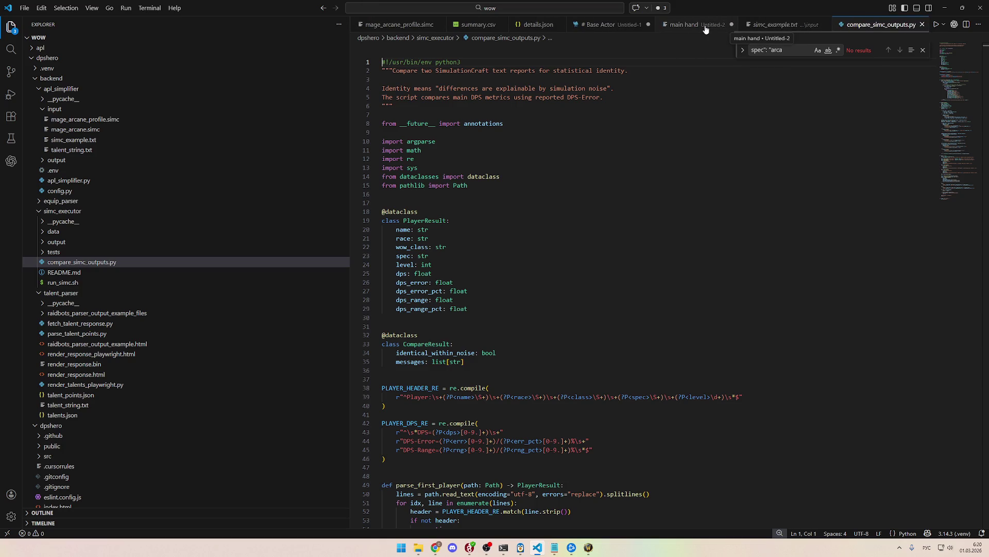
left_click(693, 25)
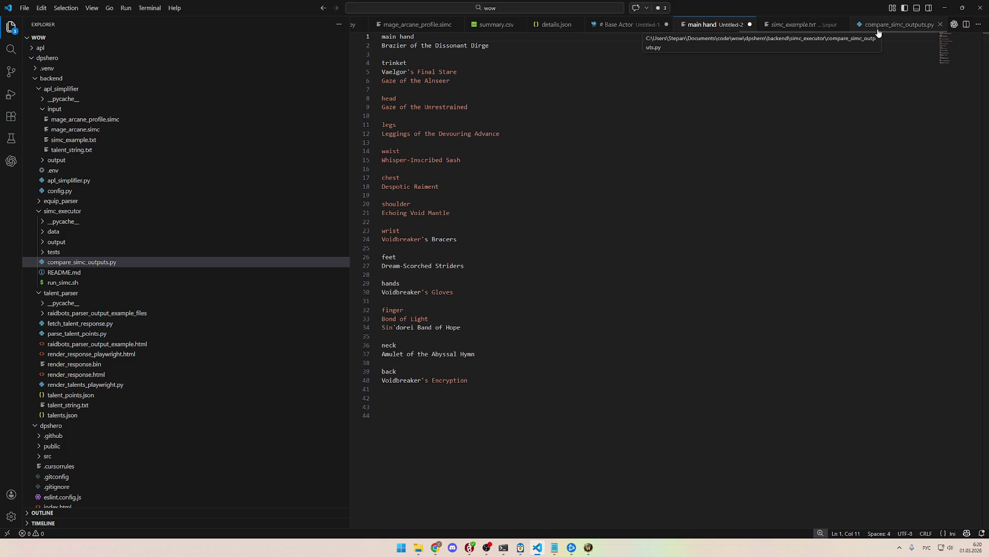
key("ctrl+n")
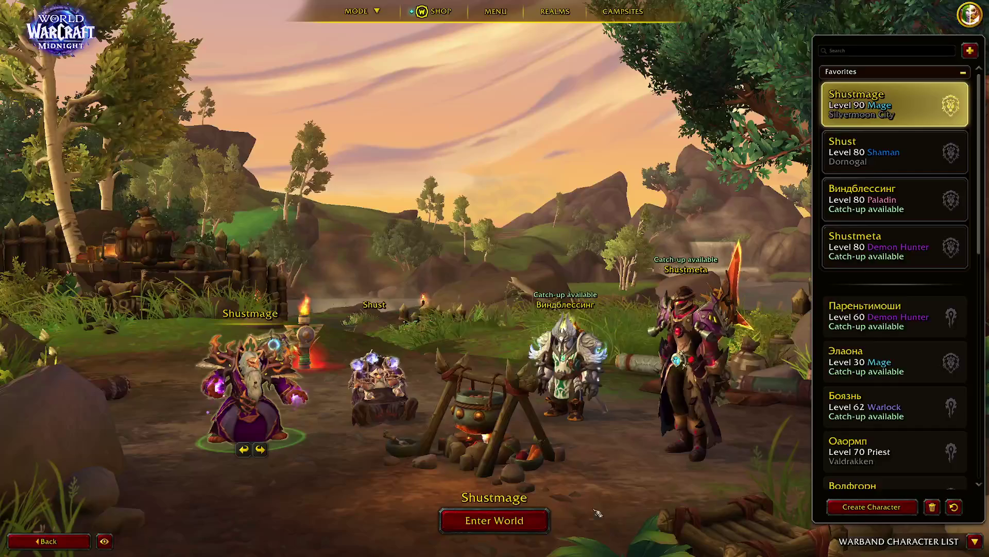
double_click(552, 311)
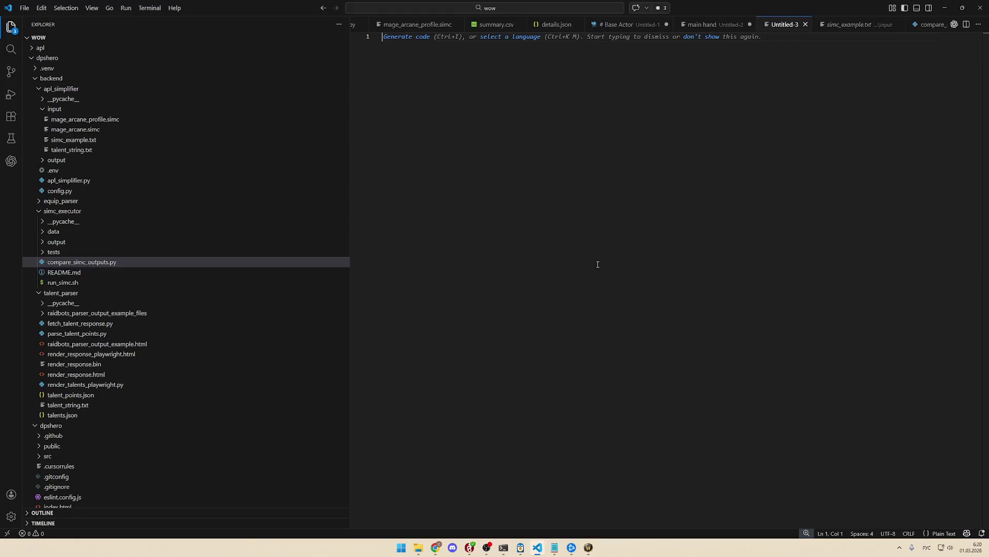
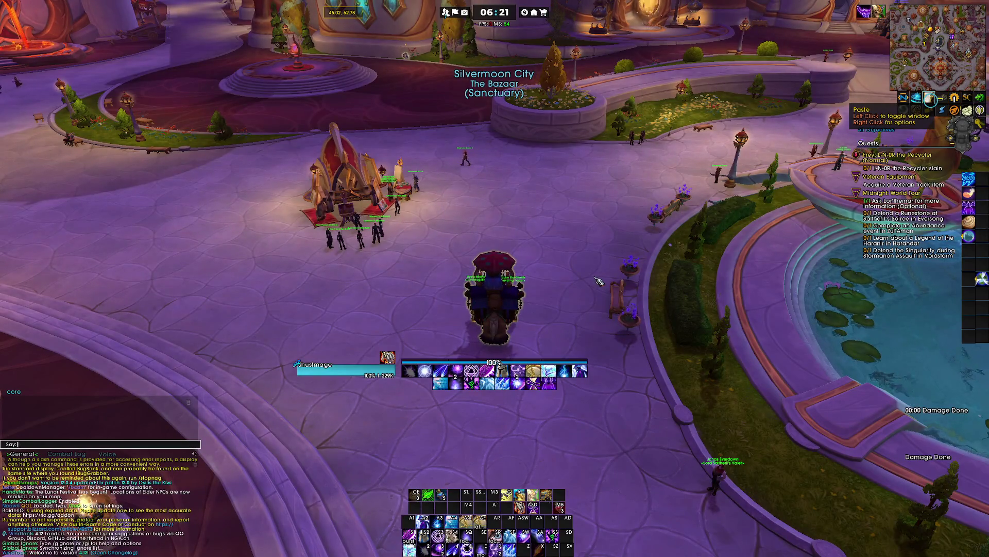
Step: Export the character with /simc and paste the SimulationCraft text into VS Code's Untitled-3
type("/simc")
key("Return")
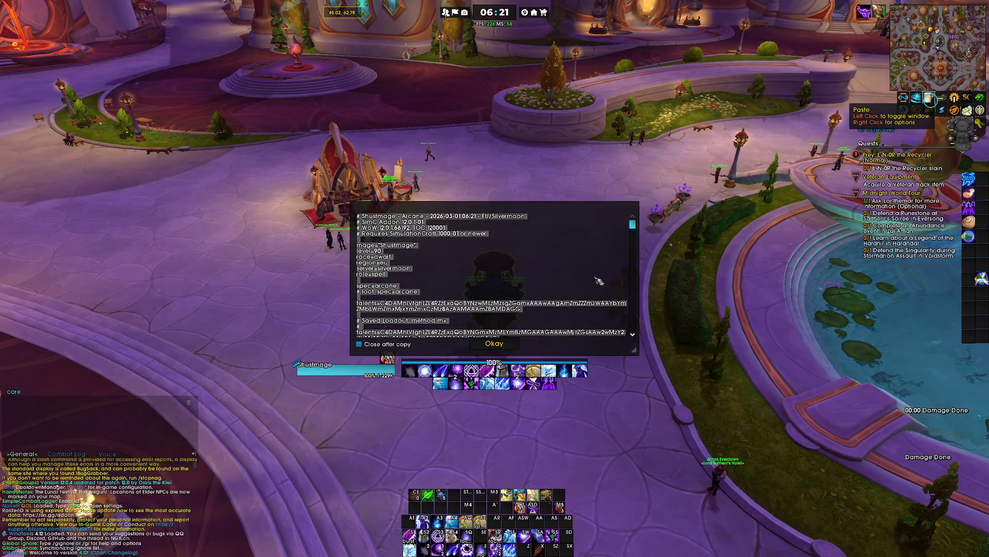
key("ctrl+c")
key("Escape")
key("alt+Tab")
key("ctrl+v")
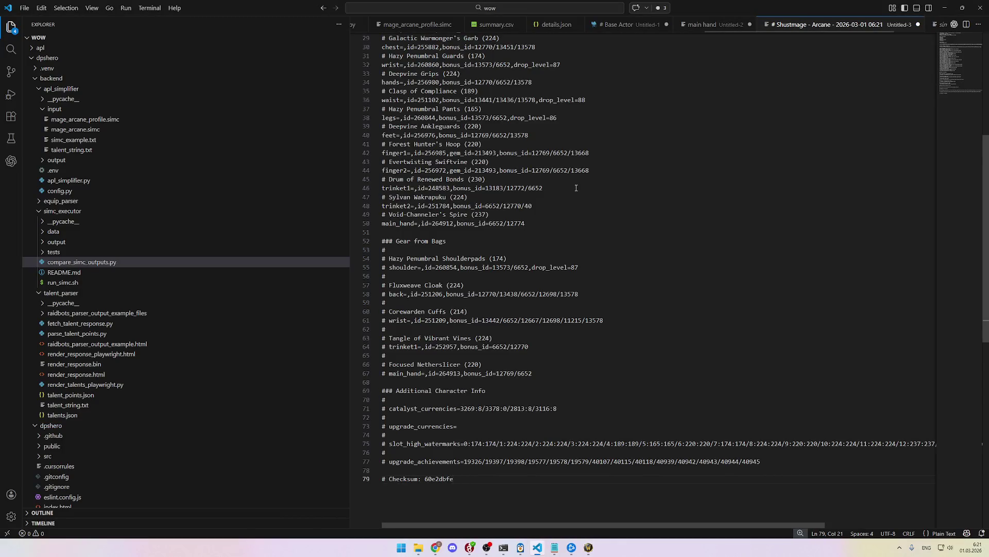
Step: Copy the Hazy Penumbral Shoulderpads and Fluxweave Cloak bag-gear lines from Untitled-3
scroll(571, 239, "down", 2)
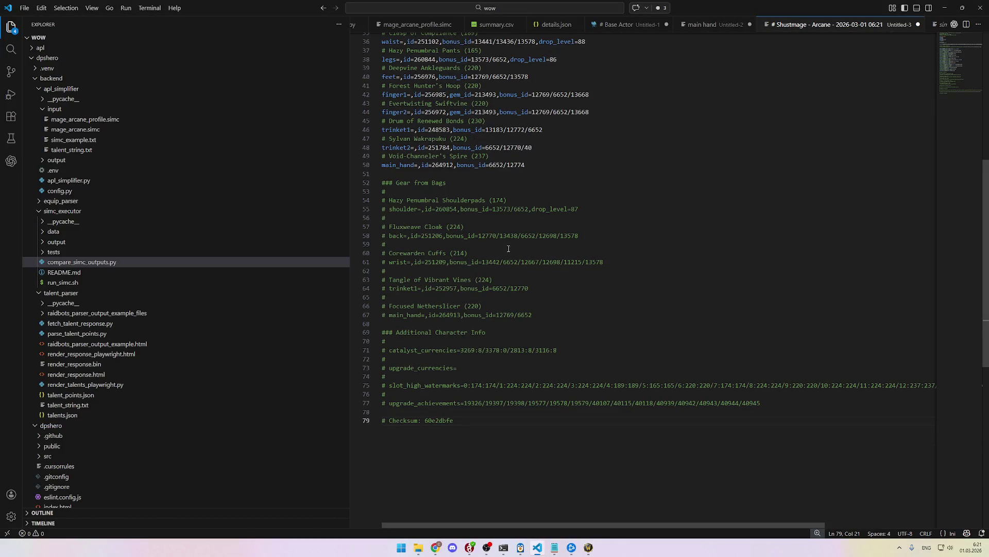
mouse_move(584, 235)
left_mouse_down()
mouse_move(320, 180)
mouse_move(317, 199)
left_mouse_up()
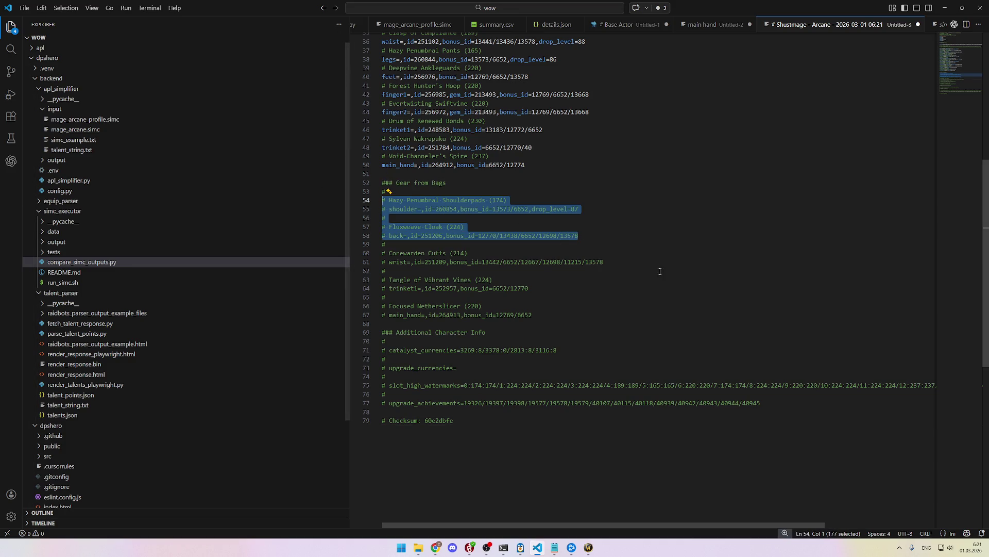
key("ctrl+c")
Step: Paste the format example into the ChatGPT prompt and add a Russian instruction line below it
key("alt+Tab")
key("ctrl+v")
key("shift+Return")
key("shift+Return")
key("shift+Return")
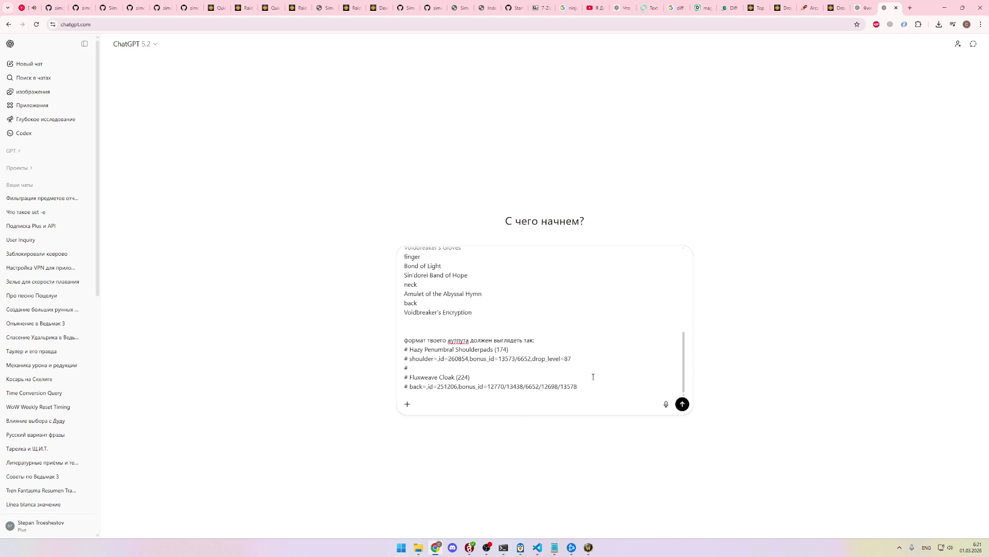
type("G")
key("BackSpace")
key("alt+shift")
type("полный текст")
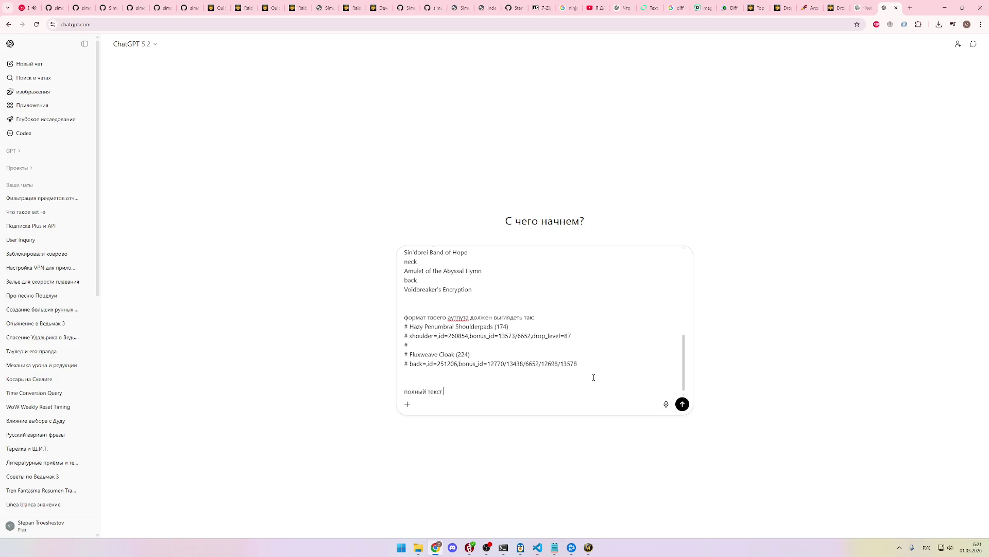
type(" инпа")
key("BackSpace")
key("BackSpace")
key("BackSpace")
key("BackSpace")
key("BackSpace")
type("ходный текст")
key("BackSpace")
key("shift+Return")
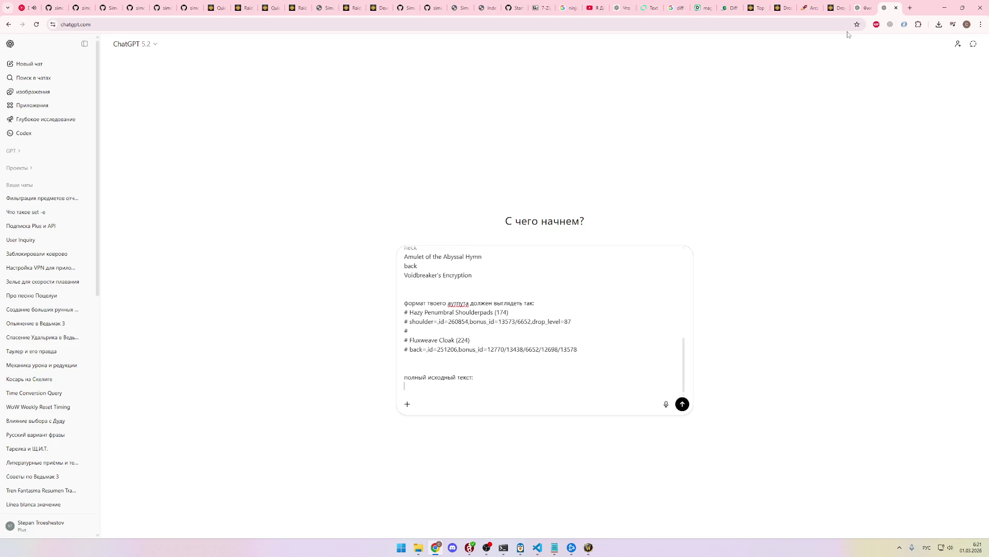
Step: Expand the Raidbots report's Raw Input section and select all of its text
left_click(778, 4)
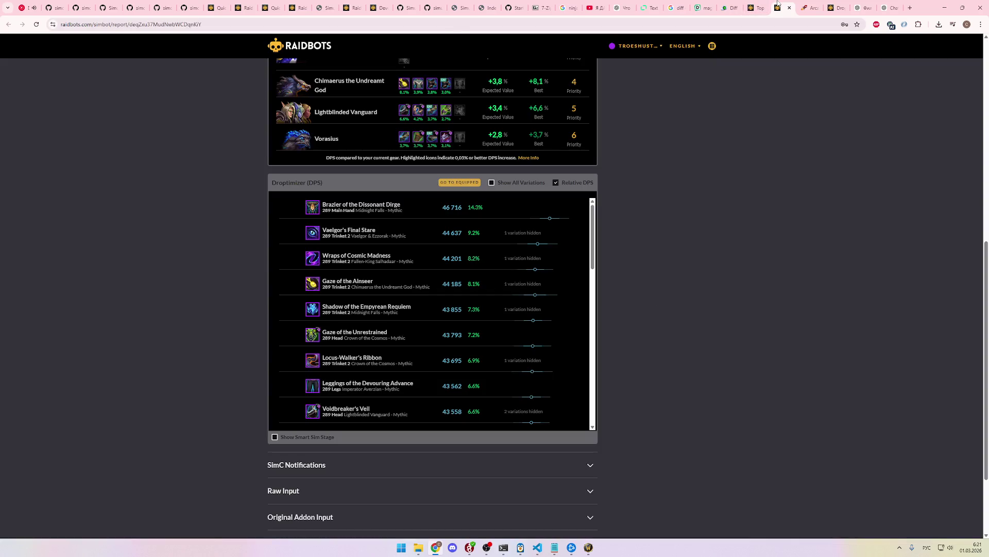
scroll(652, 303, "down", 2)
left_click(330, 382)
scroll(443, 433, "down", 5)
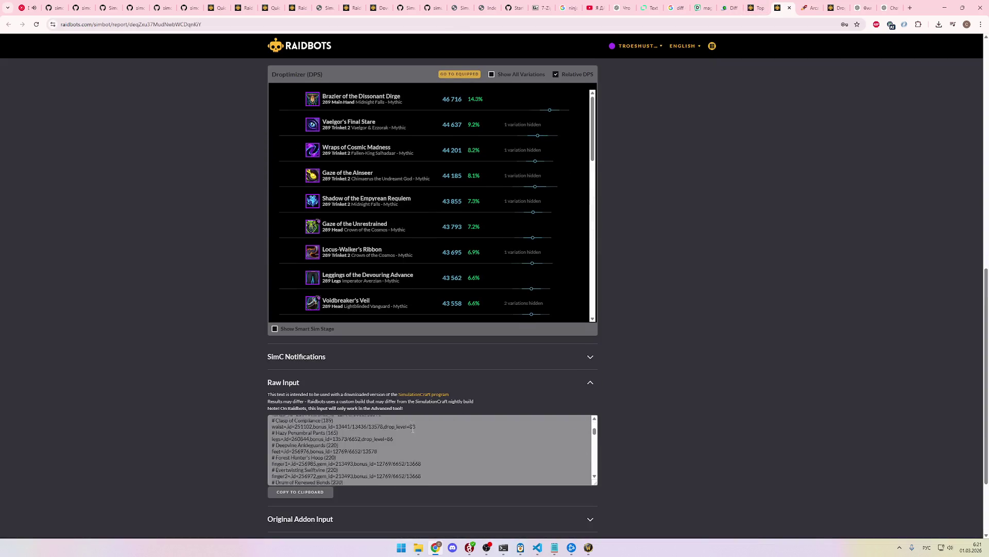
left_click(444, 433)
key("ctrl+a")
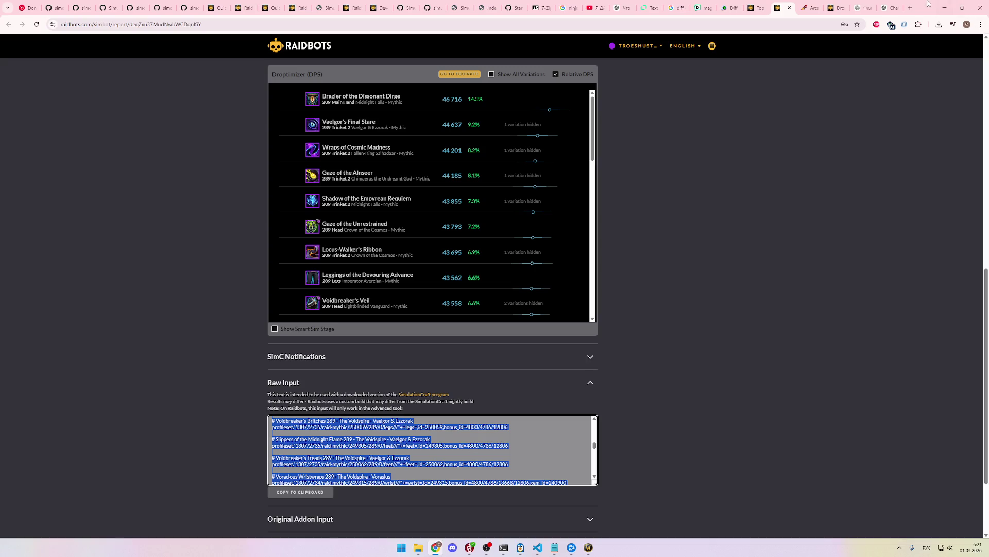
Step: Paste the raw input into ChatGPT, send the prompt, and copy the generated gear code block
left_click(886, 8)
key("ctrl+v")
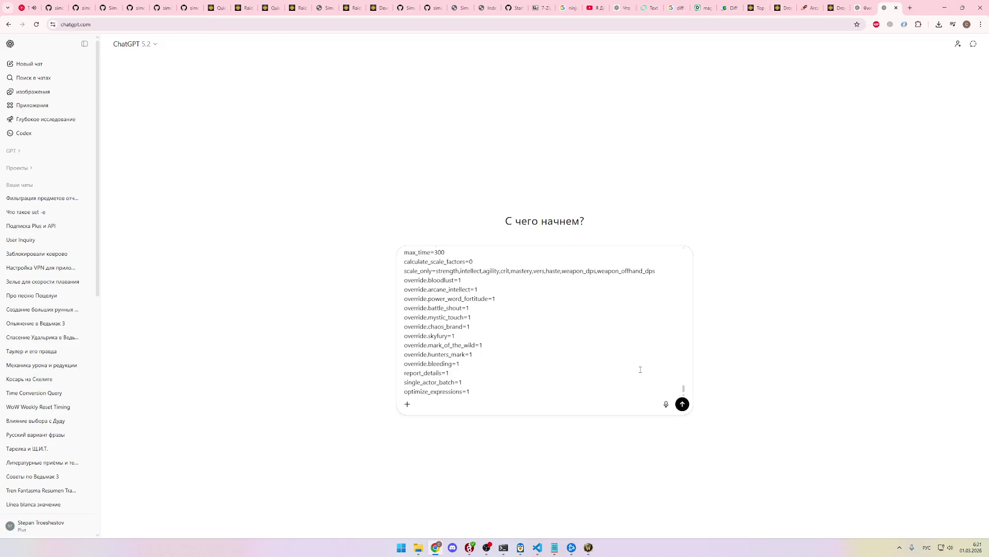
mouse_move(483, 388)
left_mouse_down()
mouse_move(405, 280)
mouse_move(402, 253)
mouse_move(405, 386)
mouse_move(513, 380)
left_mouse_up()
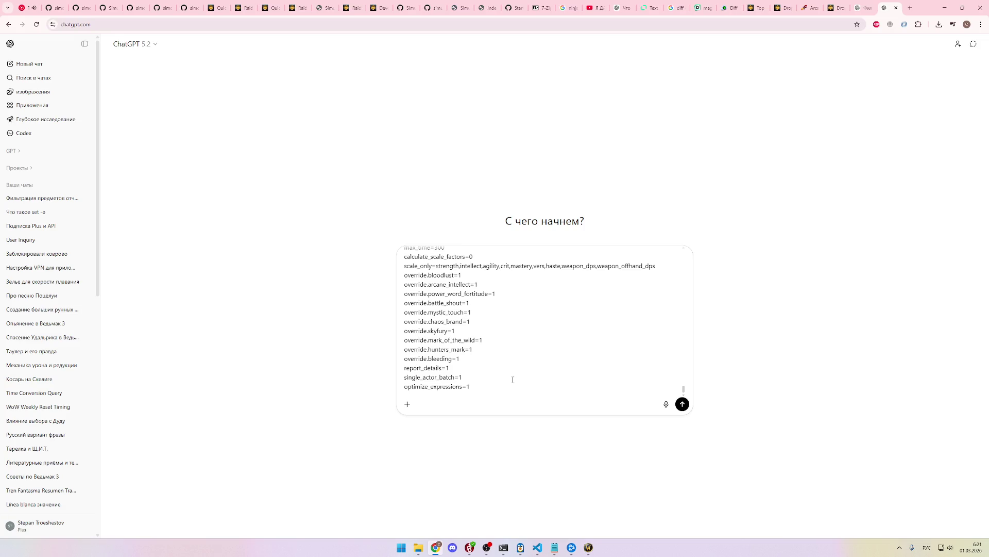
key("Return")
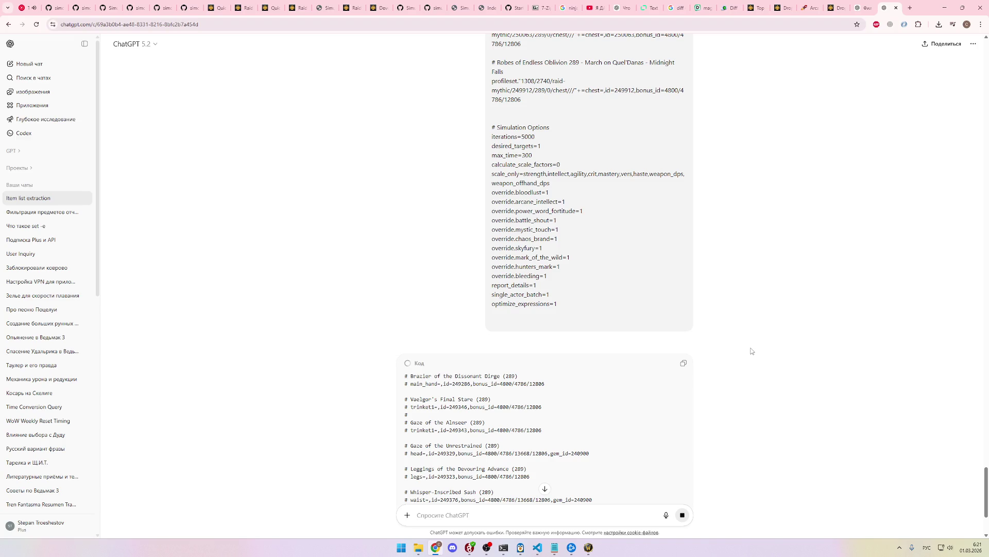
scroll(751, 351, "down", 5)
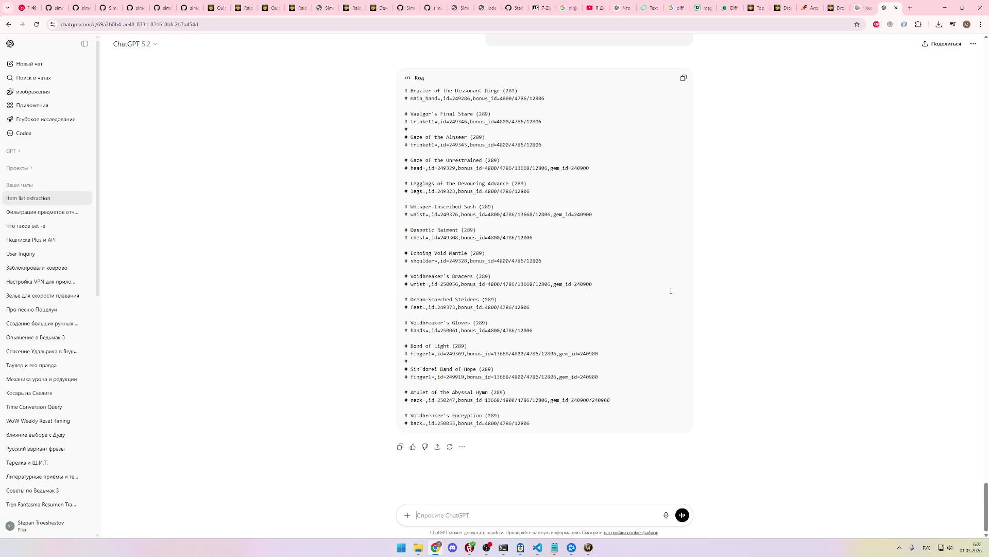
left_click(683, 78)
left_click(757, 8)
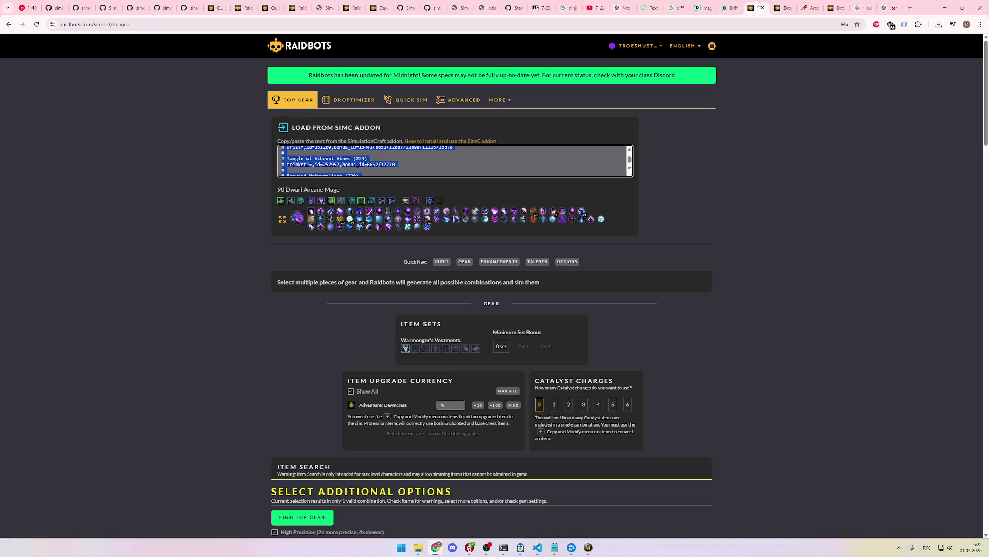
Step: Paste the generated gear lines into Top Gear's SimC addon input and select all of it
key("ctrl+v")
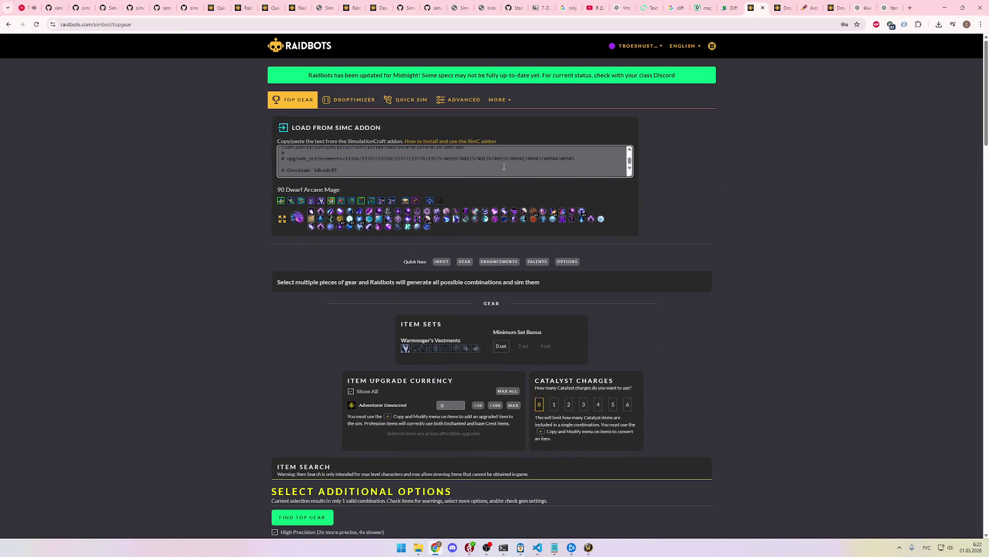
key("ctrl+a")
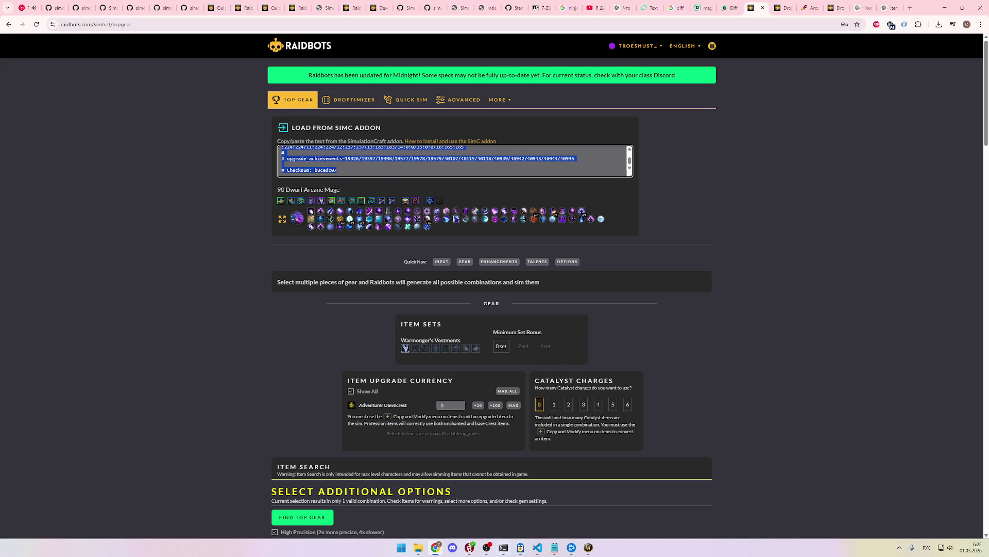
left_click(538, 547)
left_click(660, 246)
scroll(660, 246, "up", 8)
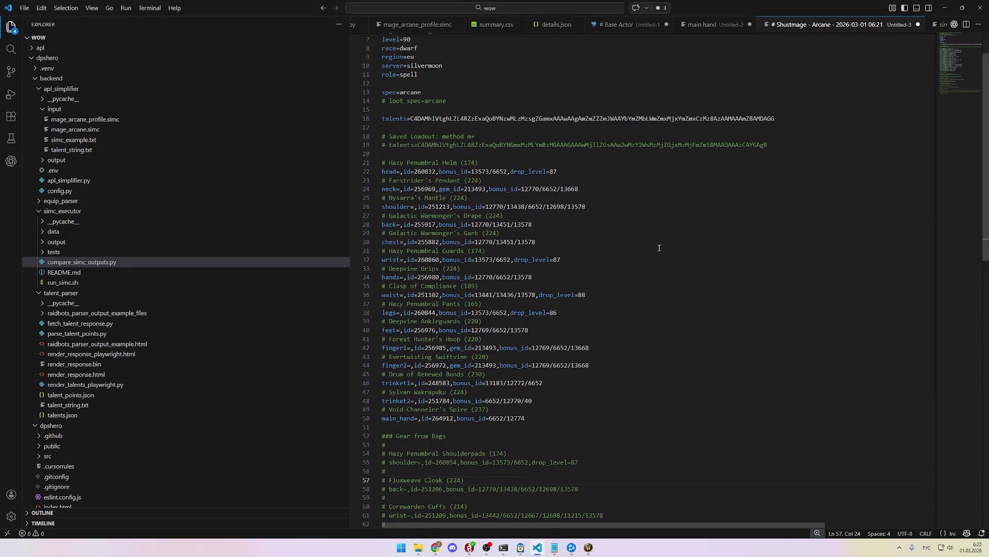
Step: Create the folder path apl/midnight s1/arcane mage in the Explorer
scroll(660, 246, "up", 2)
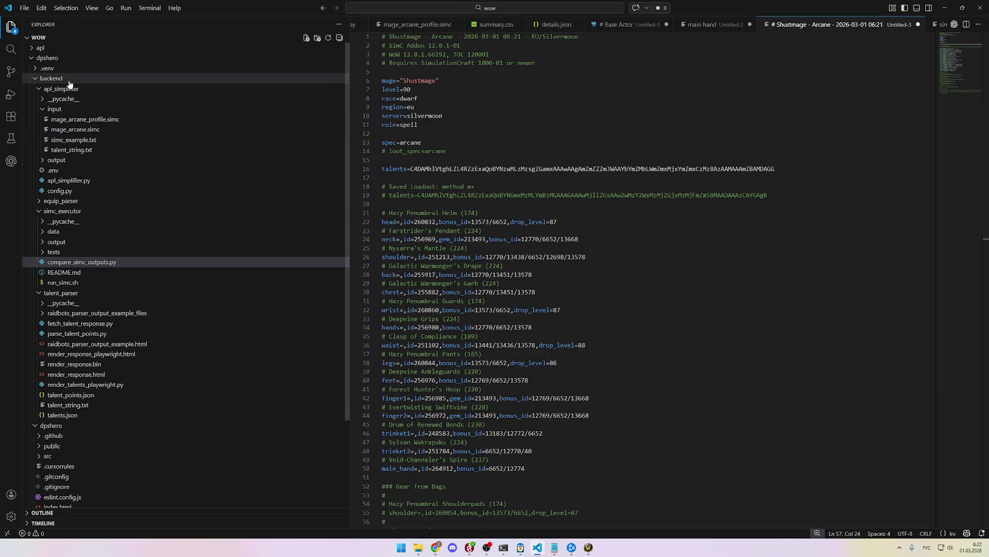
left_click(45, 49)
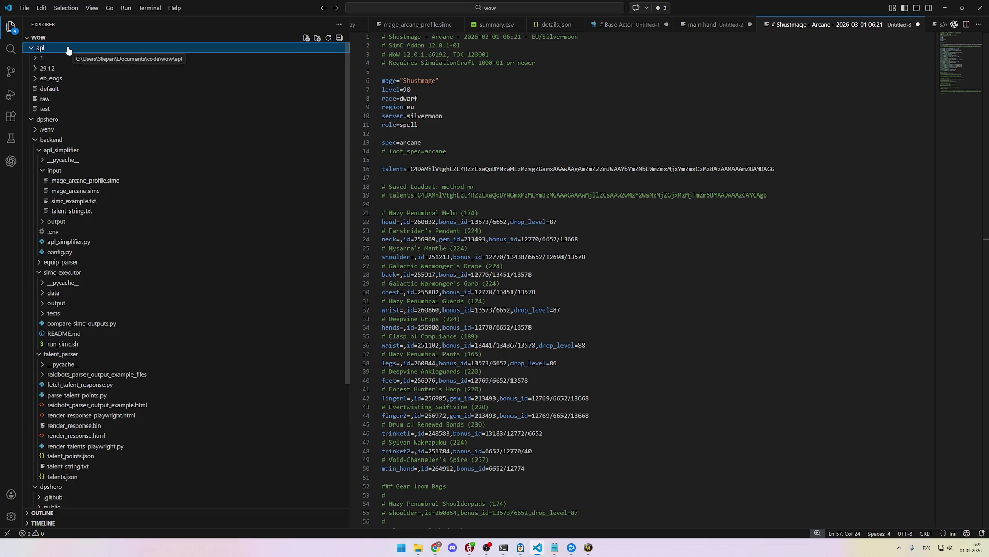
left_click(307, 39)
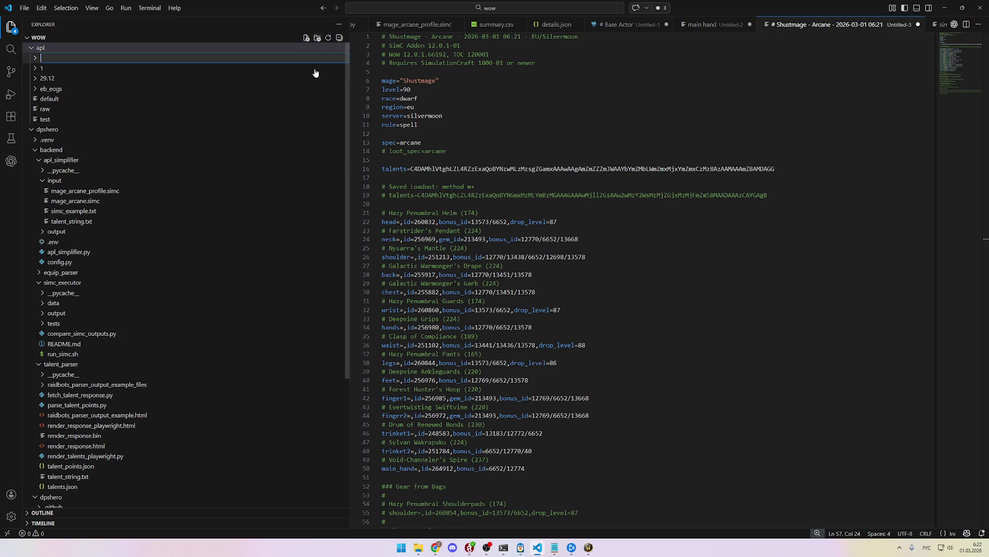
type("сш")
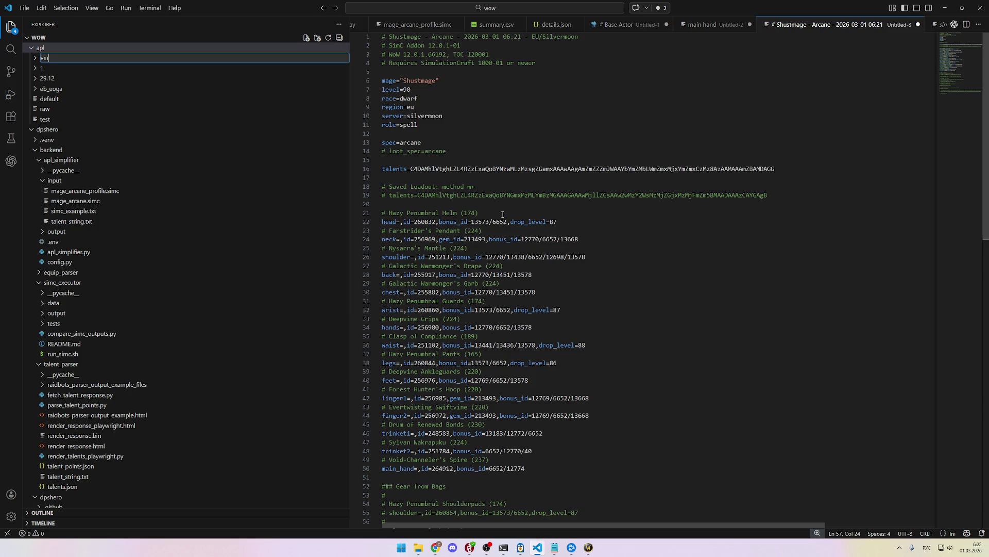
key("BackSpace")
key("BackSpace")
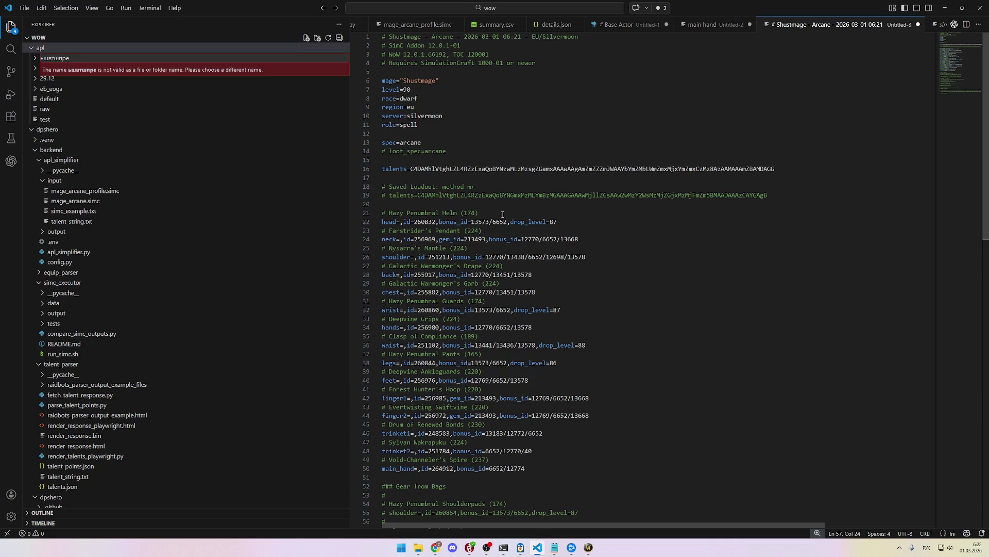
key("BackSpace")
key("alt+shift")
type("midnigh")
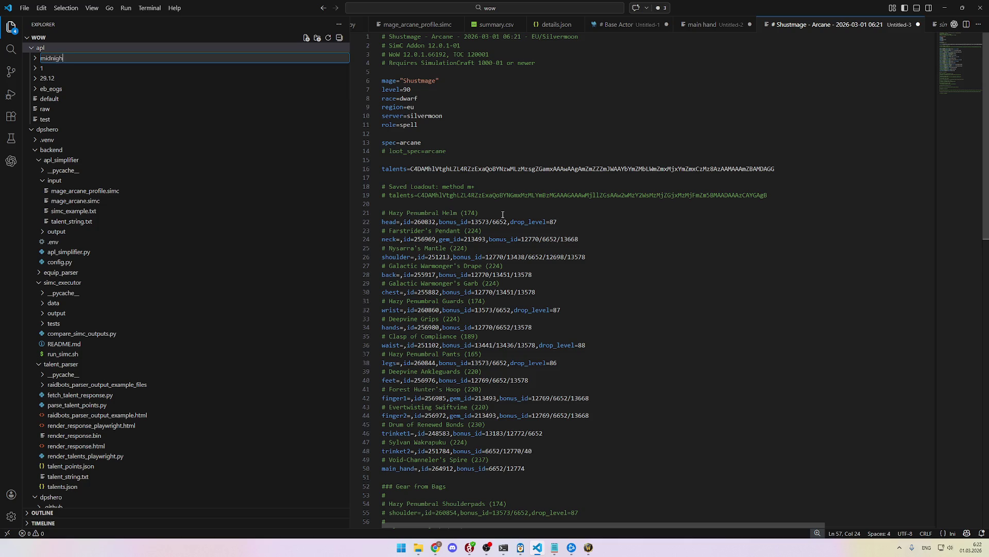
type("t s")
key("BackSpace")
key("Return")
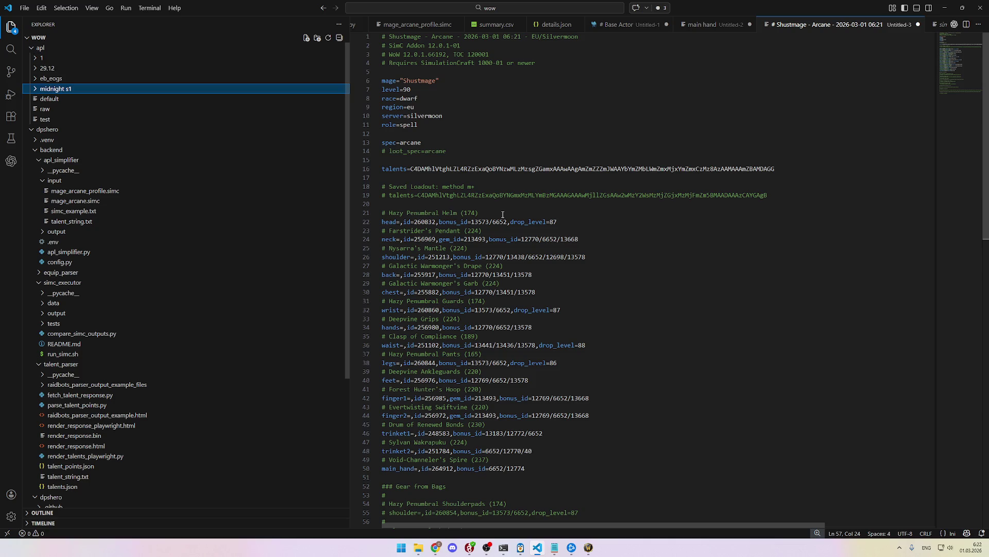
left_click(317, 37)
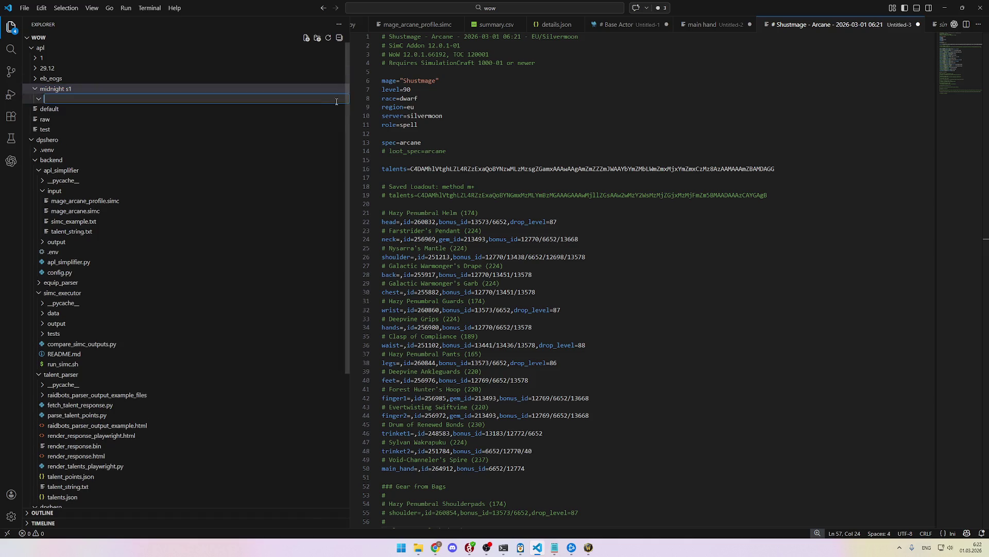
type("arcane mage")
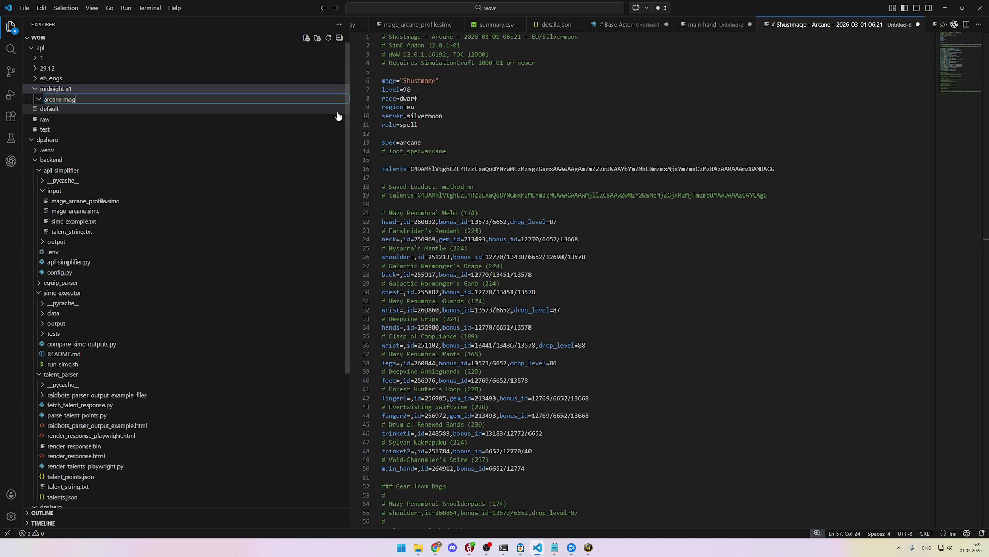
key("Return")
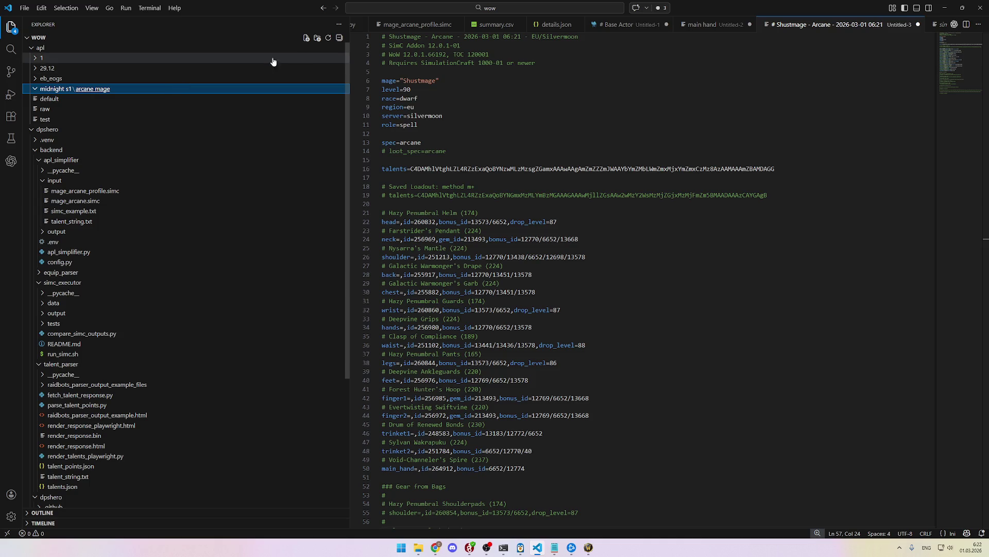
Step: Create top gear input.simc in arcane mage and paste the SimC profile into it
left_click(307, 39)
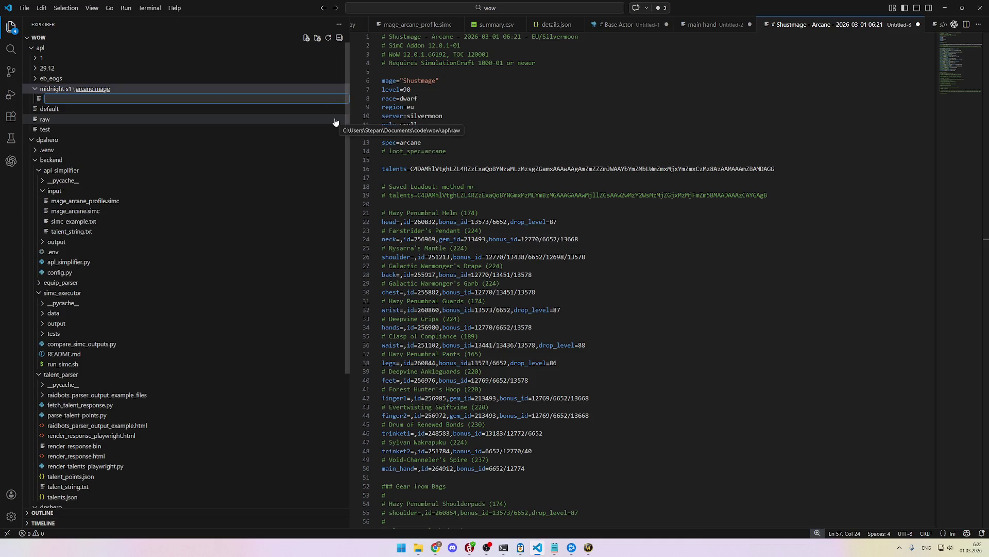
type("top")
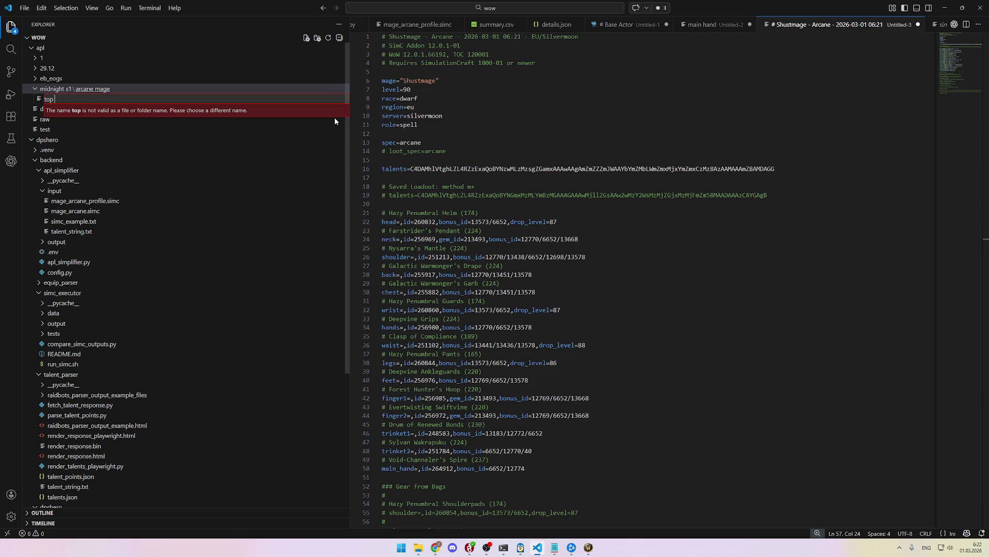
type(" gear")
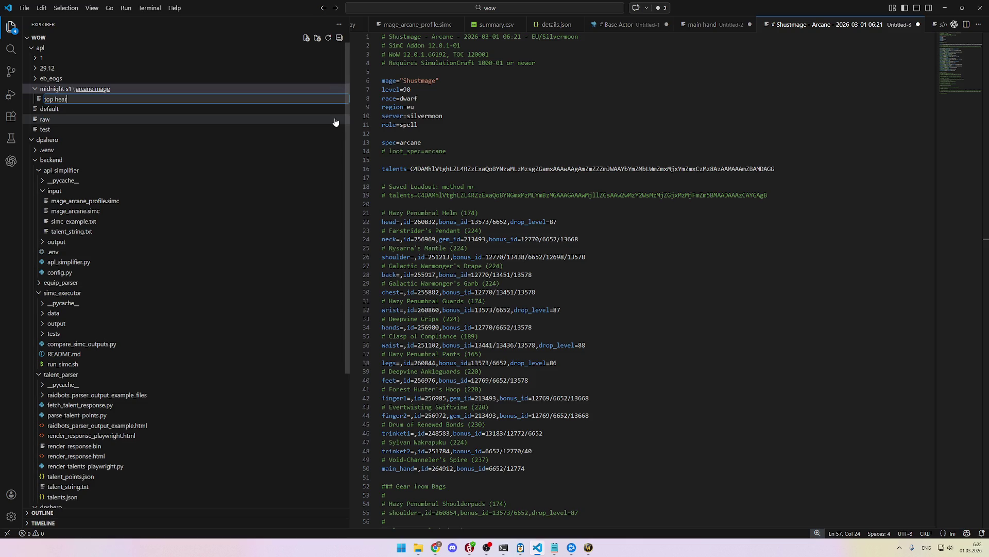
type(" input")
key("BackSpace")
key("BackSpace")
type(".simc")
key("Return")
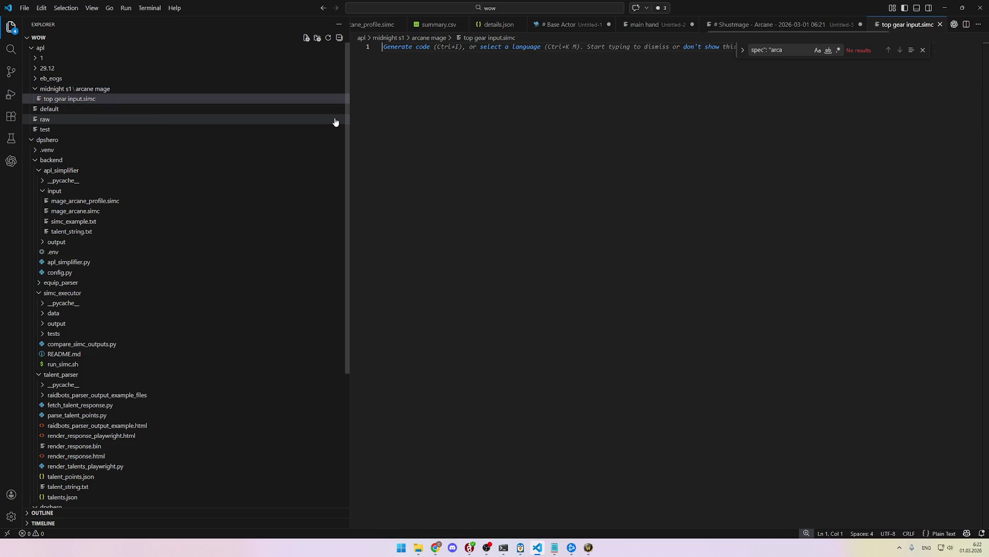
key("ctrl+v")
Step: Copy the ChatGPT gear list again and select the old bag-gear lines 54–67
key("alt+Tab")
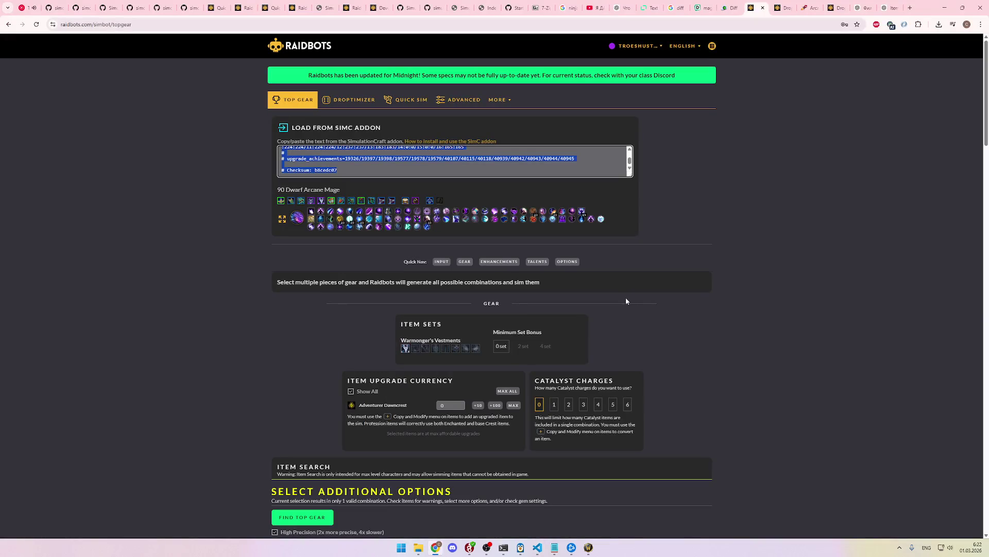
left_click(537, 547)
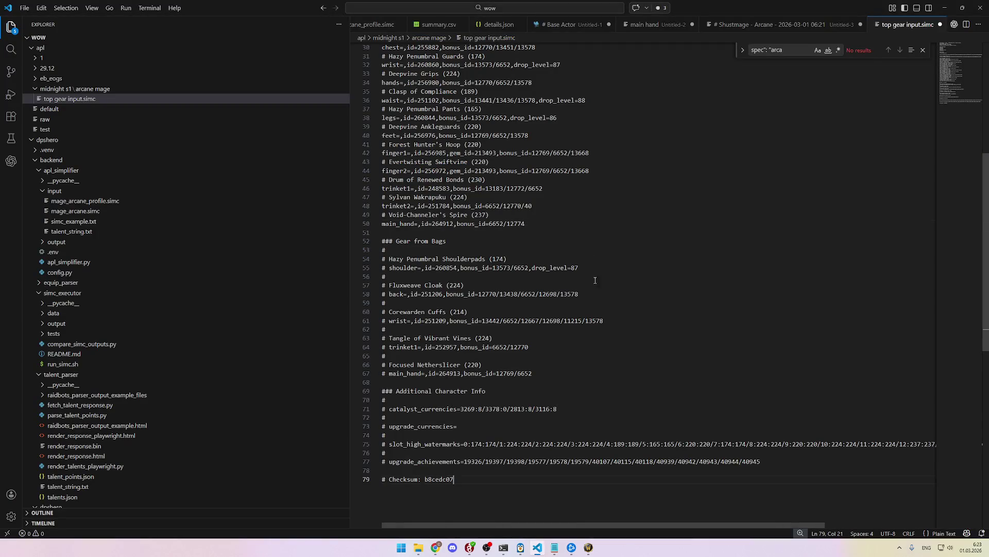
left_click(436, 547)
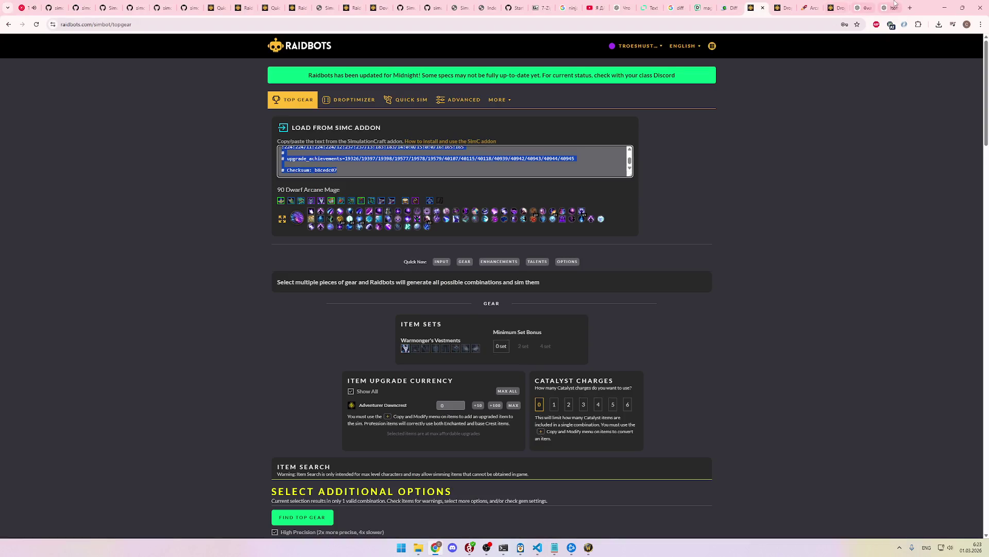
left_click(885, 8)
left_click(683, 77)
key("alt+Tab")
scroll(487, 429, "down", 2)
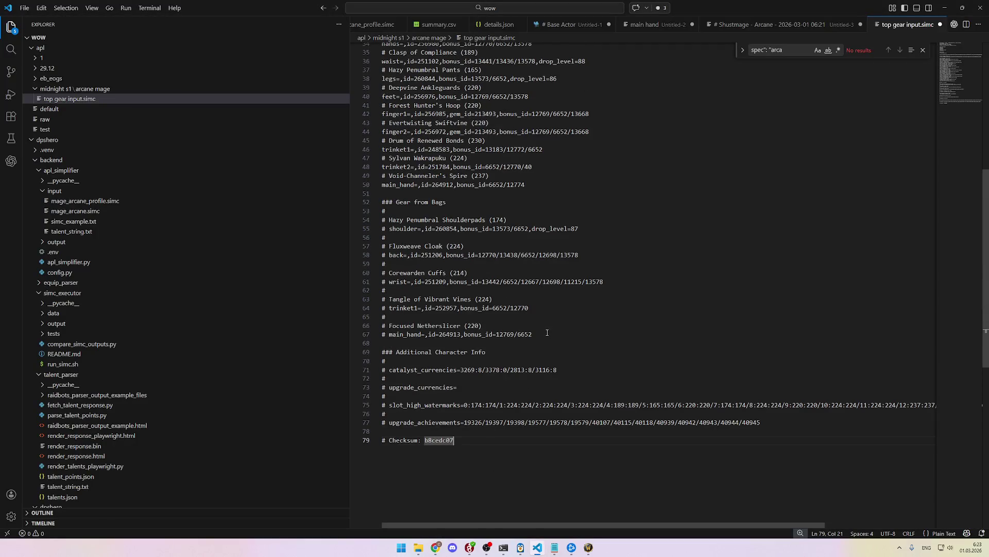
mouse_move(545, 334)
left_mouse_down()
mouse_move(391, 315)
mouse_move(361, 222)
left_mouse_up()
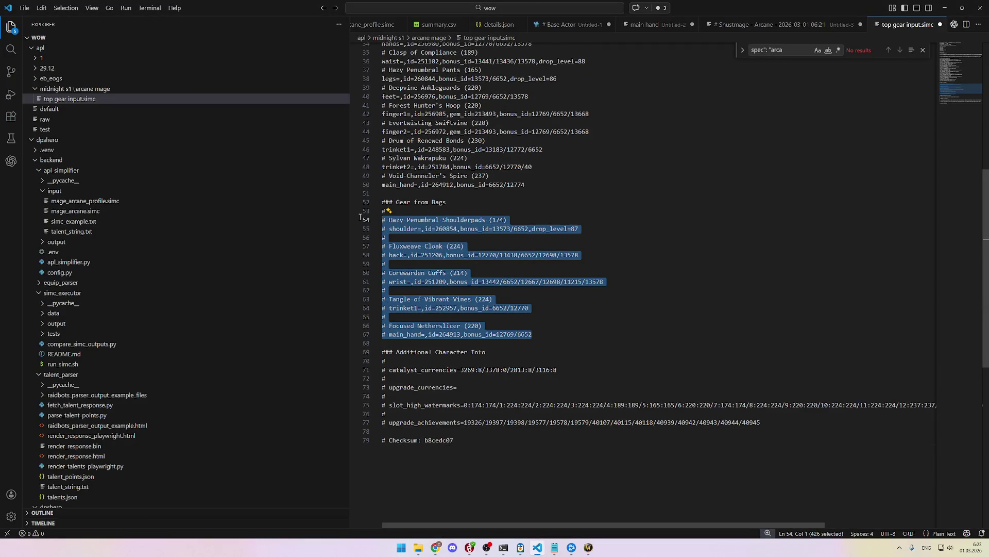
Step: Replace lines 54–67 with the item-level 289 gear list and compare it with ChatGPT's output
key("ctrl+v")
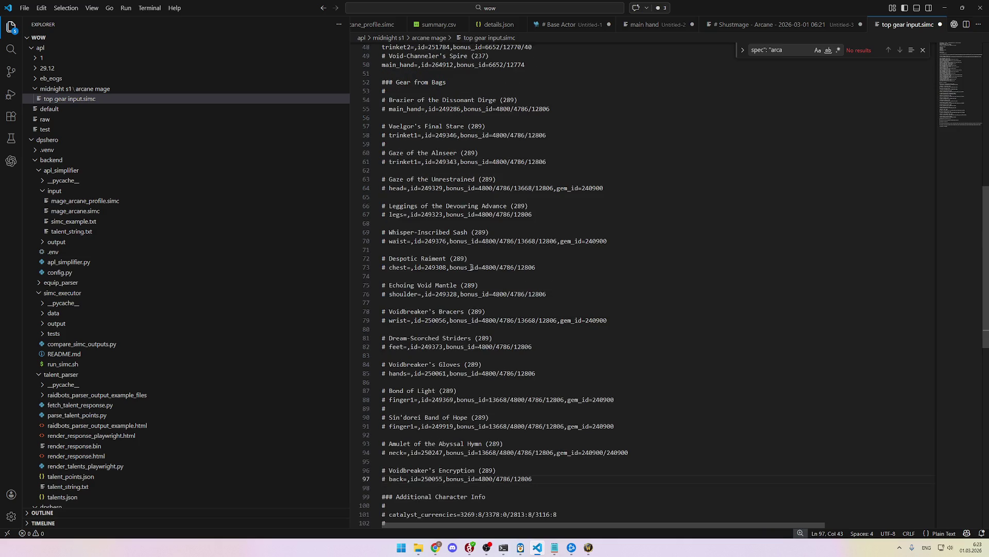
scroll(483, 253, "down", 2)
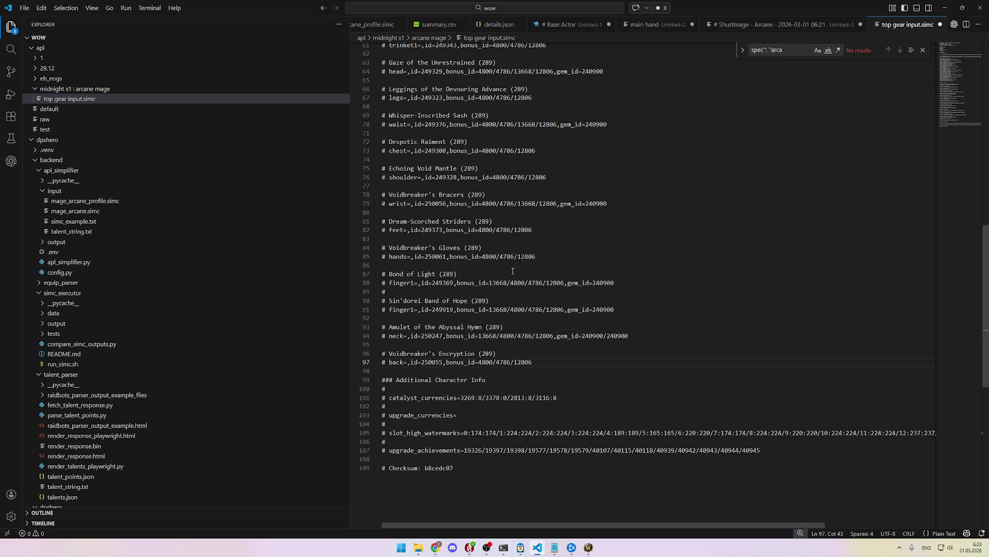
left_click(446, 345)
key("alt+Tab")
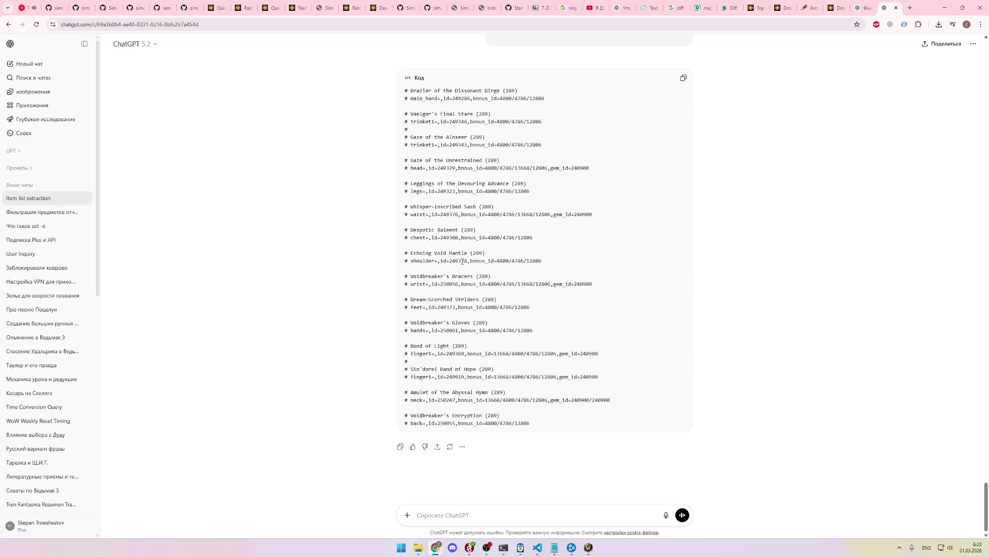
key("alt+Tab")
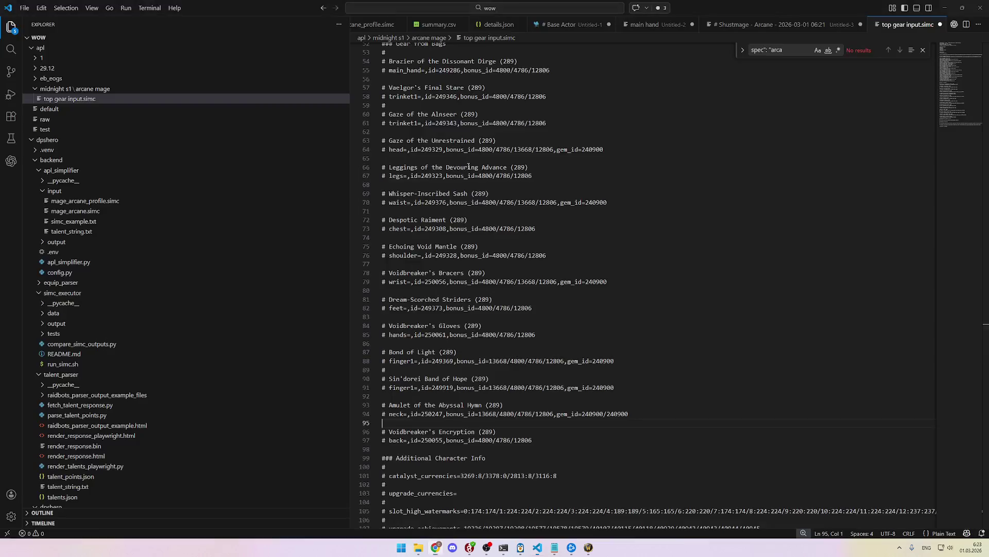
Step: Put a # separator on each empty line between items, from line 56 down to line 98
left_click(397, 137)
type("#")
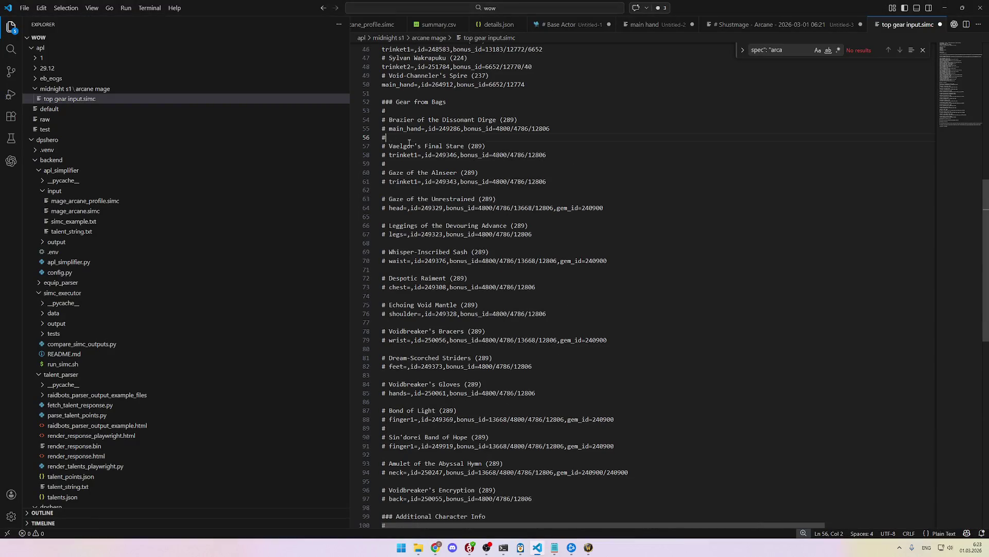
left_click(429, 189)
left_click(394, 217)
type("#")
left_click(393, 243)
type("#")
left_click(393, 270)
type("#")
left_click(392, 296)
left_click(389, 322)
type("#")
left_click(390, 349)
type("#")
scroll(391, 349, "down", 1)
left_click(401, 338)
type("#")
left_click(395, 362)
type("#")
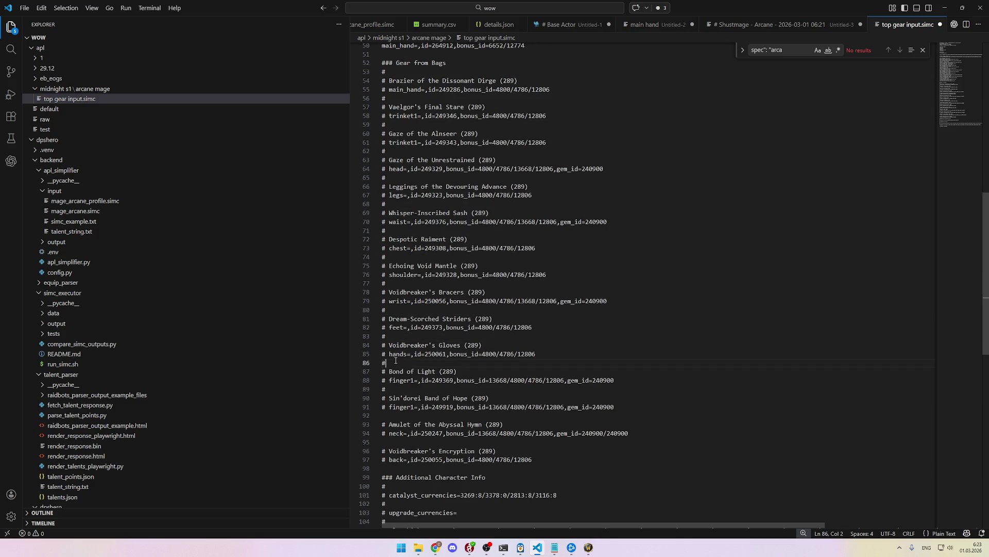
scroll(396, 361, "down", 1)
left_click(391, 394)
type("#")
left_click(407, 422)
type("#")
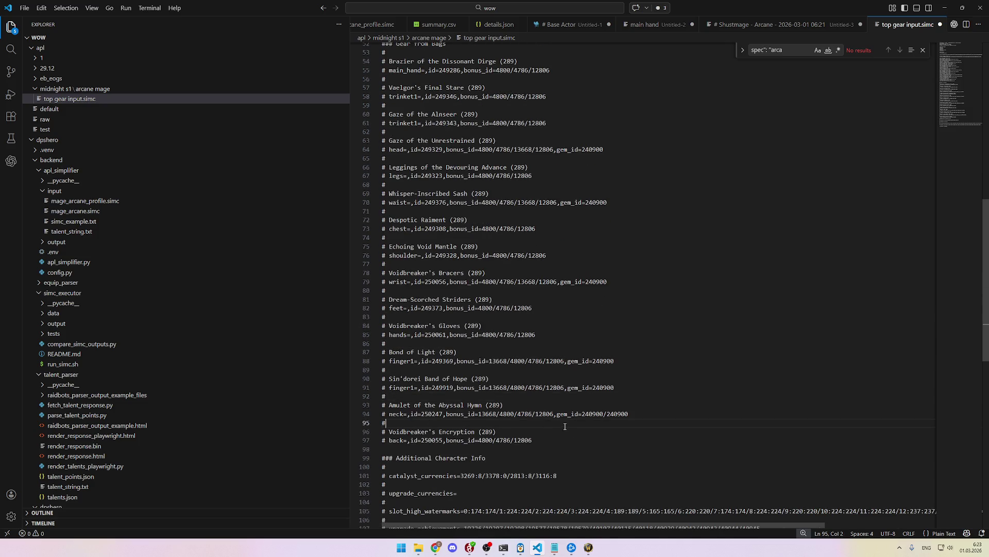
scroll(565, 427, "down", 1)
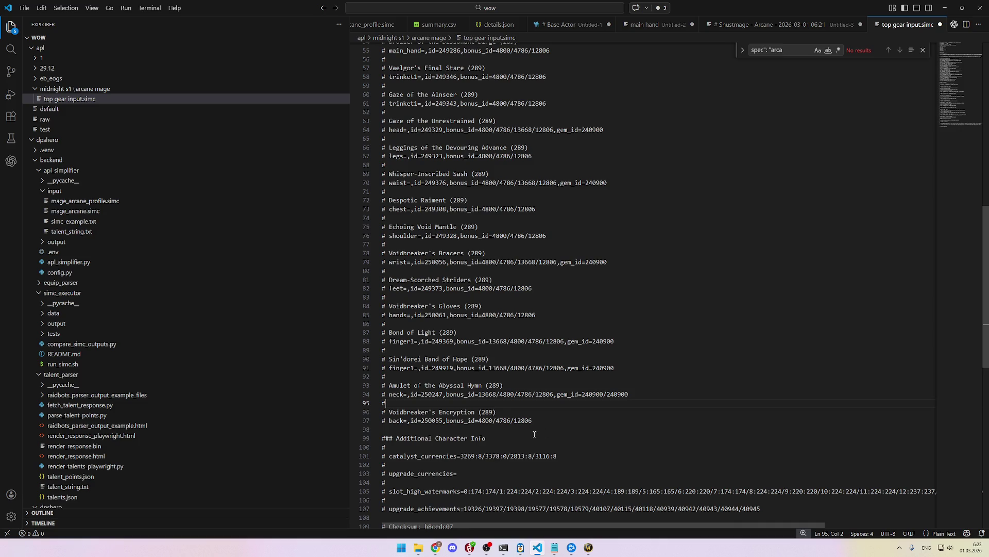
left_click(479, 430)
type("#")
Step: Select and copy the entire top gear input.simc profile
scroll(527, 427, "up", 5)
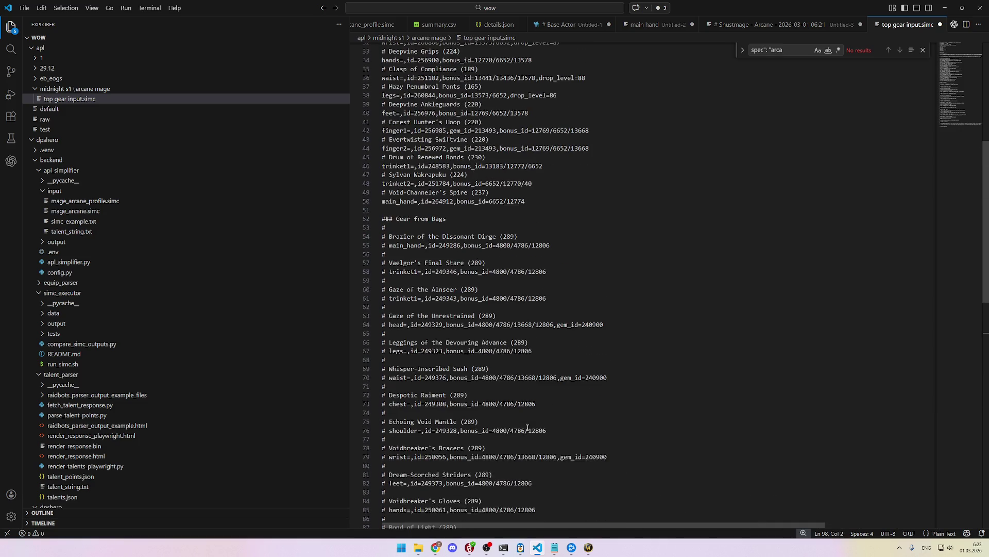
scroll(528, 426, "up", 5)
scroll(531, 424, "down", 12)
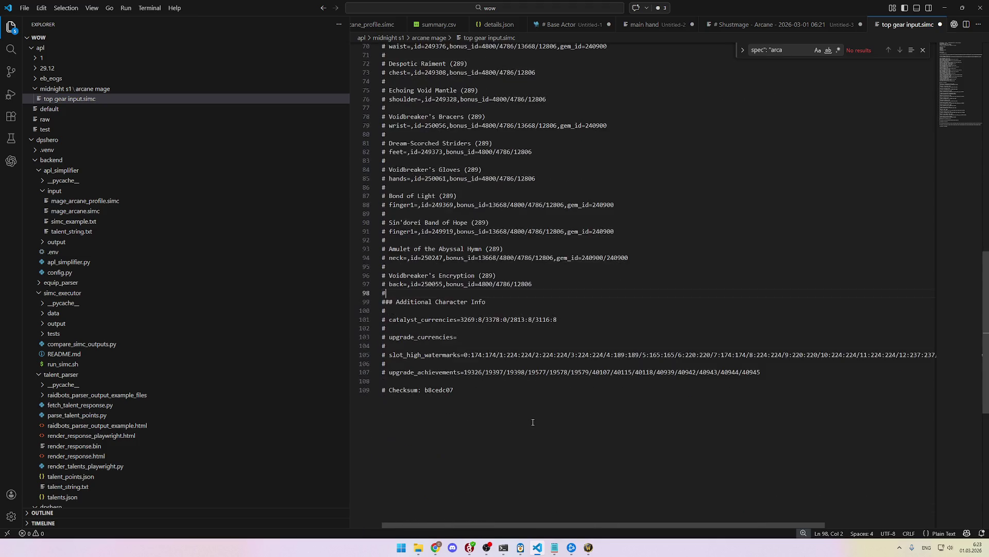
scroll(562, 392, "up", 1)
left_click(587, 352)
key("ctrl+a")
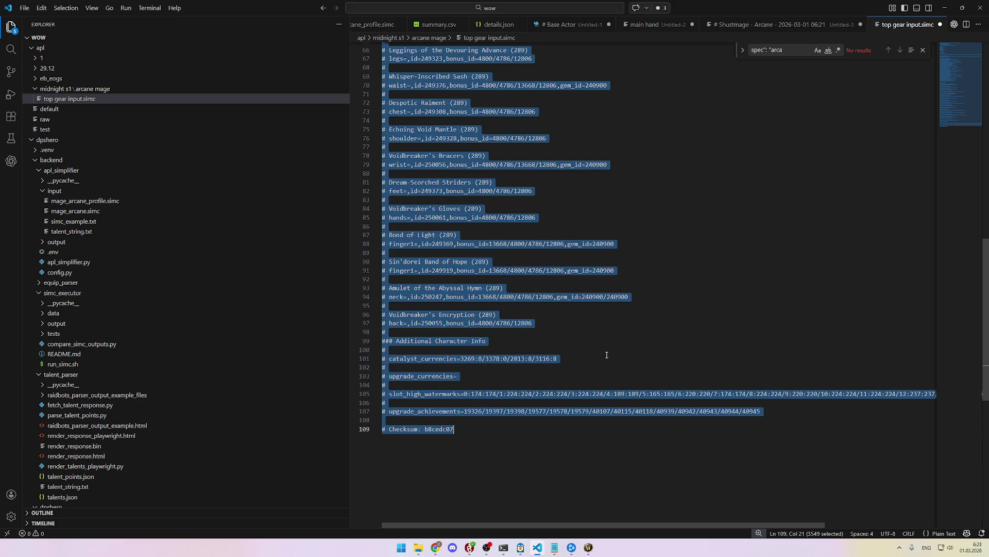
key("alt+Tab")
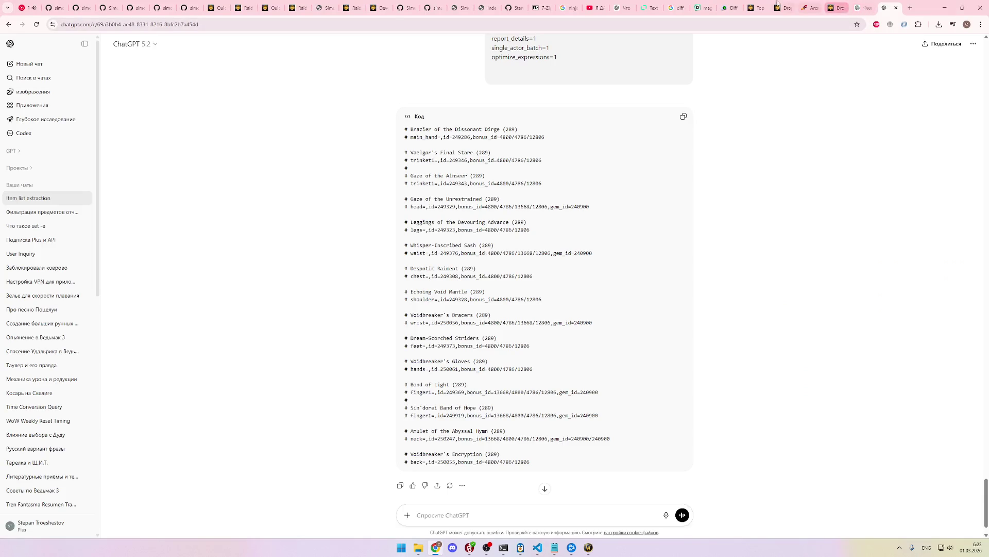
Step: Paste the edited SimC profile into the Raidbots Top Gear page
left_click(756, 7)
key("ctrl+v")
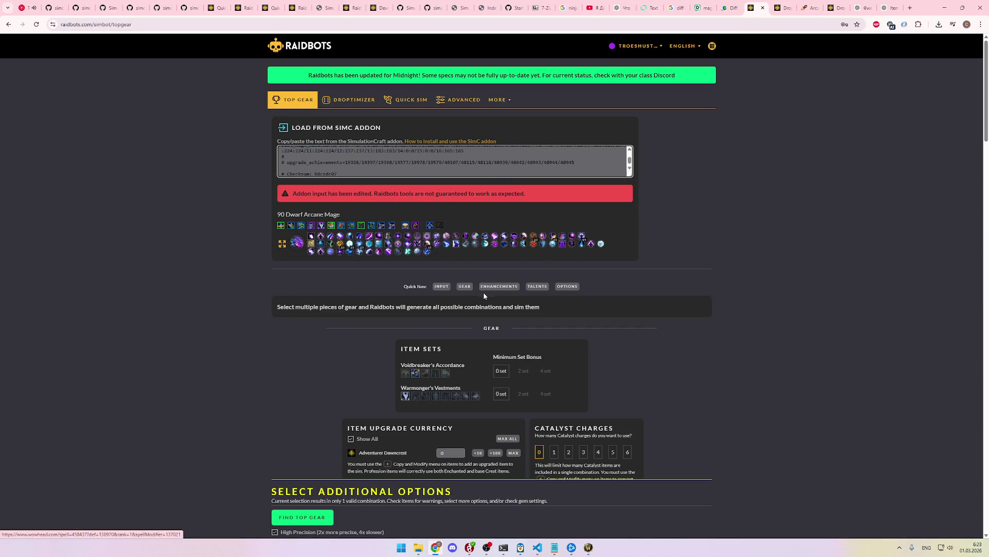
scroll(598, 254, "down", 2)
scroll(600, 249, "down", 8)
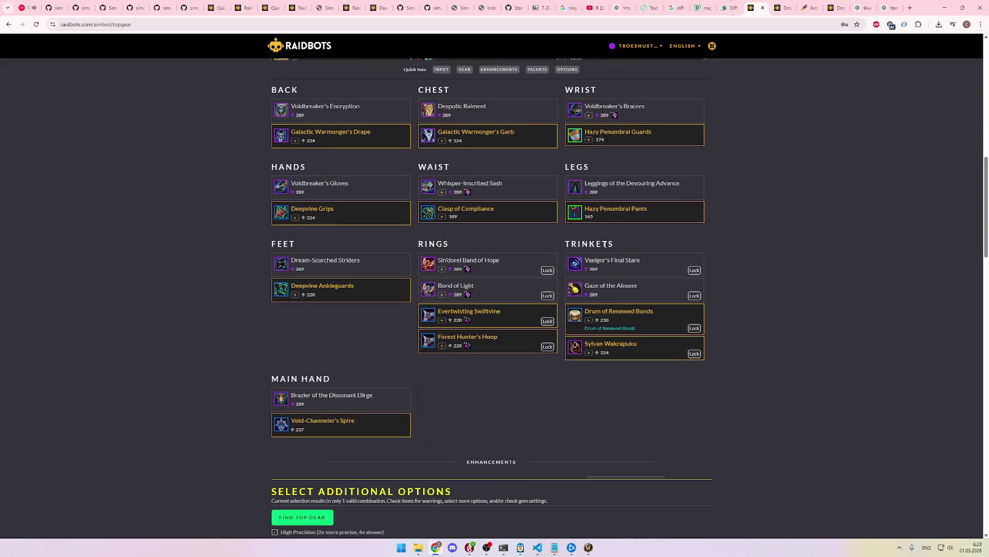
scroll(527, 235, "up", 3)
Step: Include Gaze of the Unrestrained, Amulet of the Abyssal Hymn and Echoing Void Mantle in the comparison
left_click(352, 193)
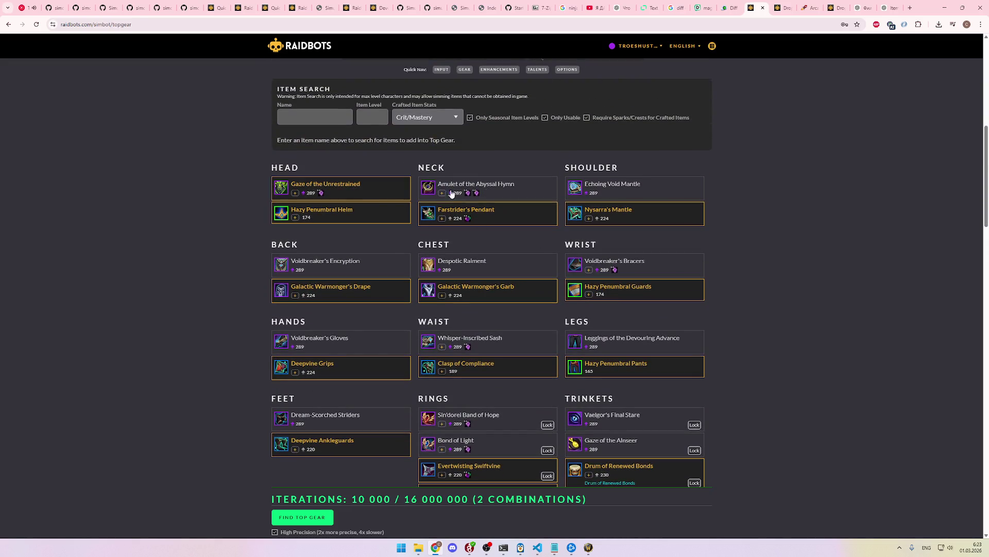
left_click(493, 194)
left_click(633, 192)
mouse_move(431, 190)
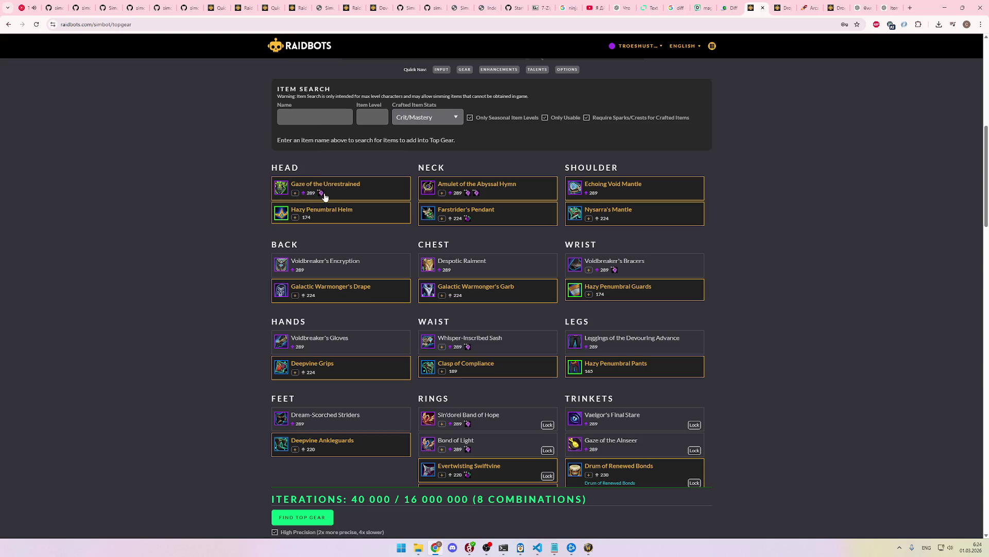
mouse_move(323, 197)
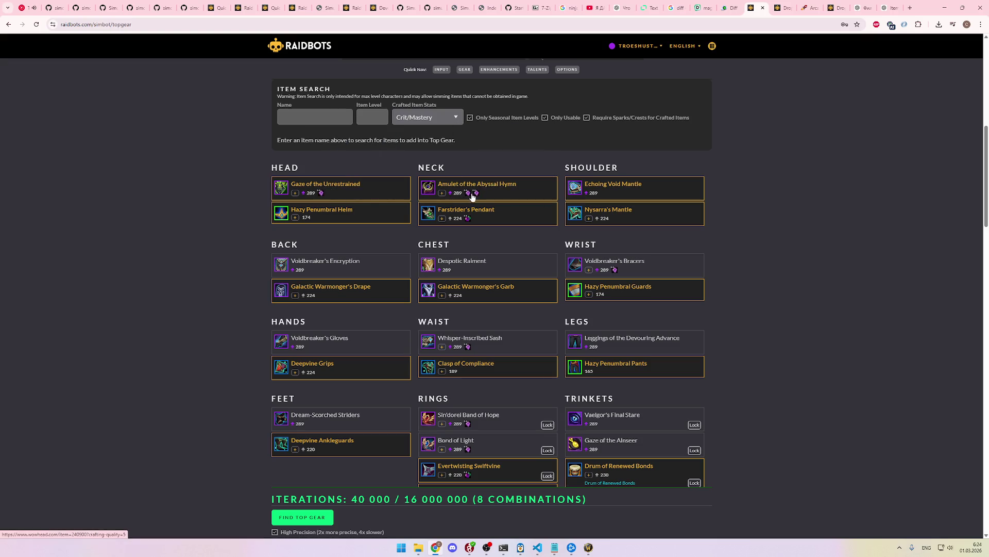
mouse_move(477, 198)
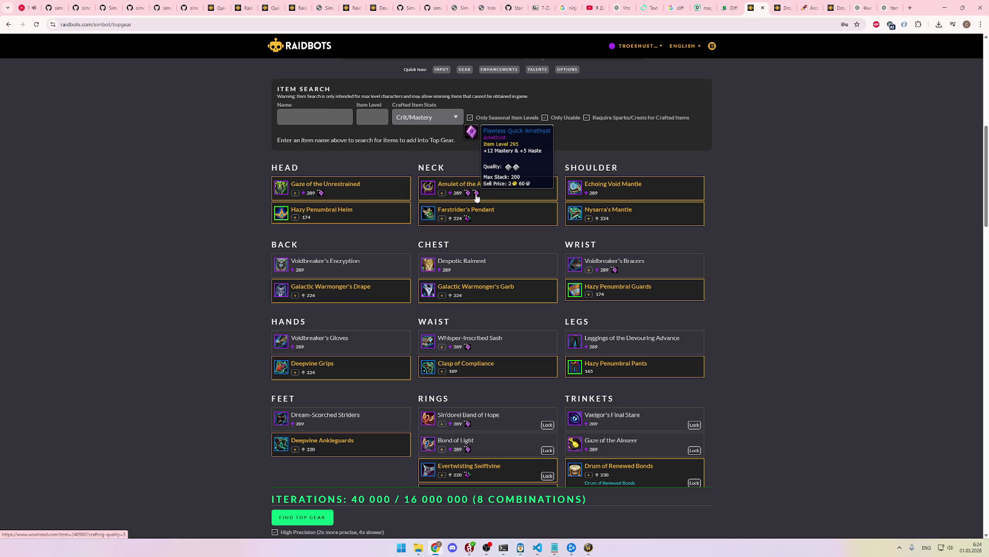
scroll(469, 237, "down", 2)
Step: Include the item-level 289 back, chest, wrist, hands, waist and legs items
left_click(360, 188)
left_click(532, 190)
left_click(655, 191)
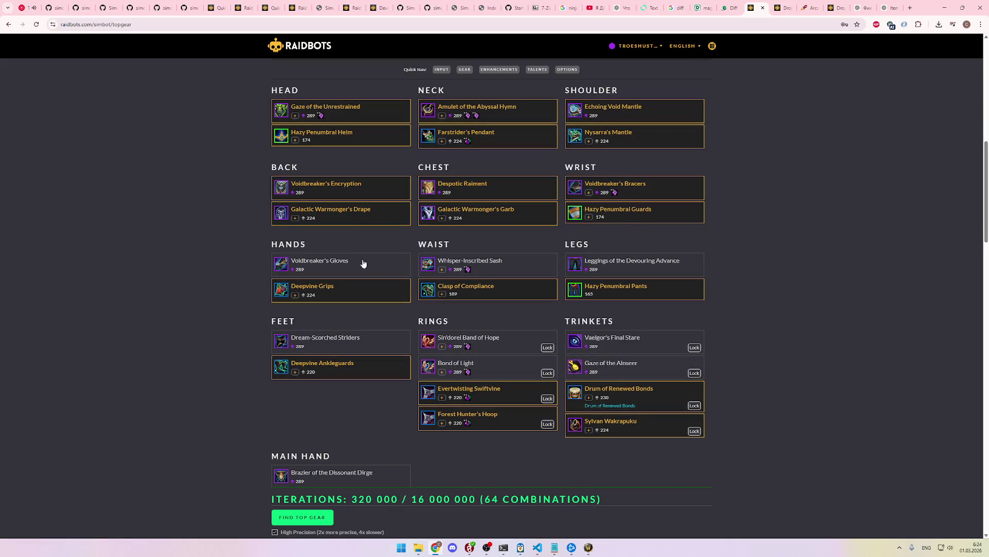
left_click(363, 263)
left_click(510, 264)
left_click(654, 263)
scroll(619, 268, "down", 3)
Step: Include the 289 feet item, Sin'dorei Band of Hope, Bond of Light, Vaelgor's Final Stare and Gaze of the Alnseer
left_click(335, 225)
left_click(493, 229)
left_click(490, 252)
left_click(646, 230)
left_click(648, 252)
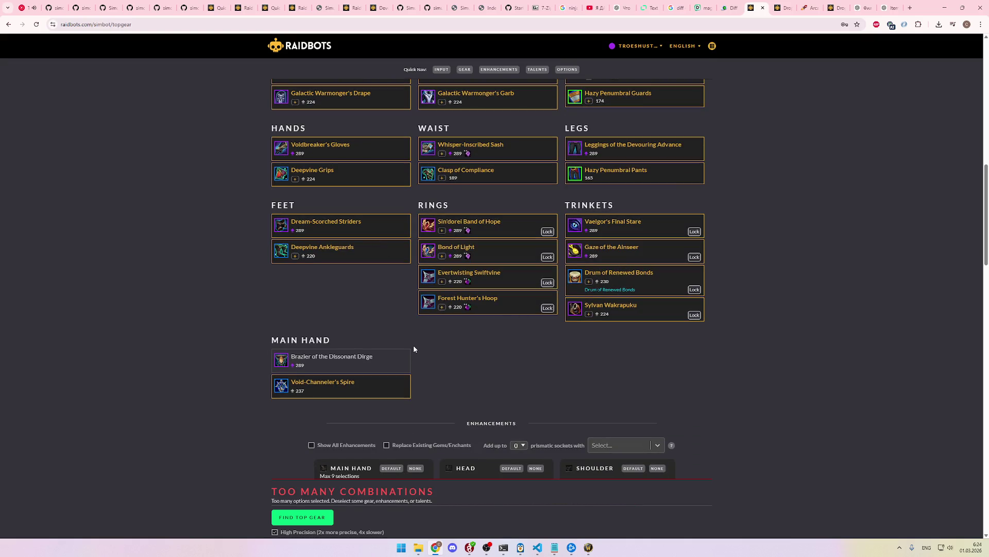
scroll(422, 329, "up", 5)
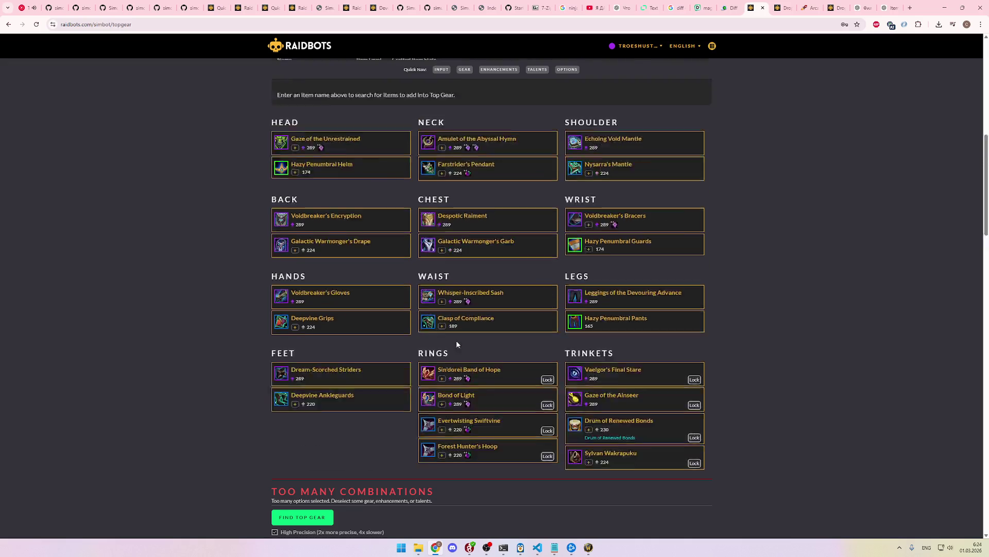
Step: Deselect Hazy Penumbral Helm, Farstrider's Pendant, Nysarra's Mantle, and the alternate back, chest, wrist, hands, waist and legs items
left_click(362, 262)
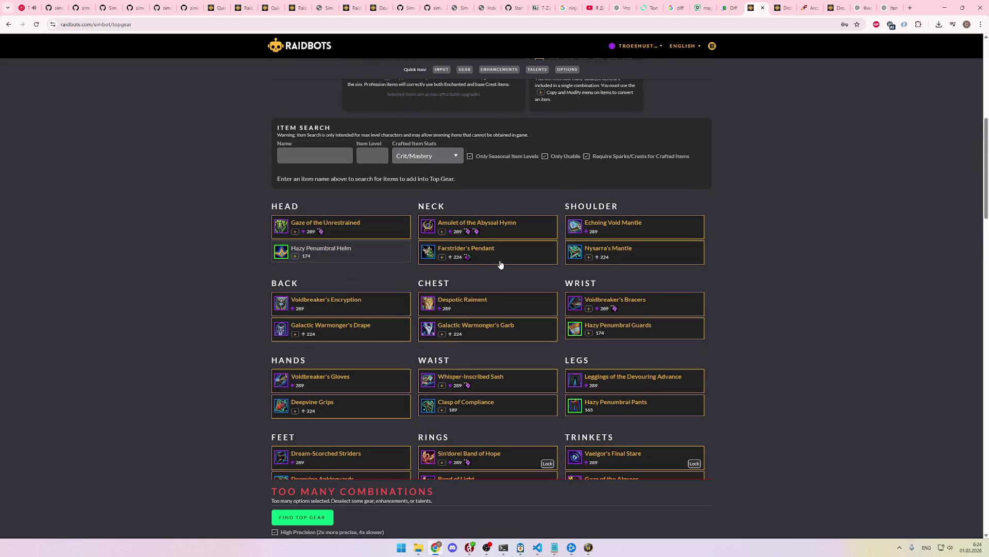
left_click(510, 262)
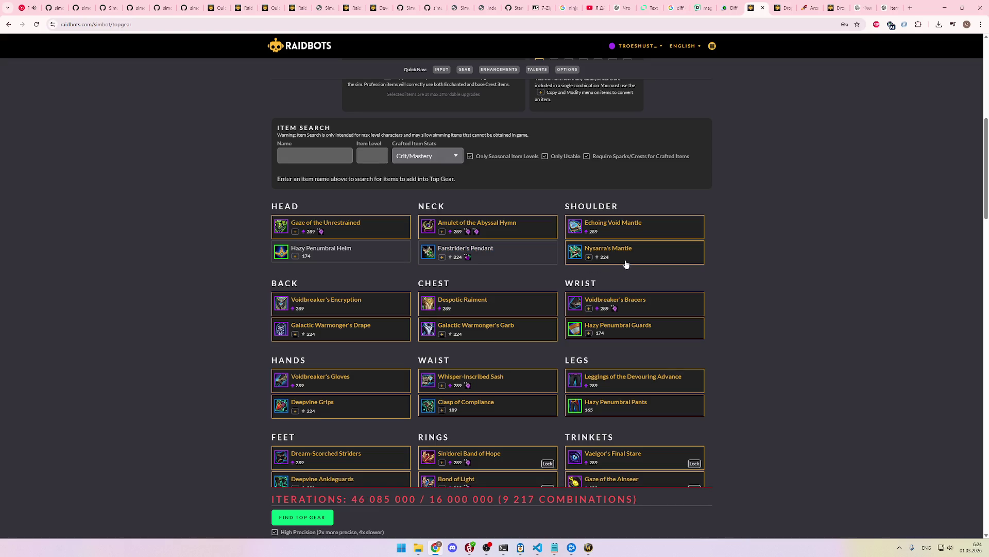
left_click(626, 262)
scroll(368, 261, "down", 2)
left_click(379, 222)
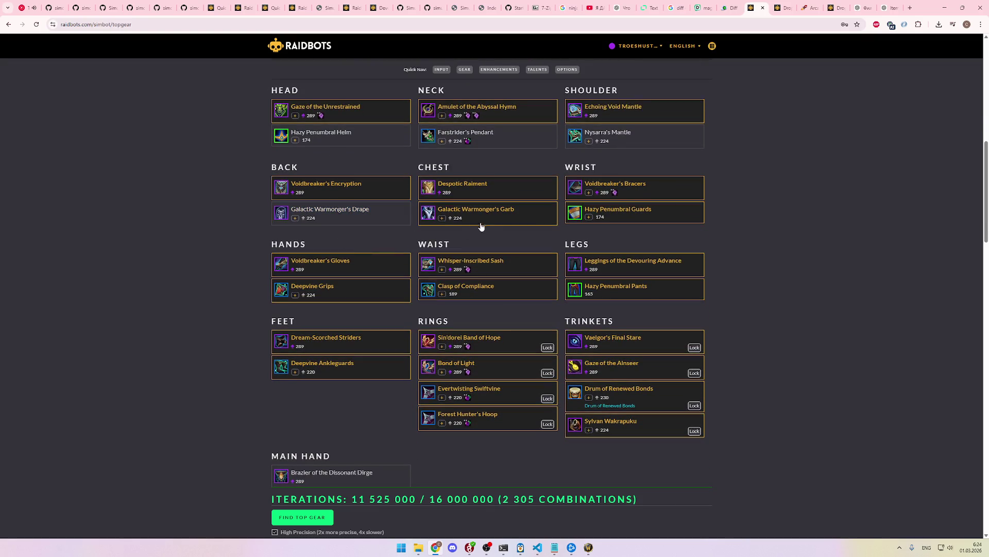
left_click(515, 223)
left_click(630, 222)
left_click(350, 297)
left_click(479, 293)
left_click(611, 294)
Step: Deselect Deepvine Ankleguards, Evertwisting Swiftvine, Forest Hunter's Hoop, Drum of Renewed Bonds and Sylvan Wakrapuku
scroll(357, 328, "down", 1)
left_click(397, 300)
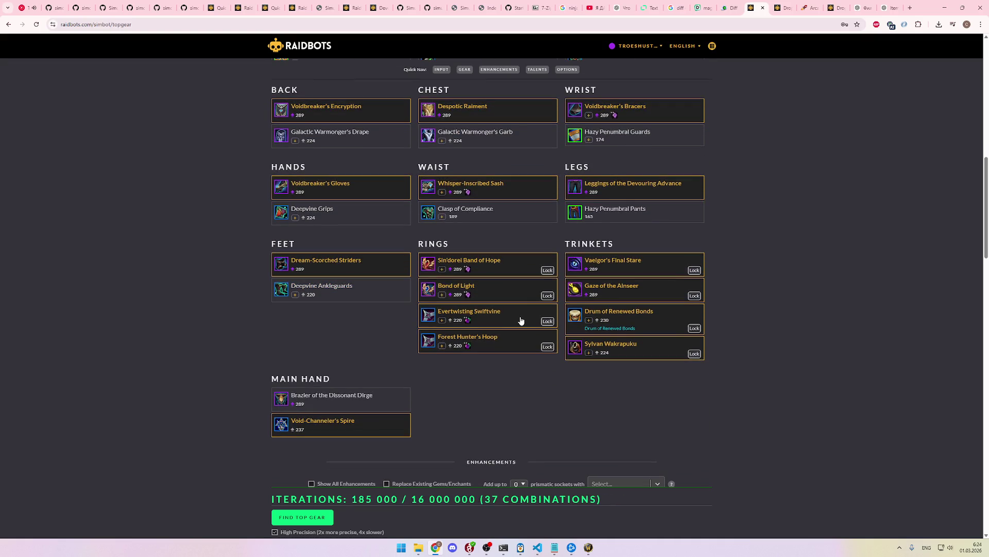
left_click(521, 320)
left_click(513, 341)
left_click(658, 331)
left_click(651, 355)
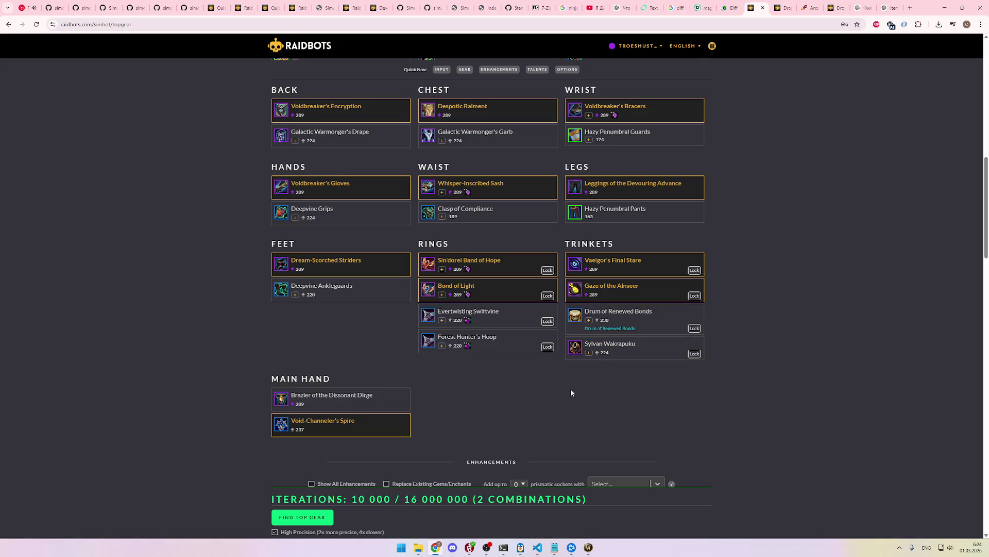
scroll(442, 348, "down", 1)
Step: Select Brazier of the Dissonant Dirge as the main hand in place of Void-Channeler's Spire
left_click(367, 354)
scroll(426, 364, "down", 1)
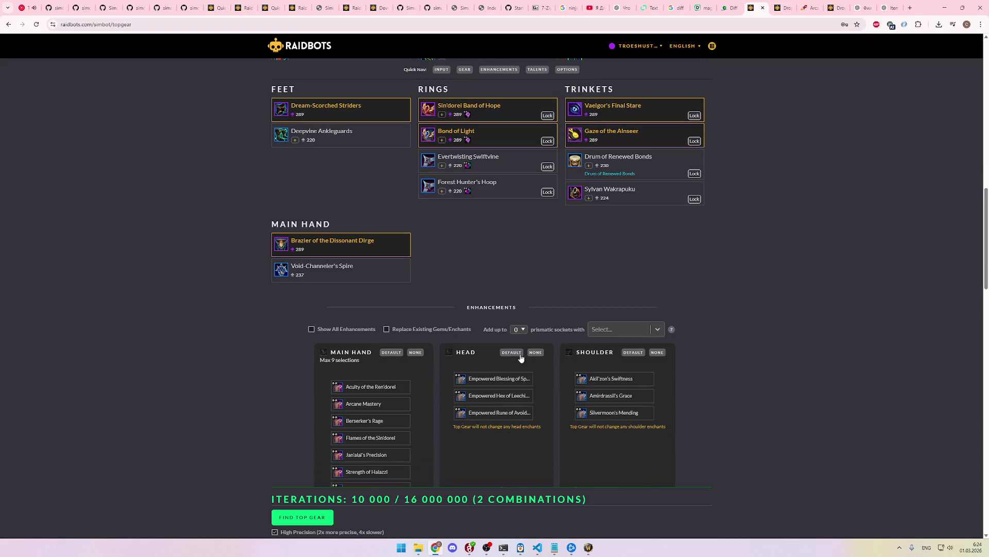
scroll(541, 348, "up", 5)
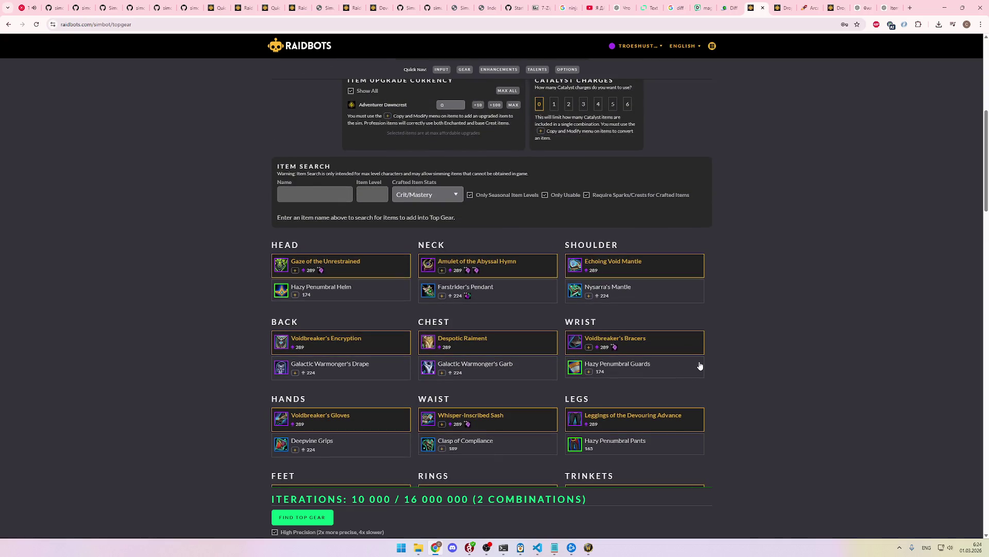
scroll(700, 366, "down", 1)
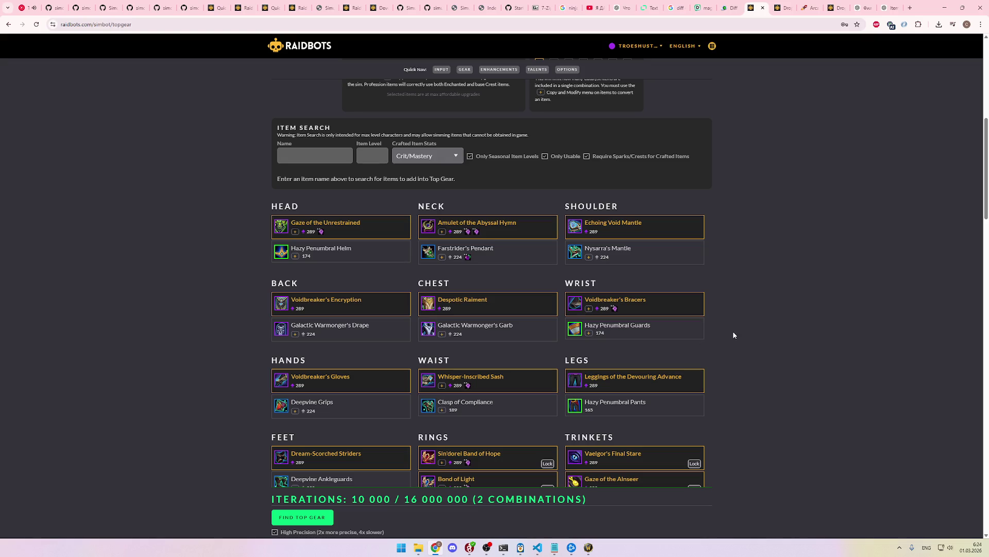
scroll(752, 328, "down", 2)
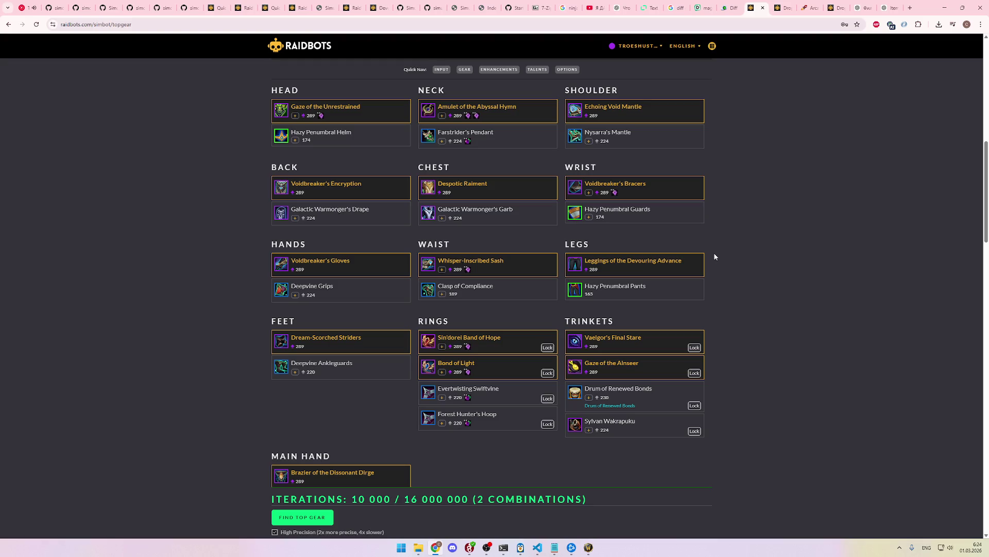
scroll(715, 256, "down", 1)
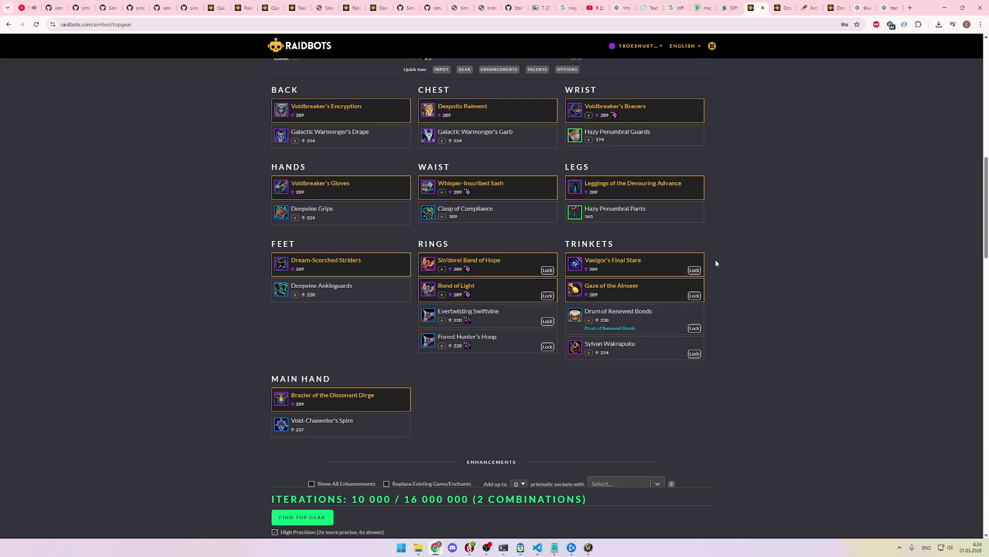
scroll(715, 261, "down", 4)
scroll(716, 276, "up", 2)
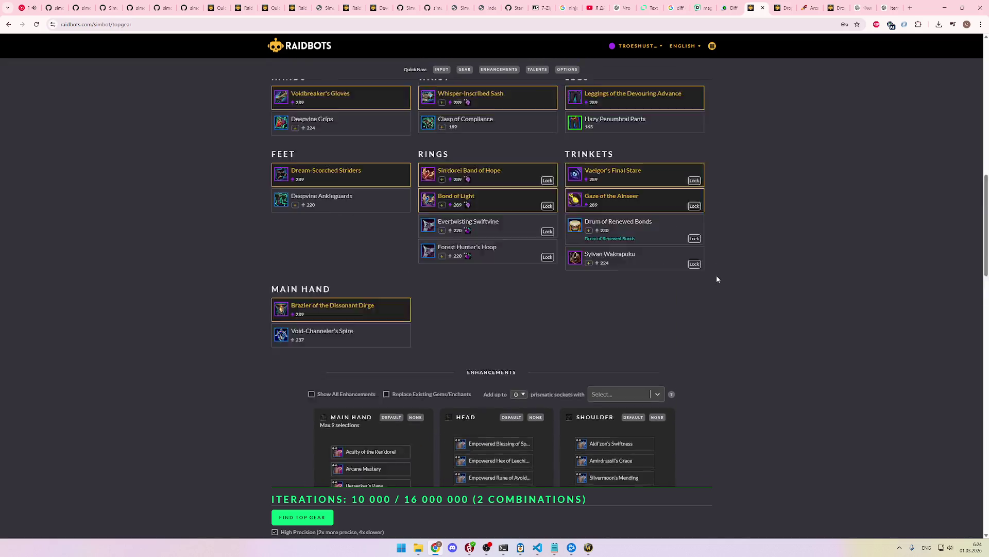
scroll(716, 278, "up", 5)
scroll(718, 280, "down", 1)
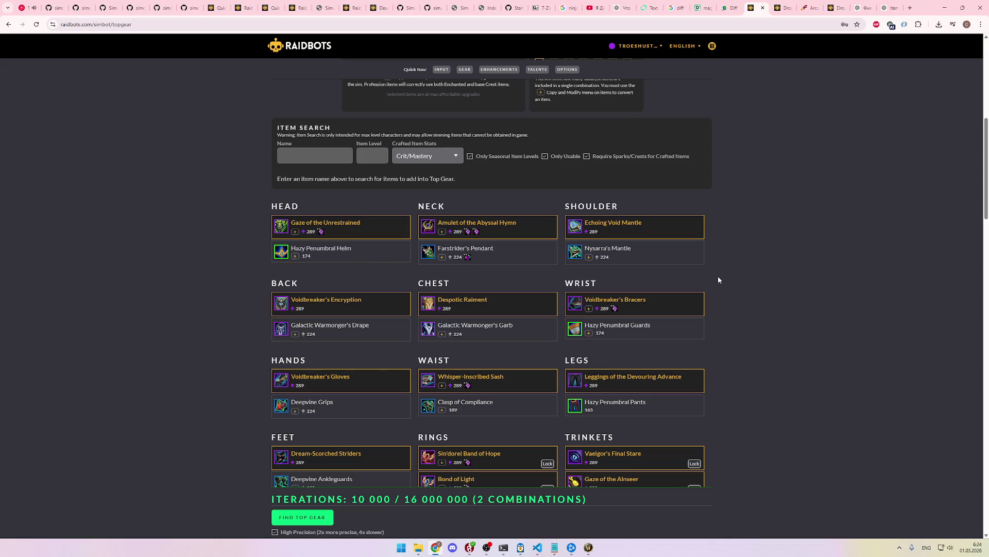
scroll(711, 284, "down", 2)
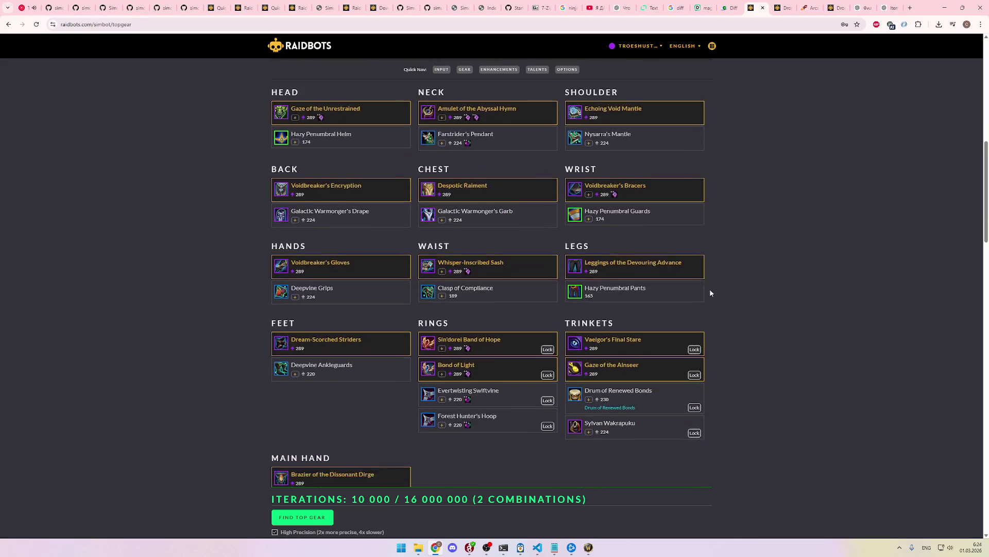
Step: Test toggling off Gaze of the Alnseer and Bond of Light, then re-select both
left_click(630, 335)
left_click(636, 335)
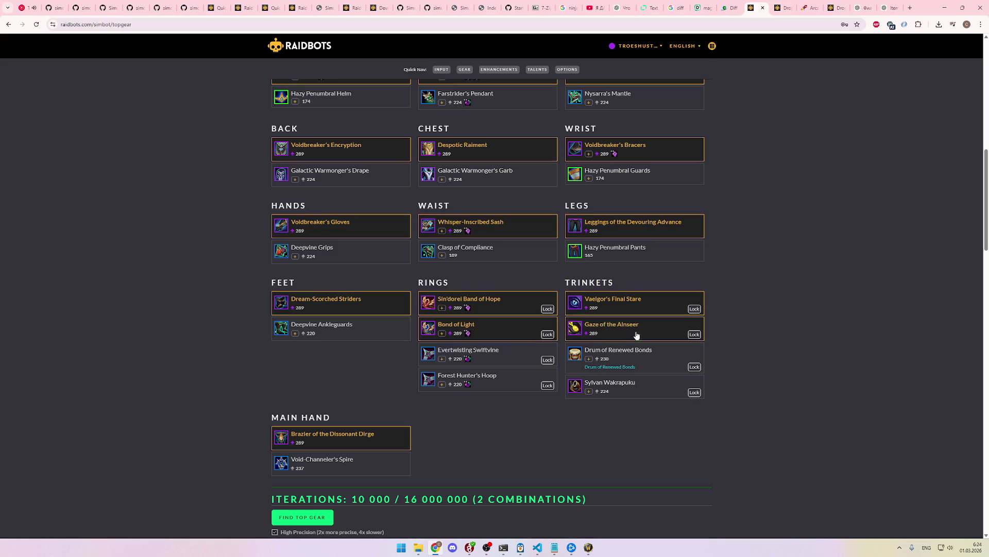
left_click(496, 333)
left_click(500, 333)
scroll(520, 348, "down", 2)
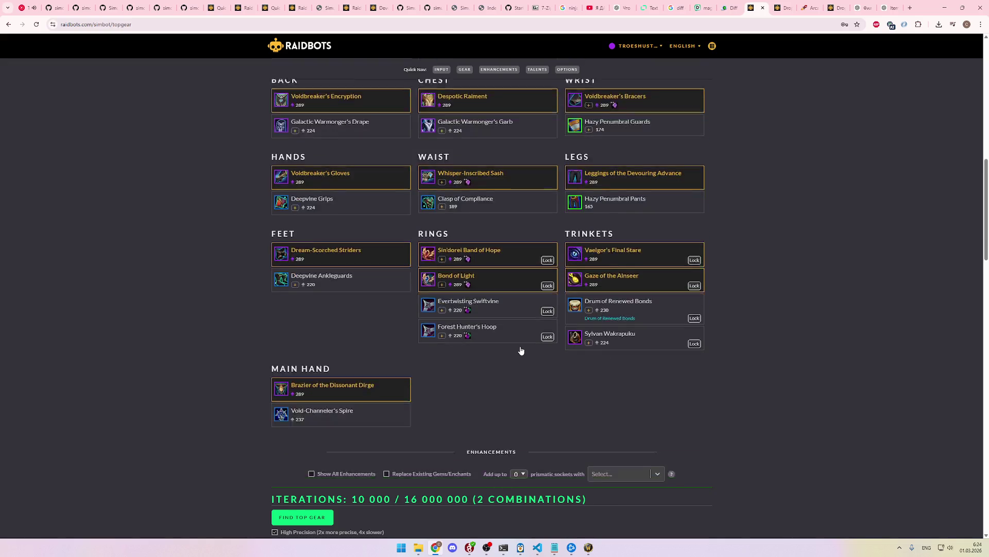
scroll(412, 351, "down", 4)
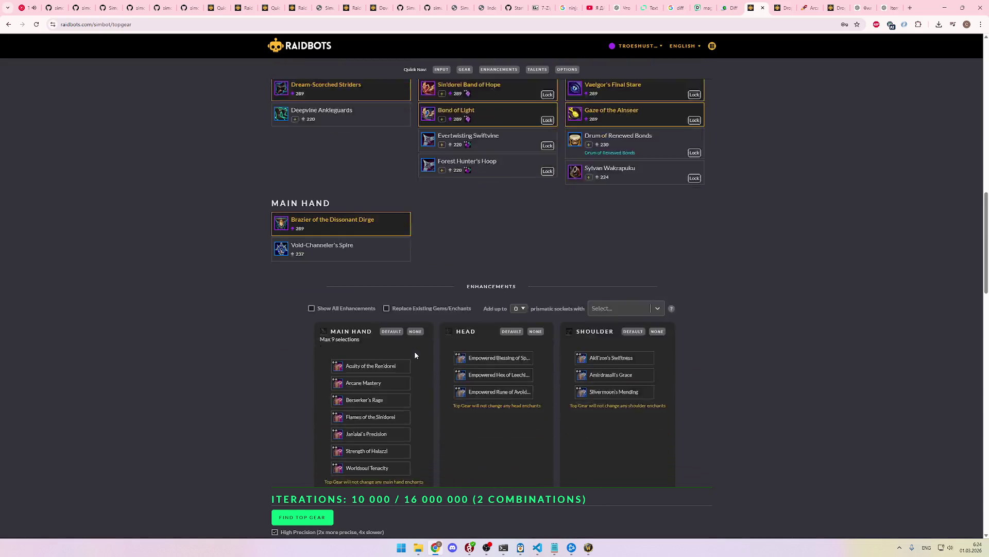
scroll(415, 354, "down", 1)
scroll(416, 352, "up", 15)
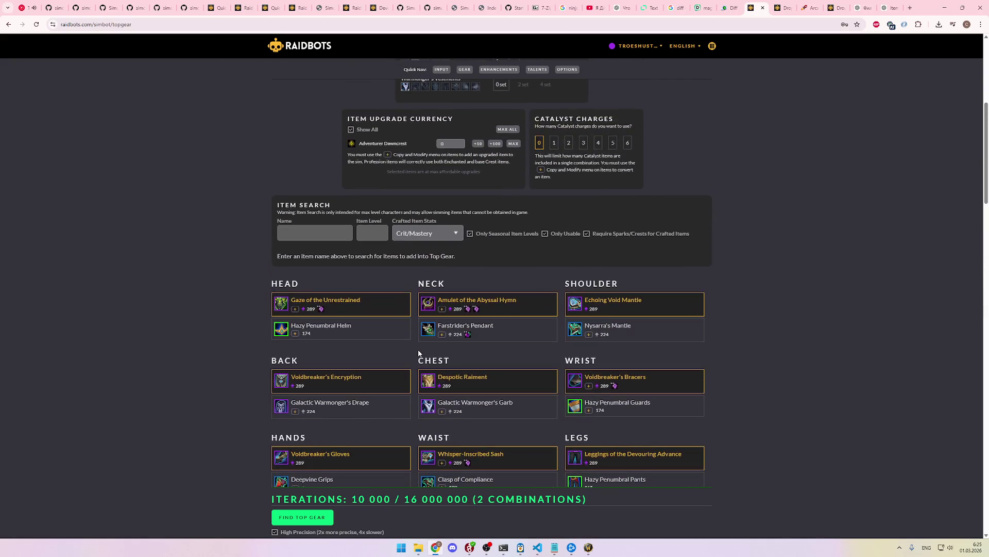
scroll(418, 349, "down", 14)
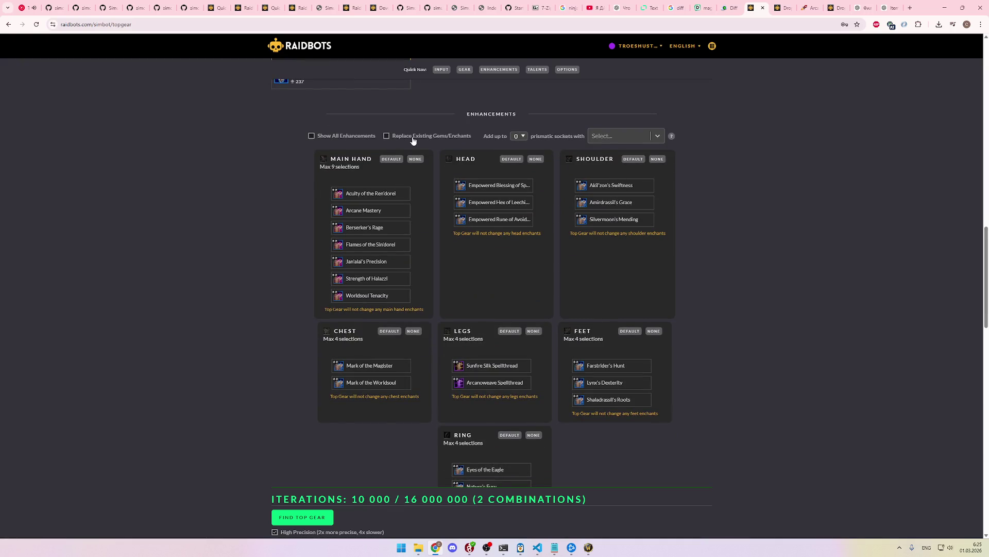
Step: Let the sim replace existing gems and enchants
left_click(410, 137)
scroll(469, 264, "down", 1)
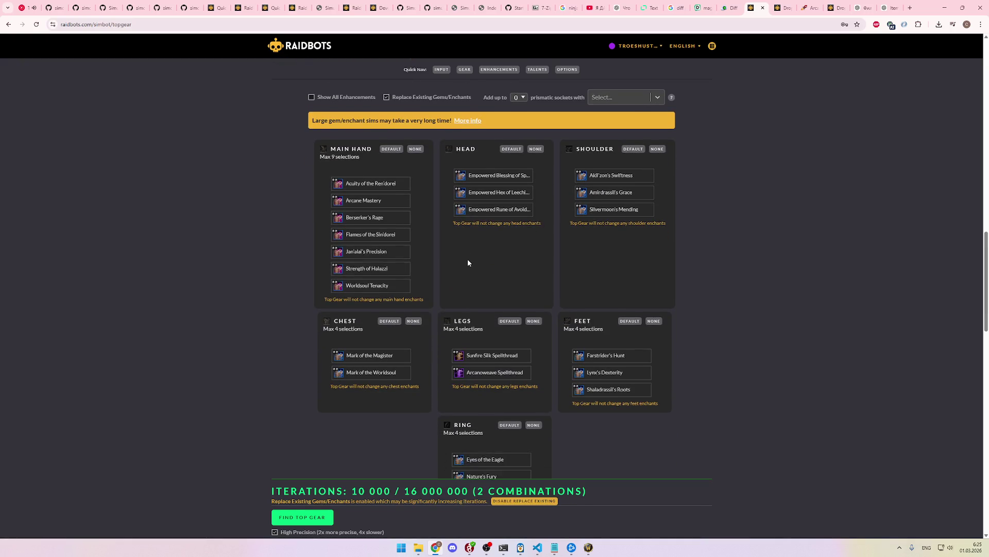
scroll(468, 263, "down", 1)
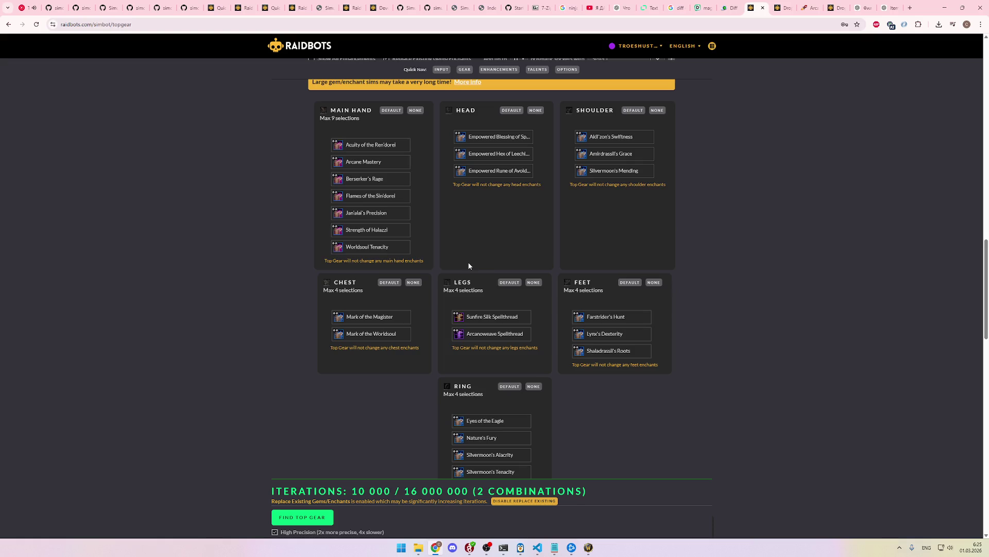
scroll(517, 258, "up", 2)
scroll(591, 278, "down", 4)
scroll(591, 281, "up", 7)
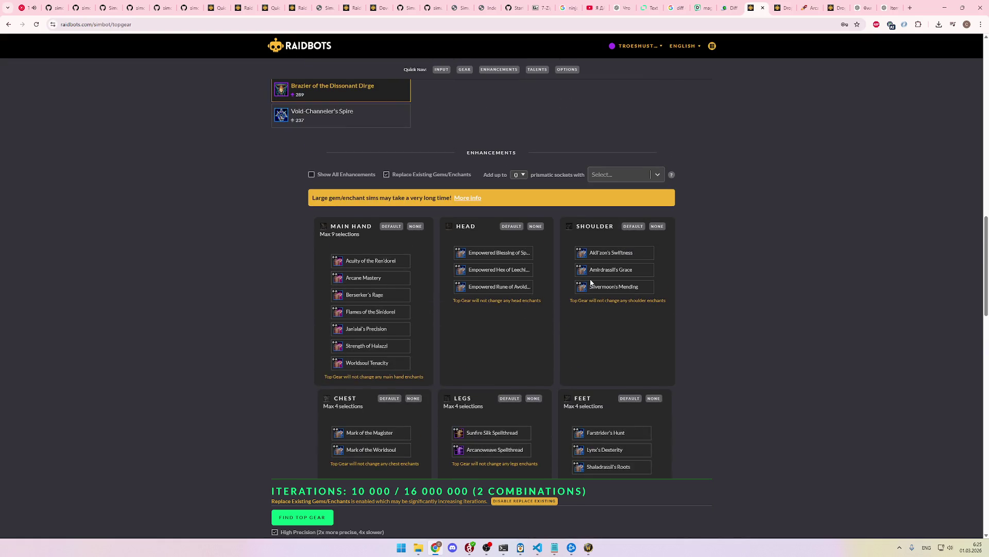
scroll(591, 282, "down", 7)
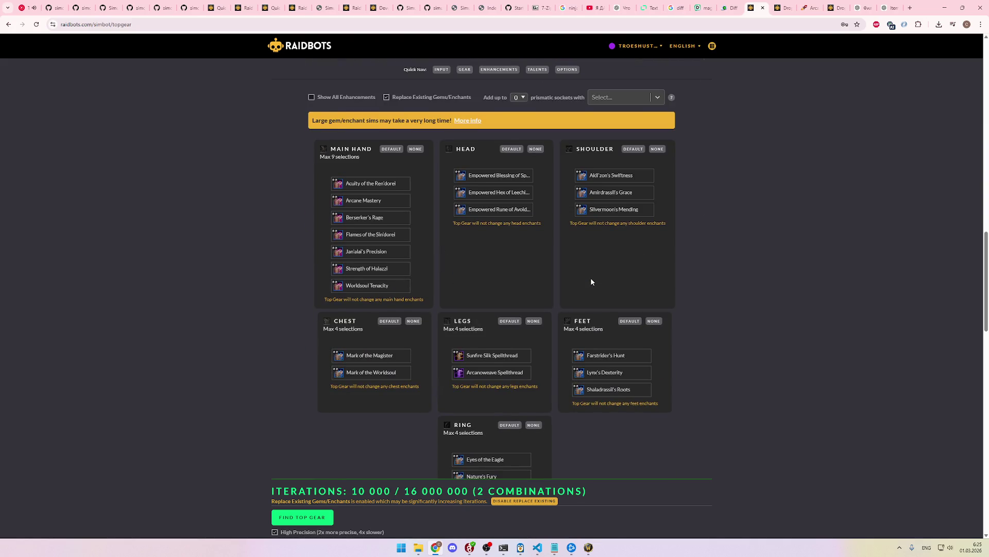
scroll(592, 281, "up", 4)
scroll(597, 278, "up", 1)
scroll(597, 278, "down", 1)
scroll(597, 278, "up", 1)
scroll(597, 278, "down", 1)
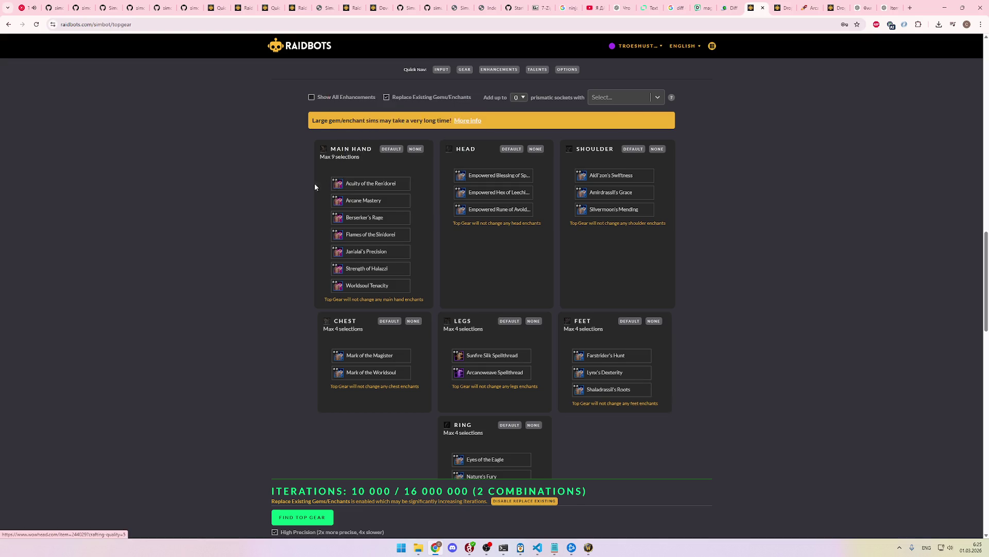
scroll(309, 188, "up", 2)
Step: Allow up to 3 added prismatic sockets, leaving the gem choice empty for now
left_click(519, 176)
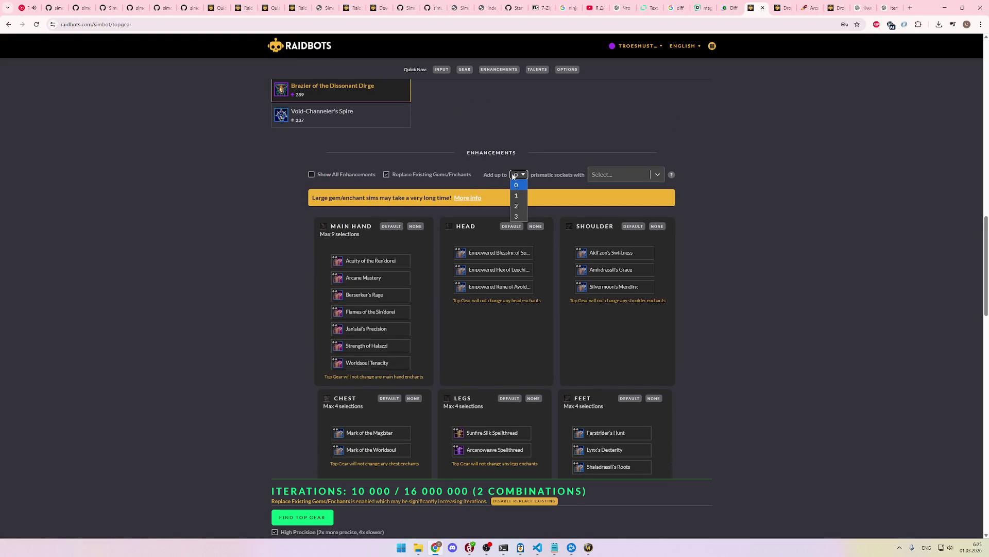
left_click(518, 217)
left_click(616, 175)
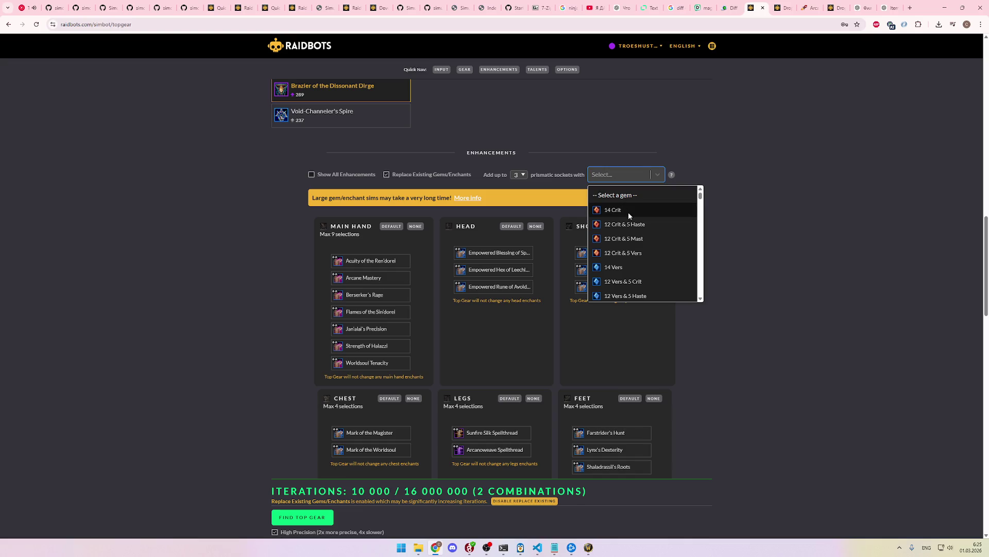
left_click(482, 277)
scroll(482, 277, "down", 3)
scroll(483, 277, "down", 5)
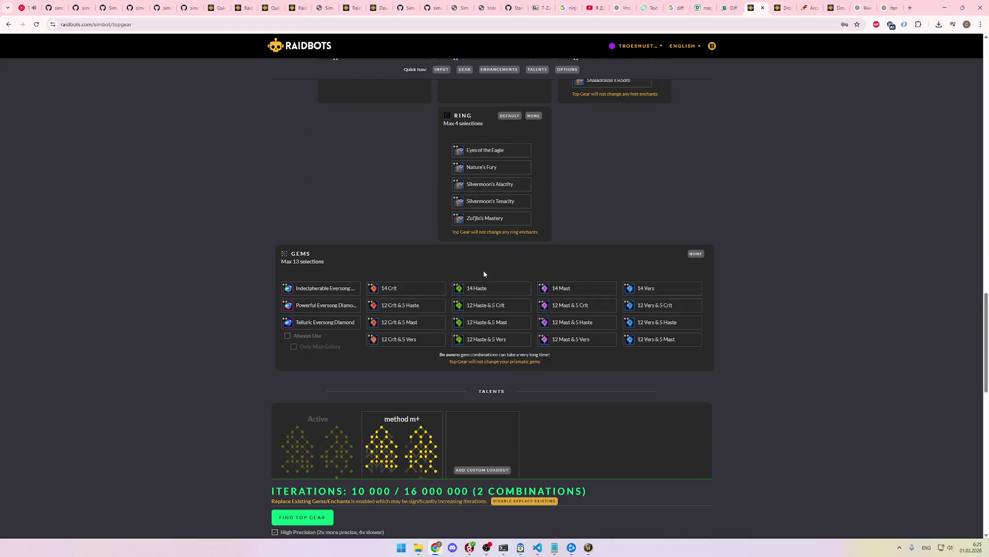
scroll(484, 268, "down", 3)
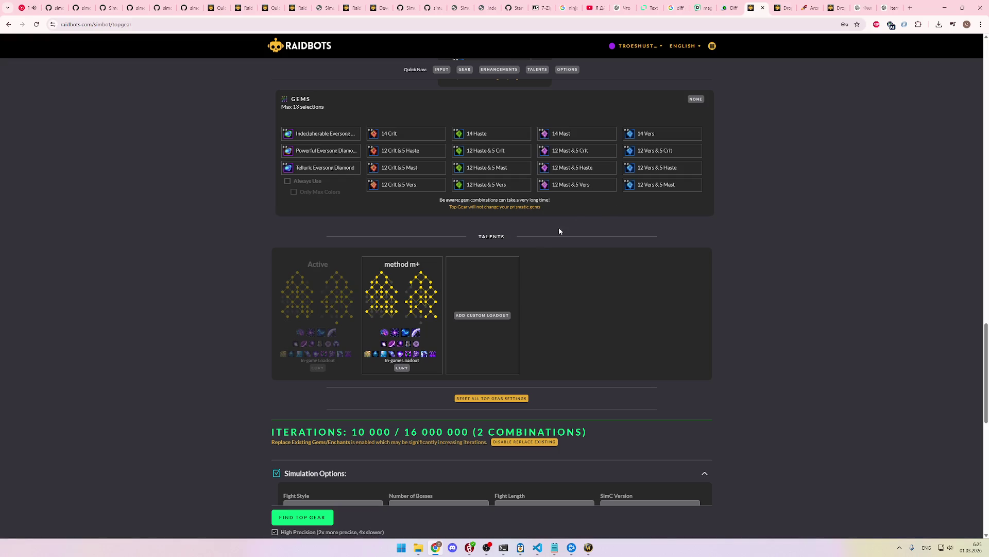
scroll(626, 214, "down", 3)
scroll(626, 214, "up", 7)
scroll(597, 232, "up", 1)
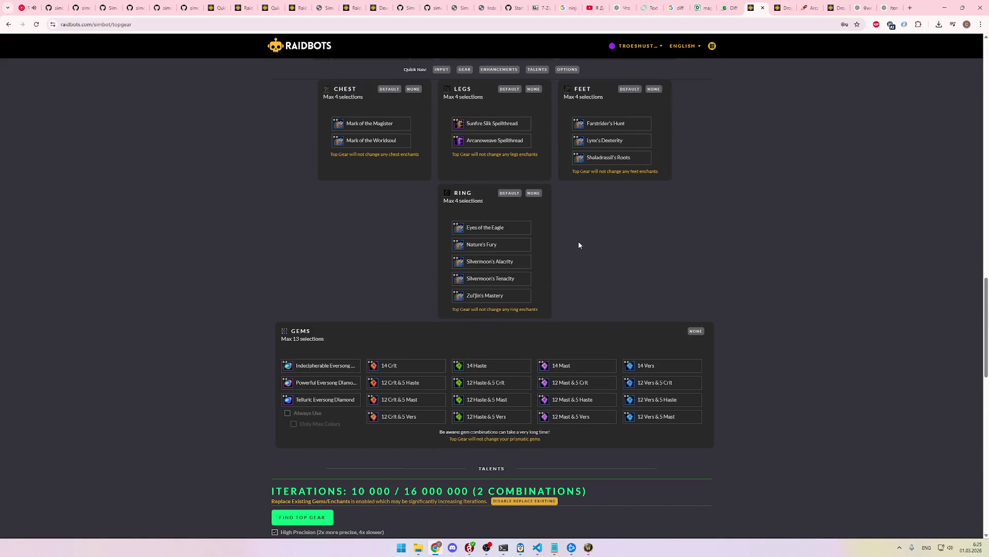
Step: Load raidbots.com Top Gear in a new browser tab via 'raidbo' in the address bar
left_click_drag(755, 8, 890, 8)
key("ctrl+t")
type("raidbo")
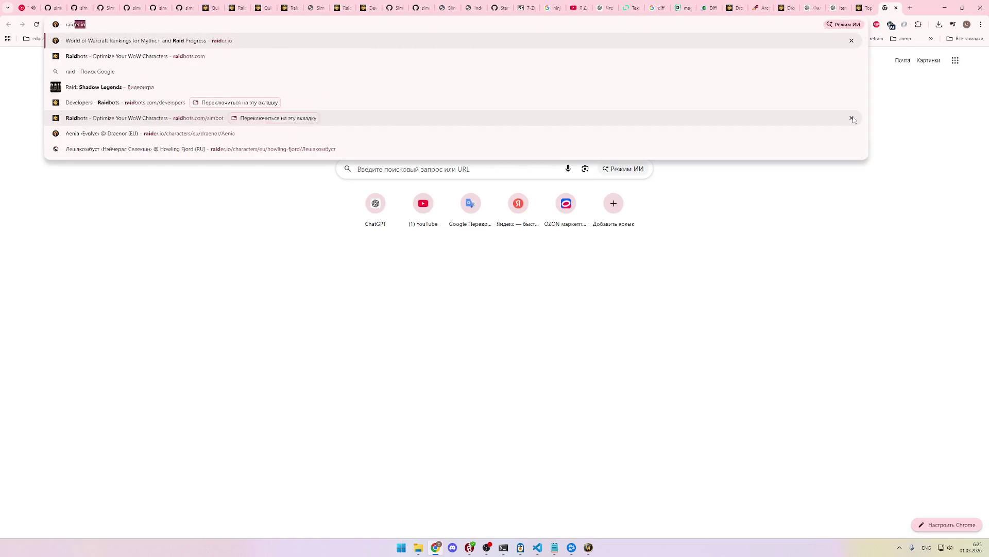
key("Return")
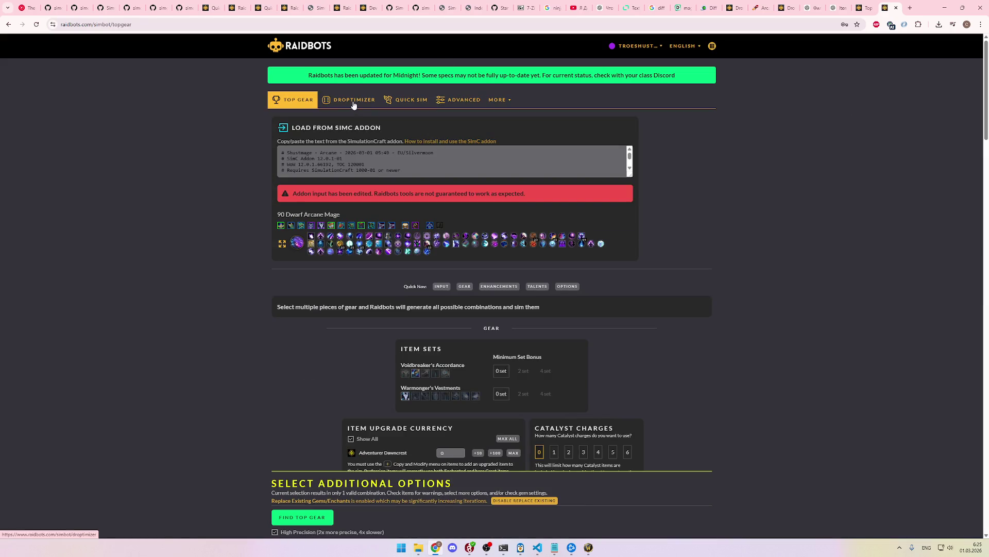
Step: Scroll through the new Top Gear tab's item list to the Main Hand Brazier of the Dissonant Dirge
scroll(342, 300, "down", 20)
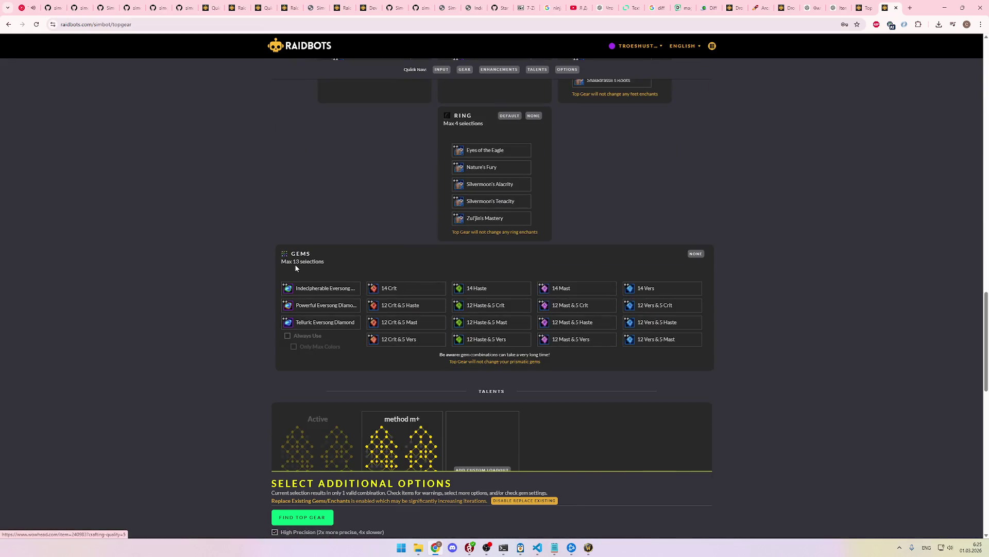
mouse_move(287, 288)
scroll(284, 288, "down", 8)
scroll(281, 289, "down", 6)
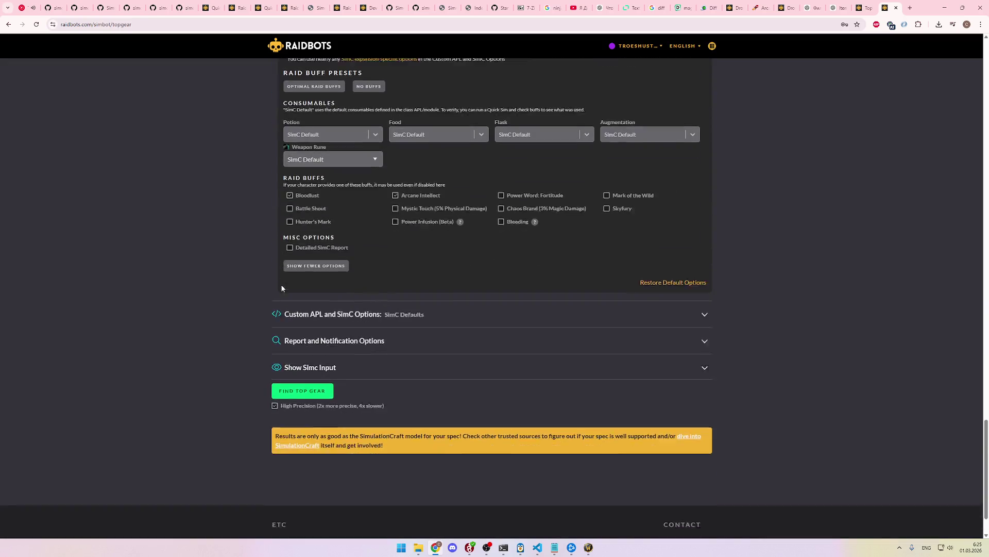
scroll(833, 318, "up", 7)
scroll(832, 318, "up", 5)
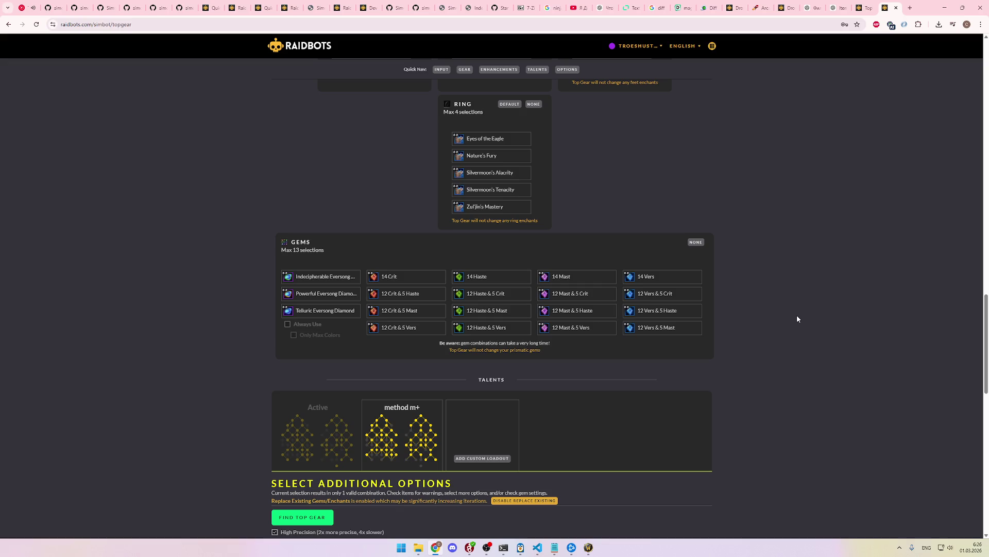
scroll(797, 316, "up", 1)
scroll(796, 319, "up", 5)
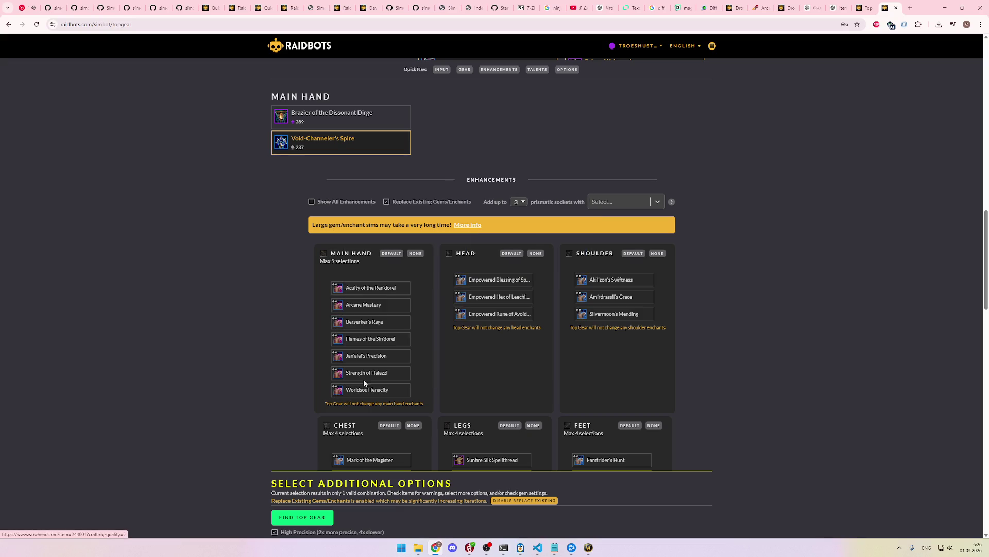
scroll(588, 343, "down", 2)
scroll(589, 341, "up", 3)
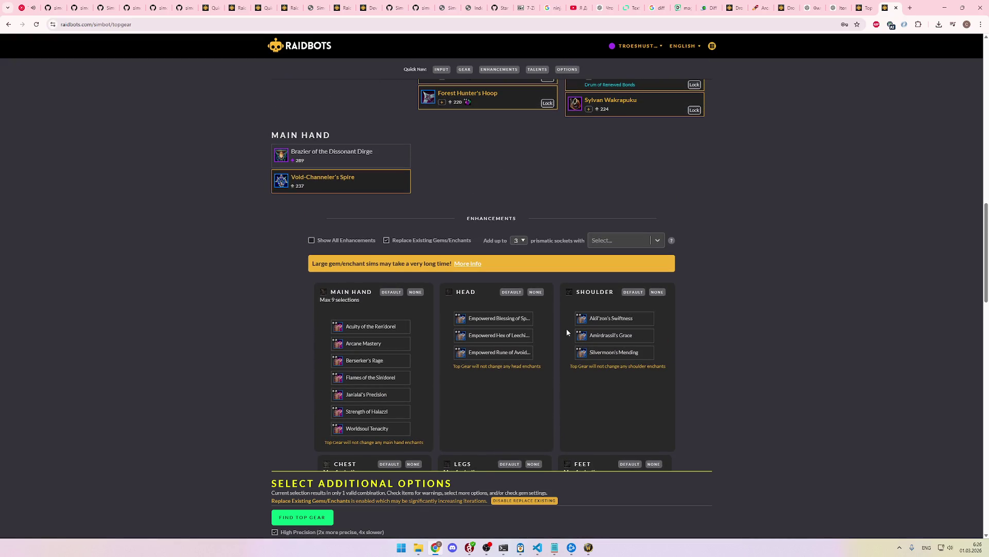
scroll(778, 254, "down", 7)
scroll(515, 304, "up", 13)
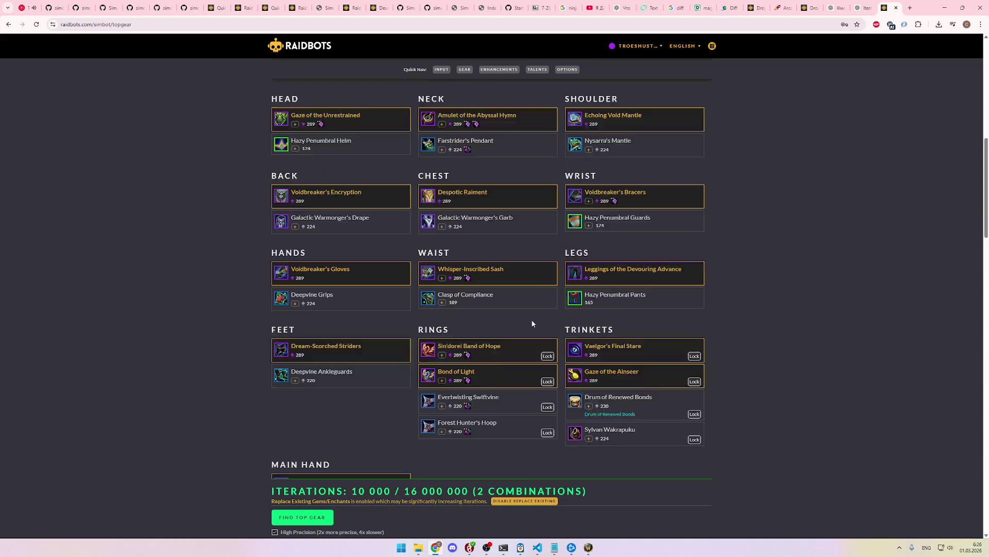
scroll(532, 324, "down", 4)
scroll(608, 305, "up", 8)
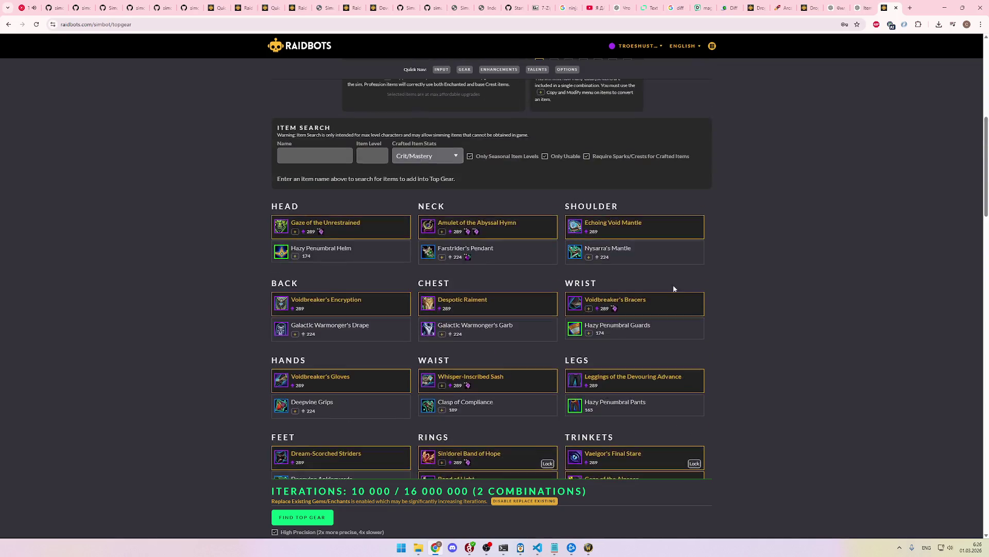
scroll(704, 276, "down", 12)
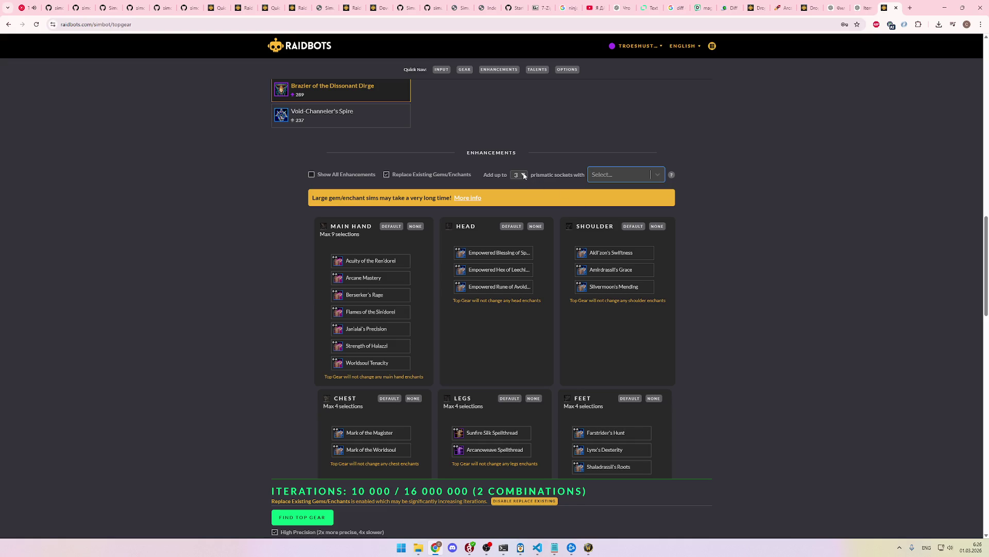
Step: Choose the 12 Mast & 5 Haste gem for the added prismatic sockets
scroll(681, 243, "down", 1)
left_click(644, 98)
scroll(652, 176, "down", 2)
scroll(653, 179, "down", 1)
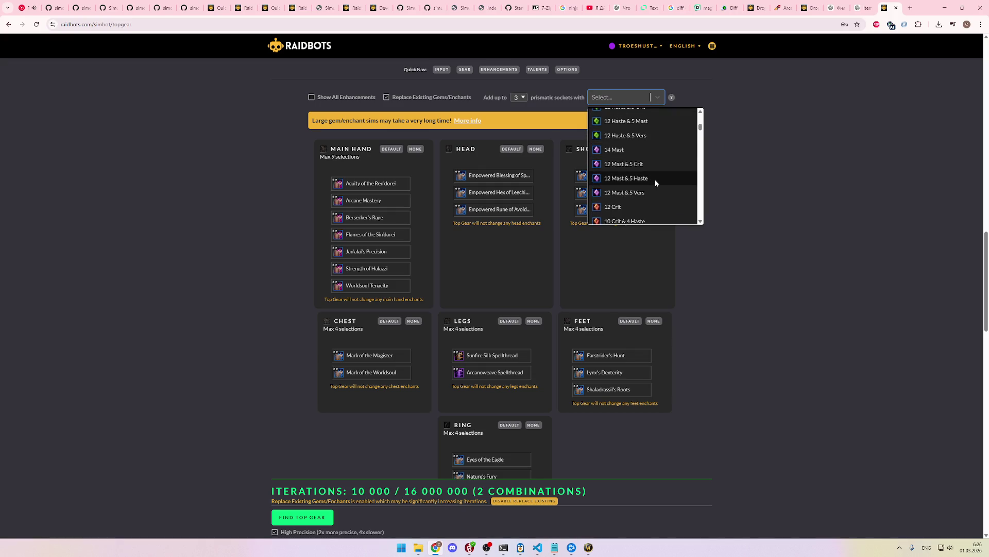
left_click(654, 179)
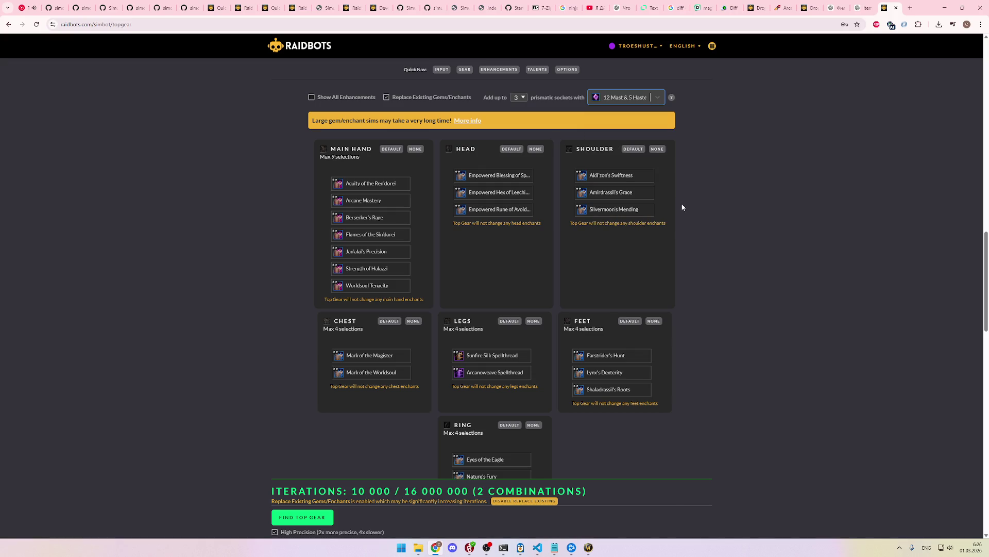
scroll(675, 206, "down", 1)
scroll(671, 214, "down", 8)
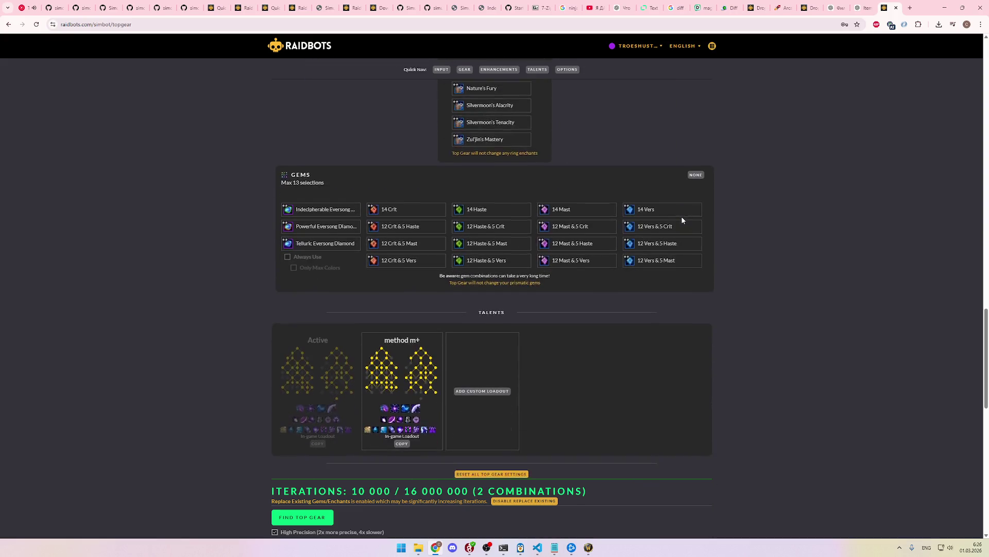
scroll(659, 381, "up", 12)
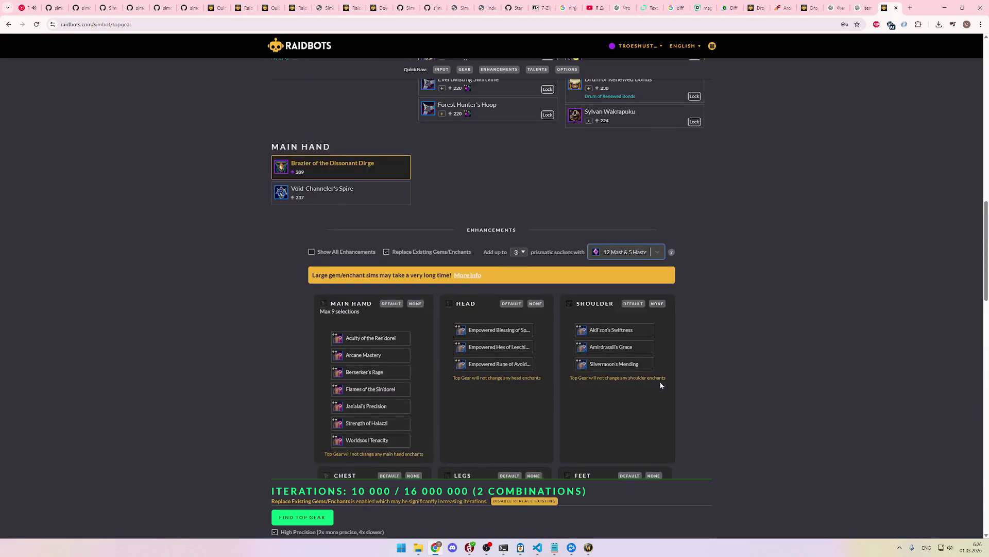
Step: Scroll through the Top Gear page to review the applied gem and enchant settings
mouse_move(431, 267)
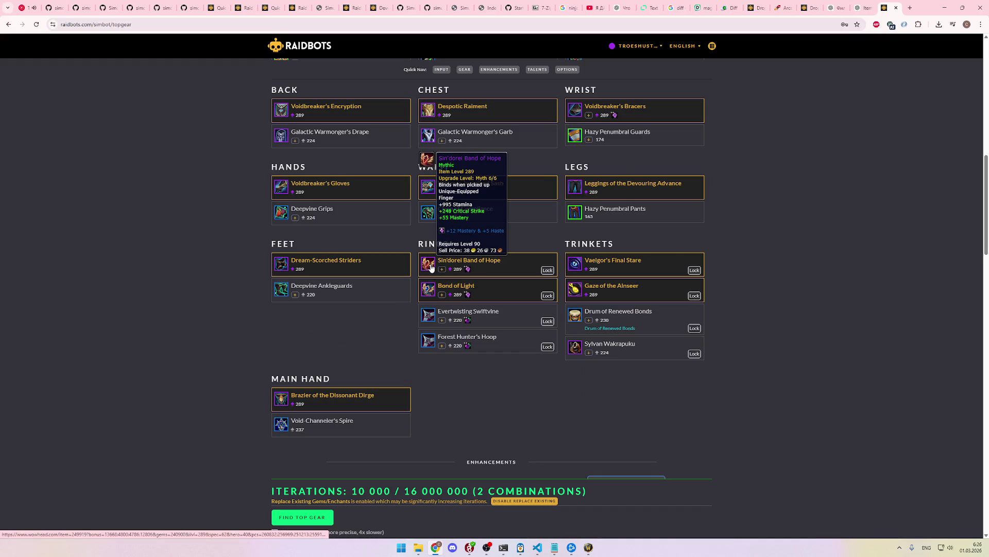
mouse_move(428, 289)
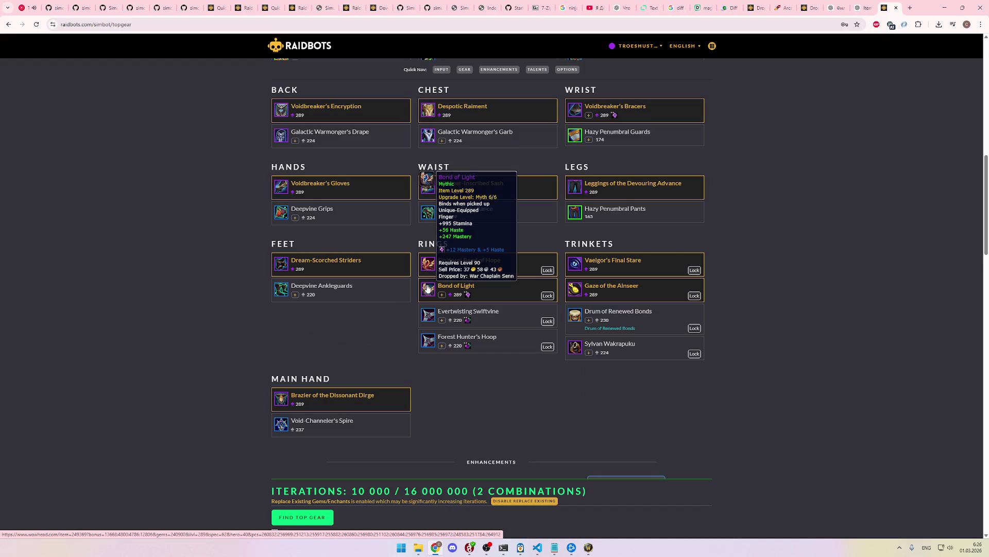
scroll(761, 384, "down", 13)
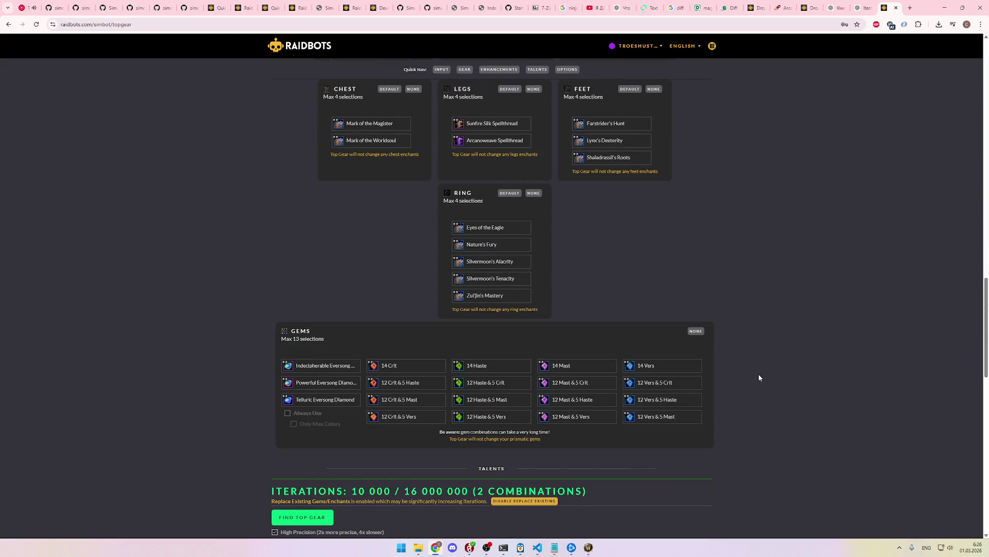
scroll(755, 361, "down", 6)
scroll(758, 358, "up", 8)
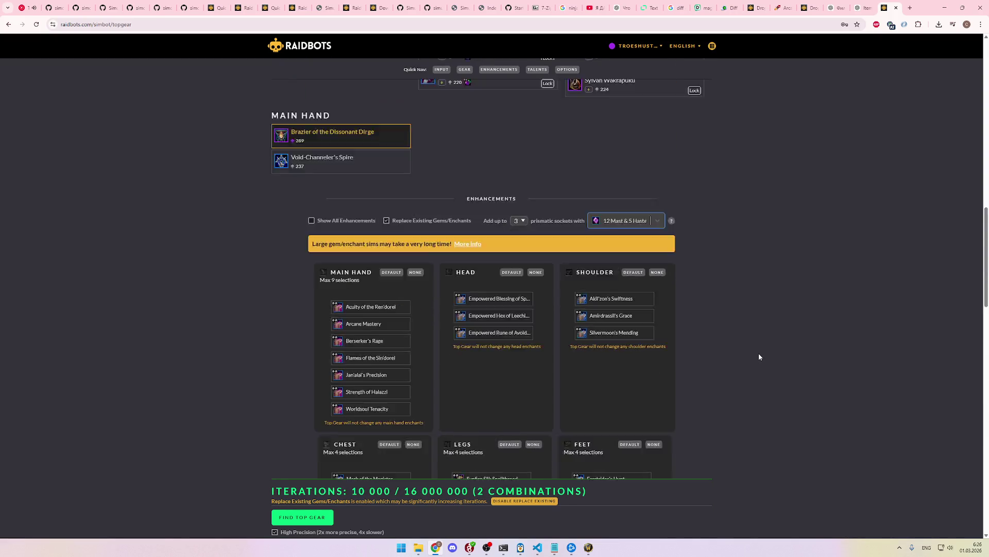
scroll(759, 354, "up", 12)
scroll(712, 354, "down", 7)
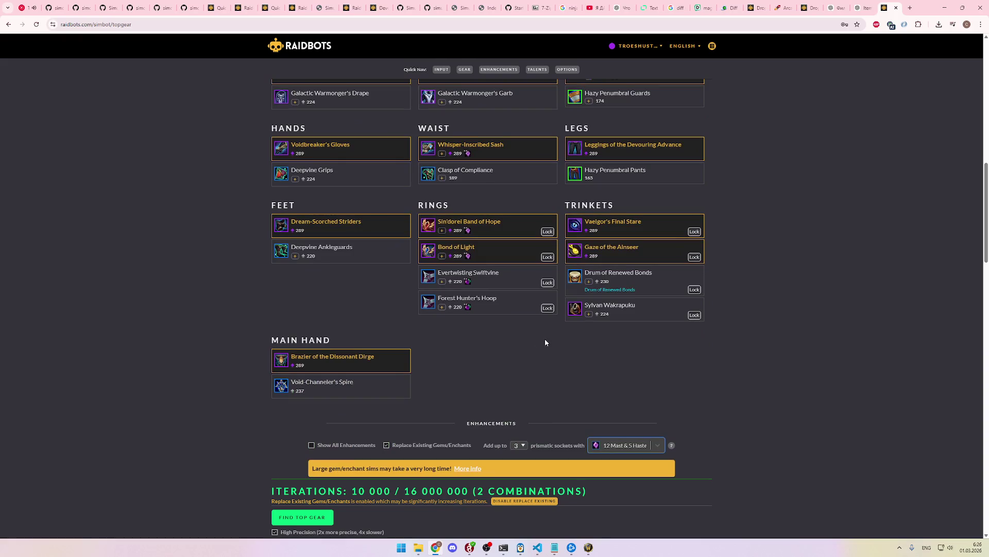
mouse_move(280, 361)
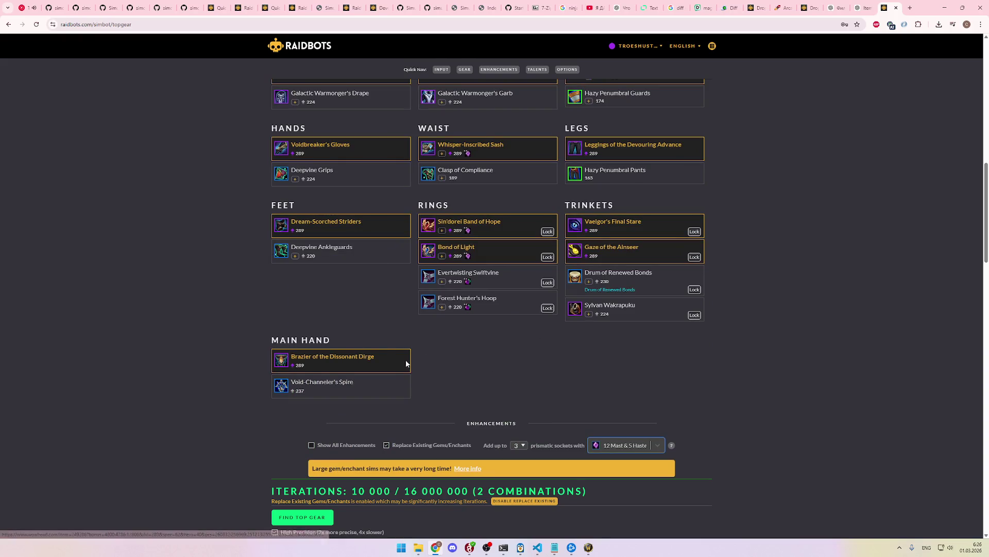
scroll(503, 381, "down", 9)
scroll(521, 387, "down", 5)
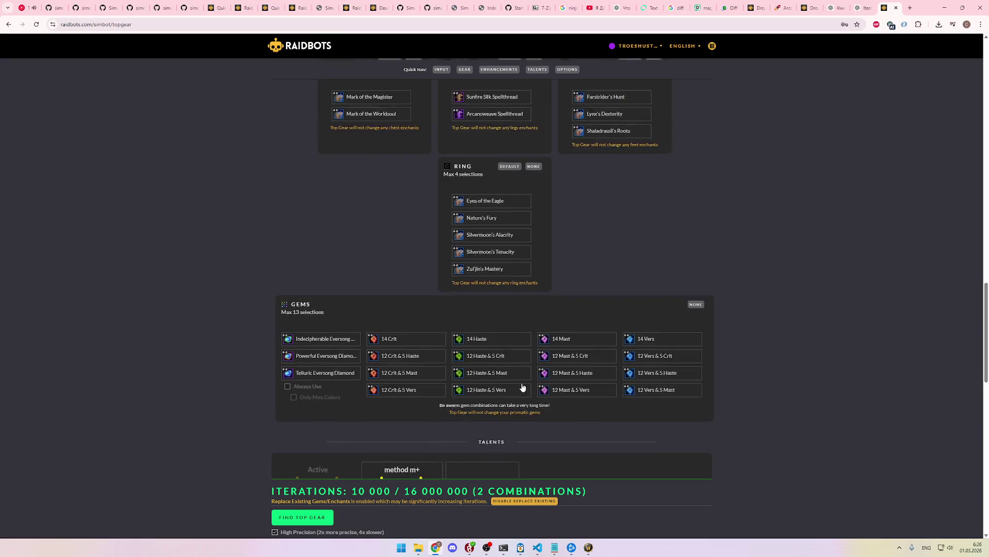
scroll(524, 386, "up", 4)
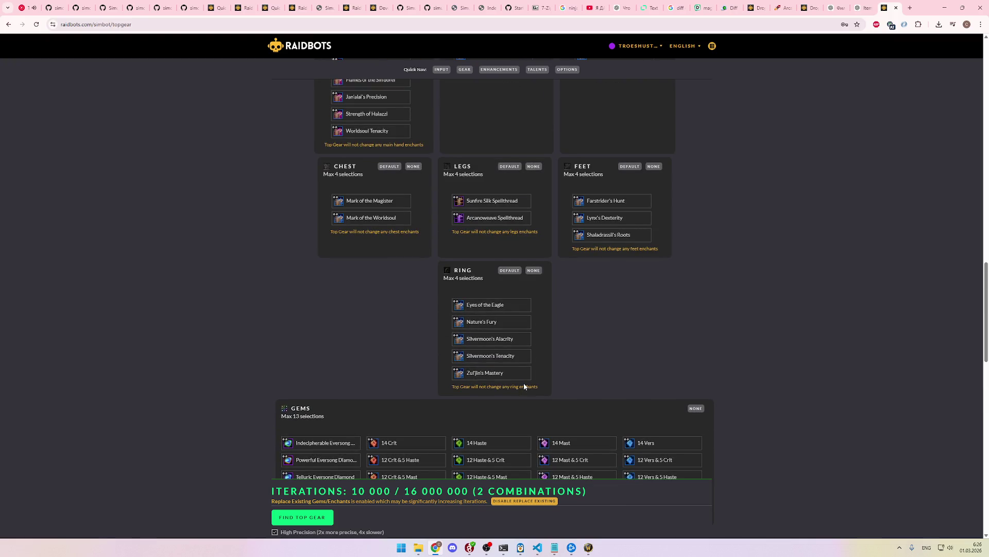
scroll(523, 387, "up", 4)
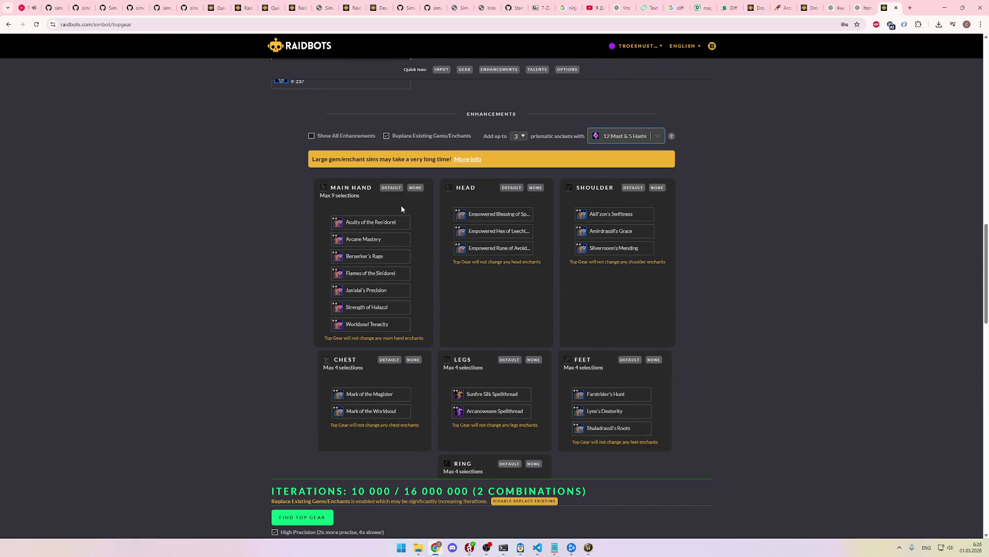
Step: Include all seven main-hand enchants, from Acuity of the Ren'dorei to Worldsoul Tenacity
left_click(338, 224)
left_click(367, 240)
left_click(377, 273)
left_click(387, 256)
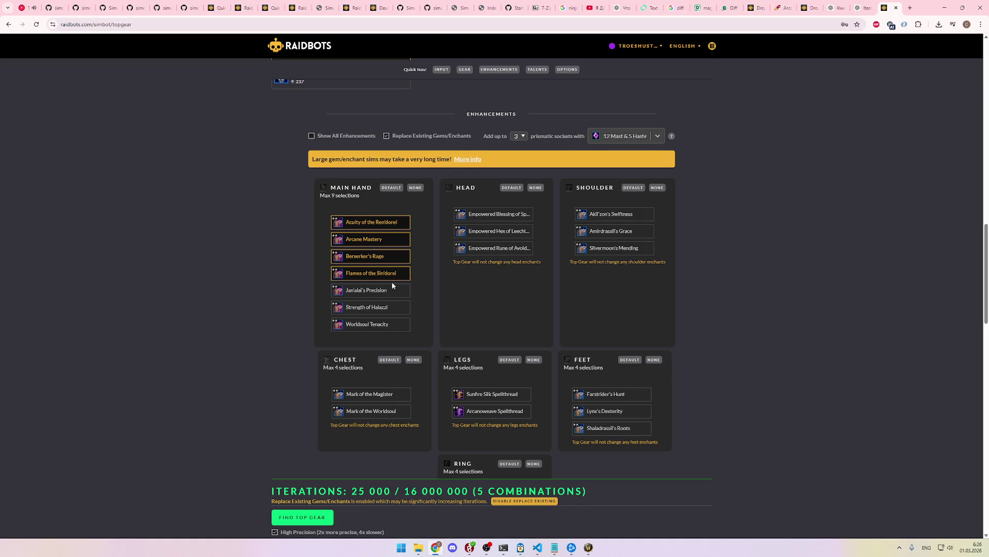
left_click(390, 290)
left_click(392, 324)
left_click(392, 307)
Step: Include all three head enchants and the Akil'zon's Swiftness, Amirdrassil's Grace and Silvermoon's Mending shoulder enchants
left_click(488, 216)
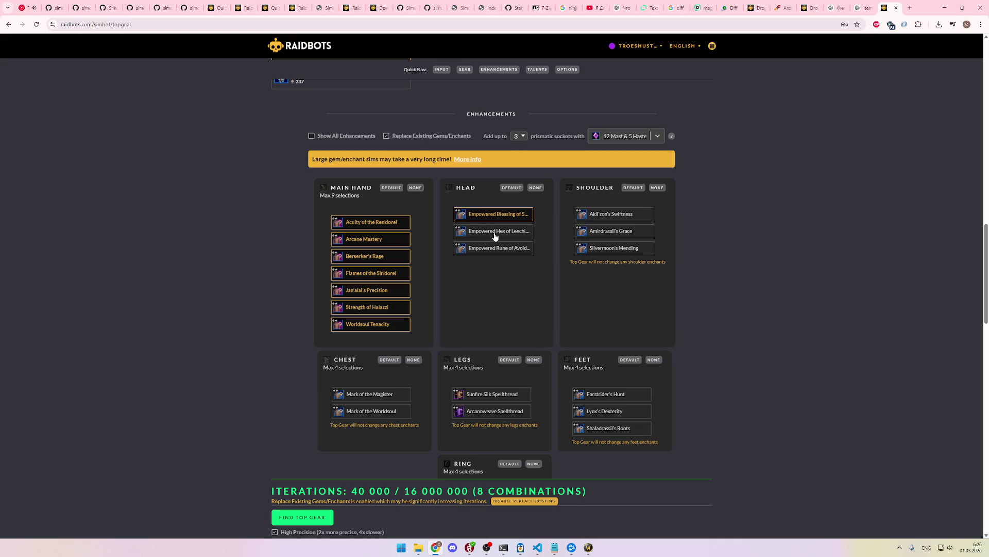
left_click(497, 232)
left_click(497, 248)
left_click(613, 217)
left_click(616, 231)
left_click(619, 250)
Step: Include both chest enchants, both legs spellthreads and the three feet enchants
scroll(386, 277, "down", 2)
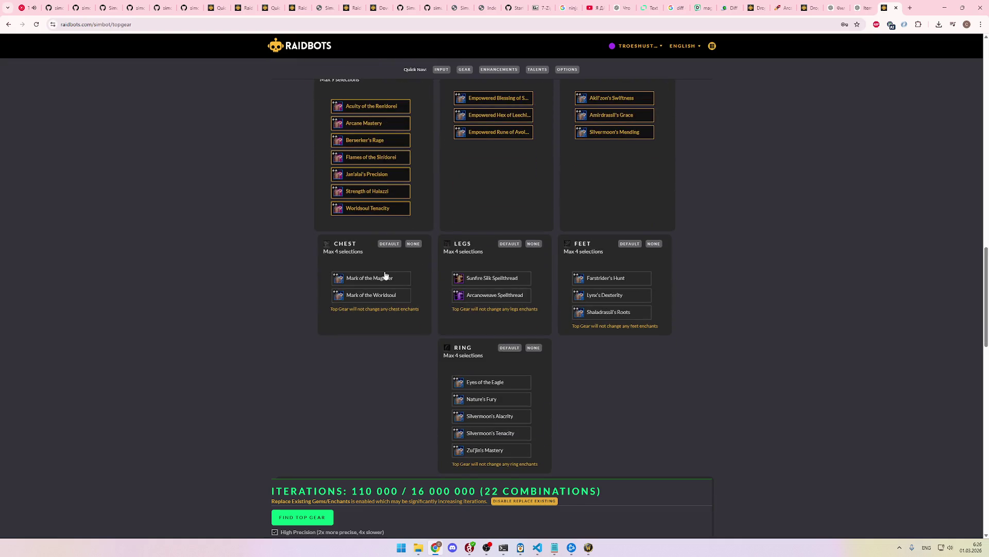
left_click(381, 278)
left_click(382, 295)
left_click(492, 278)
left_click(495, 295)
left_click(608, 278)
left_click(608, 295)
left_click(610, 312)
Step: Tick four ring enchants, then drop Silvermoon's Tenacity and two others to cut combinations
left_click(482, 384)
left_click(485, 400)
scroll(490, 404, "down", 2)
left_click(489, 339)
left_click(492, 357)
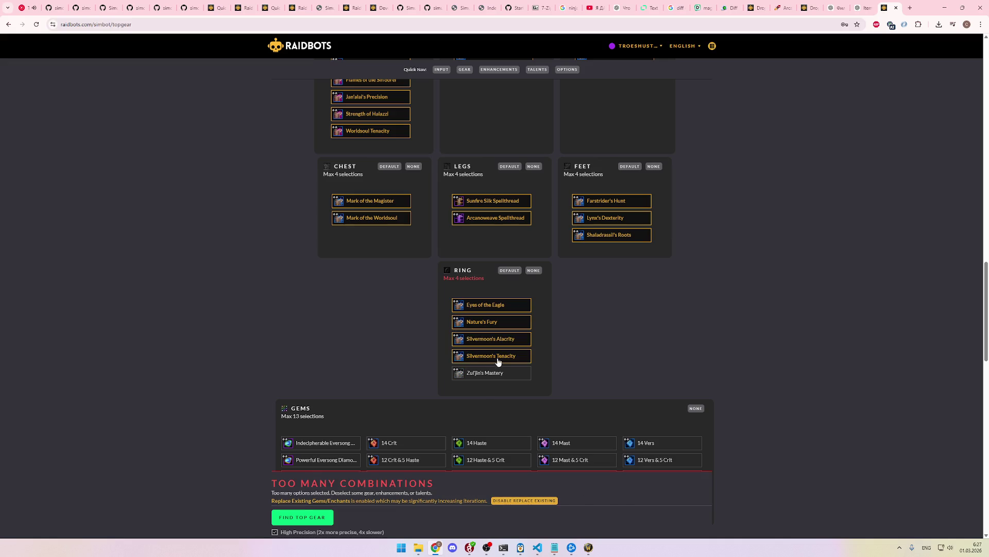
left_click(494, 355)
left_click(494, 339)
left_click(495, 321)
scroll(541, 325, "up", 2)
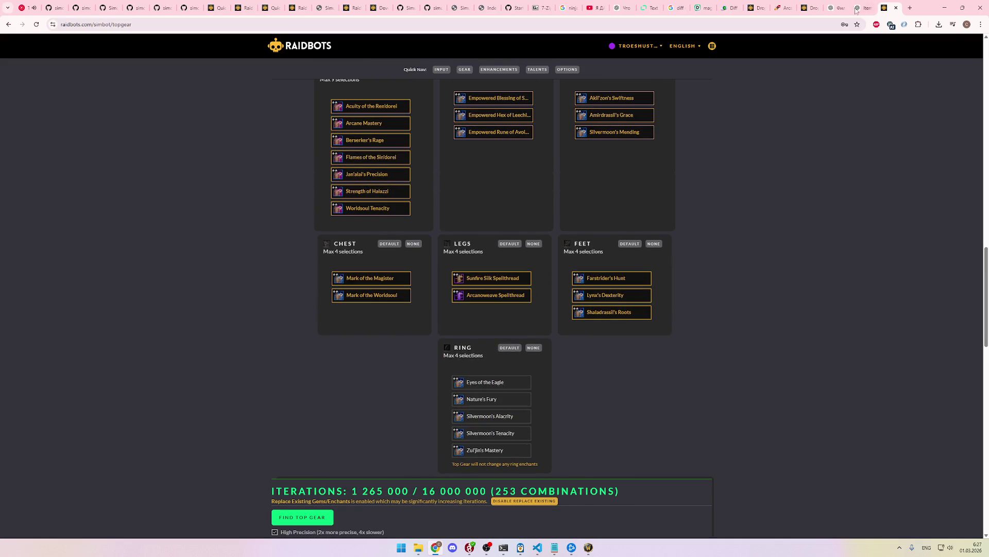
Step: Show Wowhead's Arcane Mage Enchants & Consumables guide
left_click(782, 6)
left_click(488, 475)
scroll(678, 323, "down", 3)
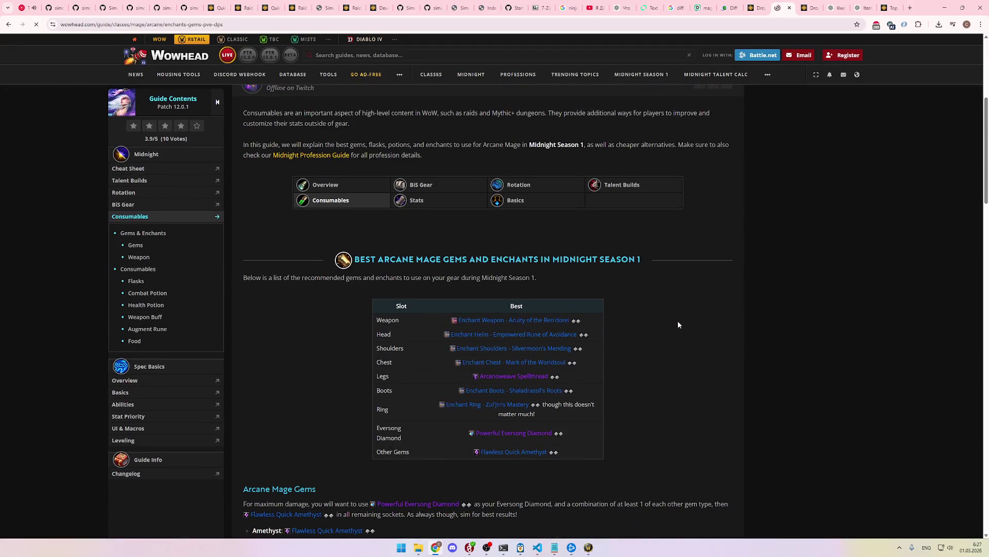
Step: Check the guide's weapon enchant recommendation, then go back to Raidbots Top Gear
mouse_move(564, 324)
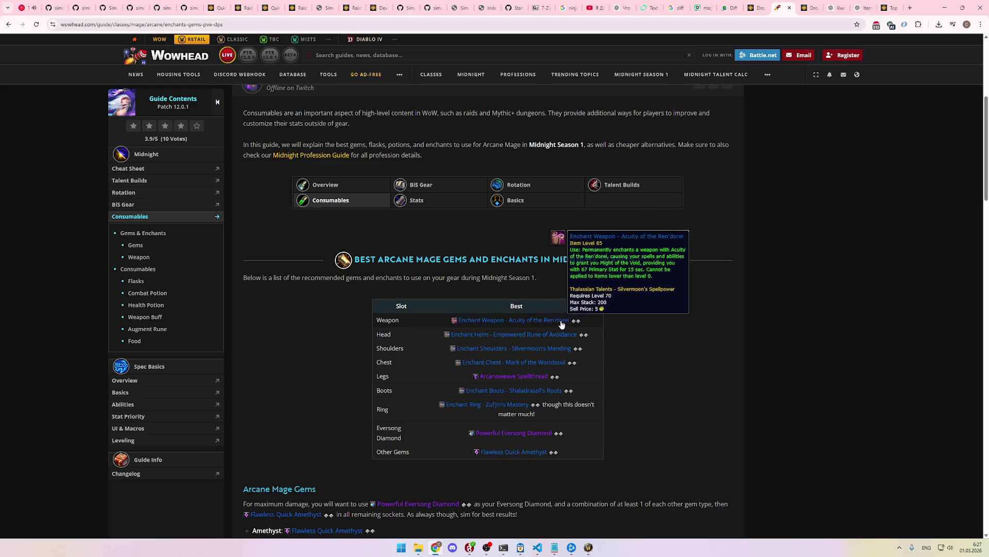
left_click(888, 7)
Step: Deselect six main-hand enchants, keeping only Acuity of the Ren'dorei
scroll(519, 345, "up", 2)
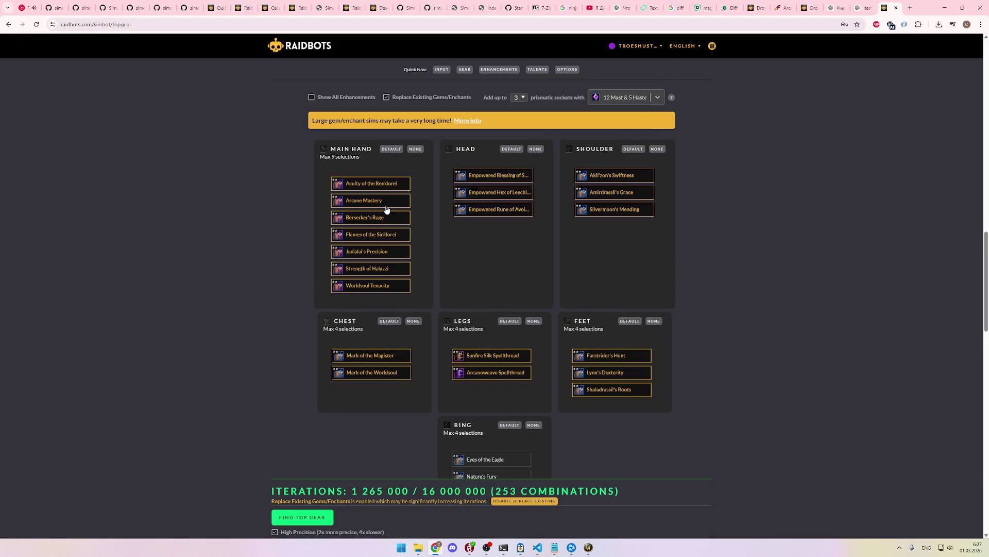
left_click(386, 201)
left_click(387, 218)
left_click(388, 235)
left_click(389, 252)
left_click(390, 268)
left_click(392, 286)
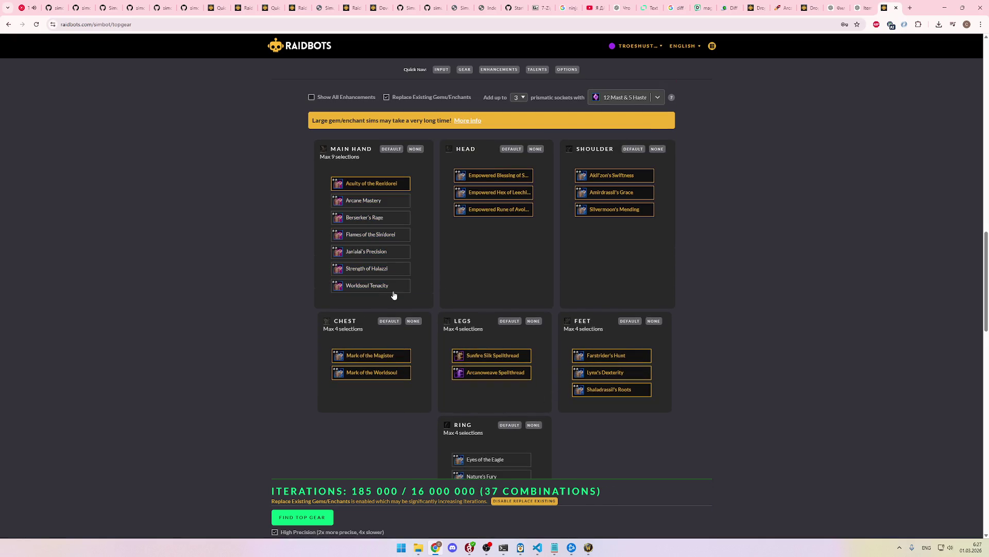
Step: Place the Wowhead guide tab beside Raidbots and deselect the Empowered Hex of Leeching head enchant
left_click(866, 8)
left_click(888, 8)
left_click_drag(784, 7, 866, 7)
left_click(883, 5)
left_click(873, 7)
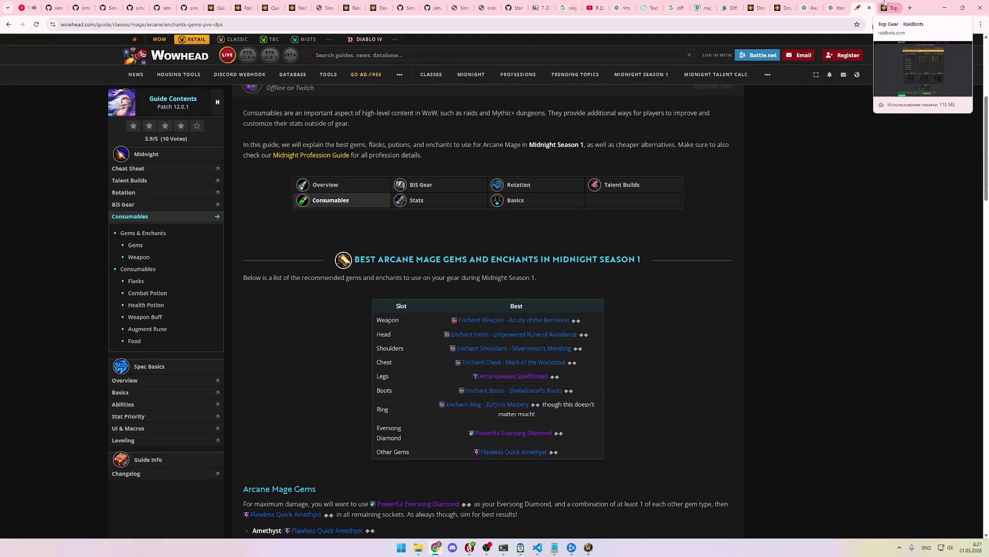
left_click(885, 4)
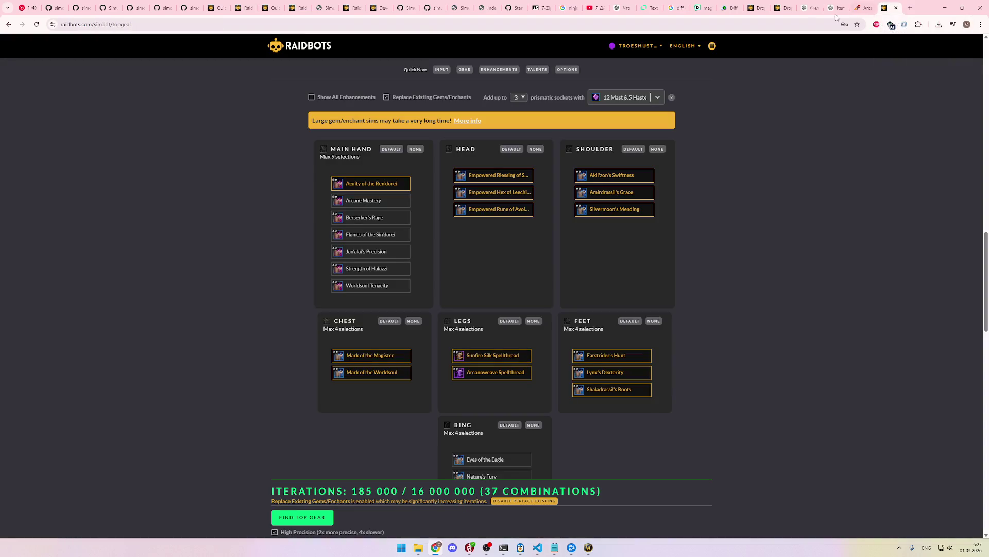
left_click(508, 193)
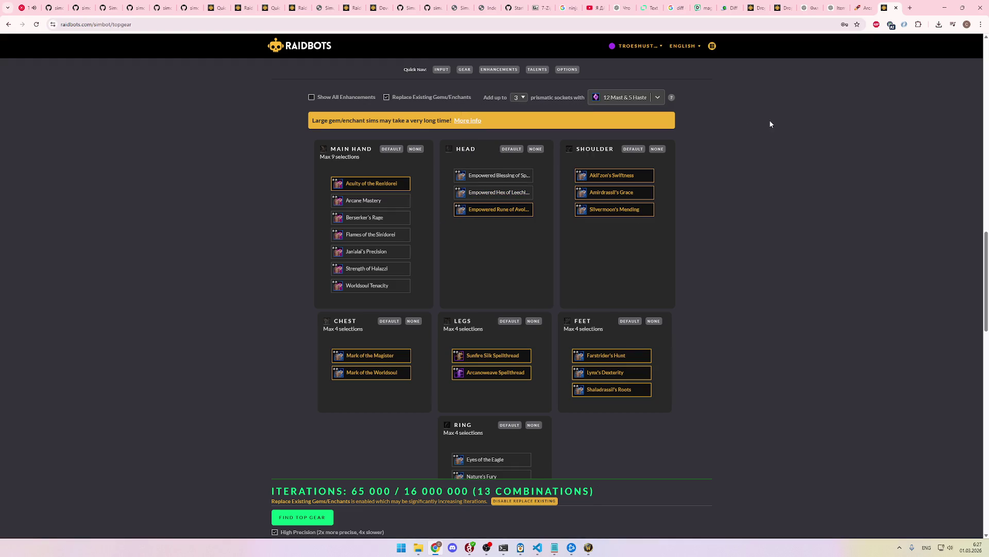
Step: Following the guide, deselect Mark of the Magister chest and Sunfire Silk Spellthread legs
left_click(862, 8)
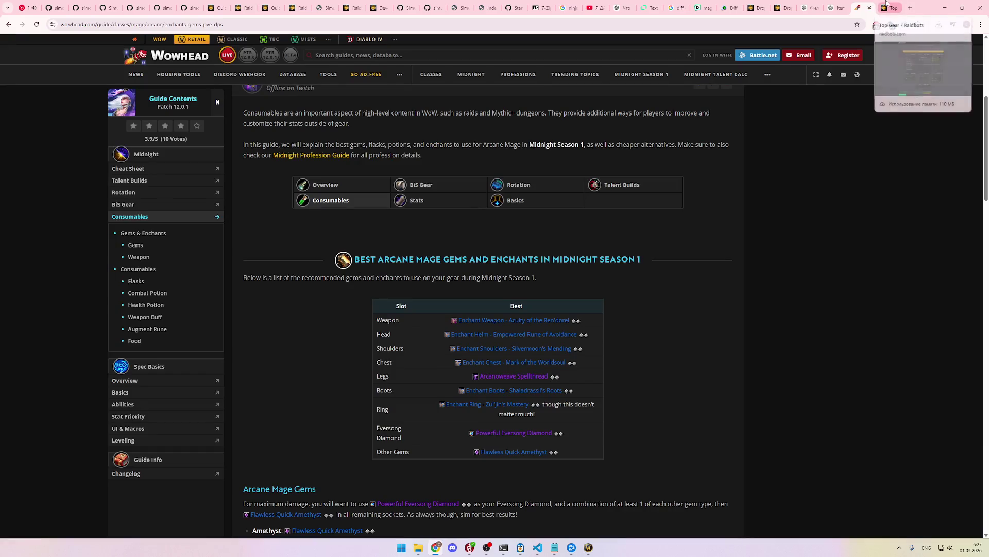
left_click(887, 7)
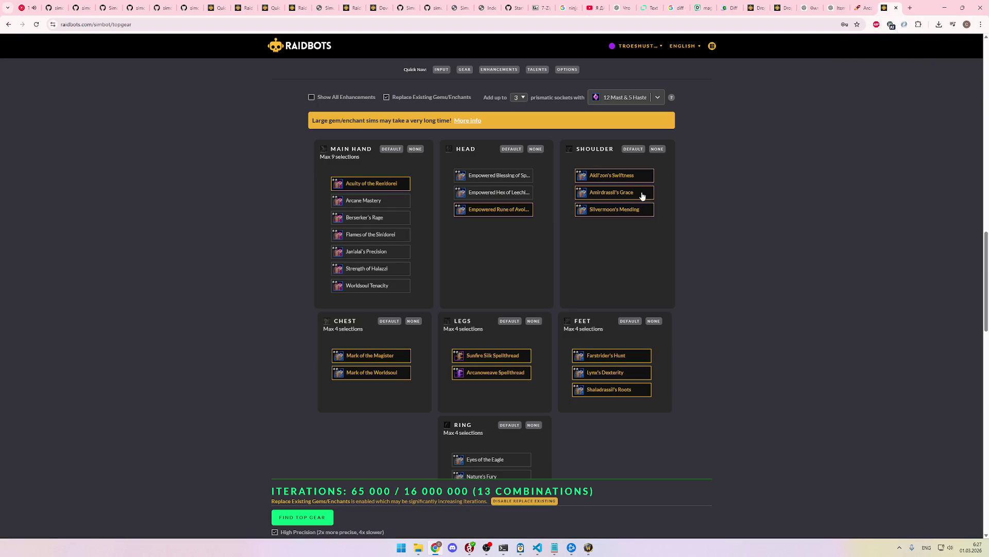
left_click(872, 9)
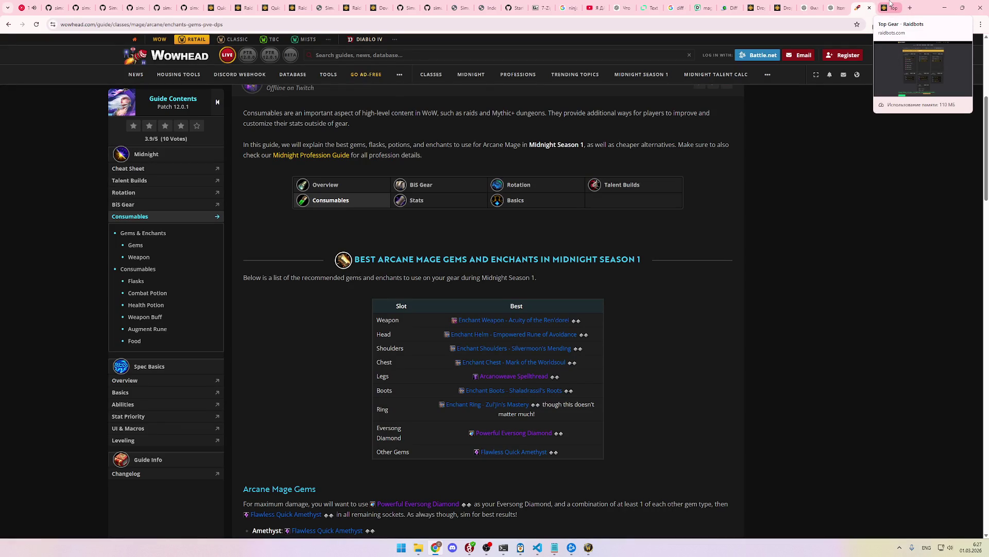
left_click(891, 5)
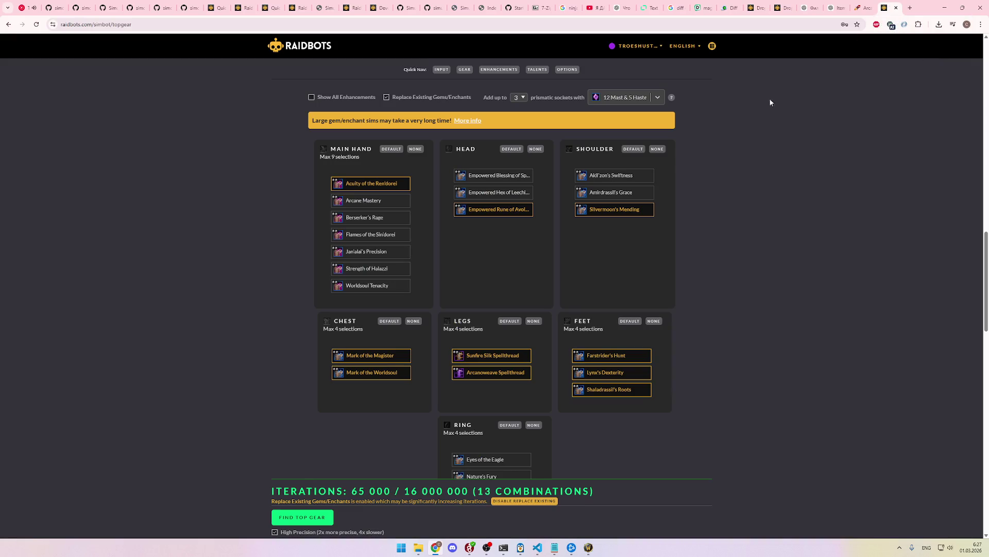
left_click(404, 356)
scroll(799, 170, "down", 2)
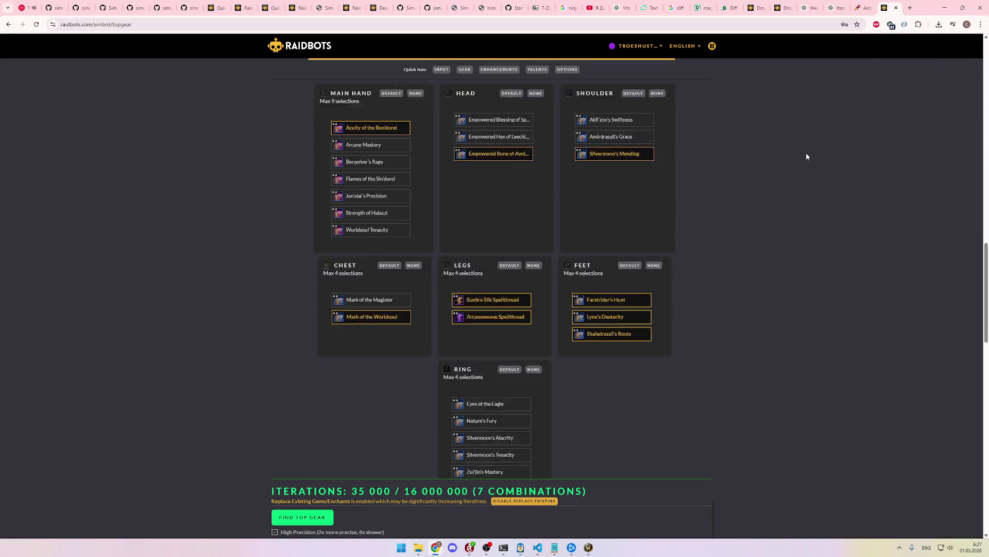
left_click(875, 7)
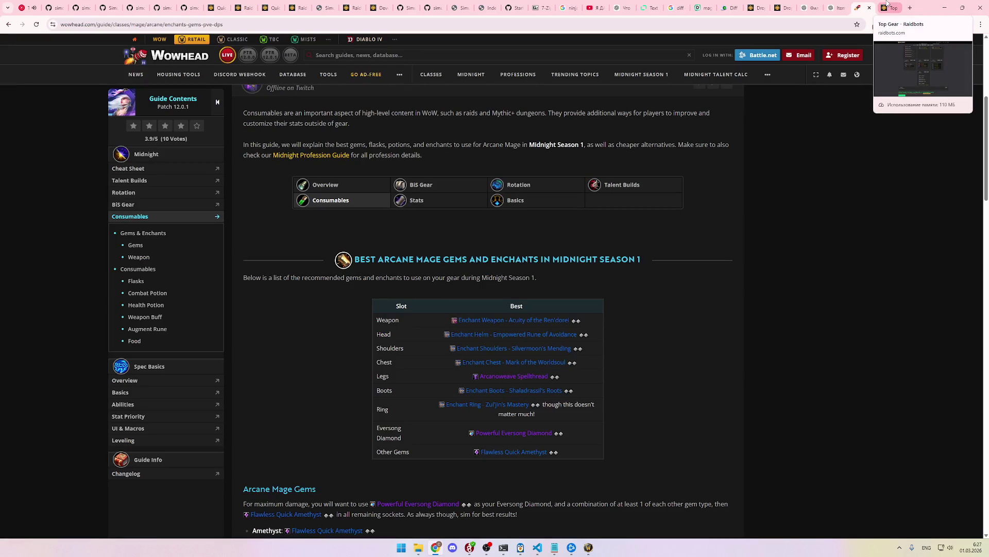
left_click(887, 5)
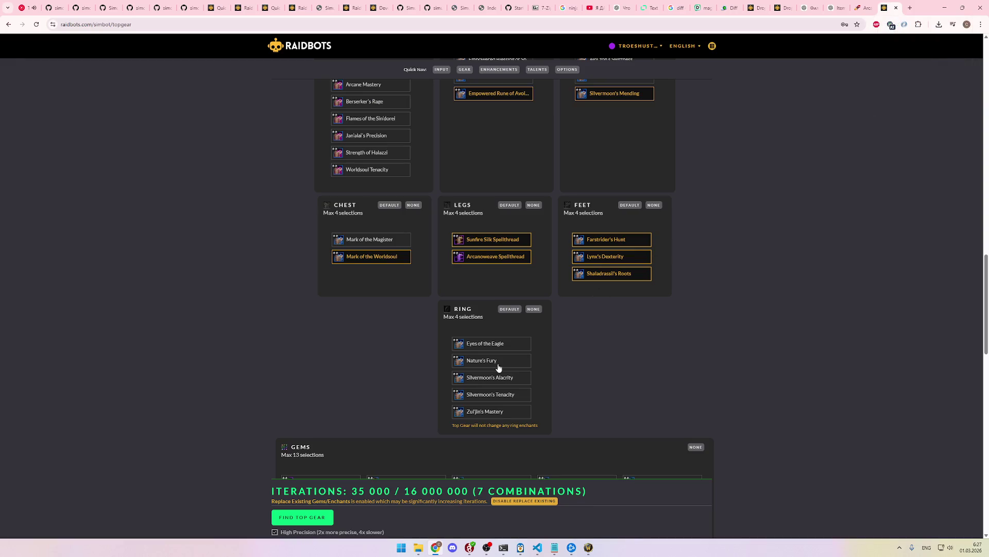
left_click(513, 241)
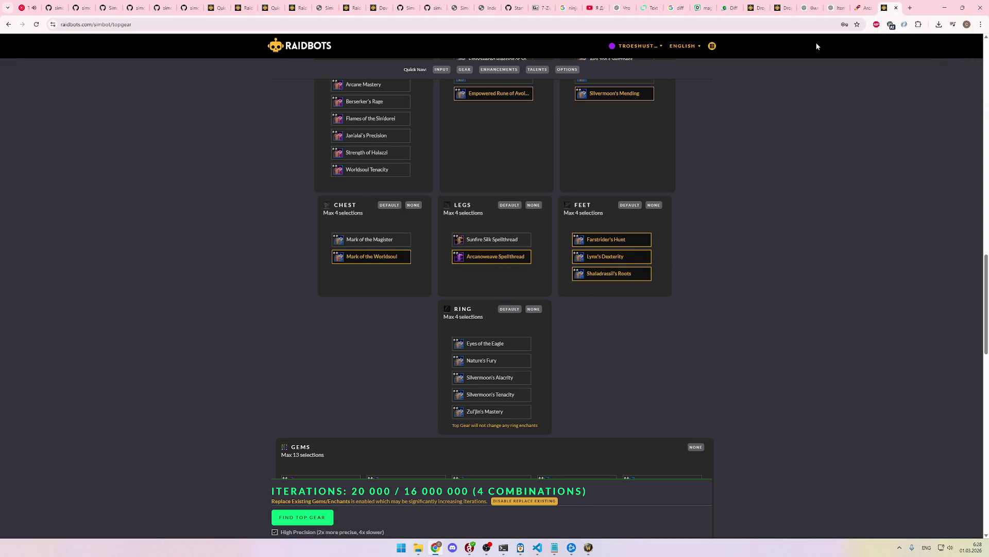
Step: Deselect the Farstrider's Hunt and Lynx's Dexterity boots enchants per the guide
left_click(865, 7)
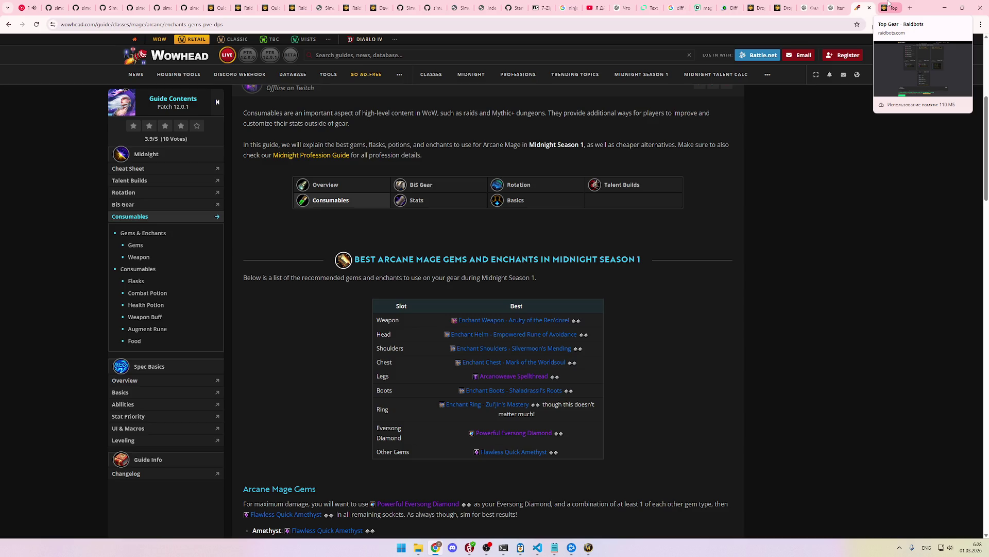
left_click(889, 4)
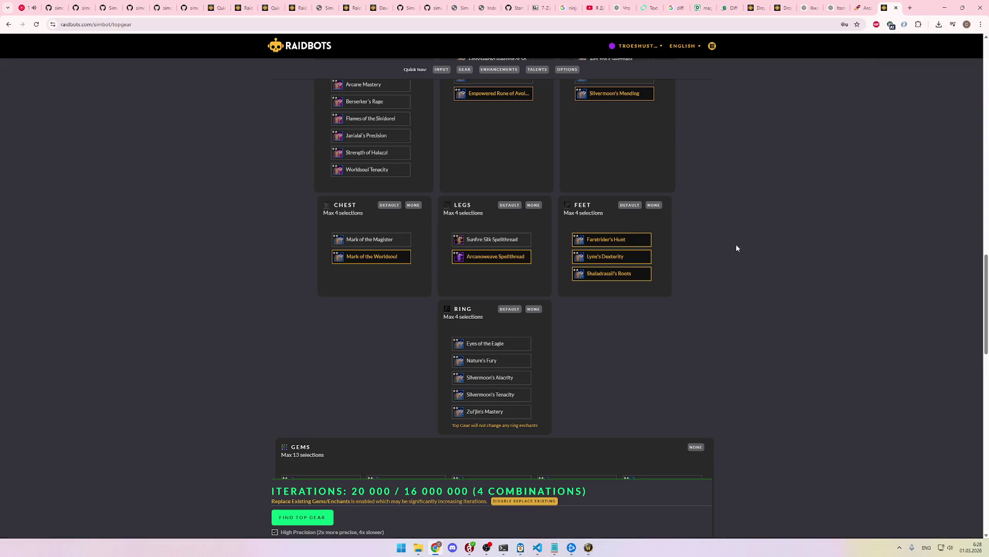
left_click(635, 241)
left_click(634, 258)
scroll(670, 303, "down", 1)
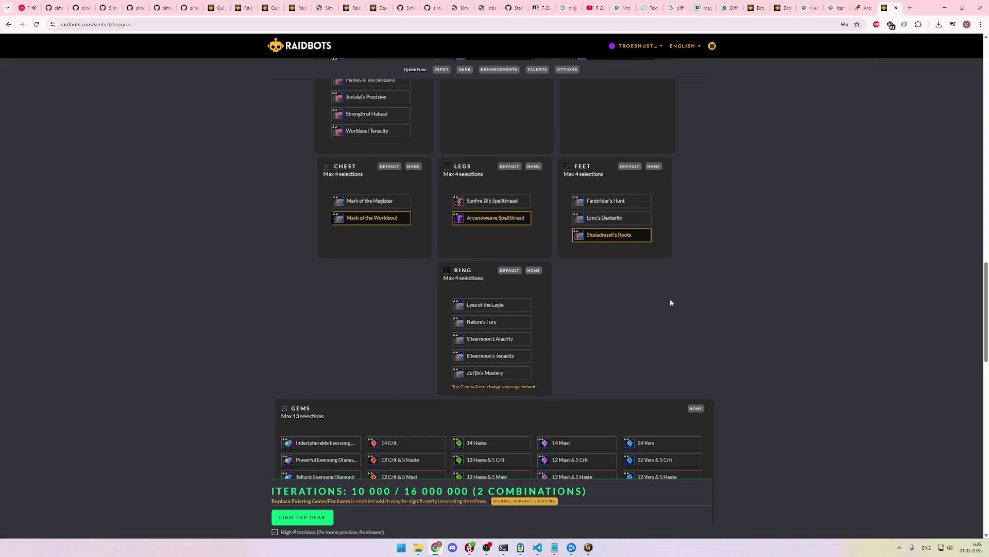
Step: Select Zul'Jin's Mastery as the ring enchant, matching the guide
left_click(876, 4)
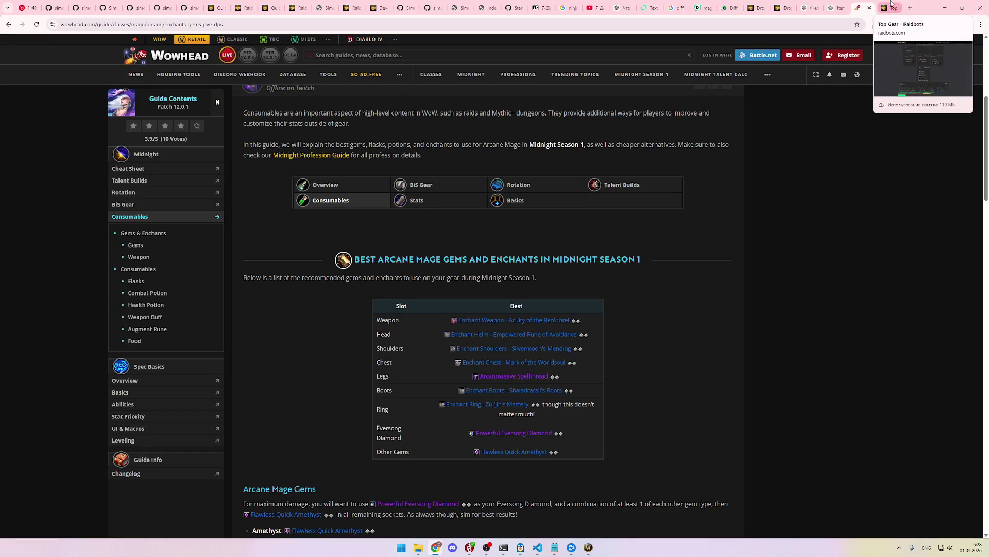
left_click(892, 4)
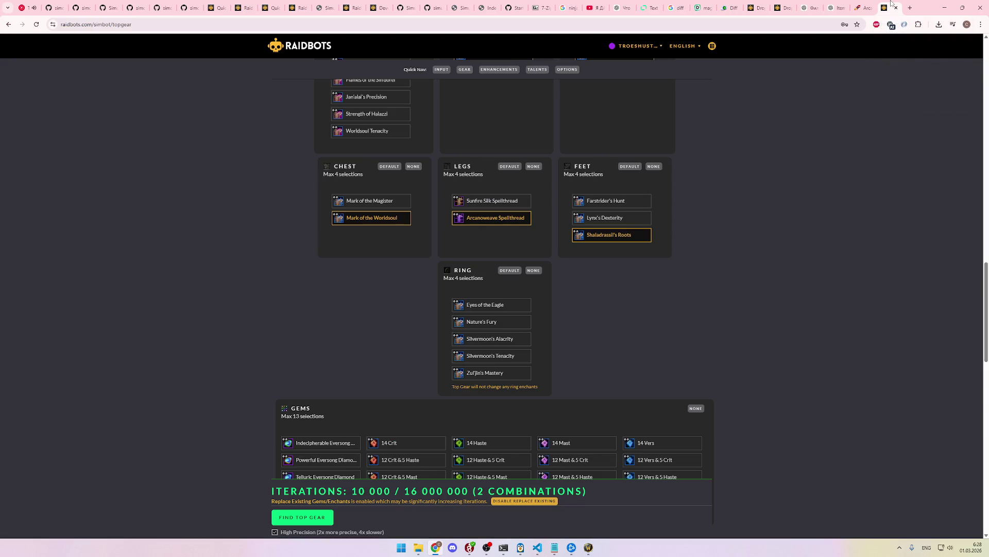
left_click(499, 374)
scroll(574, 354, "down", 4)
scroll(731, 273, "down", 2)
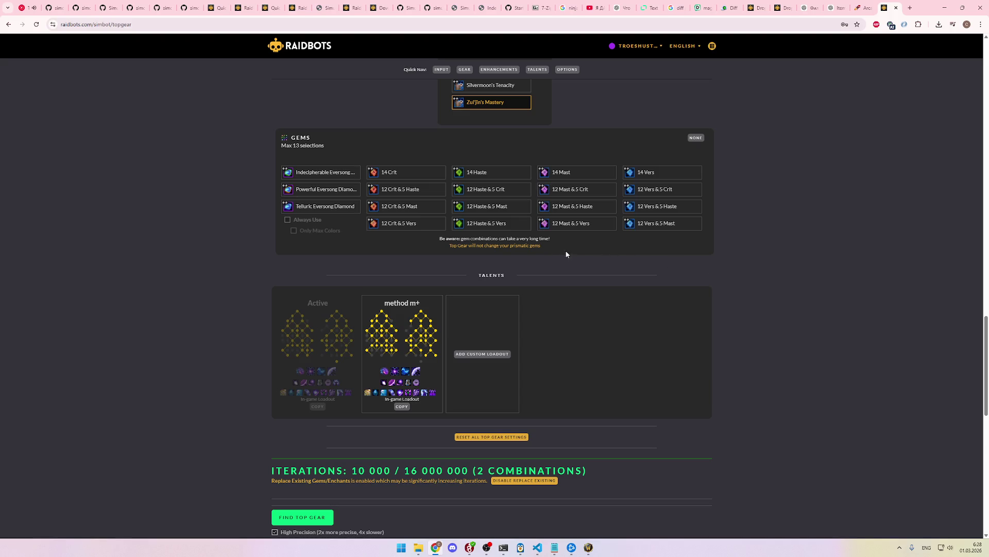
Step: Add the 12 Haste & 5 Mast and 12 Haste & 5 Crit gems and submit the sim
left_click(514, 212)
left_click(513, 192)
scroll(563, 304, "down", 3)
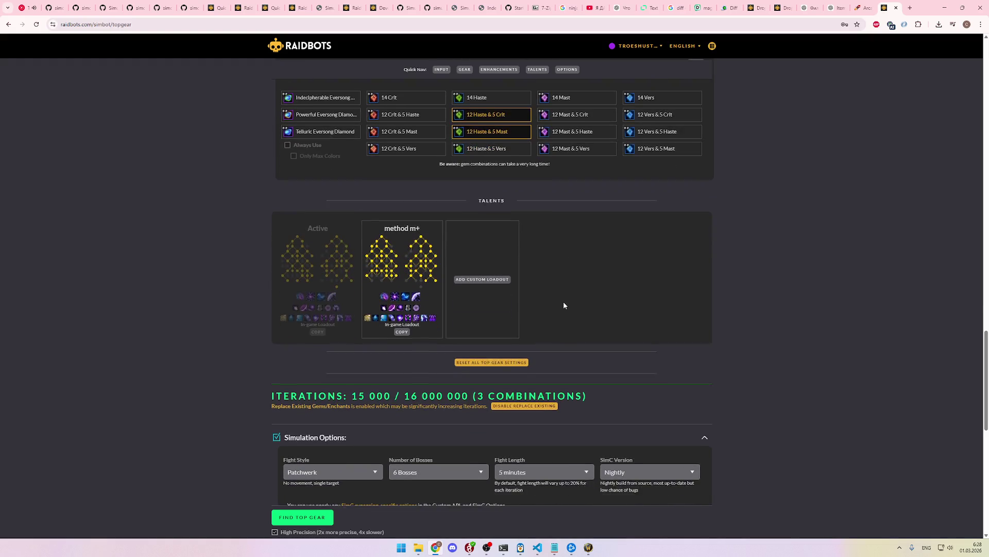
scroll(564, 305, "down", 5)
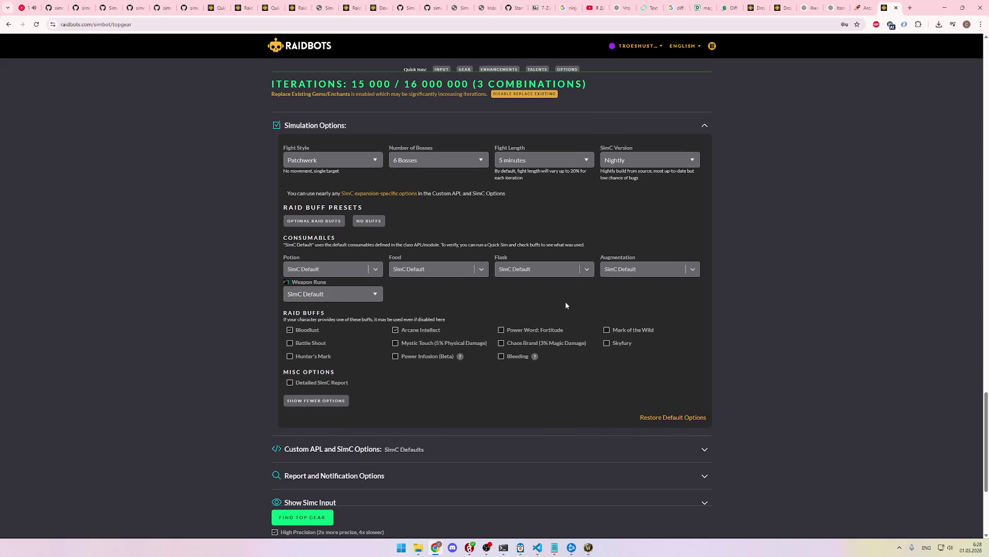
scroll(566, 306, "down", 2)
scroll(565, 304, "down", 1)
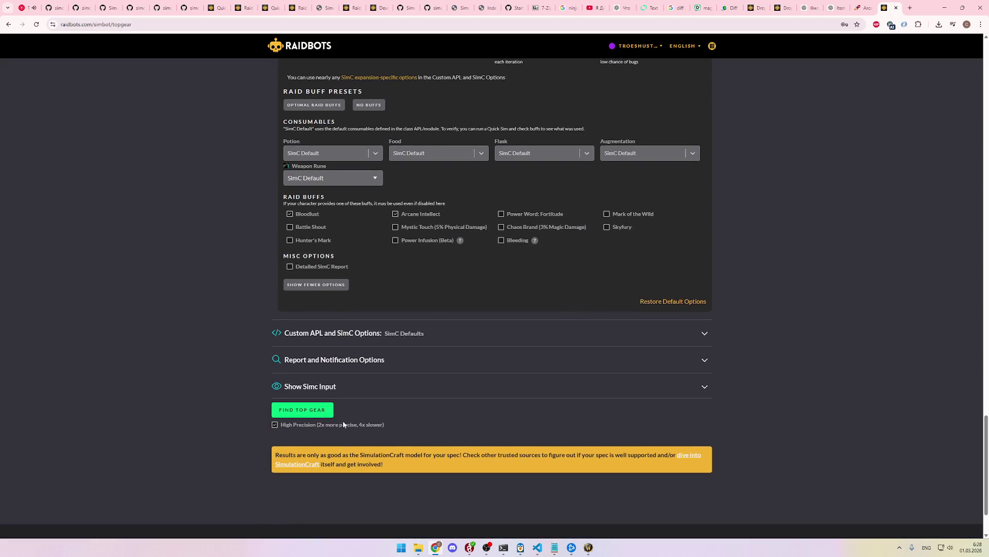
left_click(320, 412)
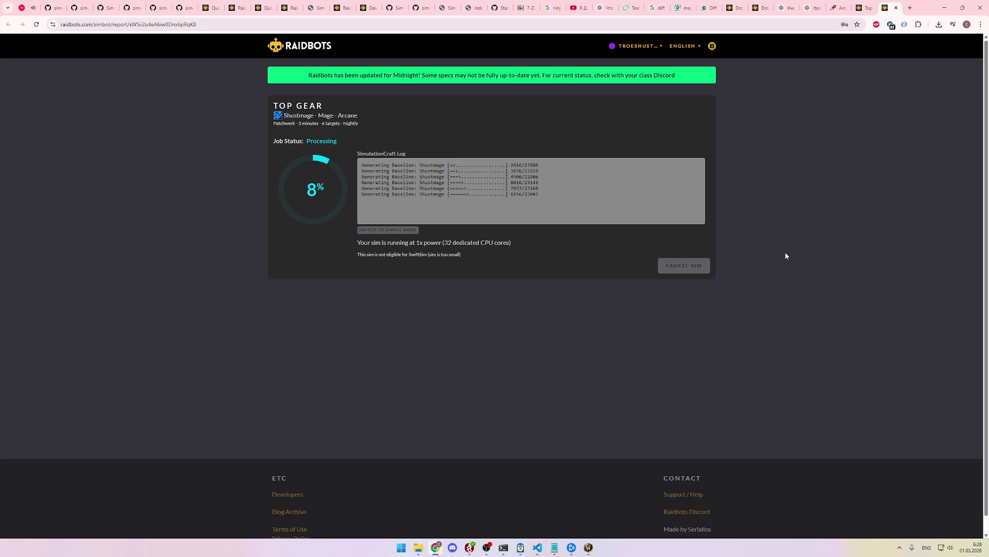
Step: Once Top Gear finishes, send the best combination (321,439 DPS) to Quick Sim
left_click(866, 8)
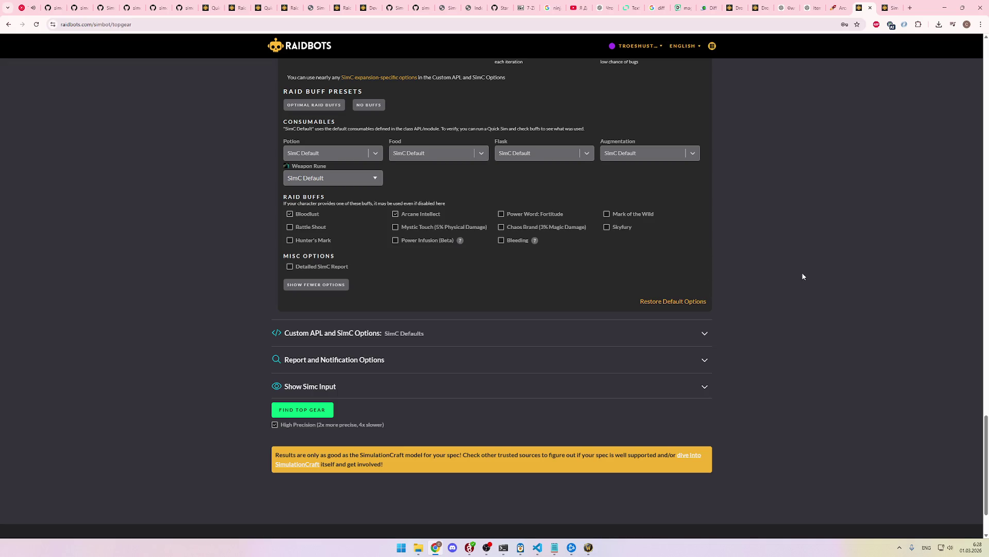
left_click(890, 8)
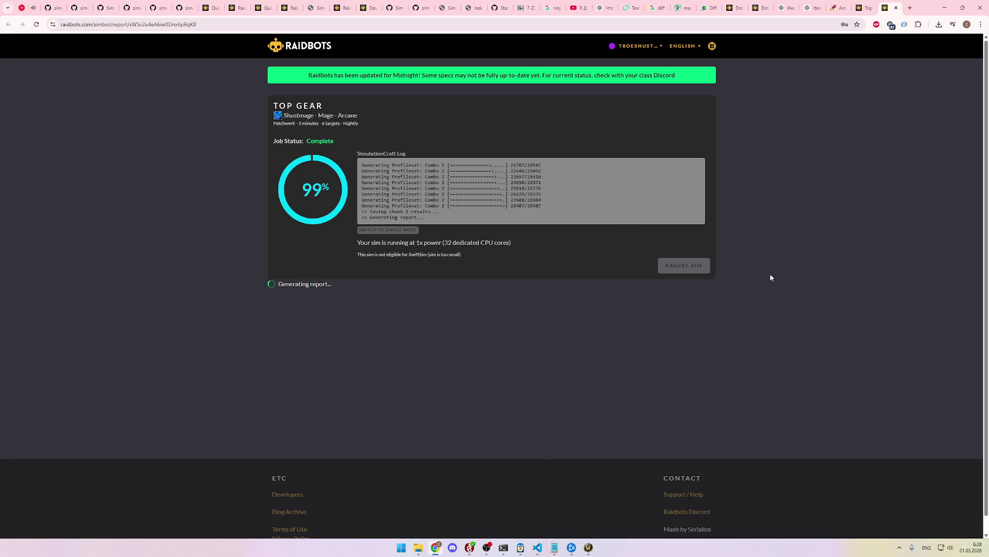
scroll(758, 283, "down", 7)
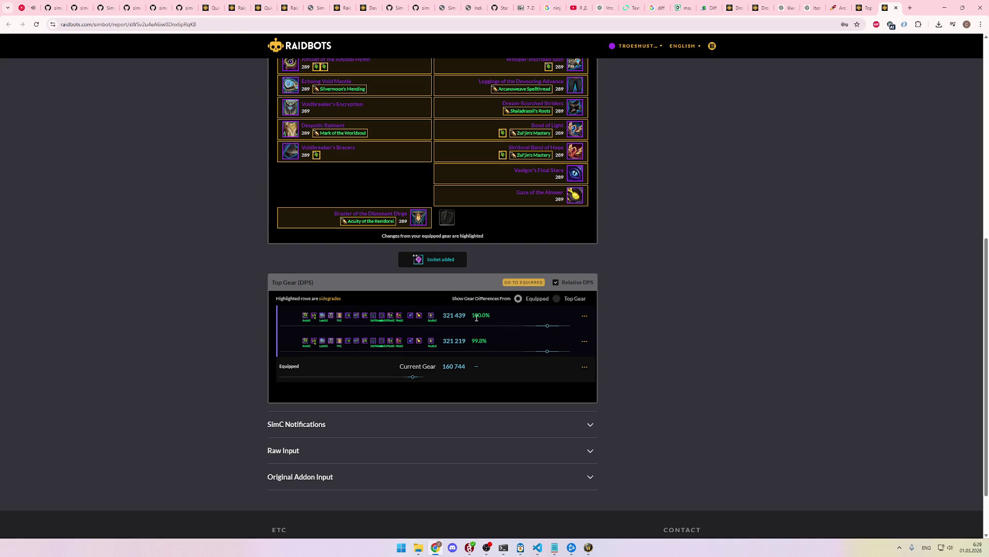
mouse_move(586, 320)
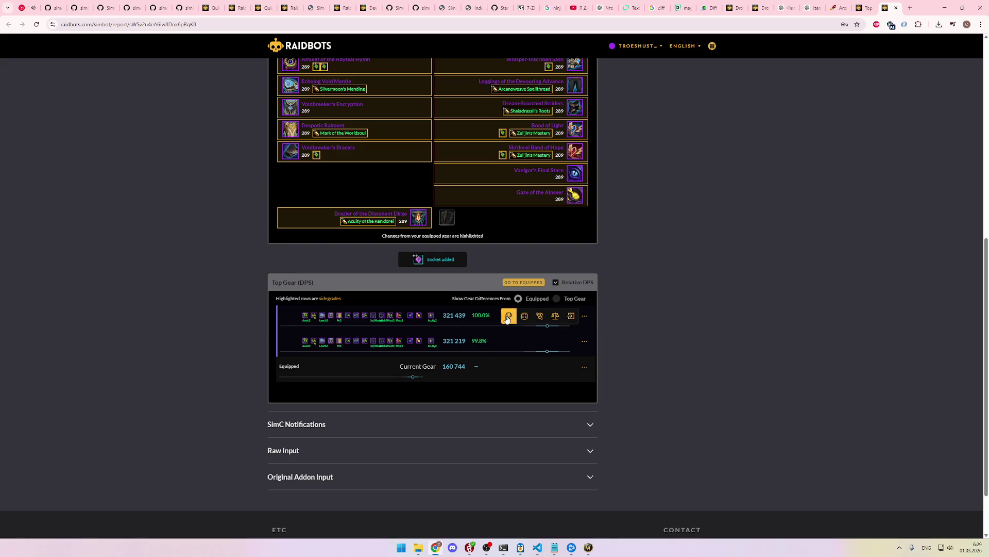
left_click(540, 316)
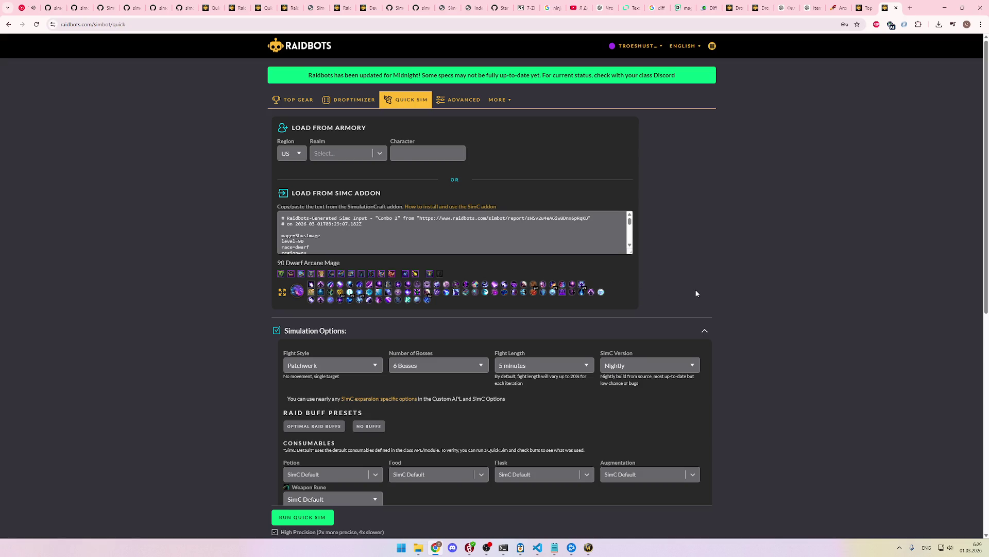
Step: Launch the Quick Sim of the Combo 2 profile and scroll to the report bottom
scroll(709, 297, "down", 10)
left_click(323, 329)
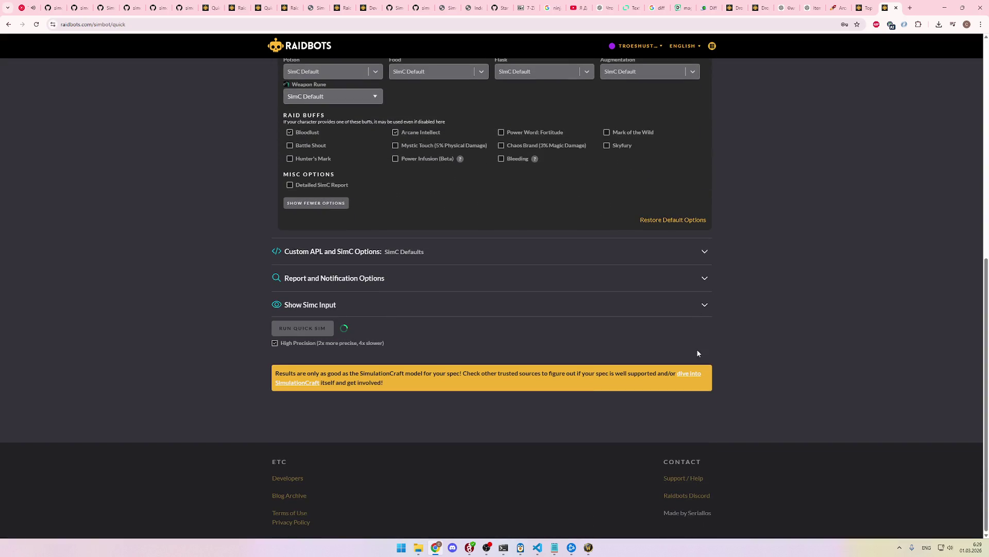
scroll(698, 349, "up", 10)
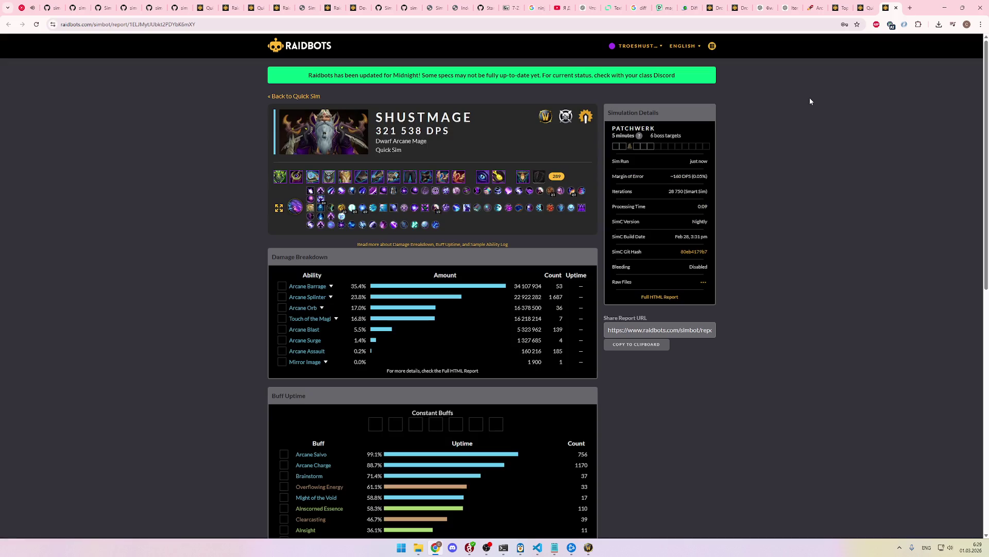
scroll(813, 244, "down", 7)
scroll(814, 245, "down", 3)
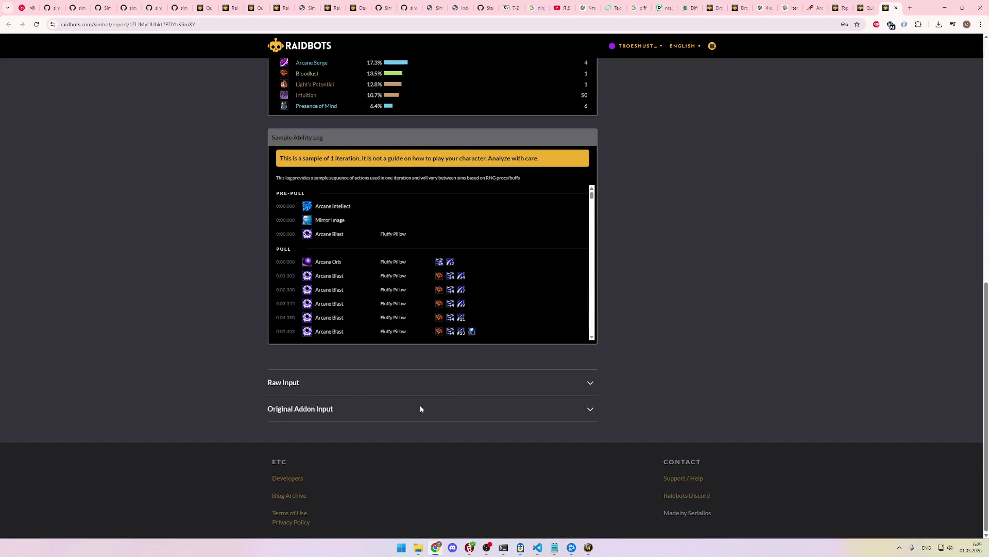
Step: Expand the Original Addon Input section and inspect its profile text
left_click(313, 409)
scroll(361, 392, "down", 2)
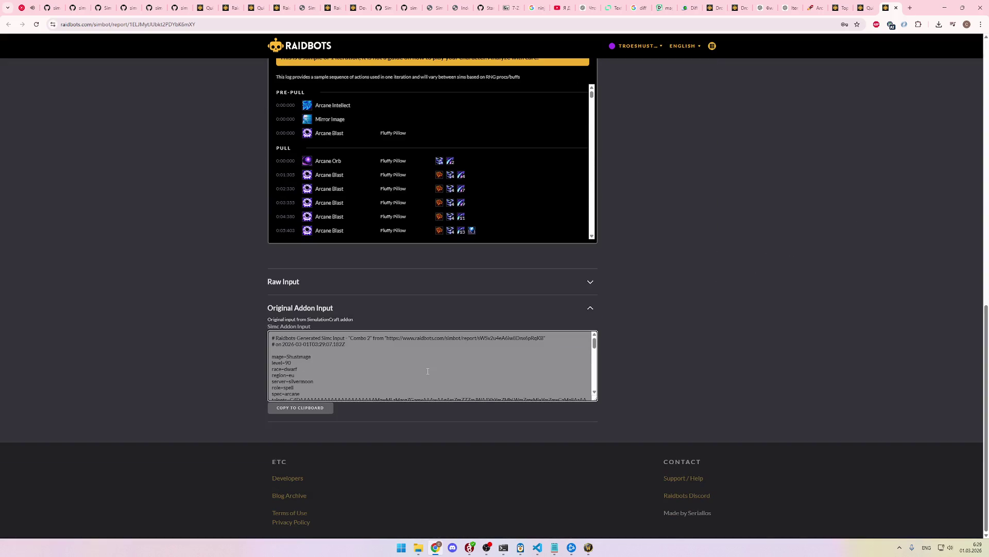
left_click(439, 373)
scroll(514, 364, "down", 3)
scroll(515, 368, "up", 3)
left_click(515, 368)
key("ctrl+a")
left_click(466, 364)
Step: Expand the Raw Input section and scroll through its SimC profile
left_click(311, 283)
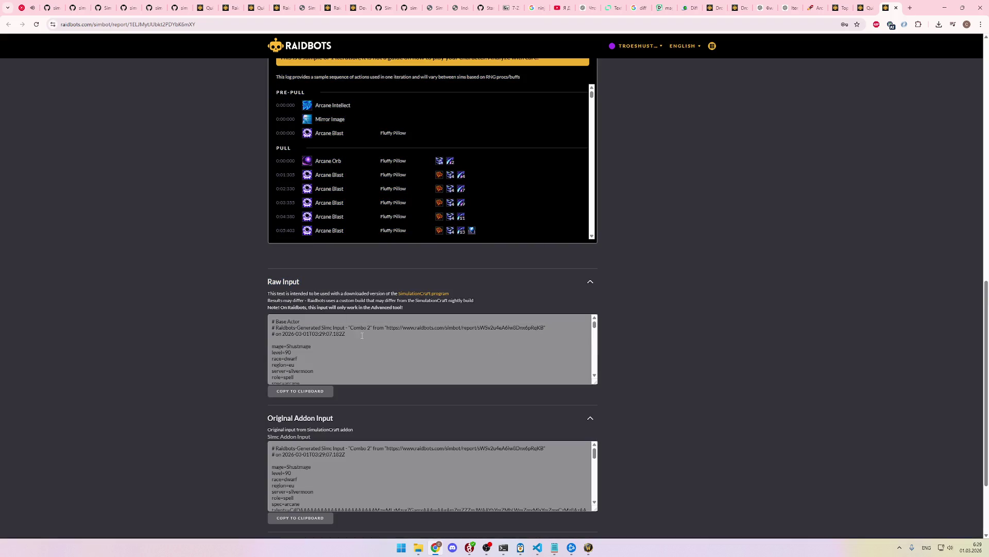
scroll(392, 359, "down", 10)
scroll(392, 360, "up", 10)
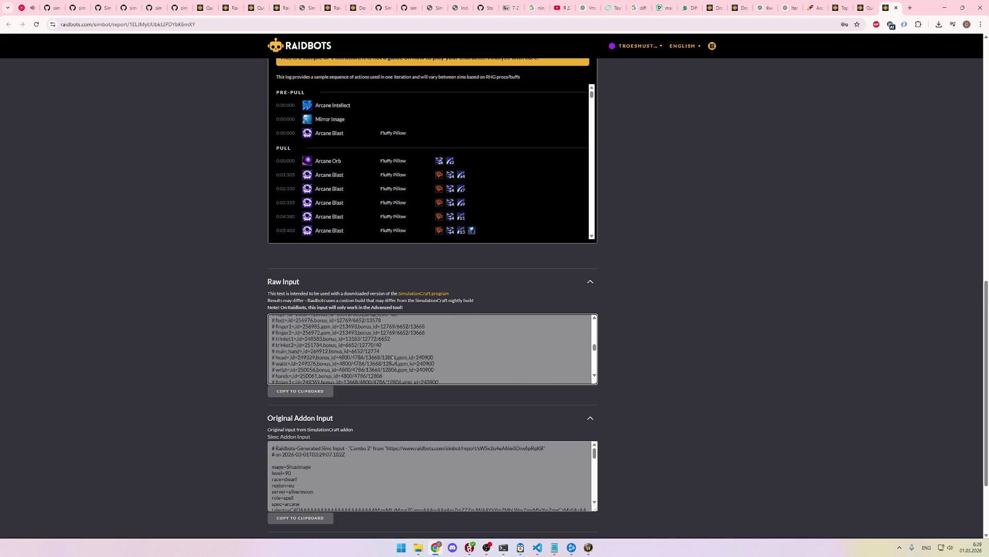
scroll(629, 397, "down", 7)
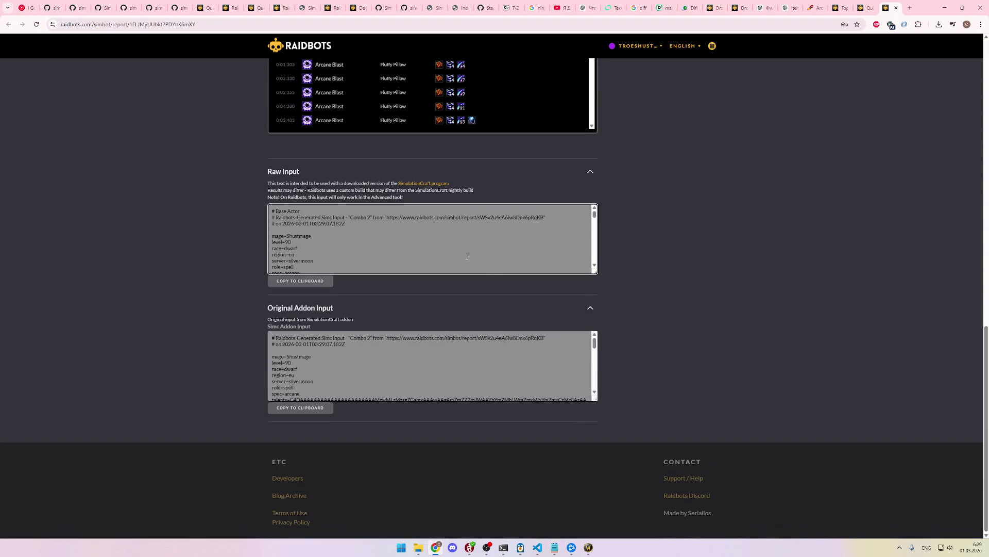
scroll(469, 255, "up", 1)
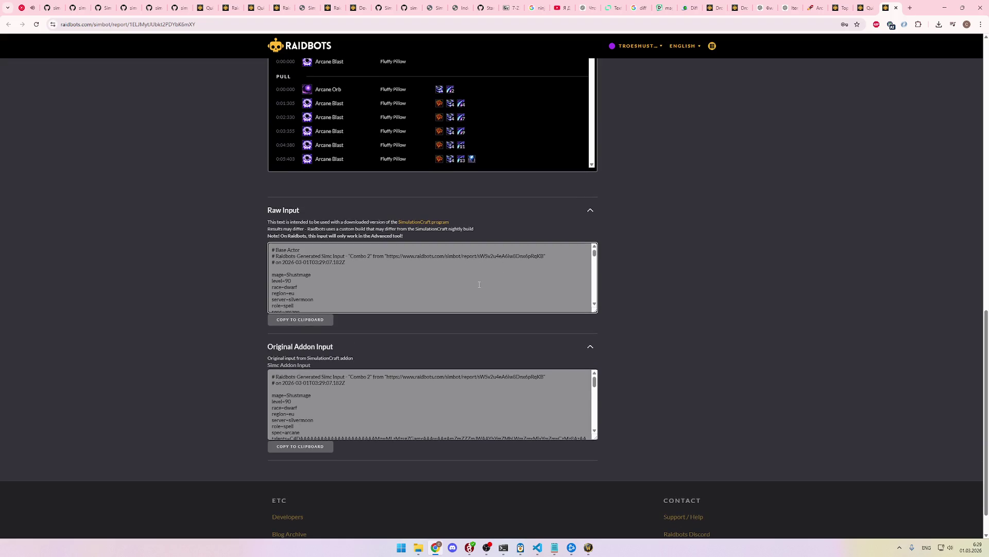
scroll(656, 312, "up", 3)
scroll(655, 313, "down", 3)
Step: Select the entire Raw Input SimC profile text in the report
scroll(714, 248, "up", 8)
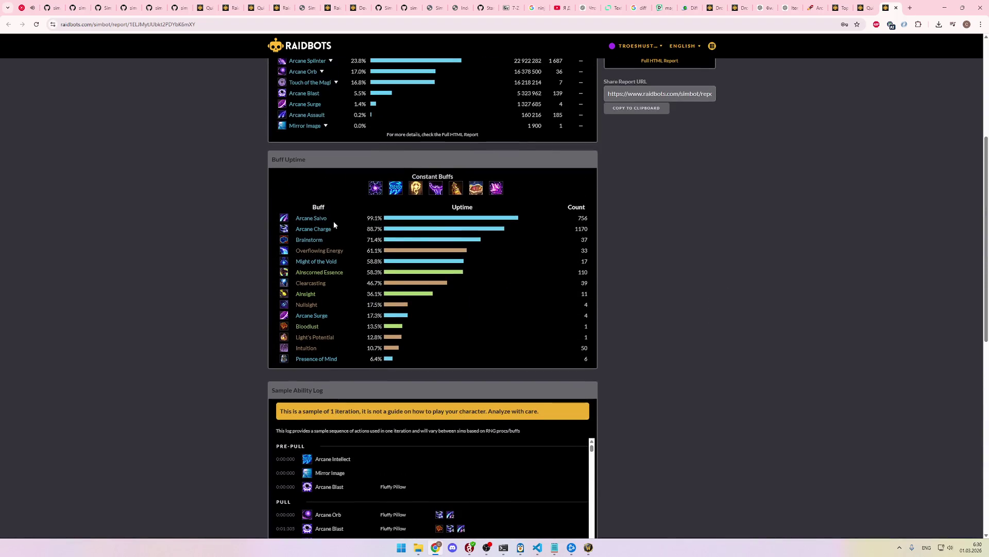
mouse_move(285, 221)
scroll(285, 221, "up", 5)
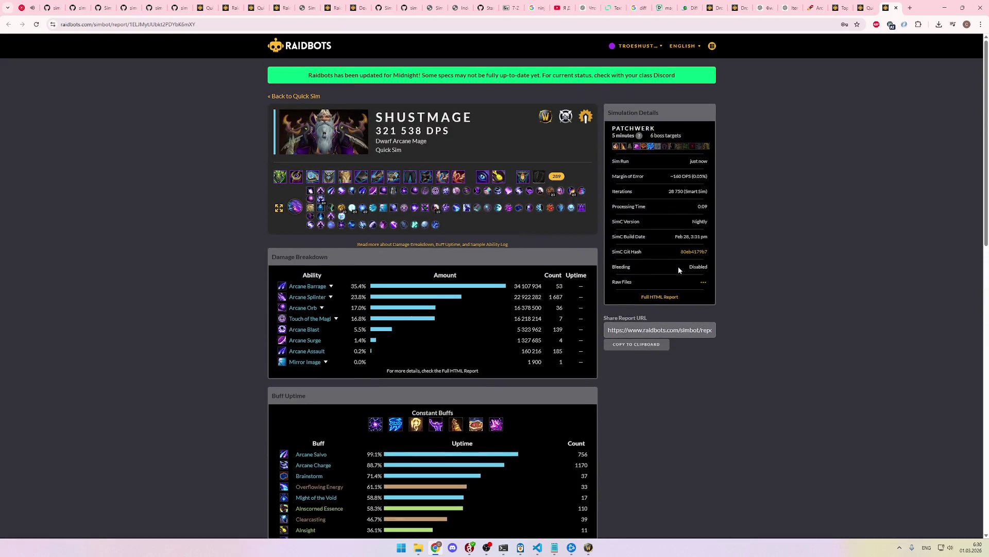
scroll(390, 217, "down", 2)
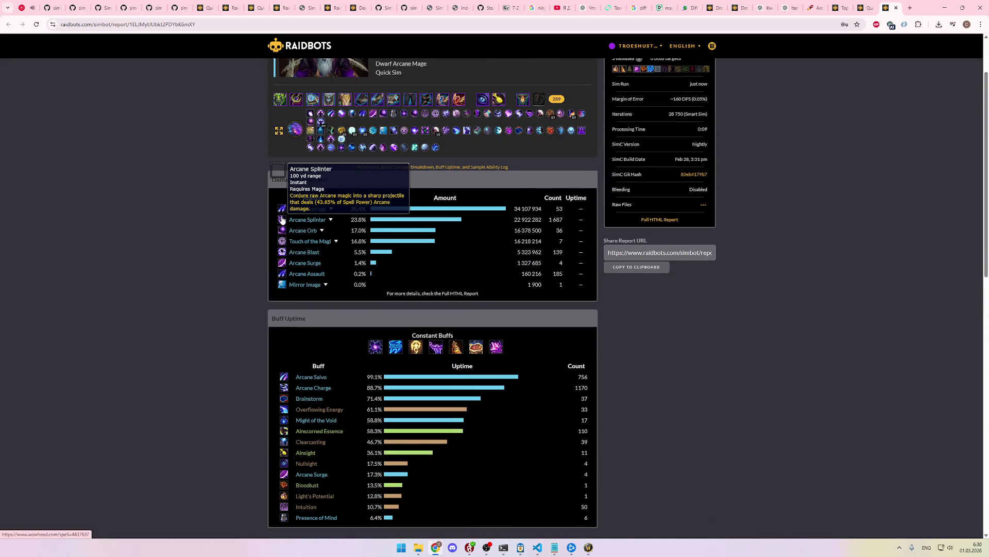
scroll(691, 301, "down", 15)
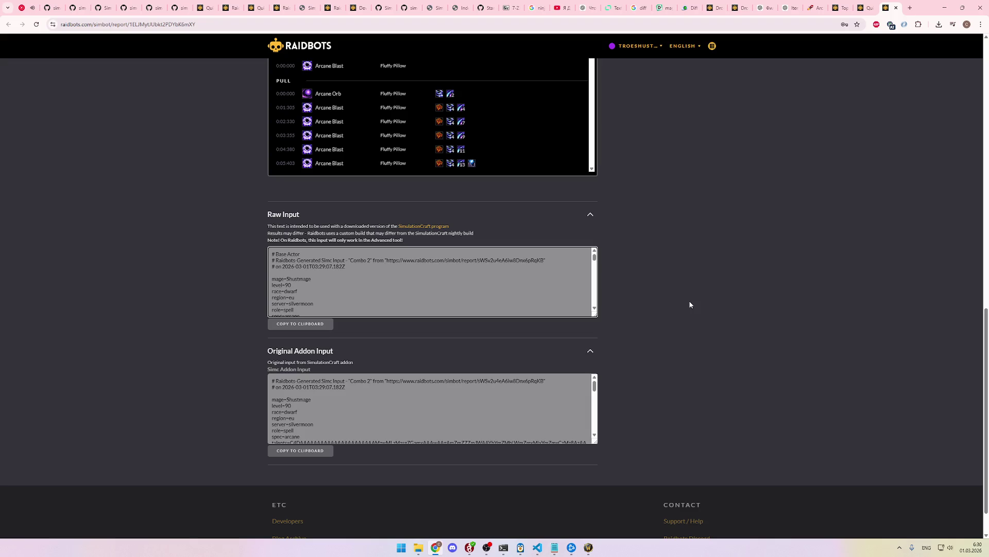
scroll(652, 309, "down", 1)
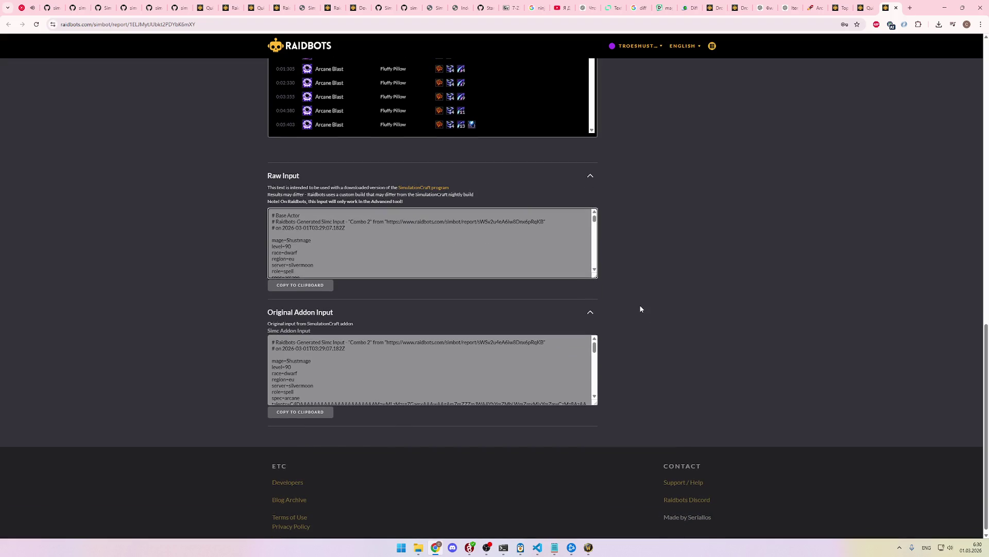
left_click(393, 364)
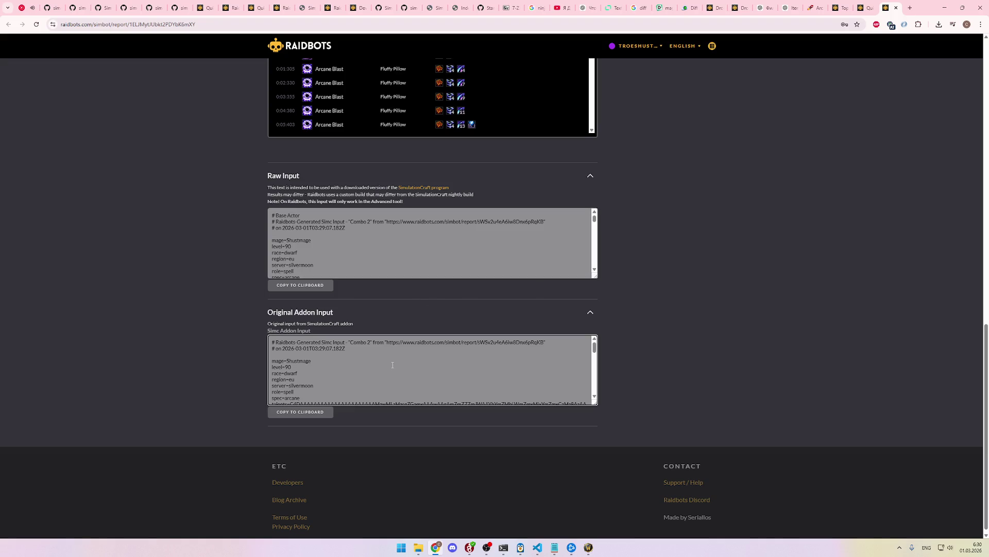
left_click(370, 258)
key("ctrl+a")
left_click(382, 254)
scroll(382, 254, "down", 10)
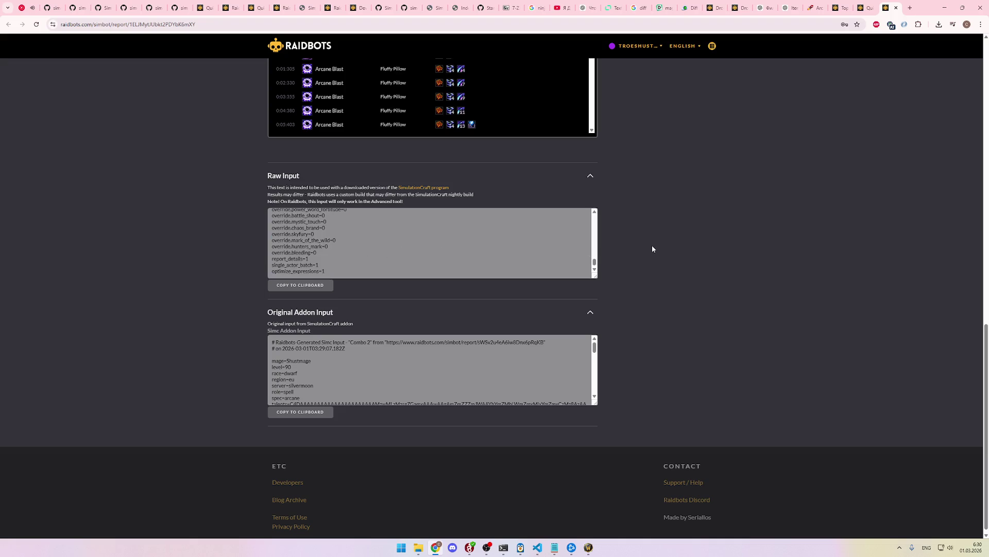
Step: Open a new browser tab and go to raider.io
left_click(910, 8)
type("raider.io")
key("Return")
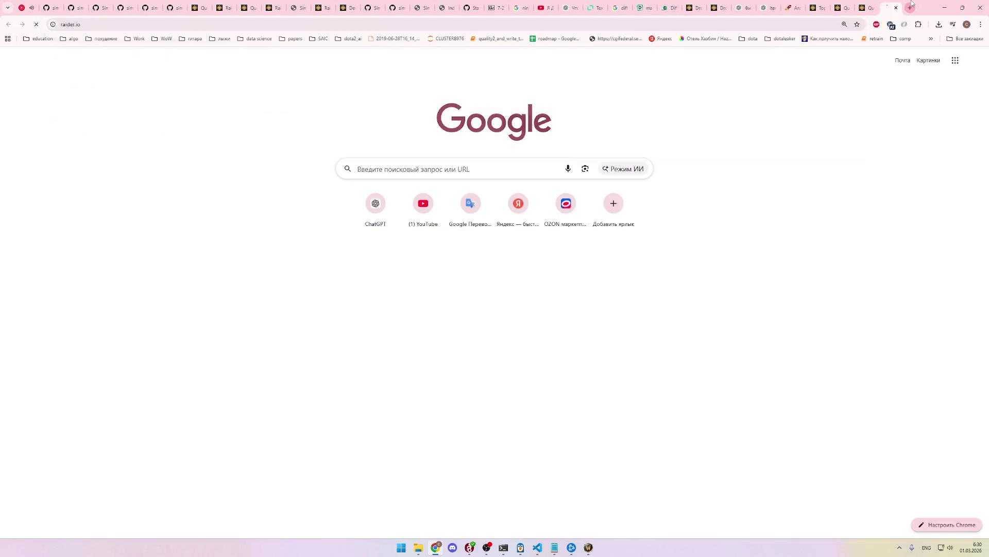
left_click(801, 25)
type("raidb")
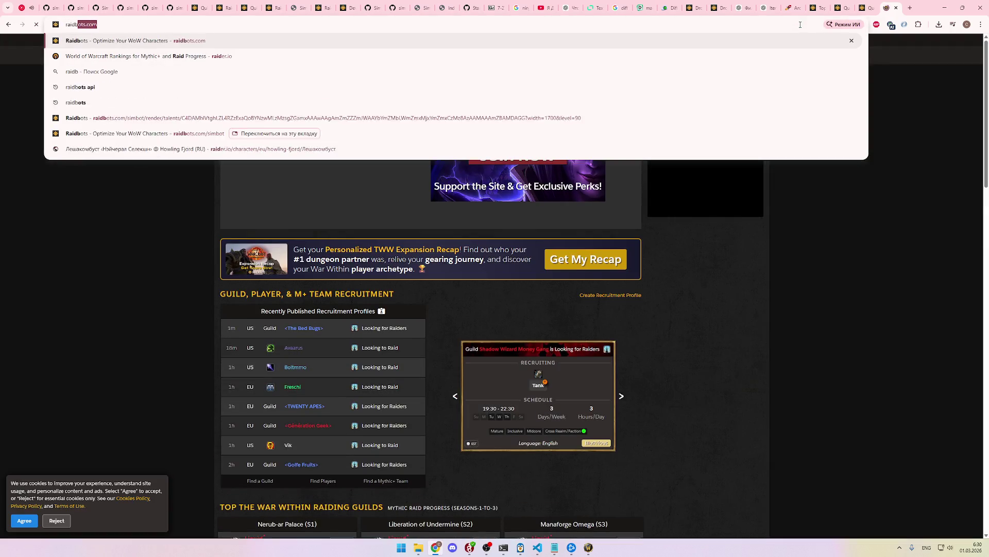
key("Return")
left_click(598, 128)
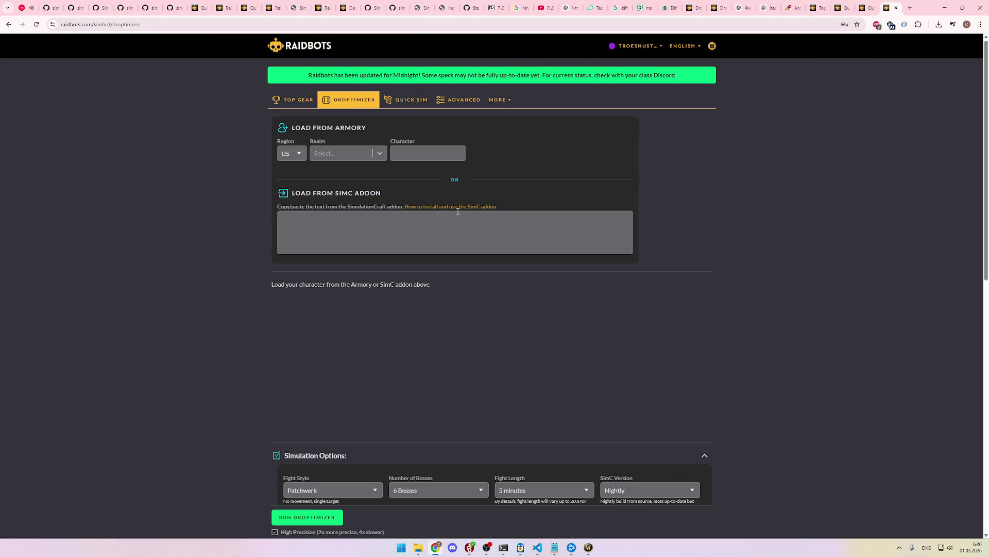
left_click(457, 212)
key("ctrl+v")
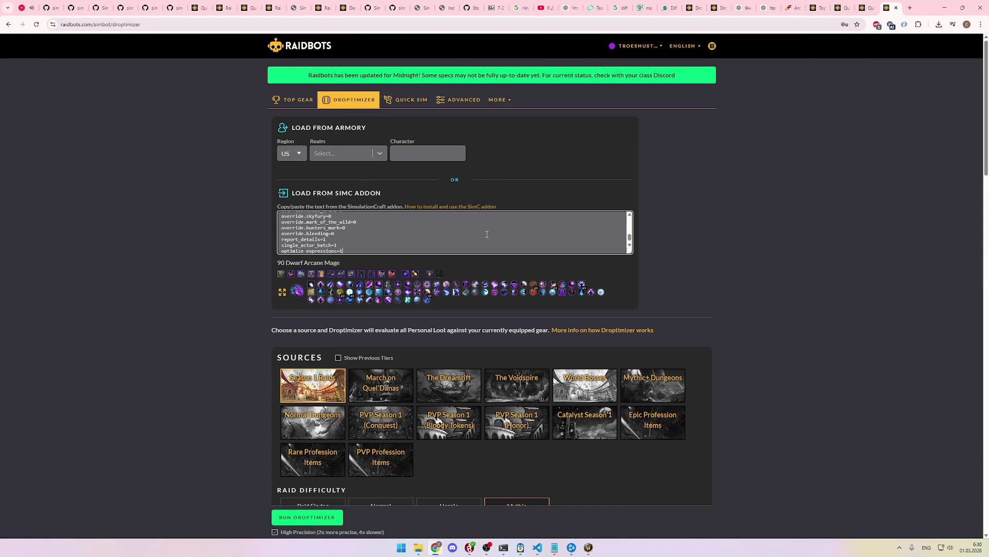
scroll(236, 320, "down", 2)
left_click(868, 8)
left_click(889, 7)
key("ctrl+a")
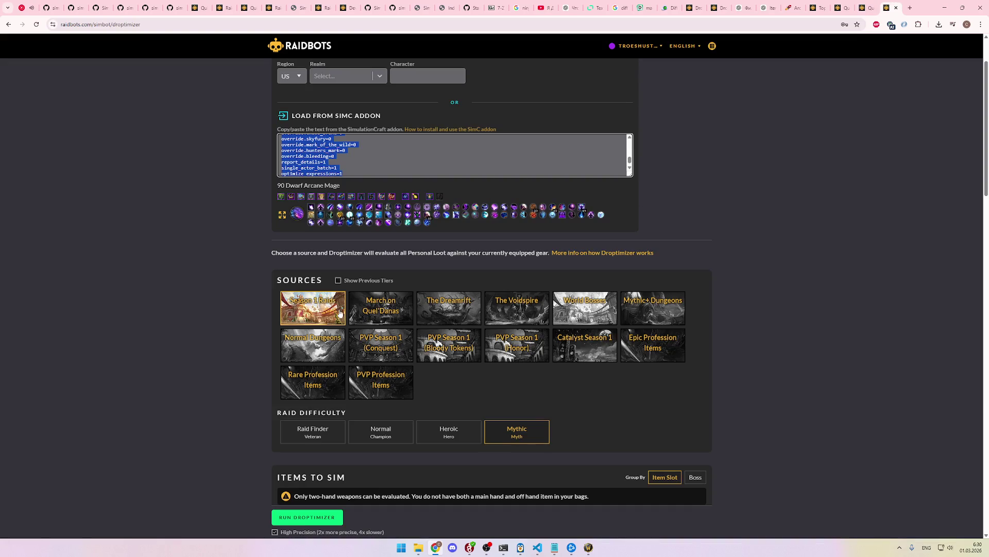
left_click(639, 316)
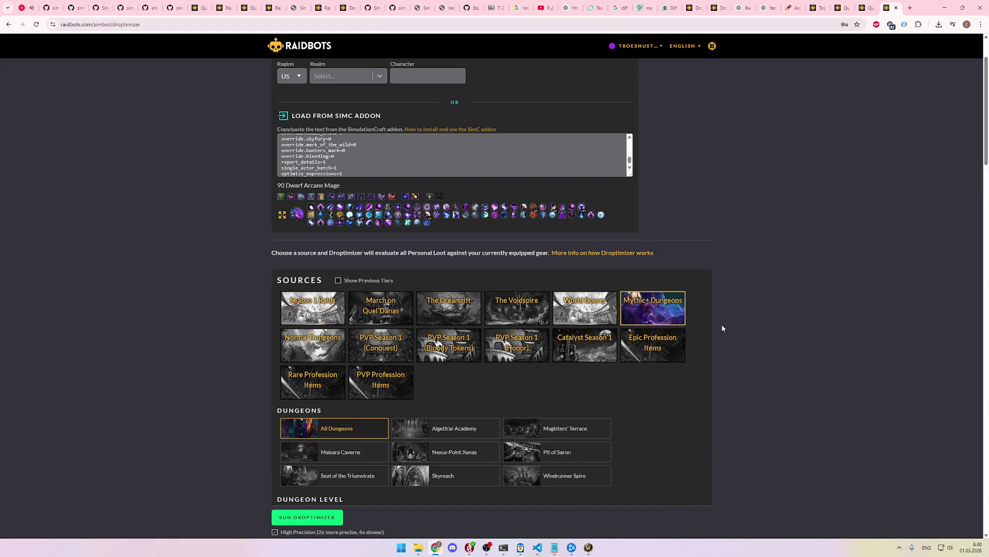
scroll(734, 333, "down", 5)
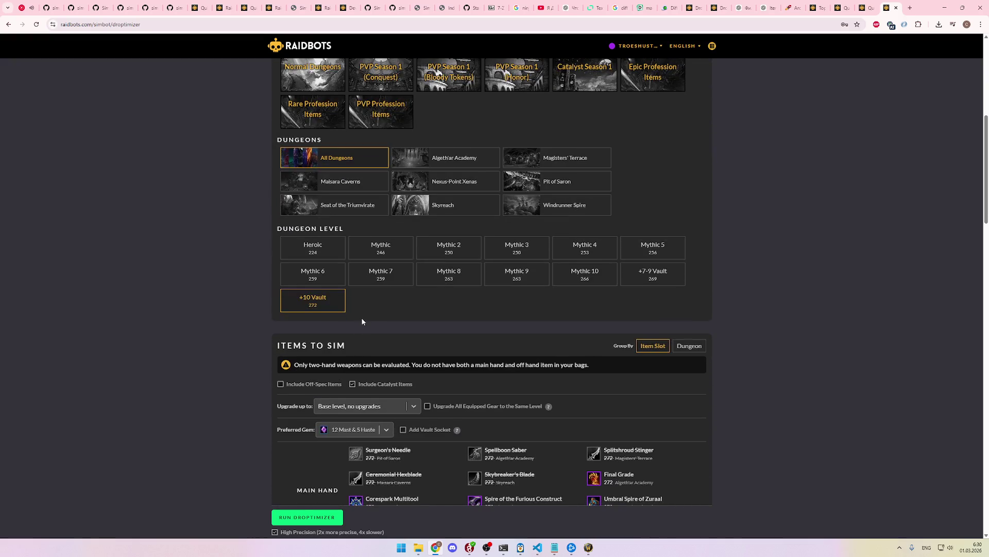
scroll(362, 320, "down", 2)
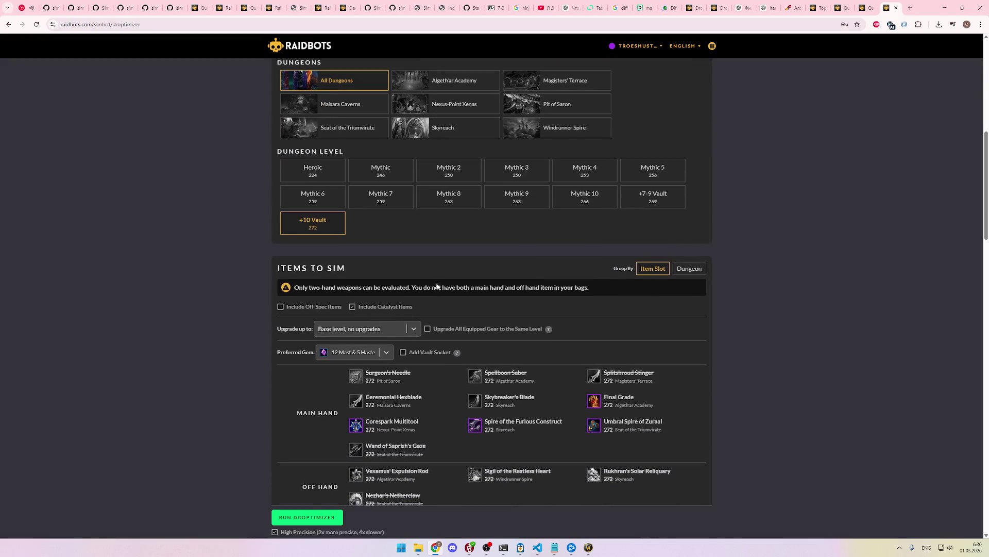
left_click(867, 8)
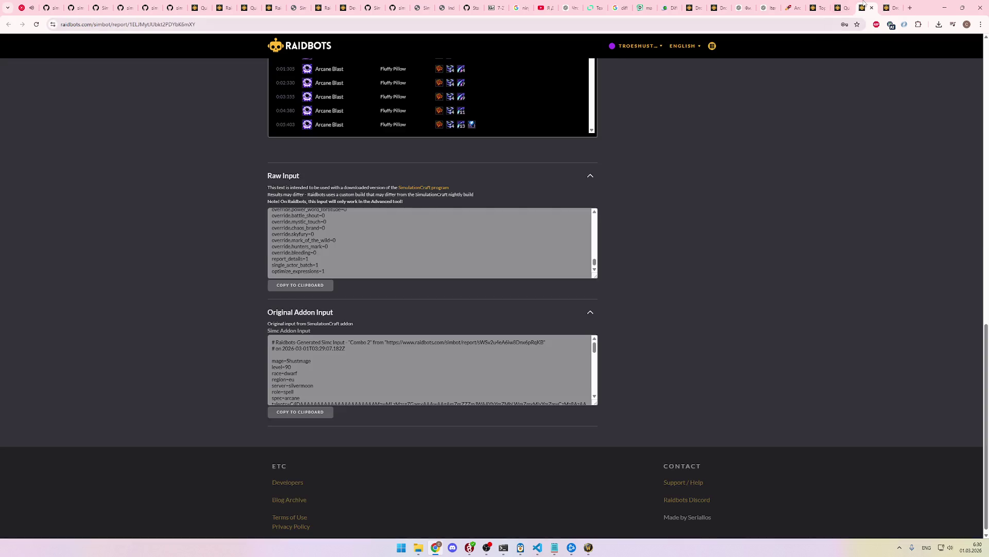
scroll(702, 299, "up", 5)
scroll(702, 298, "up", 8)
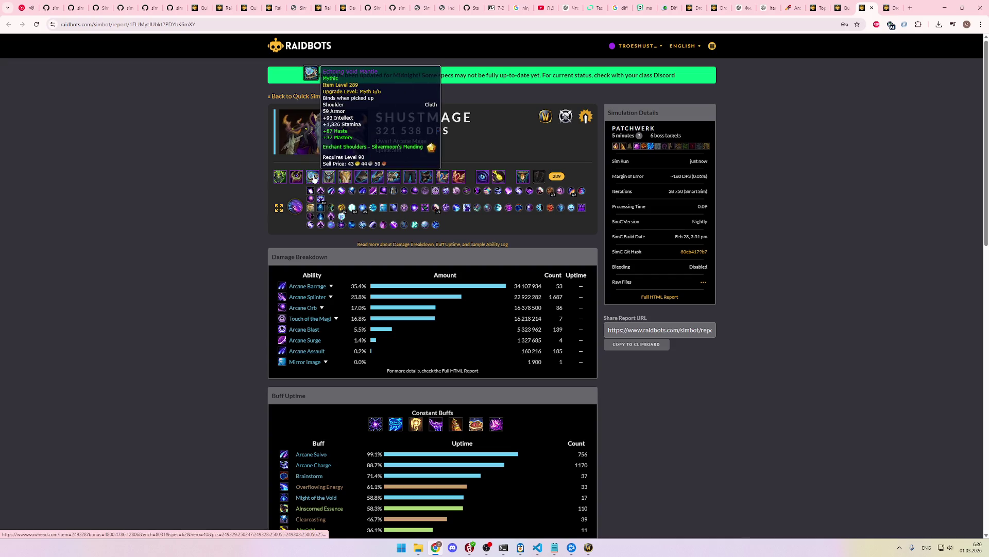
mouse_move(327, 178)
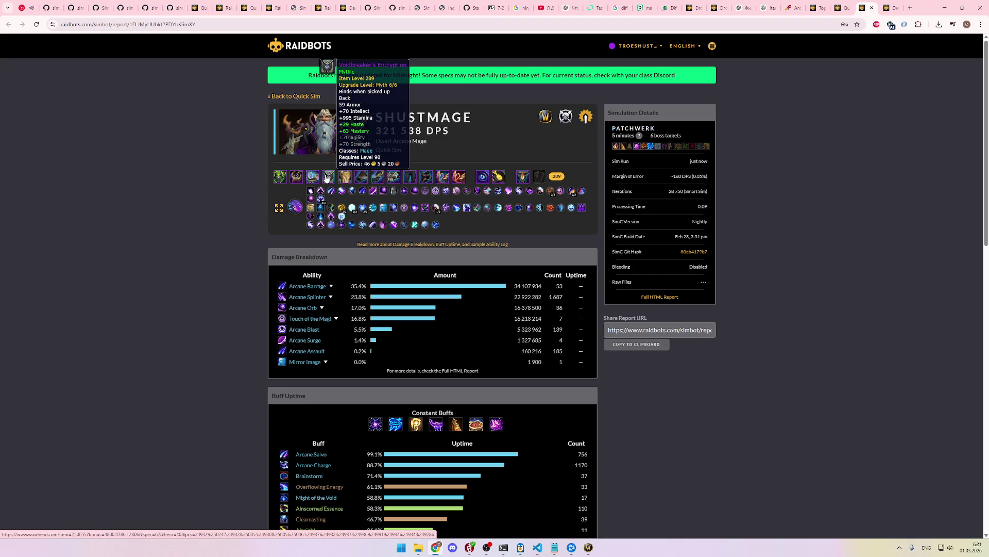
left_click(888, 7)
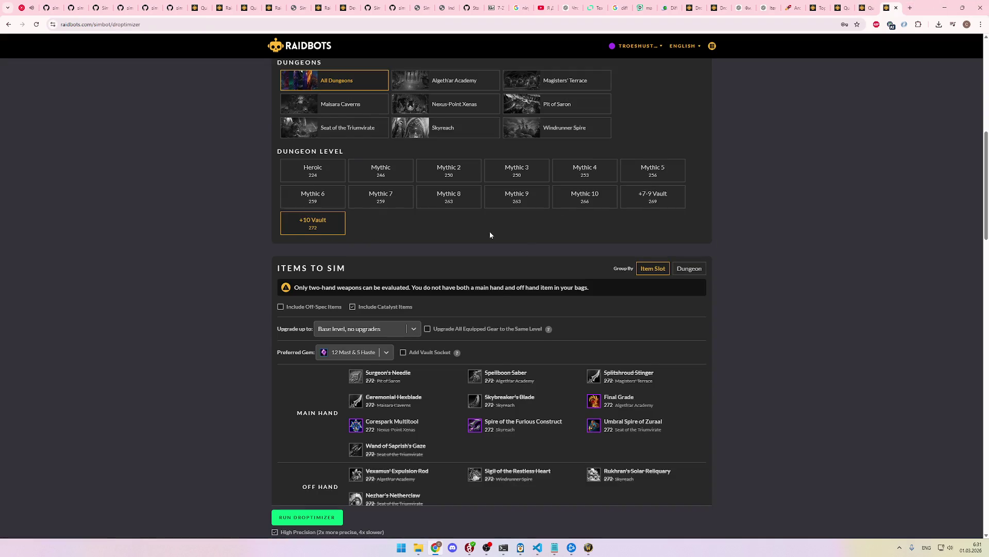
scroll(490, 235, "down", 2)
left_click(404, 253)
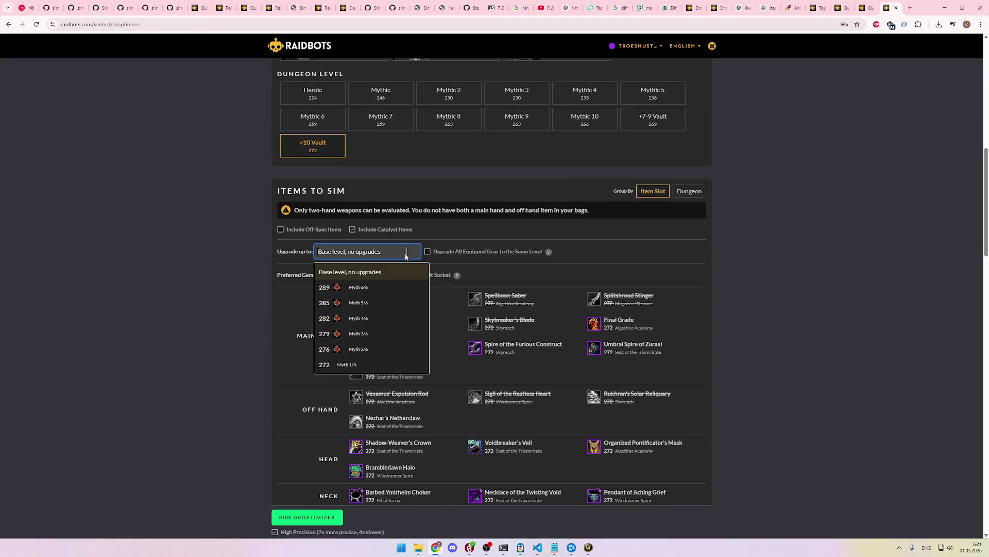
left_click(382, 287)
scroll(322, 250, "down", 1)
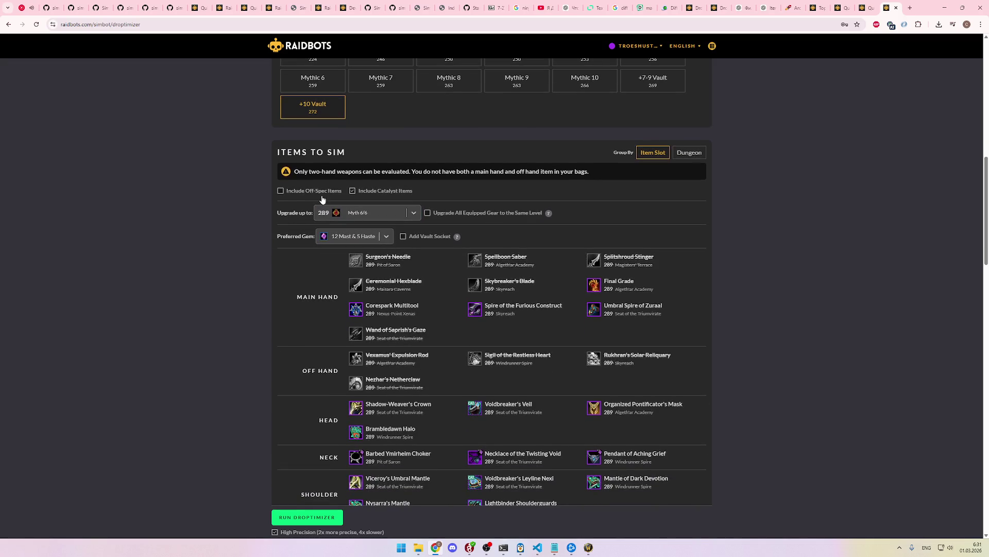
scroll(430, 246, "down", 8)
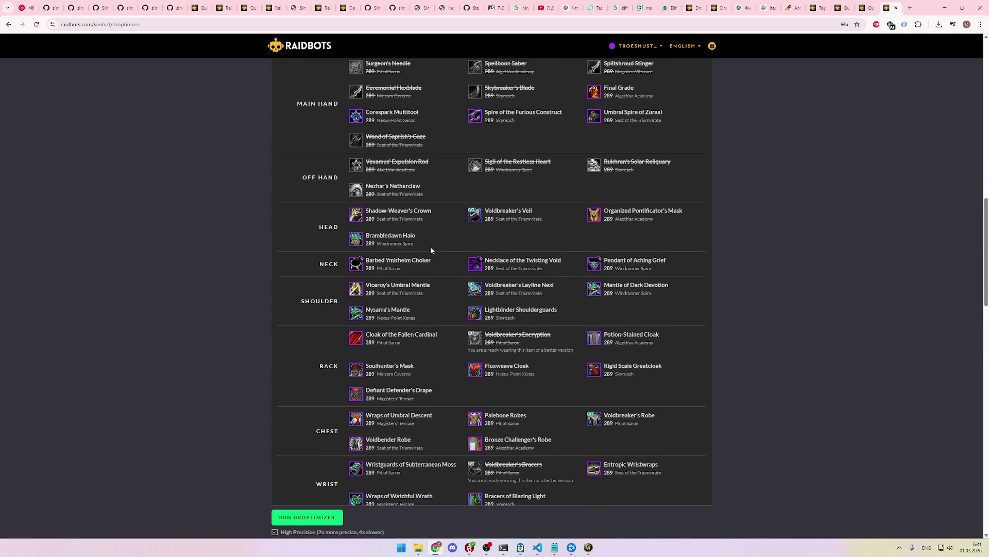
scroll(431, 247, "up", 5)
scroll(436, 265, "down", 15)
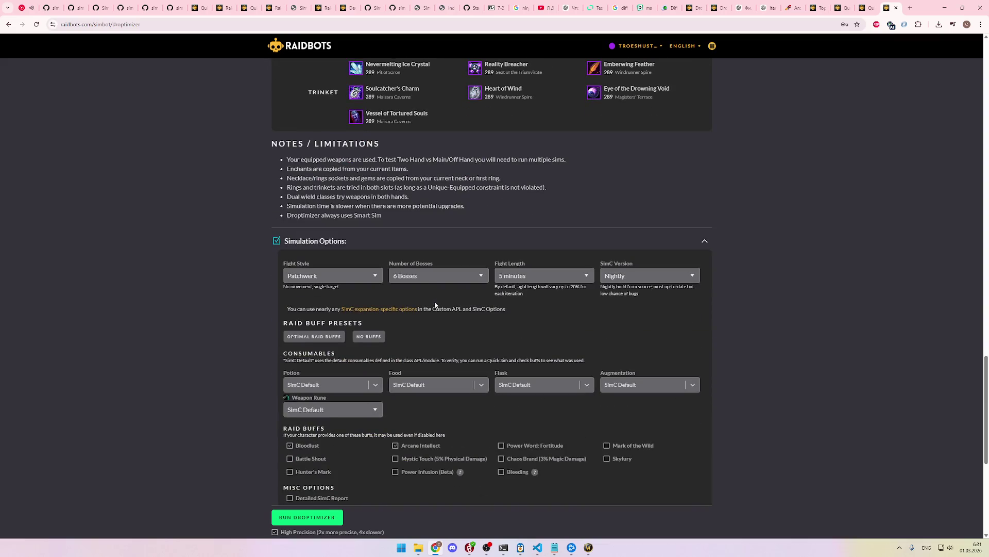
scroll(401, 283, "down", 2)
scroll(449, 266, "down", 2)
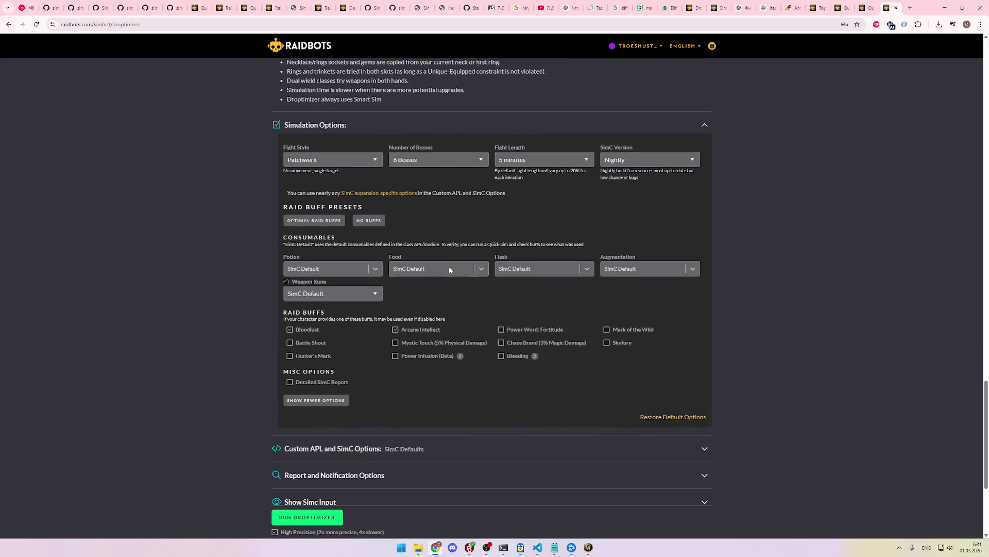
scroll(425, 320, "down", 3)
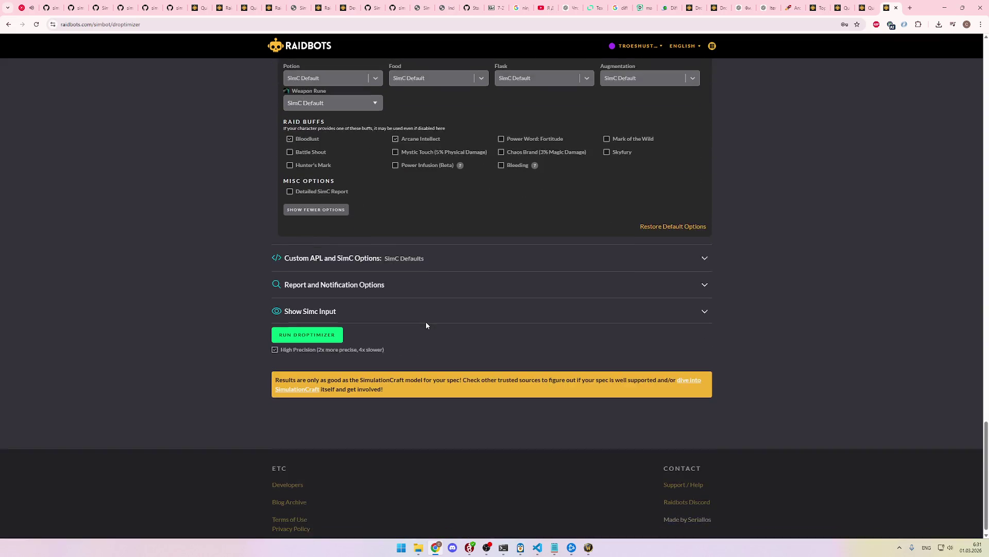
Step: Run Droptimizer and read its invalid-command error (temporary_enchant, iterations, overrides) above the SimC box
left_click(311, 337)
scroll(741, 357, "up", 6)
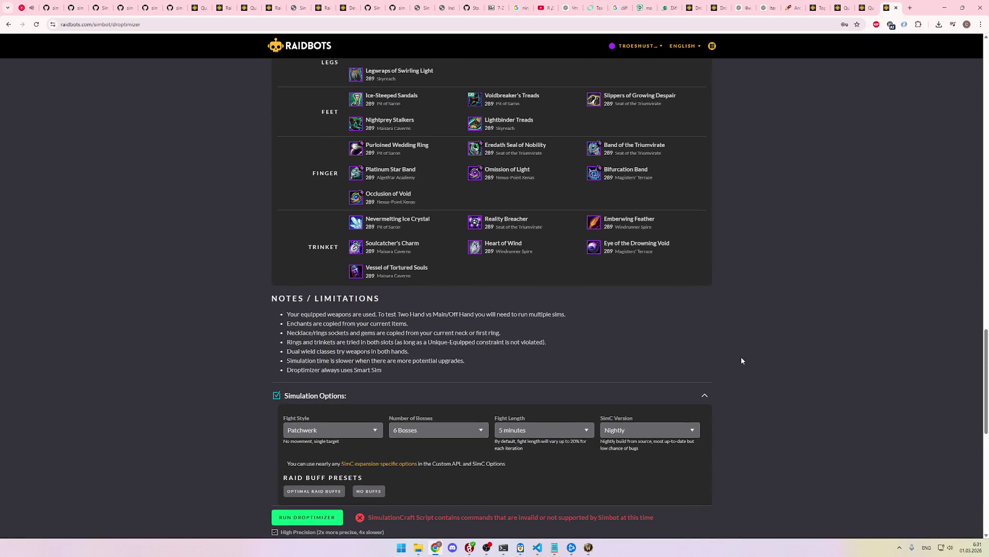
scroll(563, 509, "down", 4)
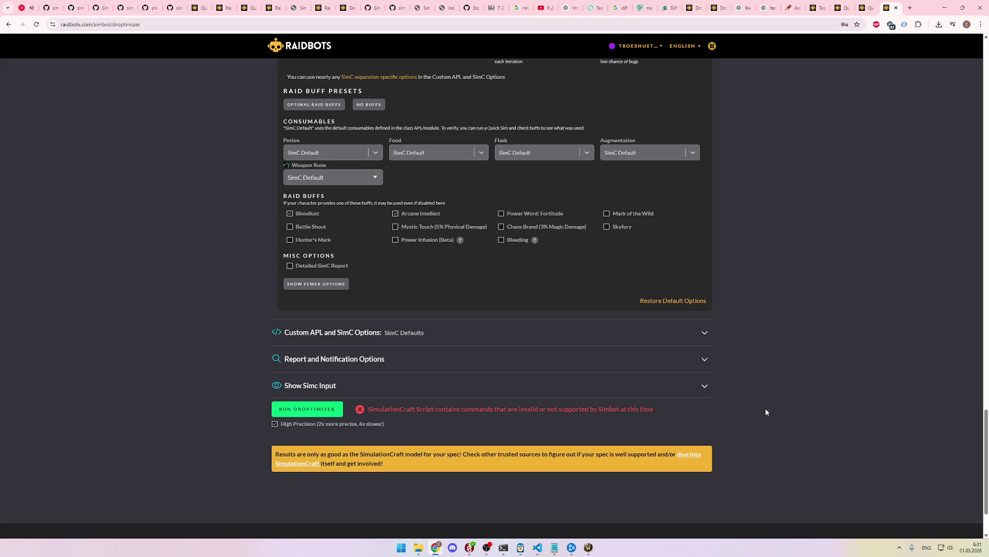
scroll(859, 45, "up", 1)
left_click(869, 8)
left_click(889, 6)
scroll(768, 257, "up", 20)
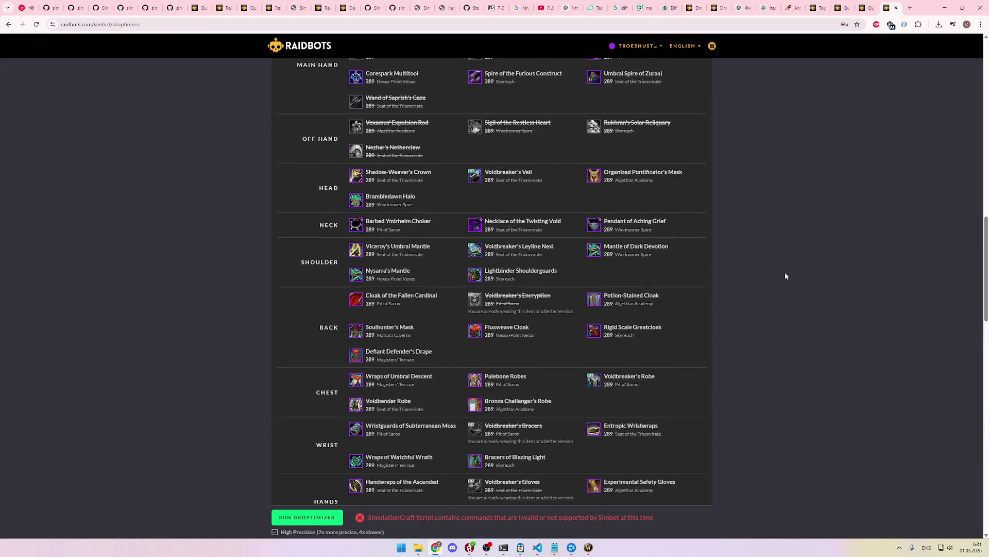
scroll(768, 268, "up", 6)
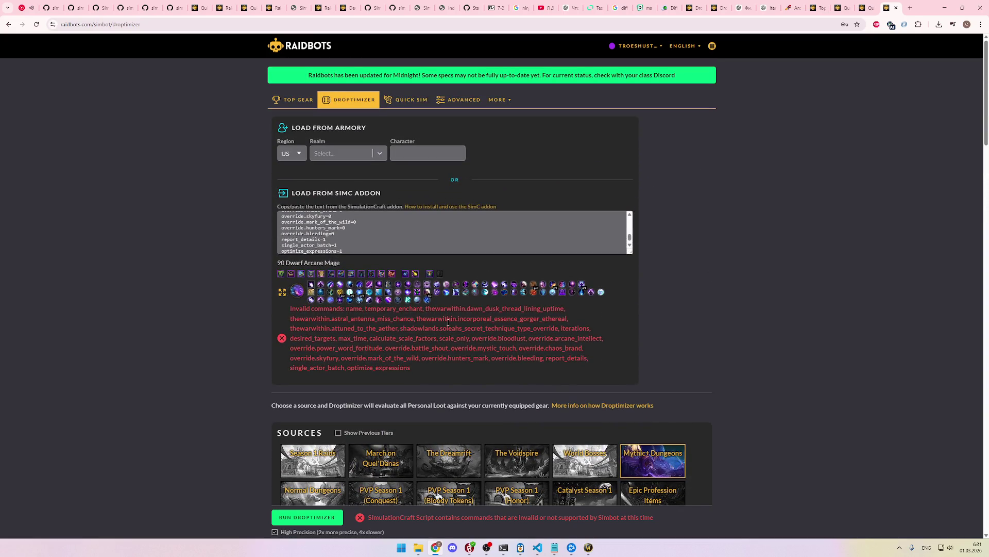
Step: Select the current SimC input, then copy the Original Addon Input from the earlier report
left_click(406, 249)
key("ctrl+a")
scroll(407, 250, "up", 15)
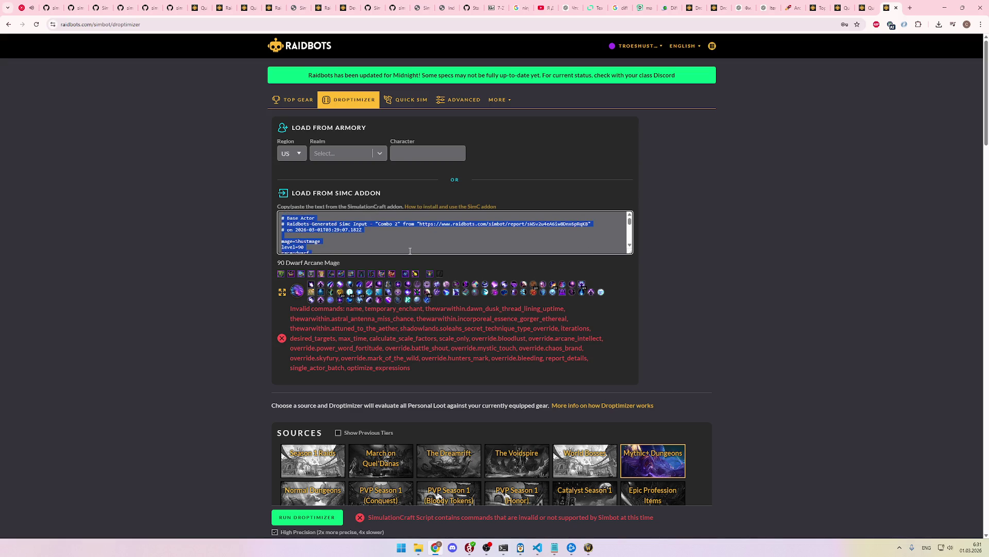
left_click(865, 7)
scroll(707, 355, "down", 10)
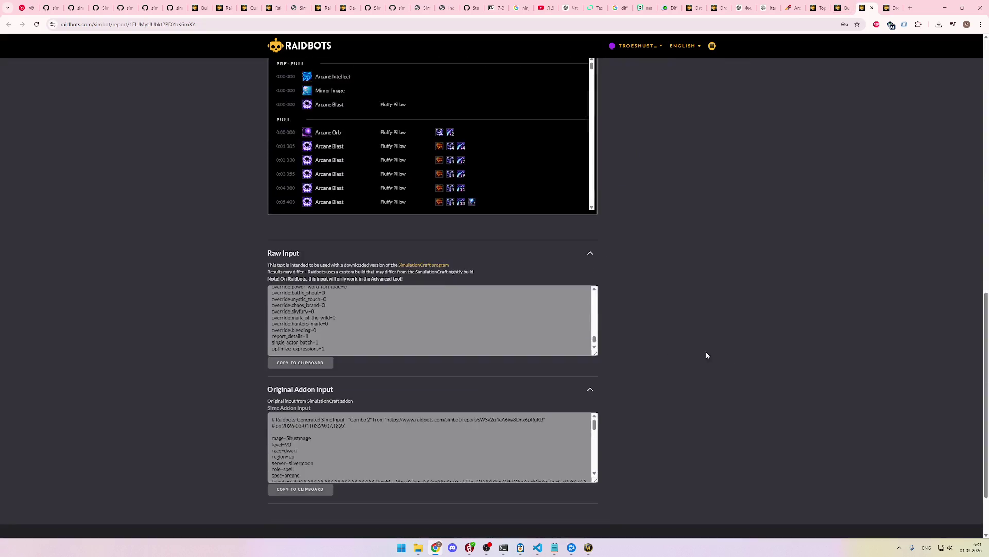
scroll(707, 355, "down", 3)
left_click(435, 387)
key("ctrl+a")
key("ctrl+c")
Step: Paste the addon export over the Droptimizer SimC input and review the Mythic+ +10 Vault setup
left_click(889, 8)
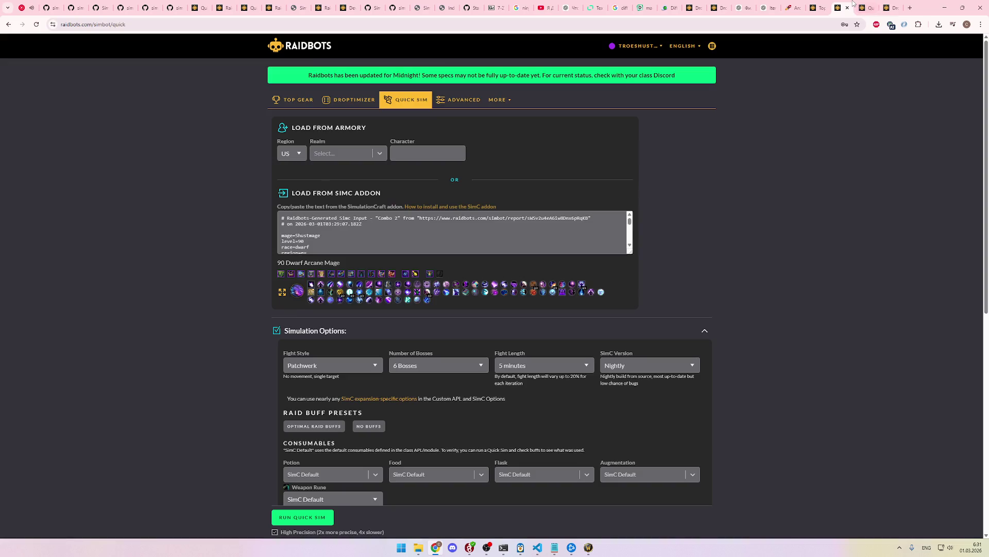
key("ctrl+v")
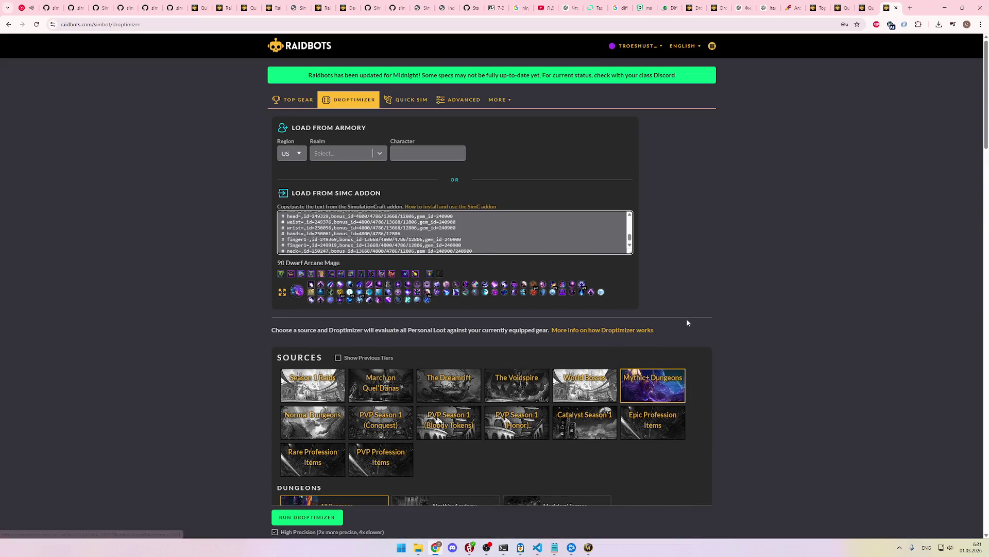
scroll(721, 324, "down", 5)
scroll(729, 326, "down", 10)
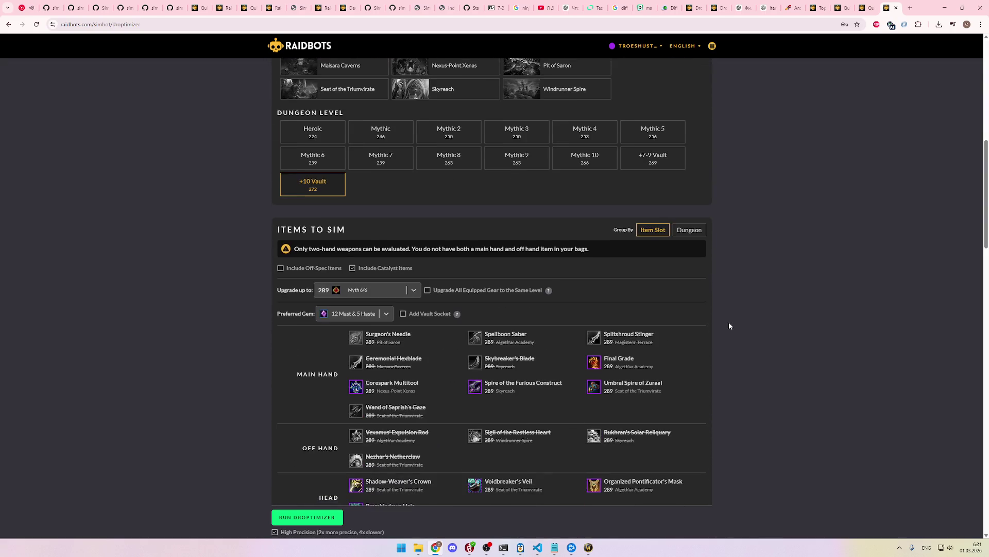
scroll(730, 328, "down", 10)
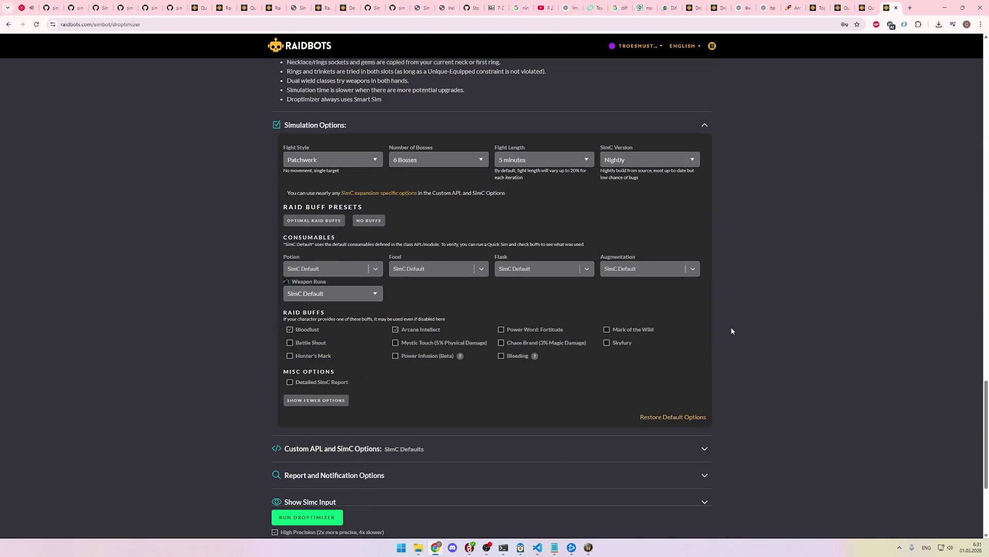
scroll(731, 330, "down", 2)
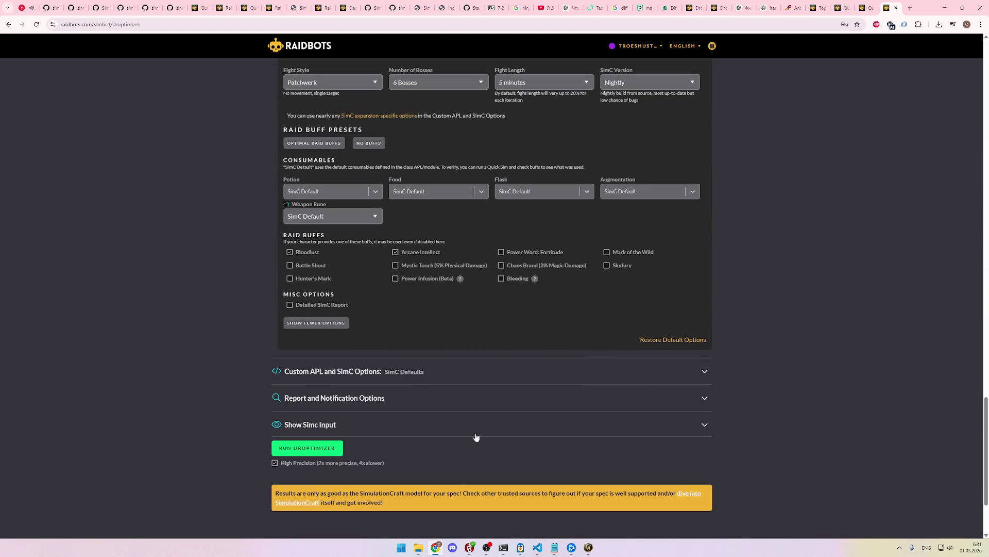
scroll(799, 332, "up", 1)
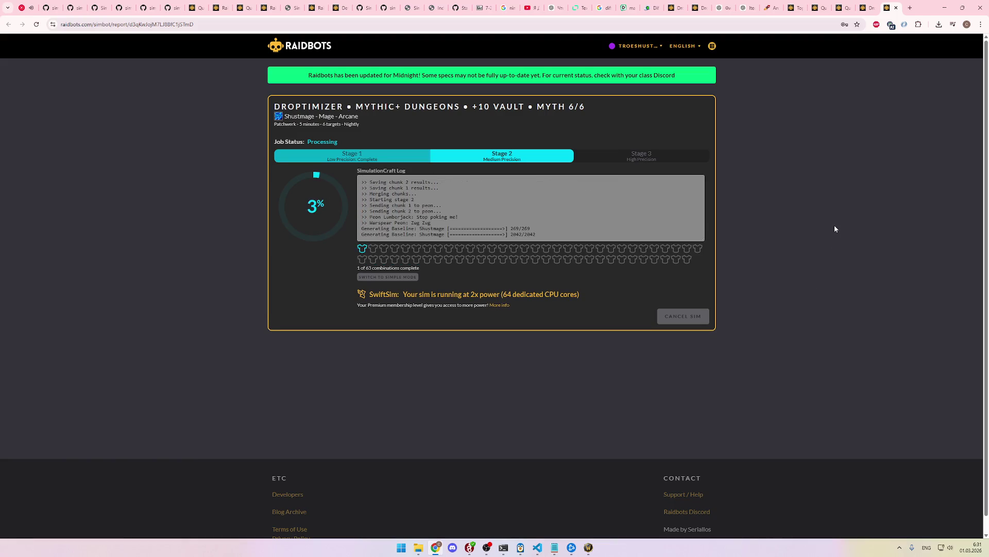
Step: Switch the Droptimizer source from Mythic+ Dungeons to 285 Epic Profession Items
left_click(870, 6)
scroll(778, 194, "up", 15)
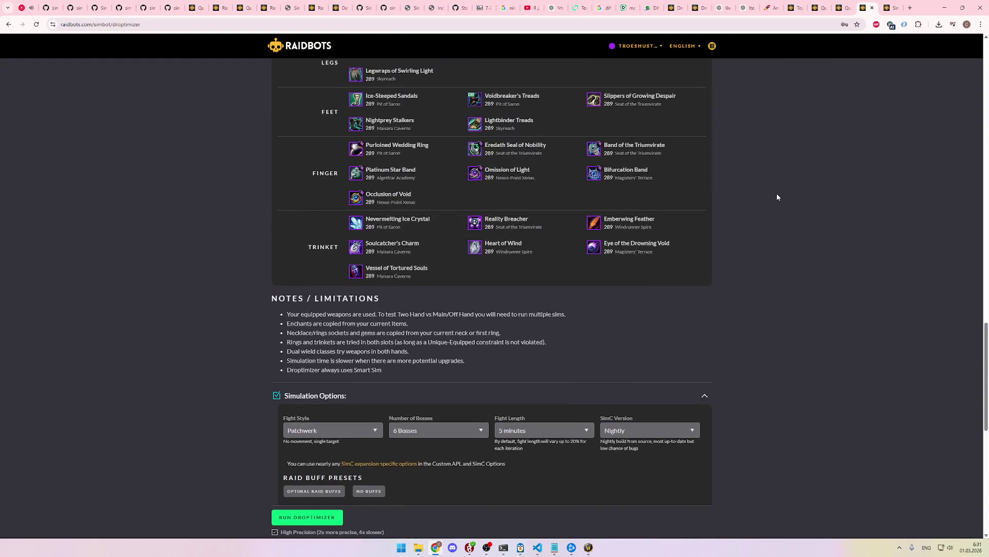
scroll(777, 194, "up", 3)
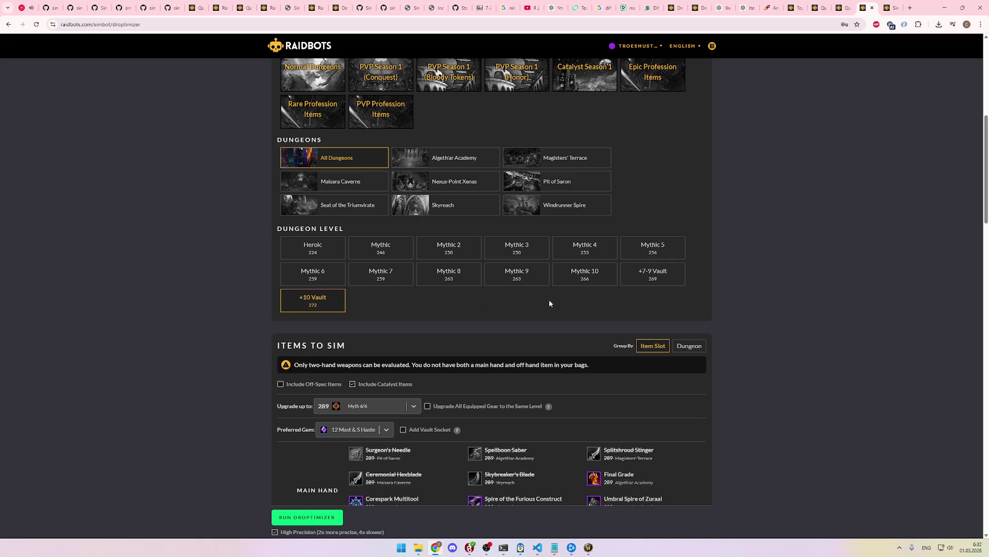
scroll(592, 300, "up", 3)
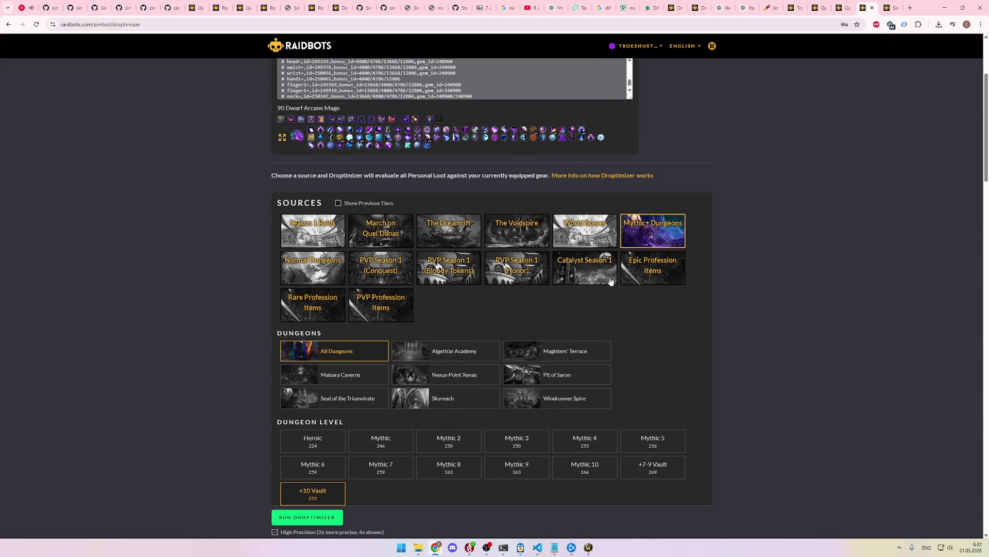
left_click(652, 277)
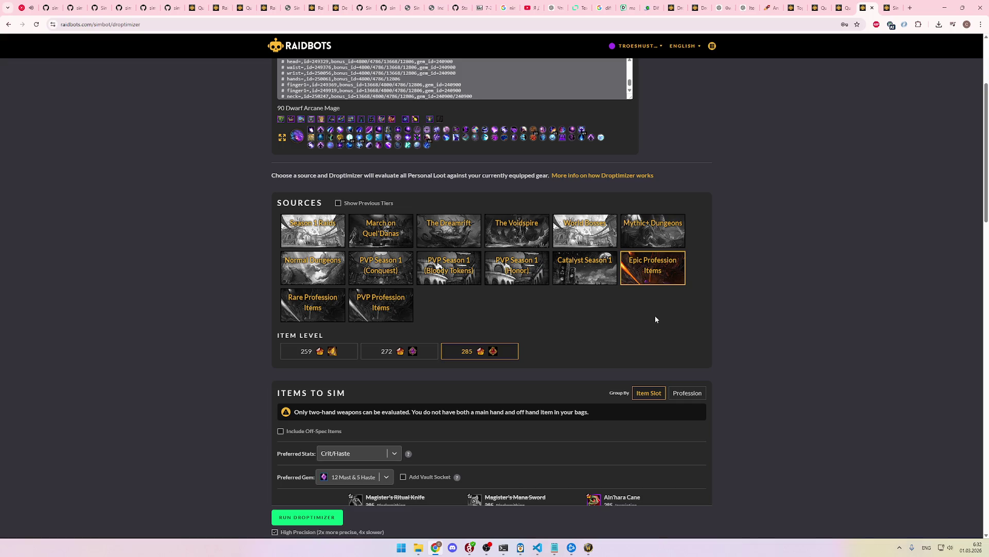
scroll(621, 322, "down", 3)
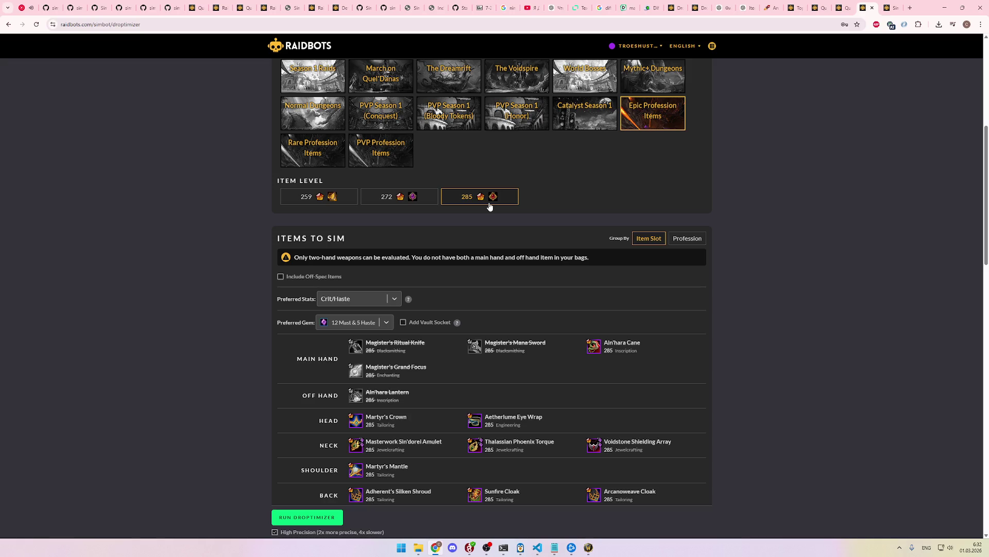
scroll(485, 230, "down", 1)
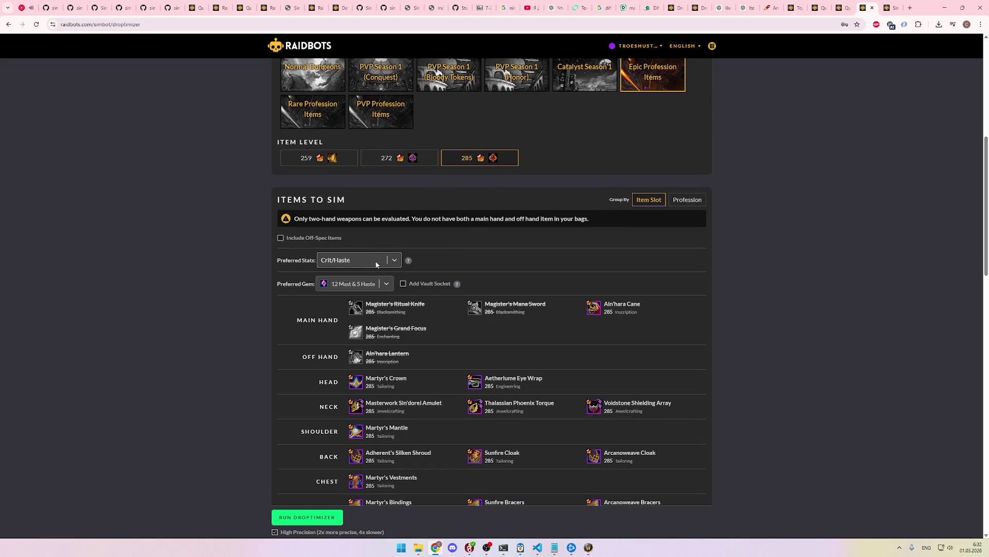
Step: Set Preferred Stats to Mastery/Haste and include off-spec items in the sim
left_click(376, 264)
scroll(354, 305, "down", 2)
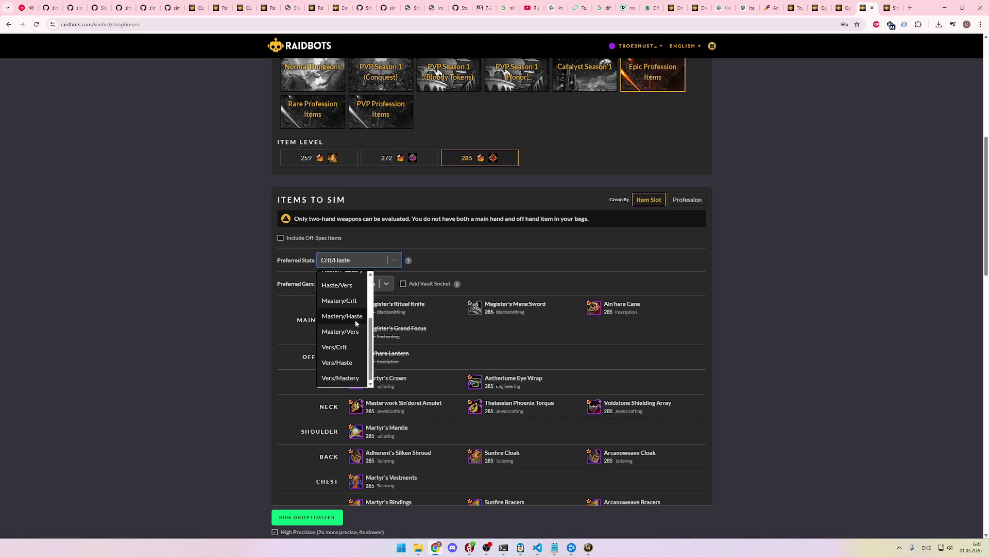
left_click(355, 320)
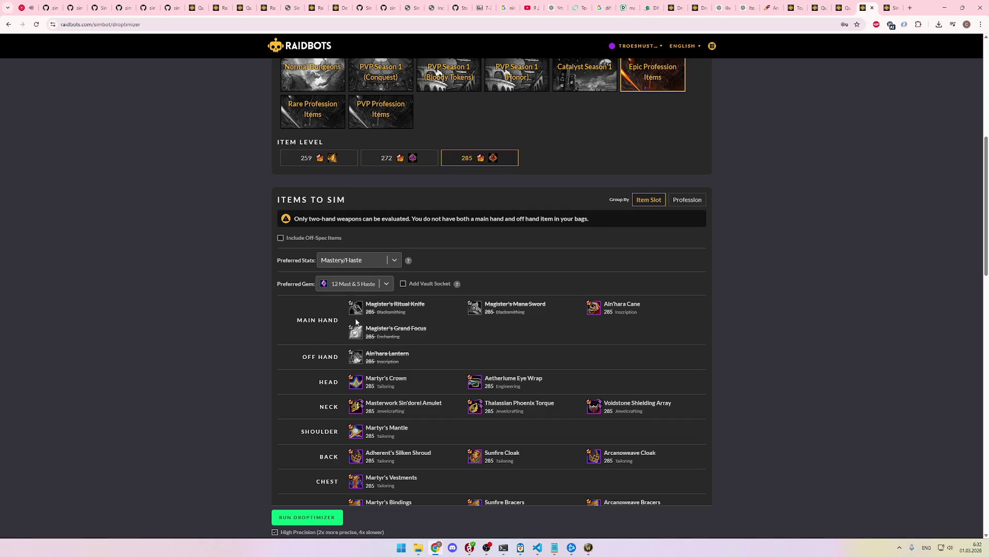
left_click(299, 241)
scroll(459, 262, "down", 1)
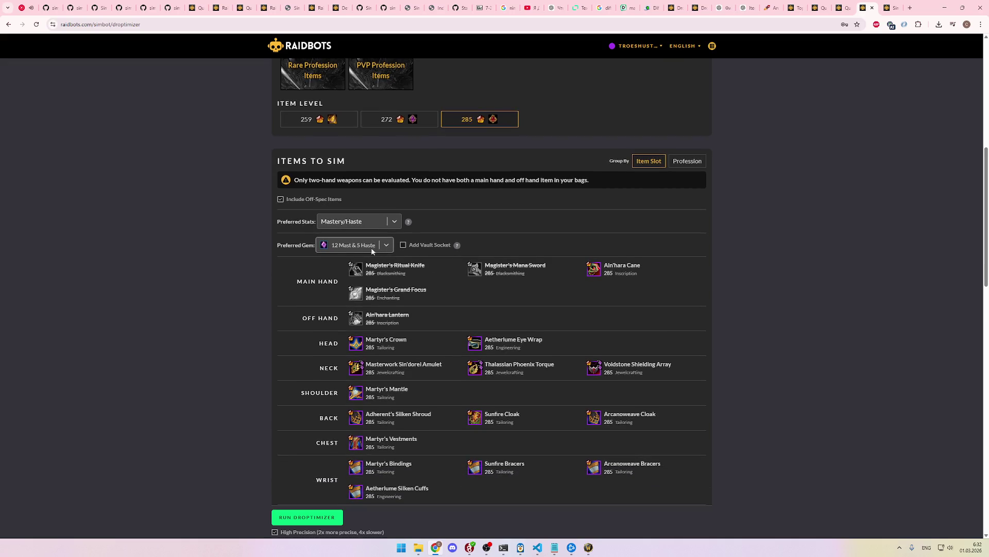
scroll(433, 253, "up", 3)
scroll(500, 313, "down", 15)
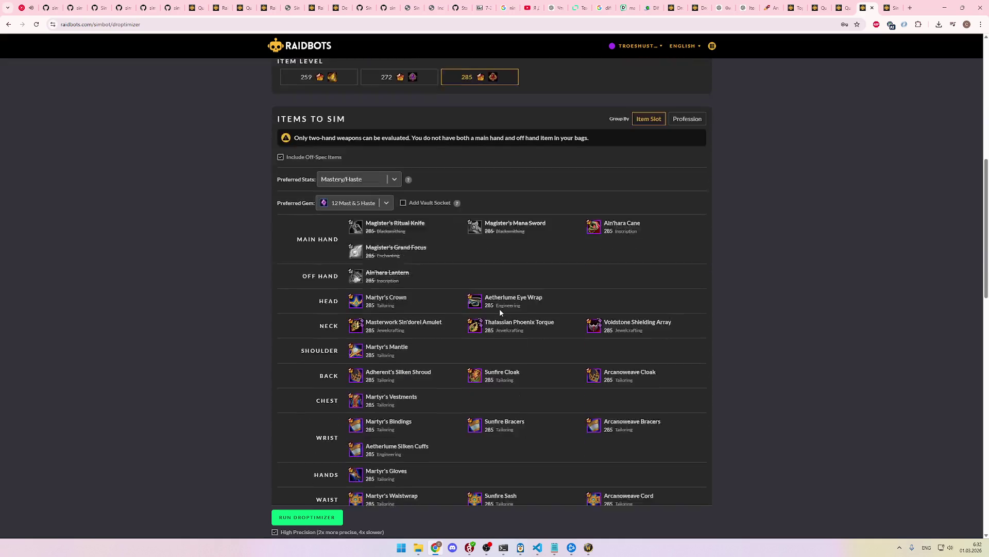
scroll(506, 324, "down", 2)
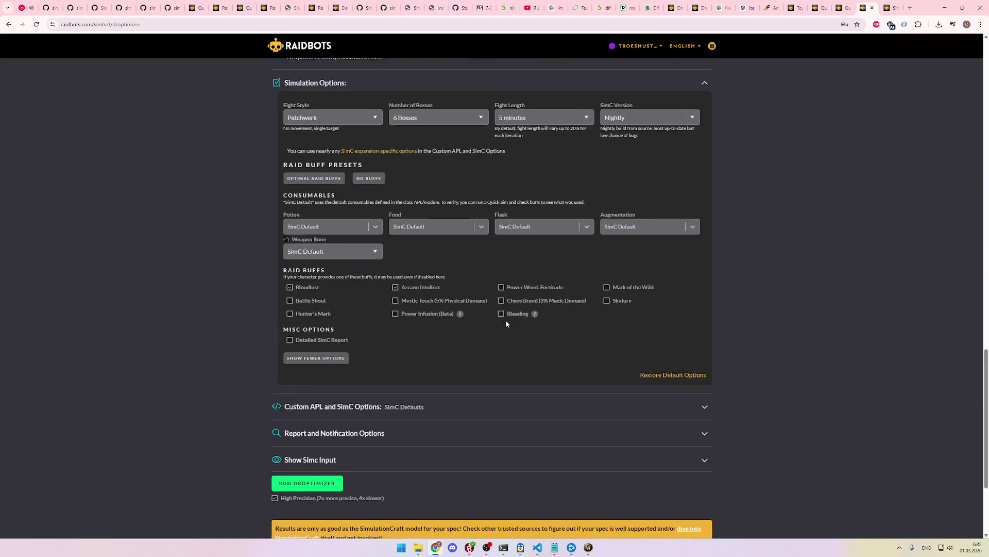
scroll(635, 367, "up", 2)
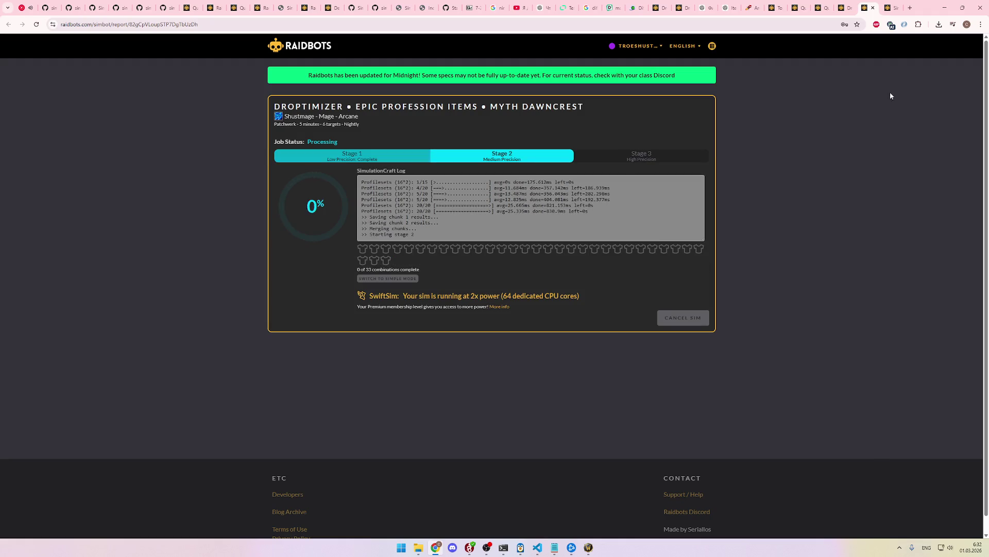
Step: Check the Mythic+ Dungeons sim progress, then return to top gear input.simc in VS Code
left_click(891, 9)
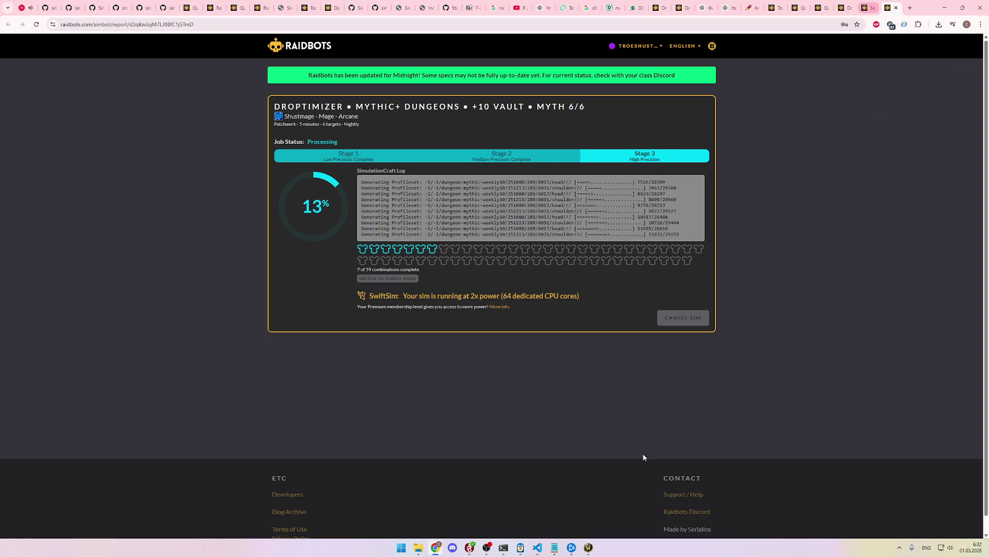
left_click(538, 547)
left_click(622, 312)
scroll(575, 259, "up", 13)
scroll(639, 224, "down", 7)
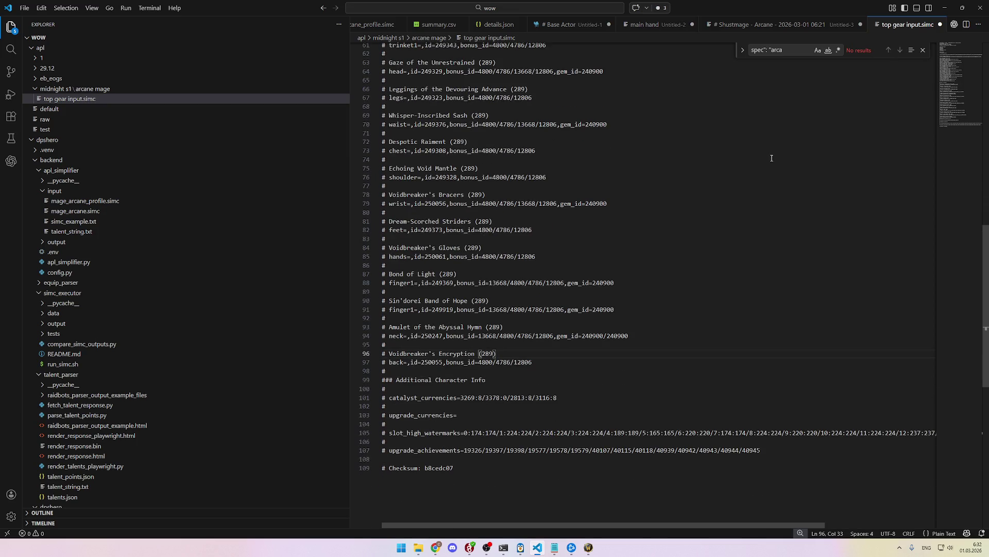
Step: Save the top gear input file and switch to the untitled Arcane export
left_click(771, 158)
key("ctrl+s")
left_click(822, 26)
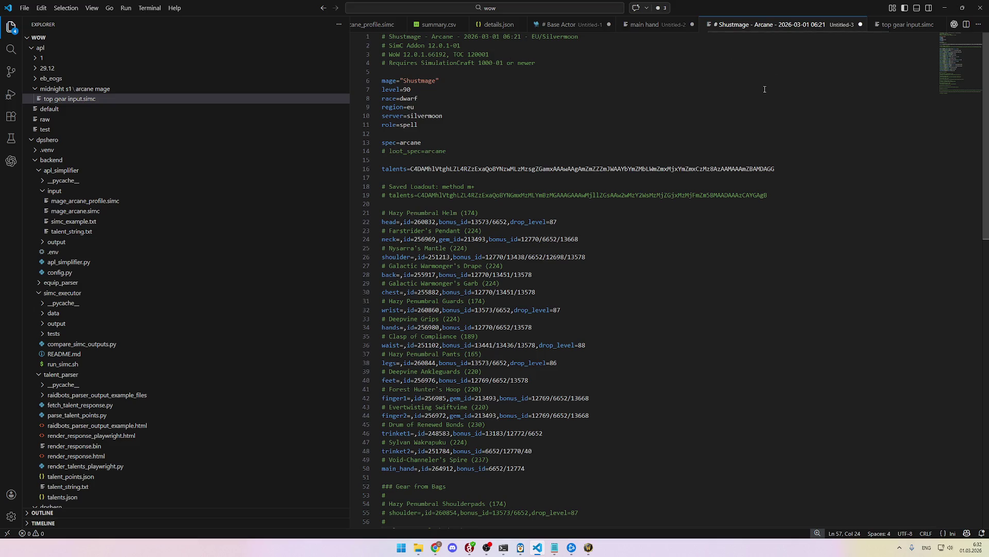
scroll(765, 92, "down", 4)
scroll(764, 92, "up", 4)
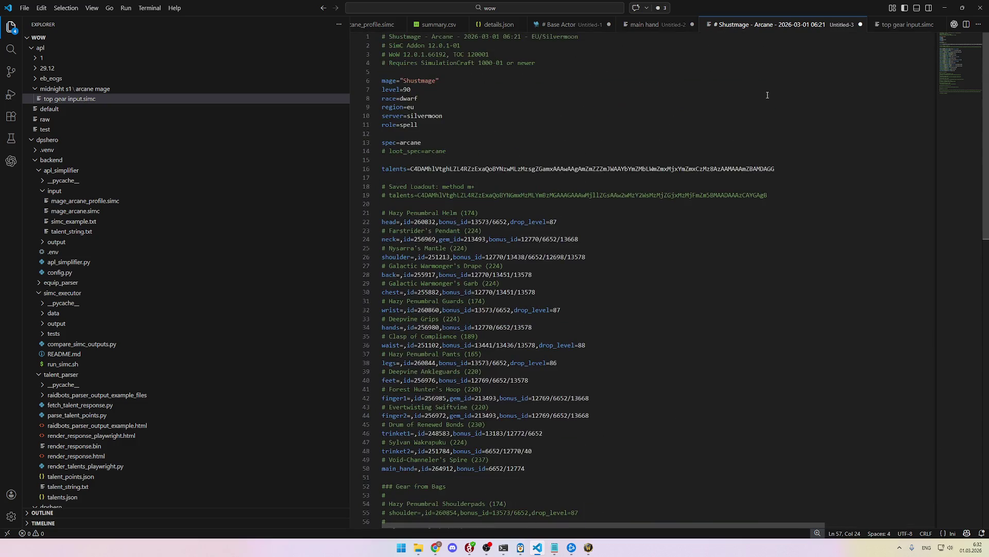
Step: Add a '----------RAINDS' heading line above the main hand entry of the gear list
key("ctrl+Page_Up")
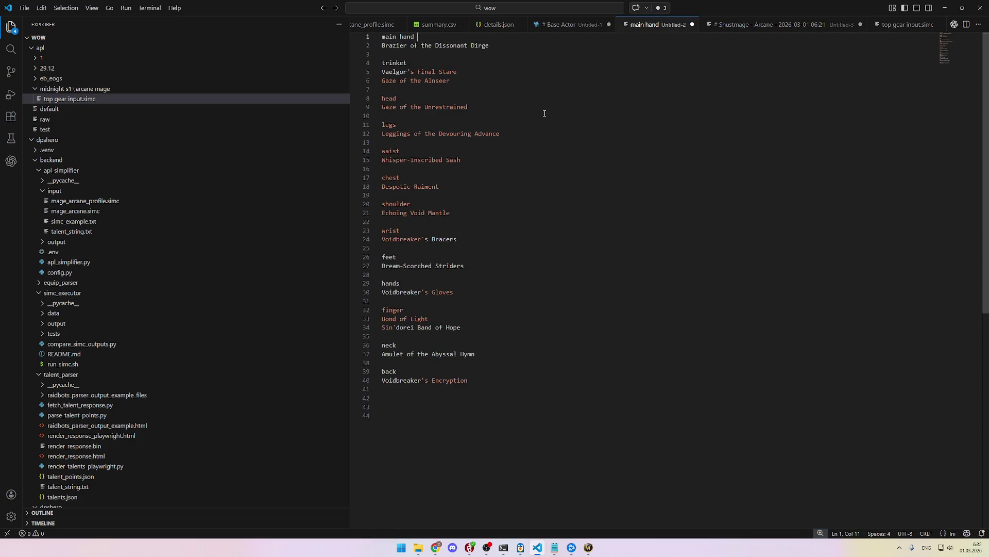
key("Home")
key("Return")
key("Up")
type("----------RAINDS")
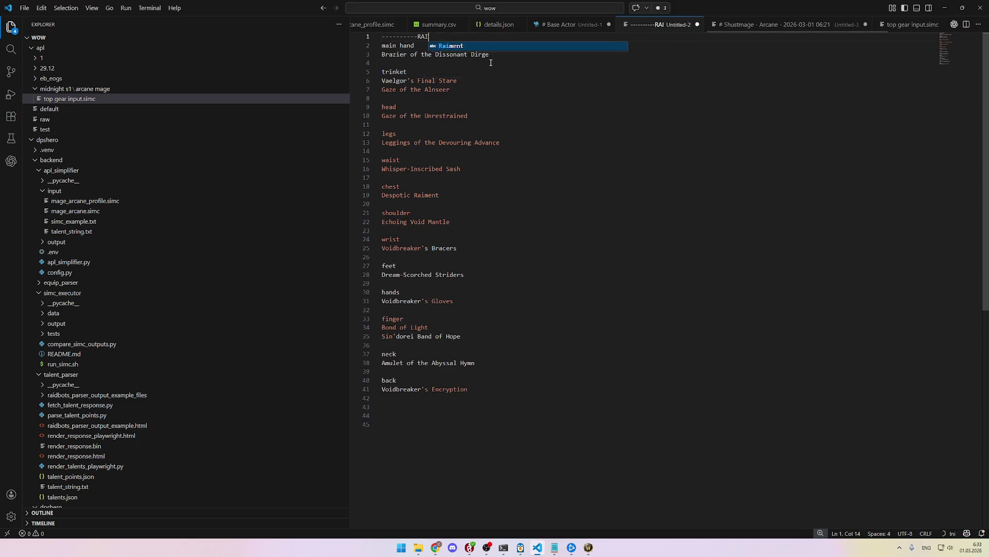
Step: Add '------DUNGEOUNS' and '------PROFS' heading lines at the end of the gear list
left_click(461, 422)
type("------")
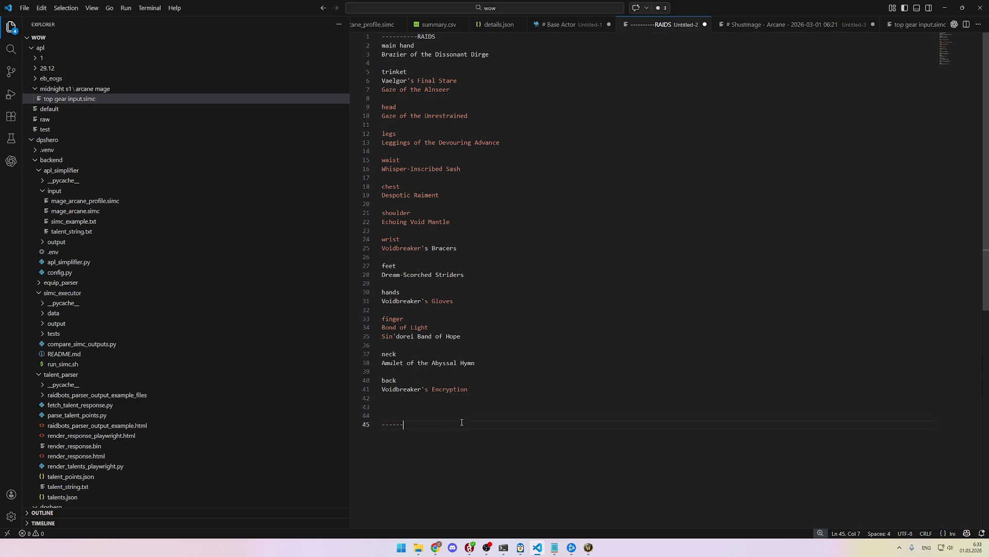
type("DUNGEOUNS")
key("Return")
key("alt+Tab")
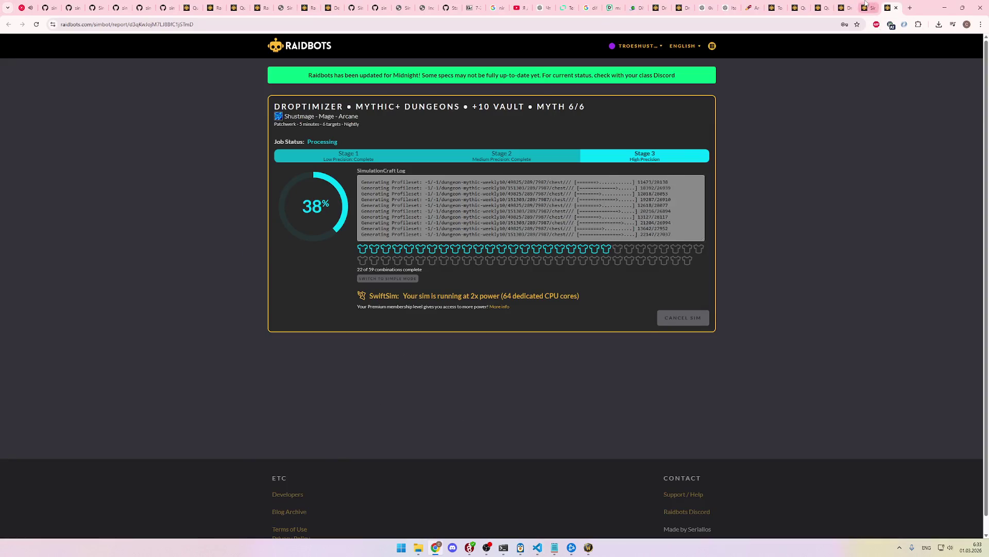
left_click(869, 7)
key("alt+Tab")
key("Return")
key("Return")
type("------PROFS")
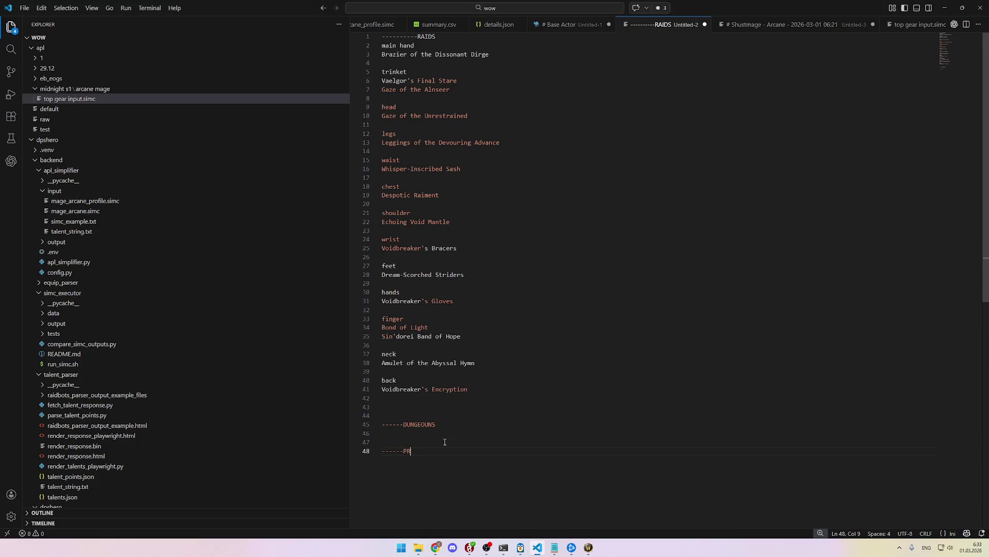
Step: Start saving the sectioned gear list as a file
left_click(440, 433)
key("alt+Tab")
key("alt+Tab")
left_click(663, 250)
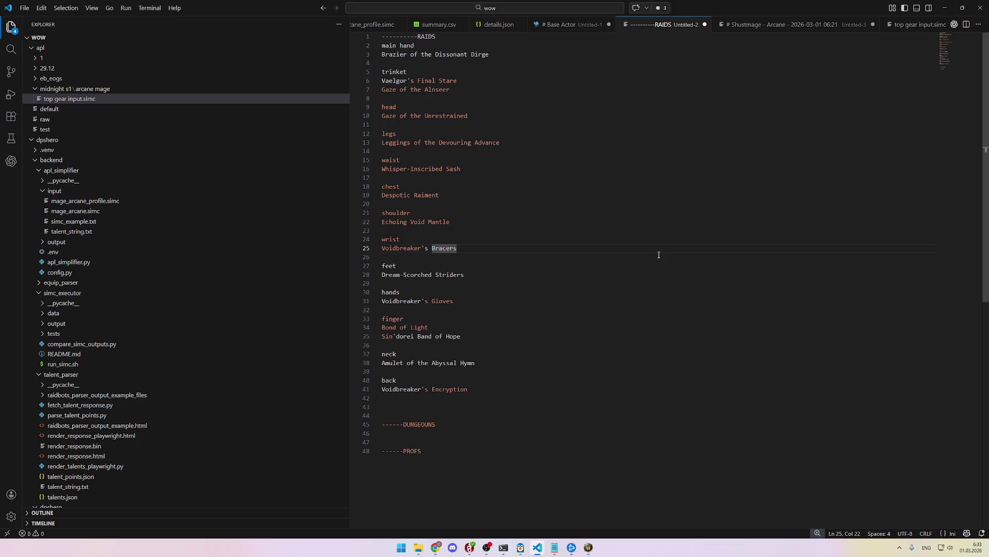
key("ctrl+s")
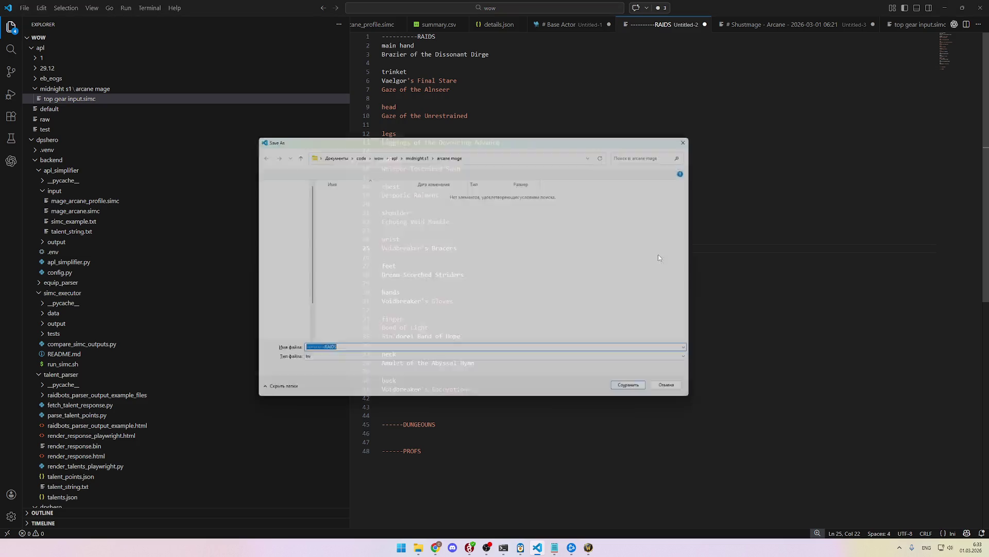
Step: Cancel Save As and create a new top items list.txt in the arcane mage folder
left_click(478, 169)
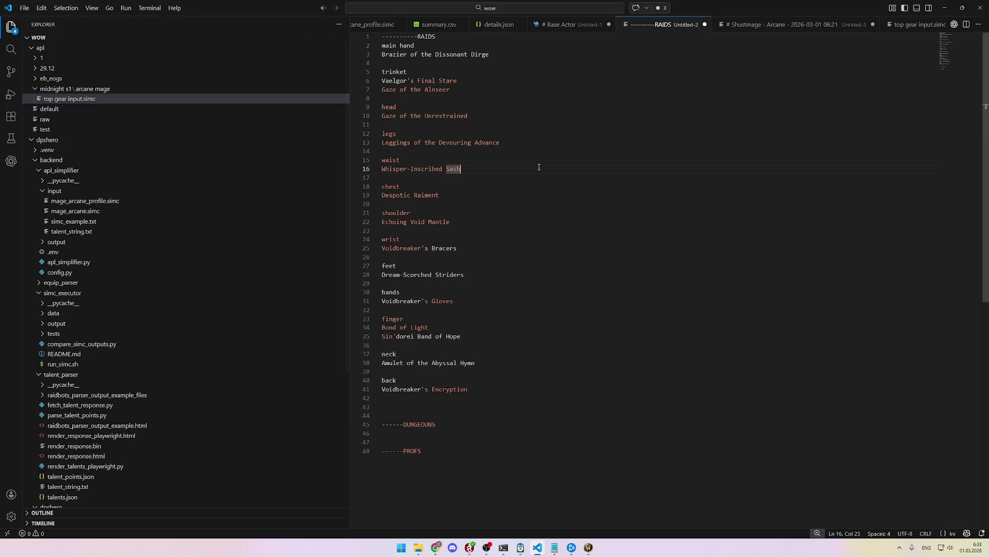
key("ctrl+s")
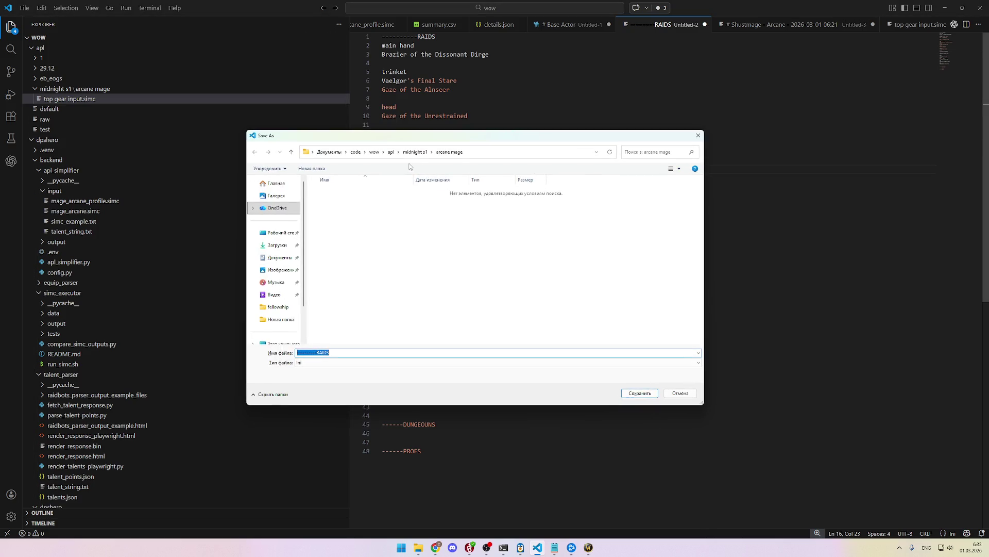
left_click(699, 135)
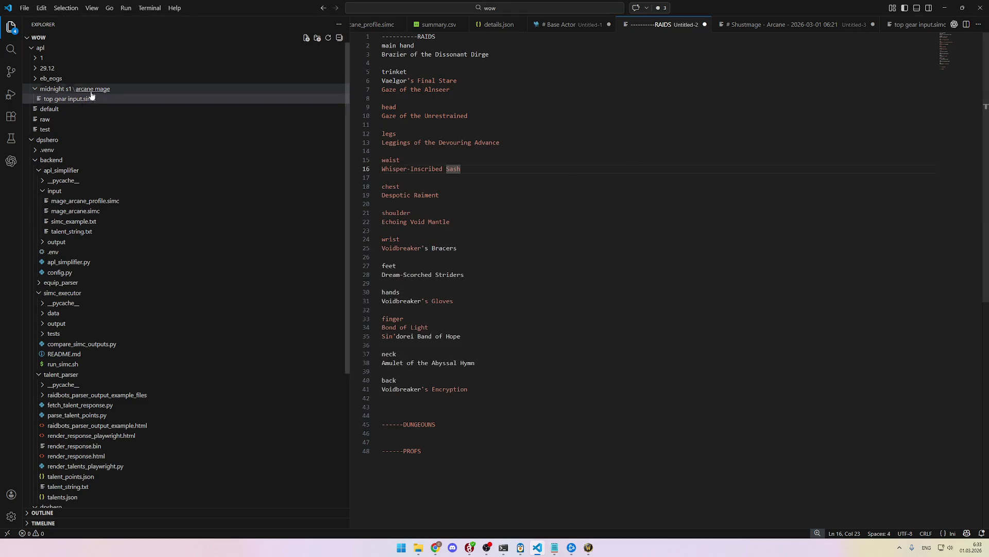
left_click(129, 88)
left_click(306, 39)
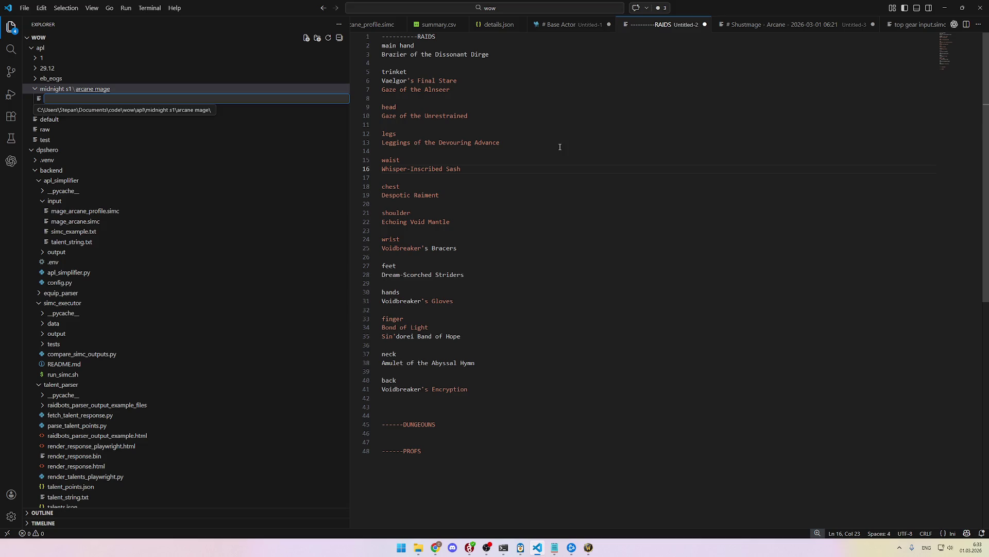
type("top its")
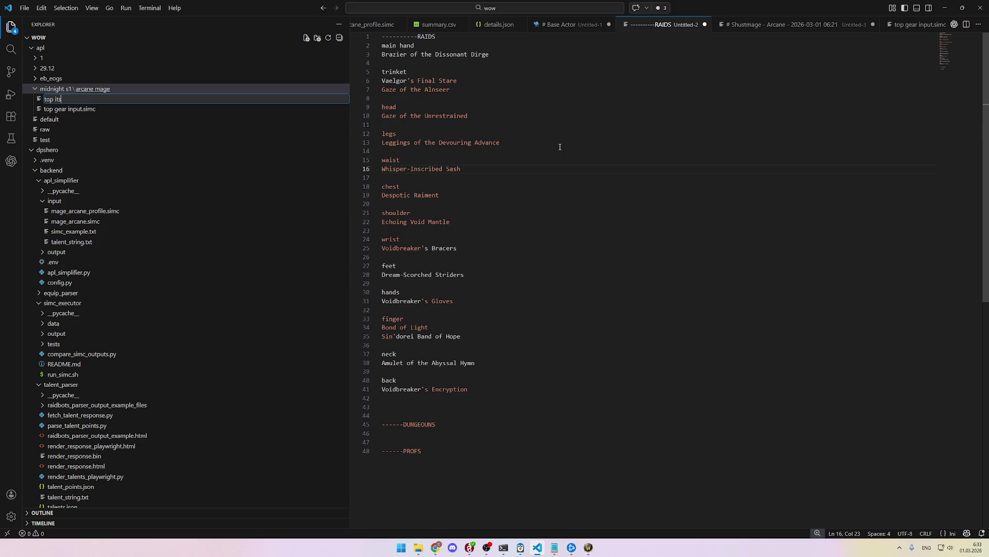
type("ems list.")
type("txt")
key("Return")
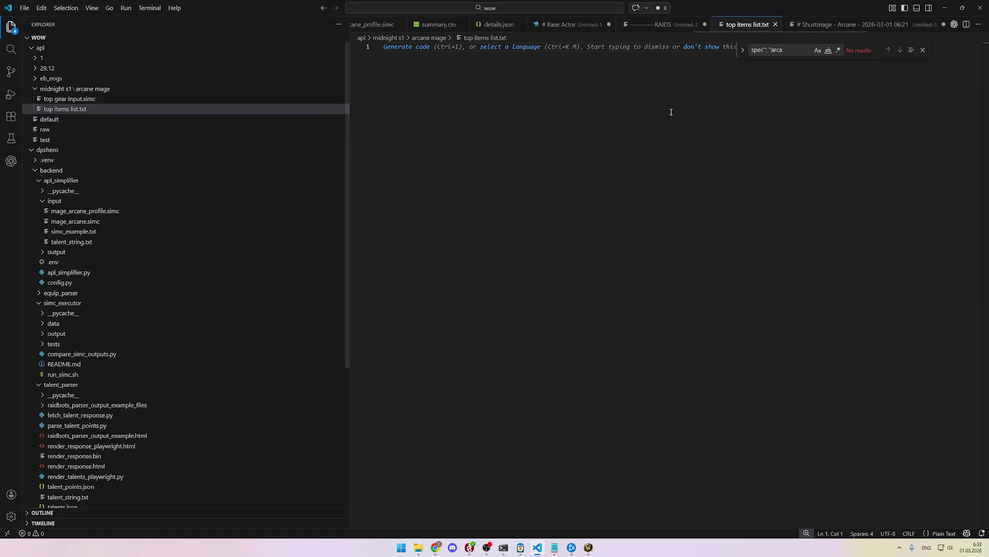
Step: Copy the whole RAIDS gear list from the draft into top items list.txt
left_click(678, 24)
key("ctrl+a")
key("ctrl+c")
key("ctrl+Tab")
key("ctrl+v")
Step: Close the untitled RAIDS draft, discarding its unsaved changes
left_click(685, 24)
left_click(704, 24)
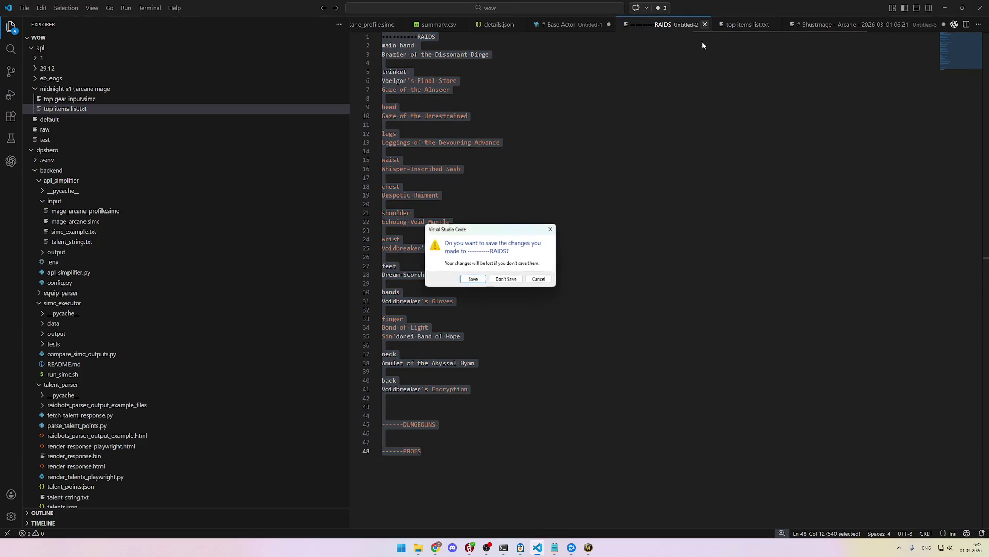
left_click(509, 279)
left_click(591, 155)
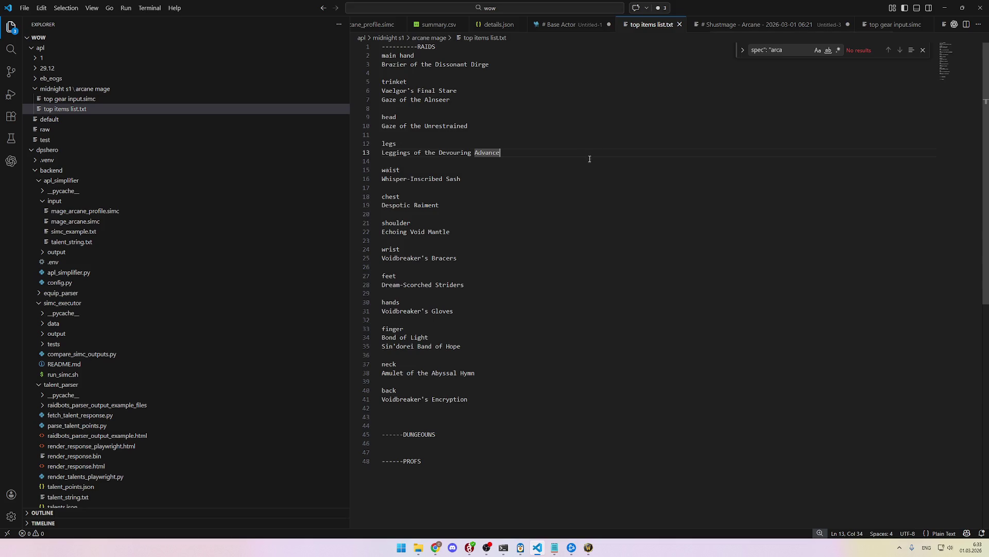
scroll(476, 323, "down", 4)
left_click(476, 323)
key("alt+Tab")
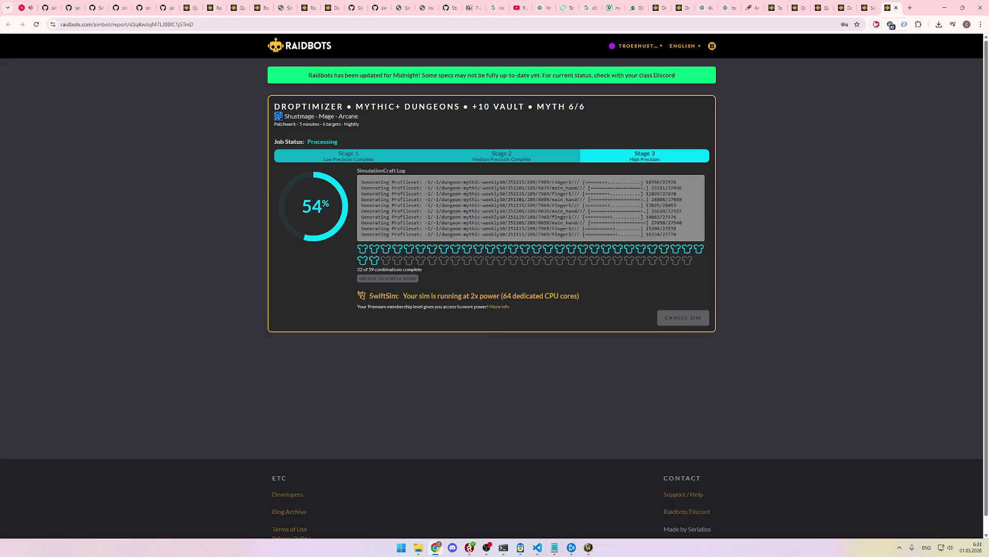
Step: Check the Epic Profession Items and Mythic+ sims, which show dungeons at 62% (36 of 59)
left_click(870, 7)
left_click(888, 8)
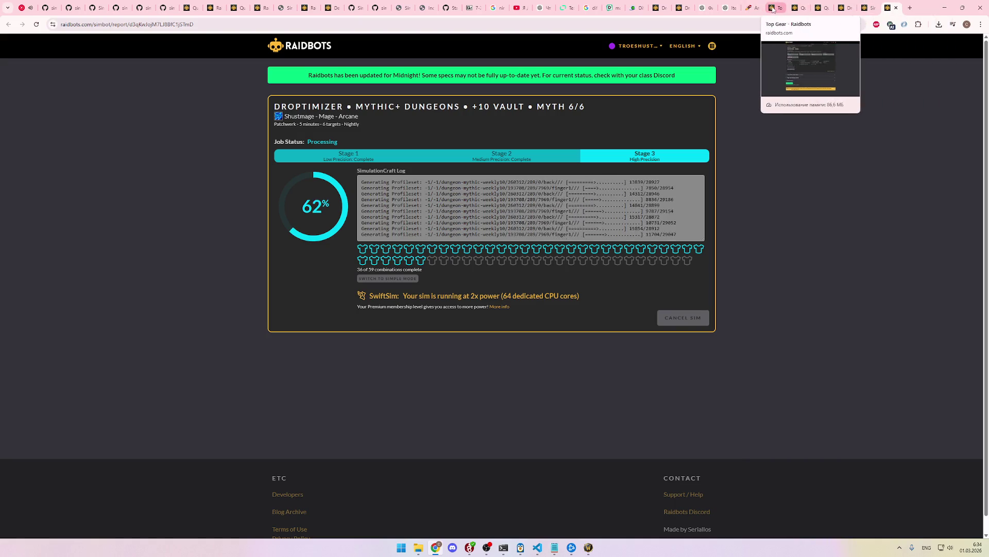
left_click(845, 7)
left_click(799, 7)
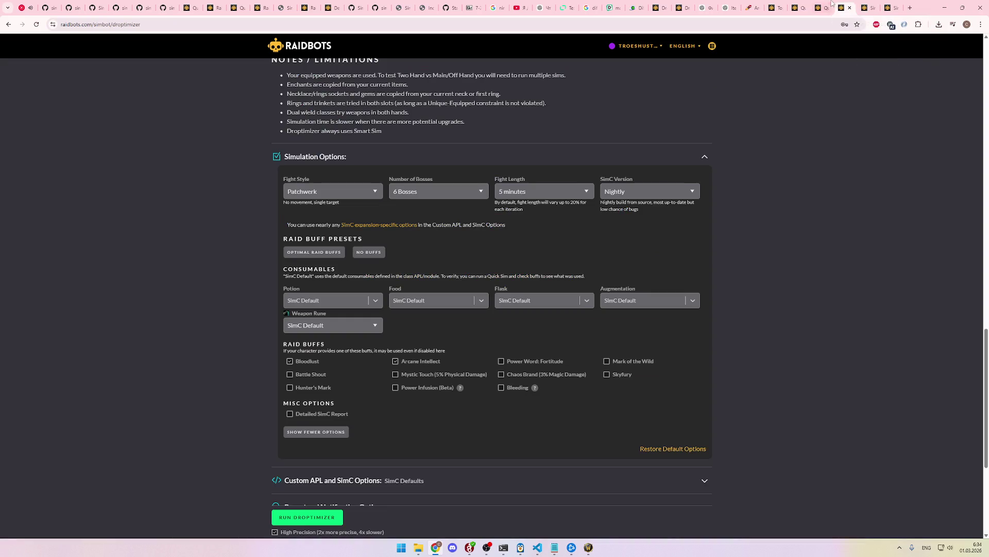
left_click(821, 7)
scroll(696, 273, "up", 8)
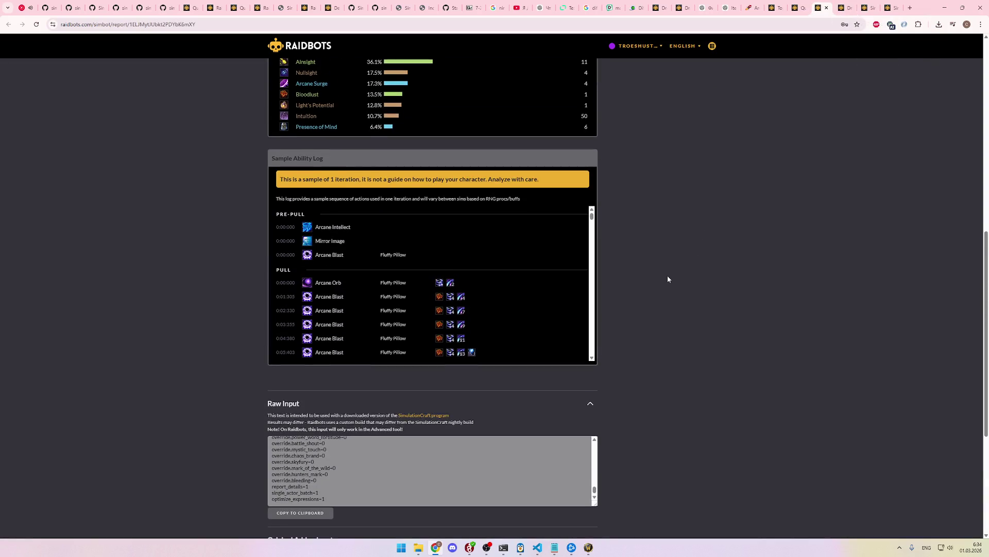
scroll(596, 314, "down", 2)
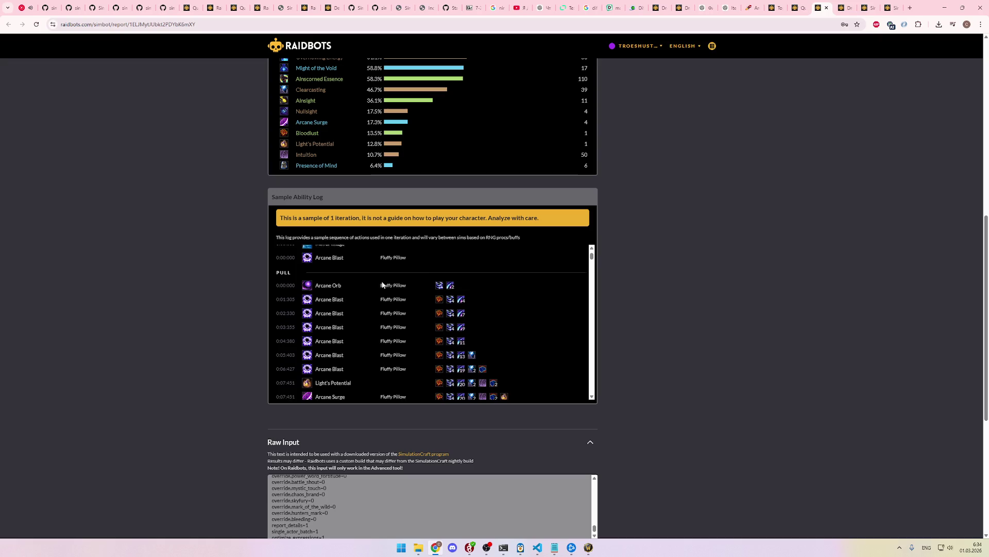
scroll(534, 289, "down", 1)
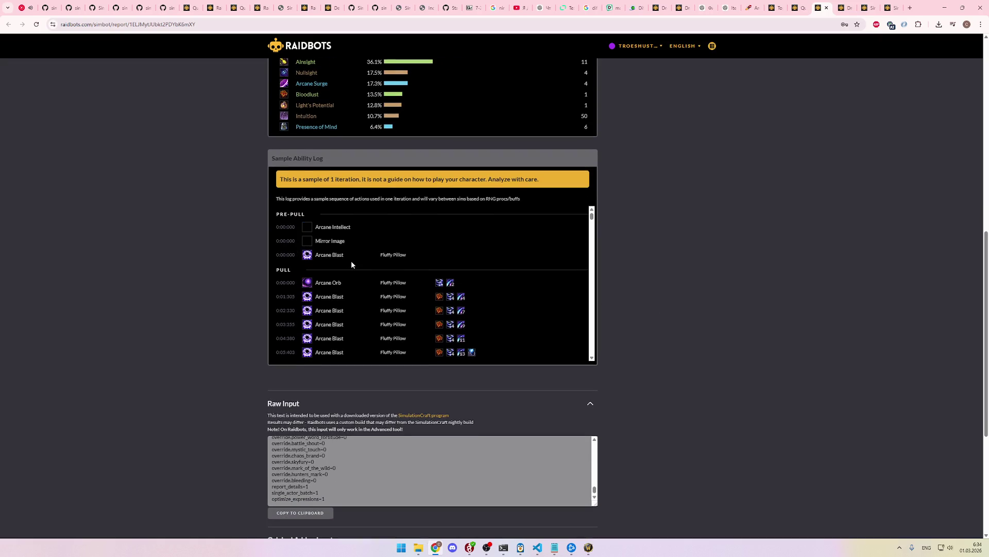
scroll(352, 265, "down", 1)
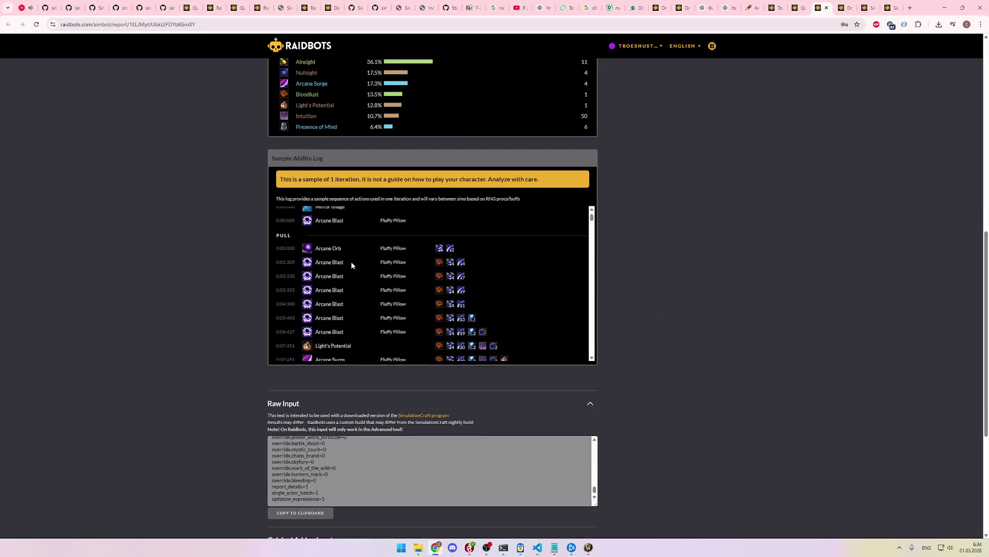
scroll(340, 273, "down", 2)
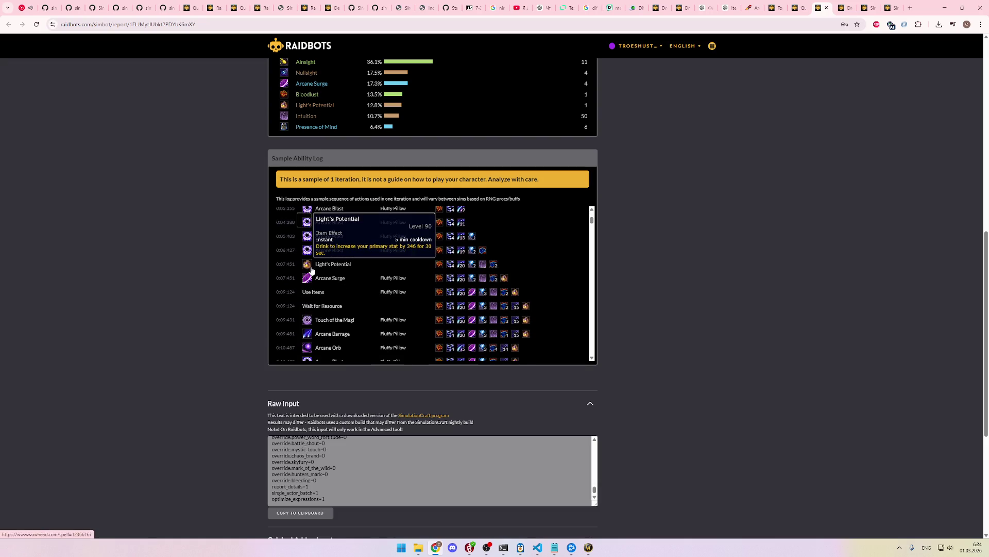
mouse_move(310, 285)
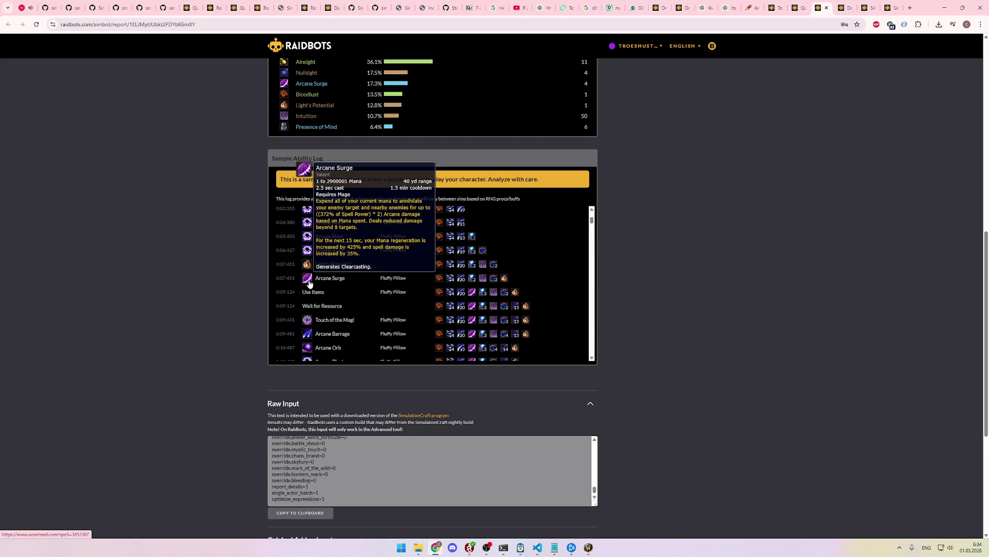
scroll(310, 286, "down", 1)
scroll(327, 266, "down", 1)
scroll(332, 268, "up", 1)
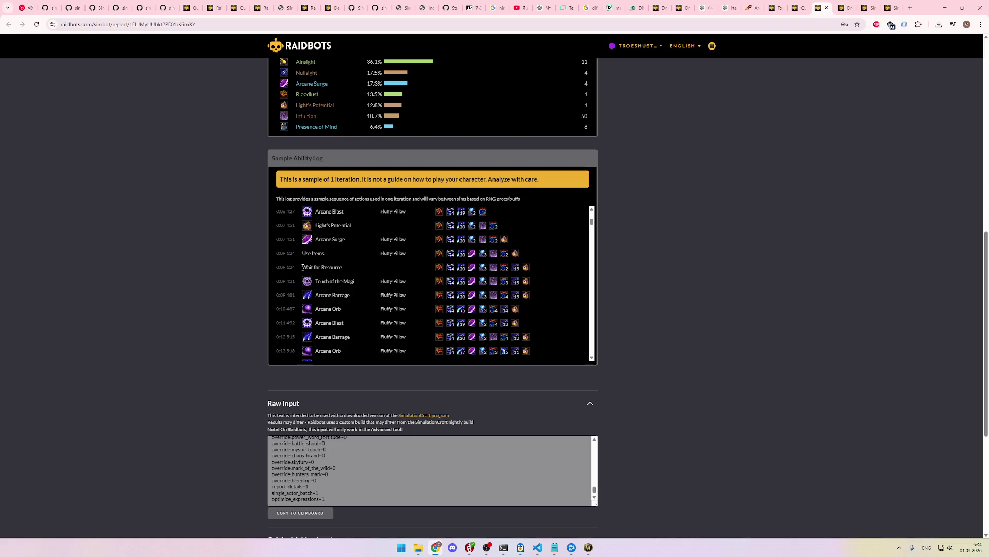
scroll(322, 278, "down", 1)
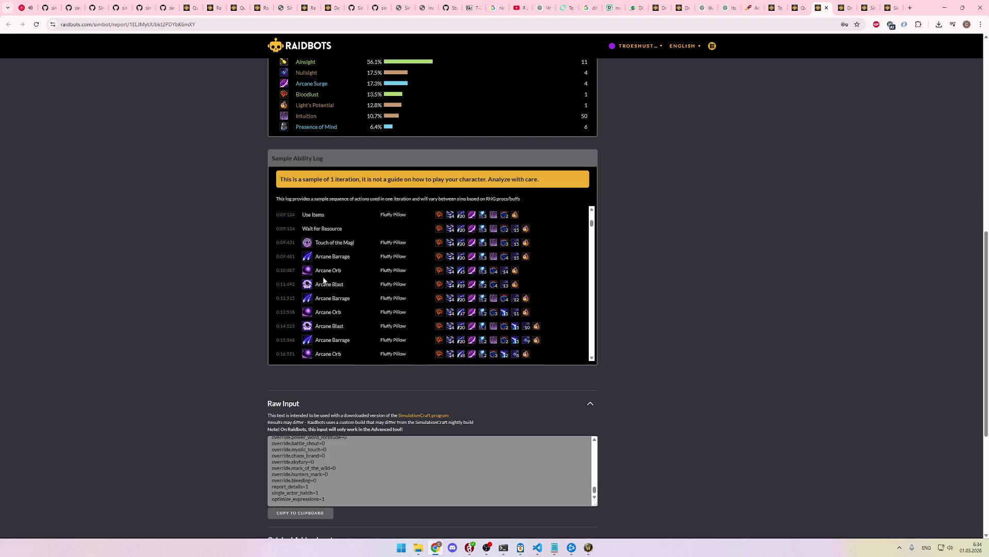
scroll(341, 261, "down", 1)
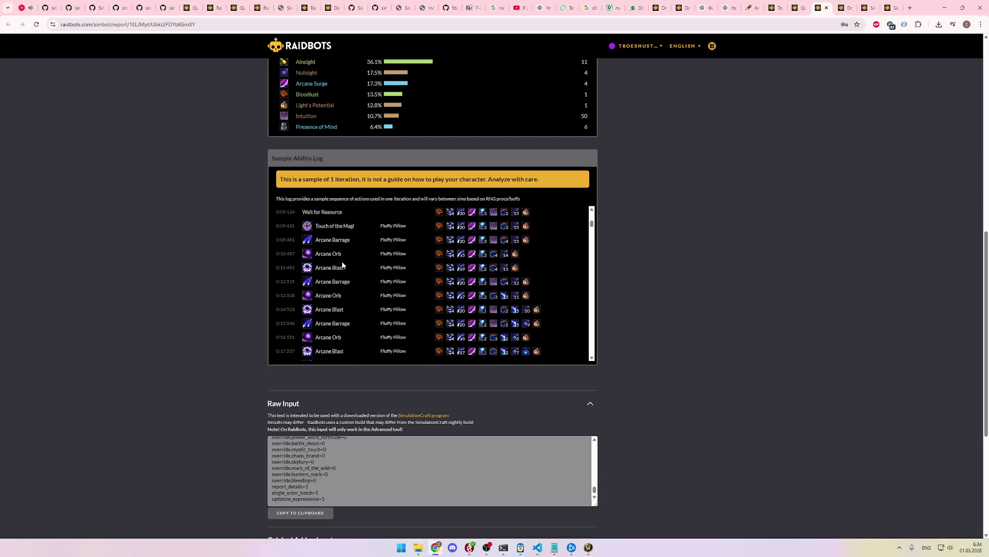
mouse_move(310, 236)
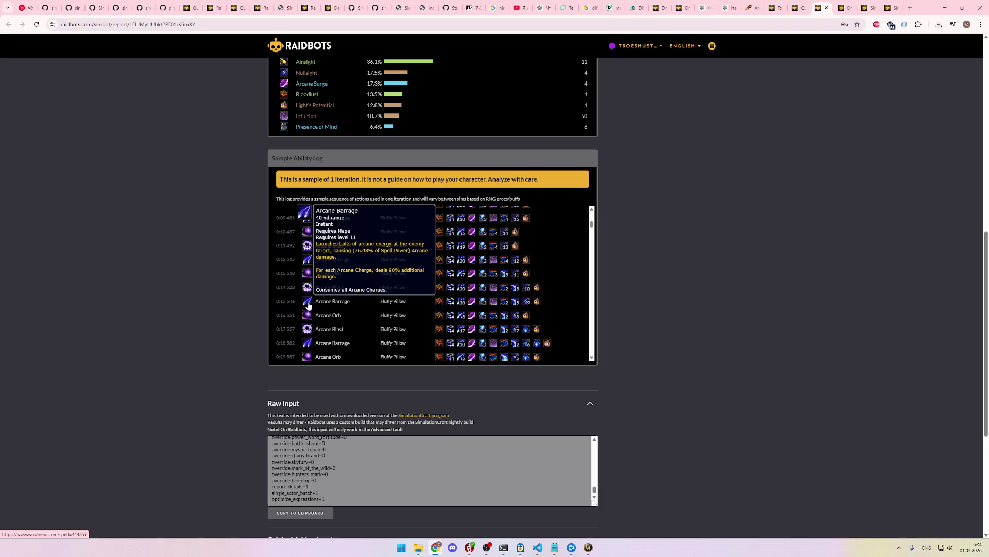
scroll(308, 312, "down", 1)
scroll(340, 307, "down", 1)
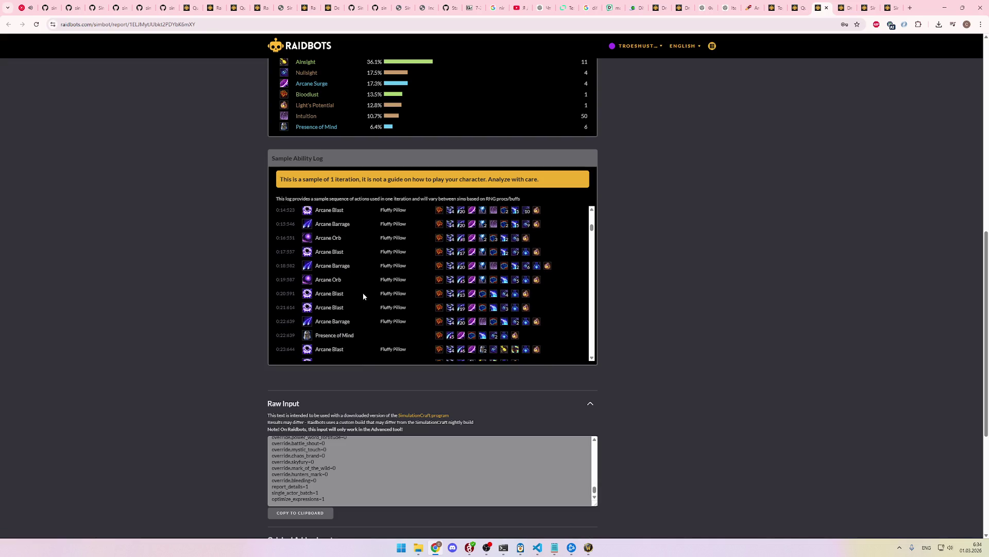
scroll(363, 296, "down", 1)
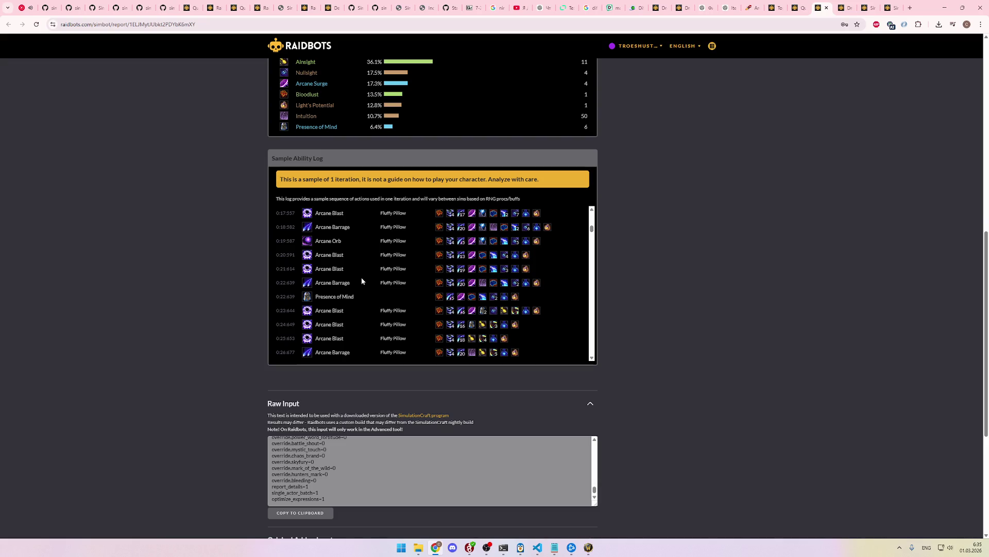
mouse_move(515, 256)
scroll(369, 251, "up", 2)
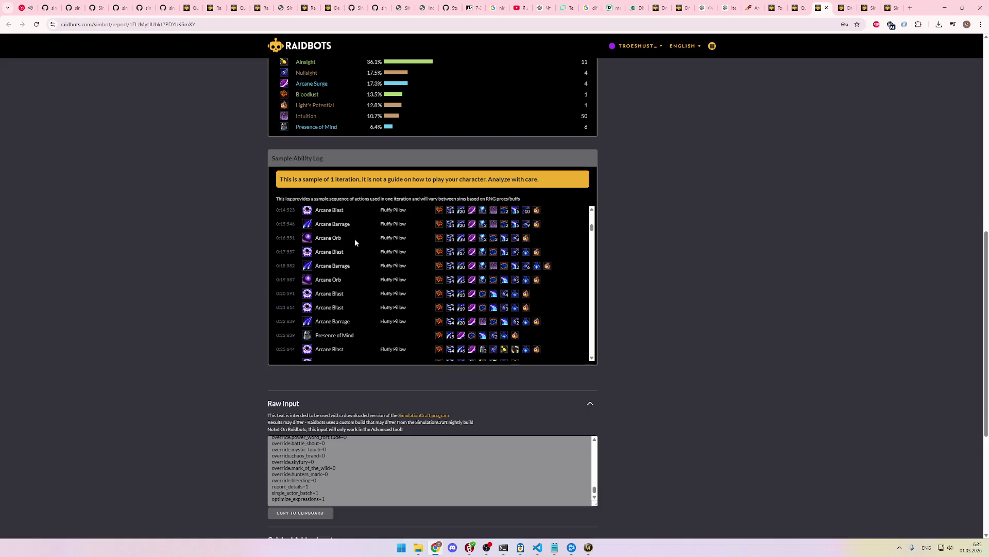
scroll(356, 267, "down", 1)
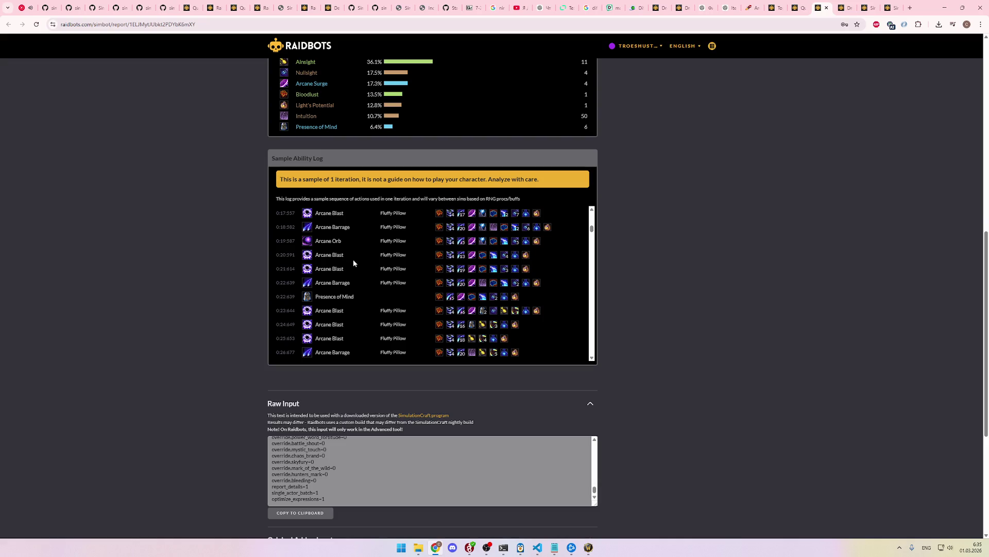
scroll(357, 276, "down", 1)
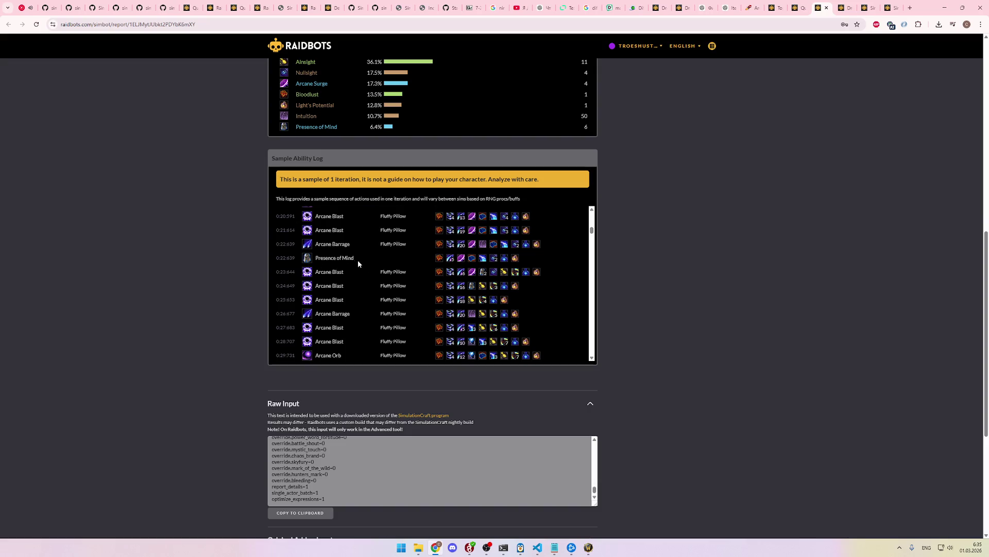
scroll(354, 258, "down", 1)
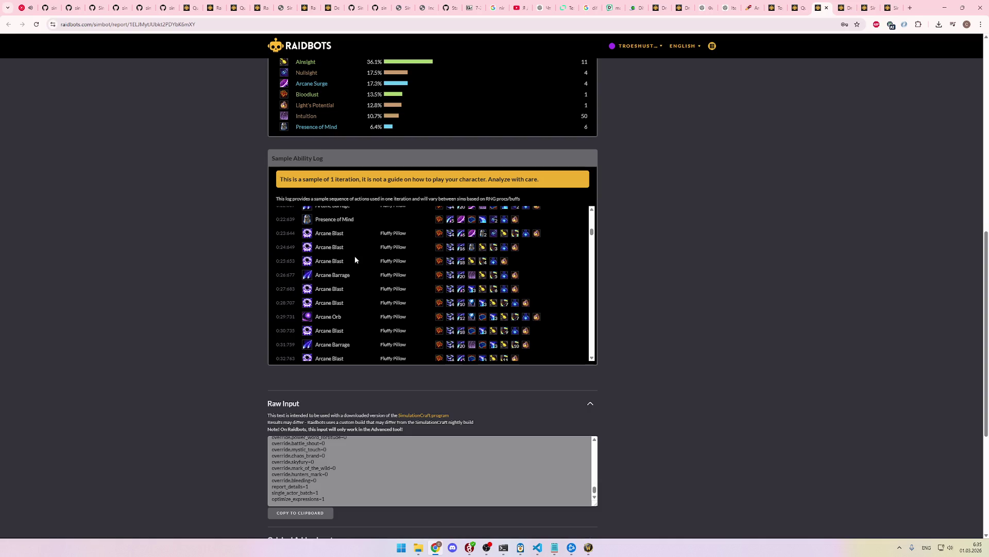
scroll(355, 262, "down", 1)
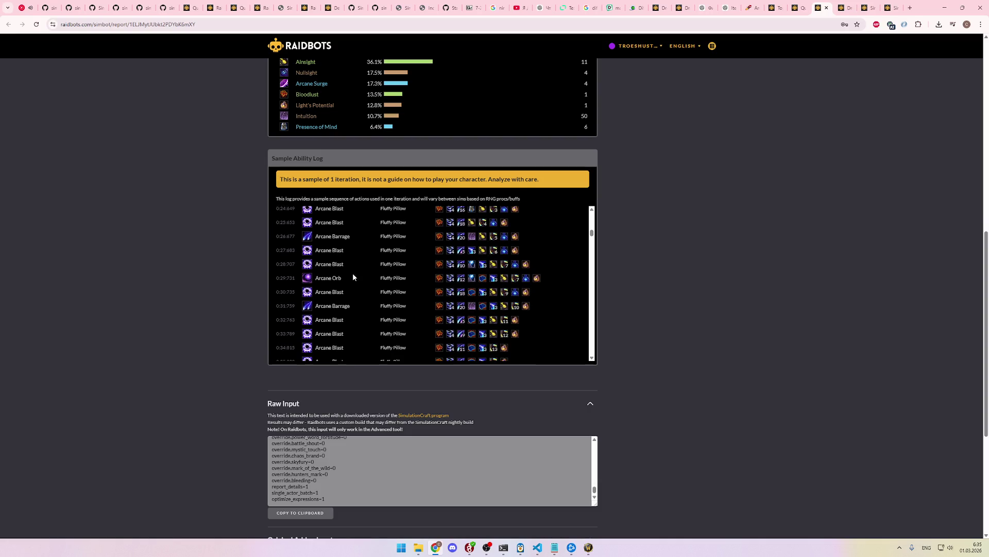
scroll(355, 307, "down", 1)
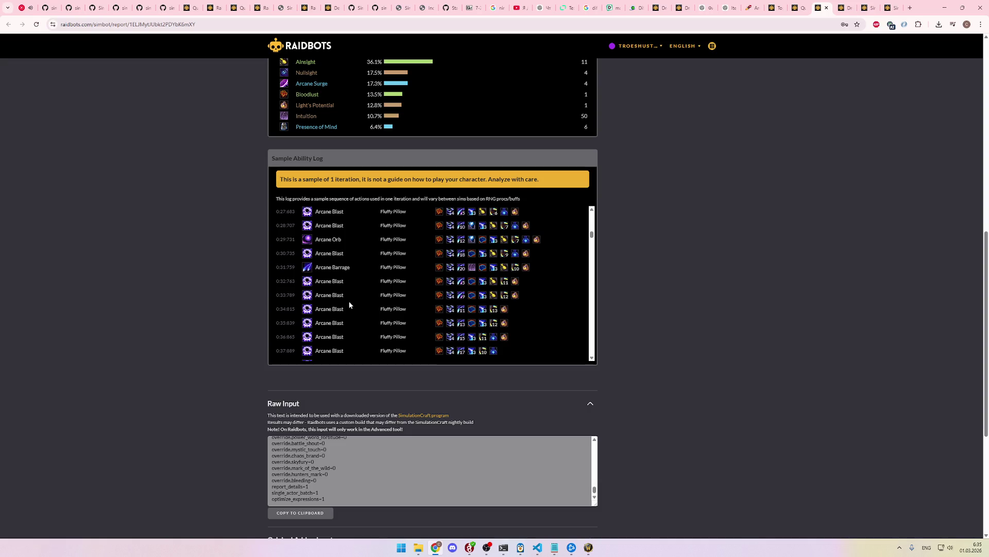
scroll(348, 301, "down", 2)
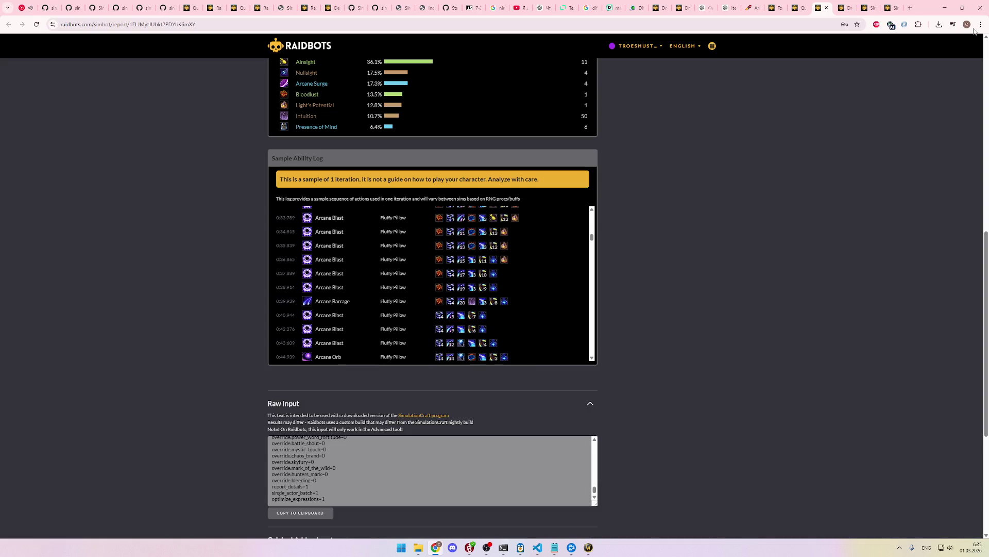
left_click(878, 4)
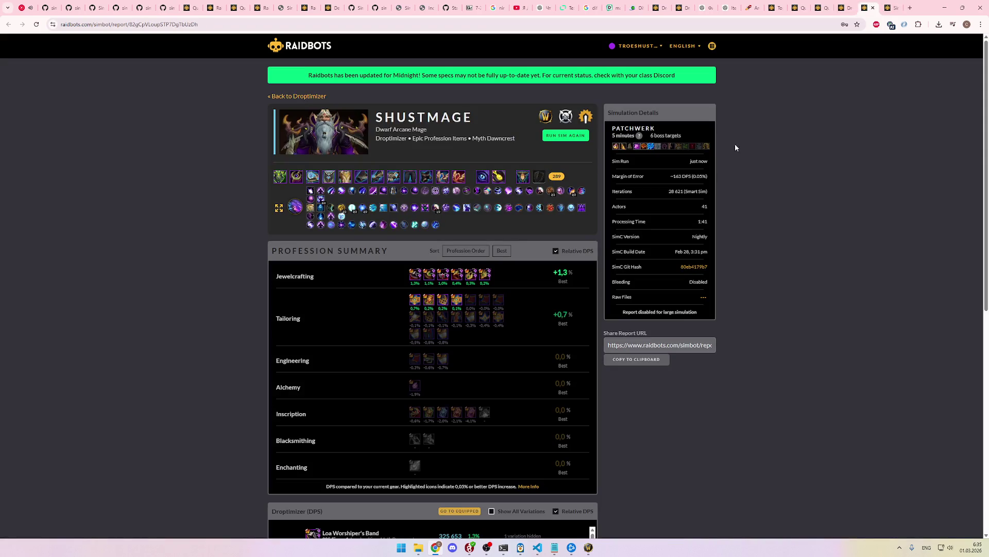
Step: View the profession Droptimizer rankings, led by Loa Worshiper's Band at +1.3% DPS
scroll(769, 230, "down", 3)
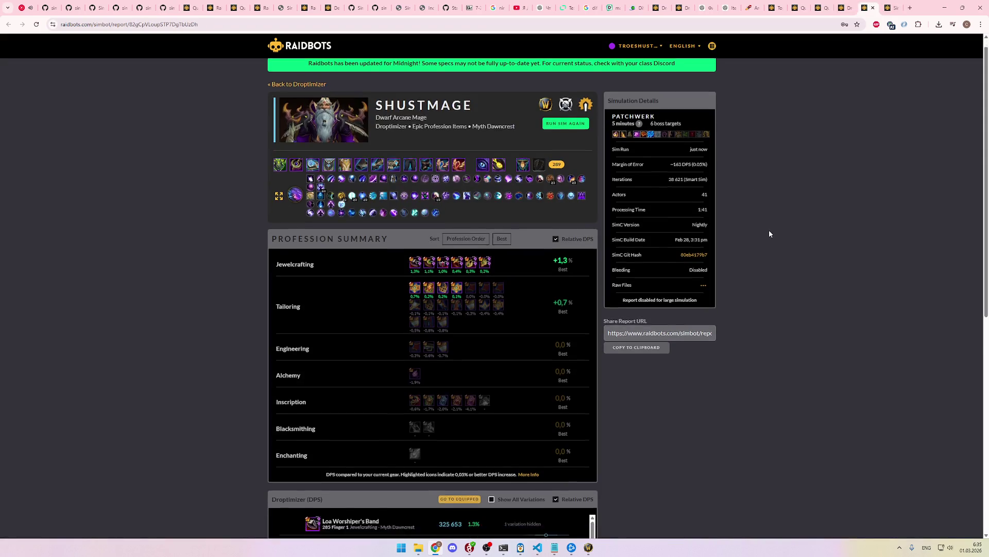
scroll(669, 243, "down", 2)
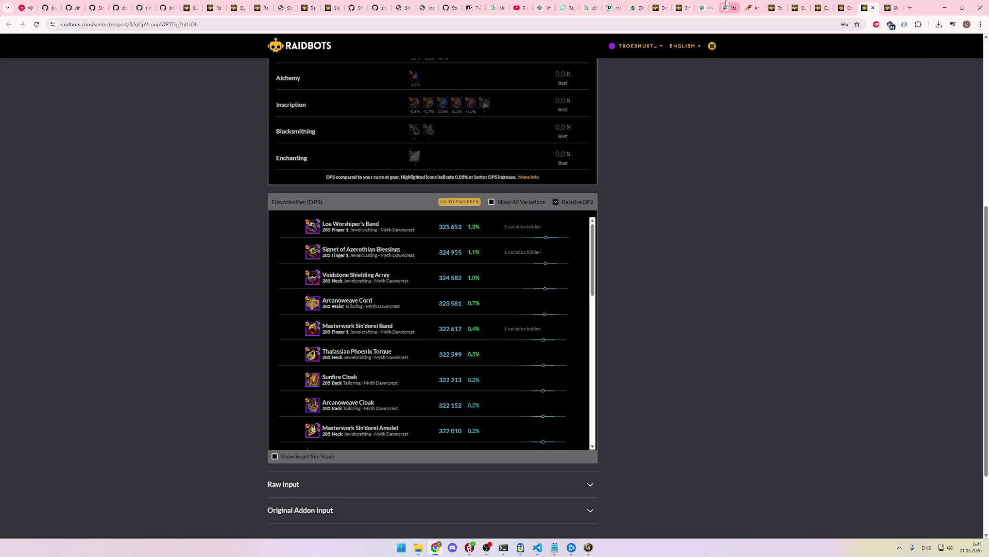
left_click(753, 6)
scroll(669, 312, "down", 3)
scroll(669, 308, "up", 1)
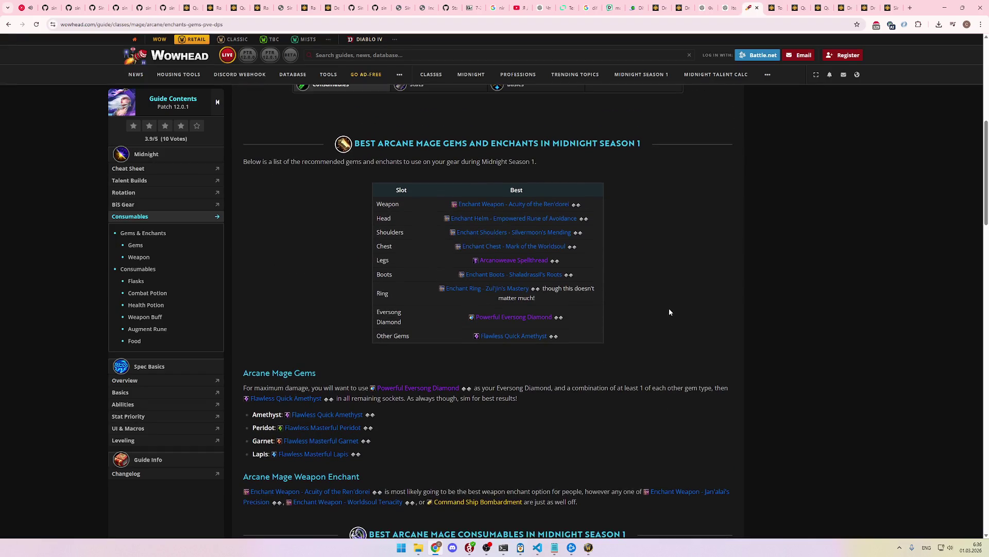
key("ctrl+f")
type("should")
key("BackSpace")
key("BackSpace")
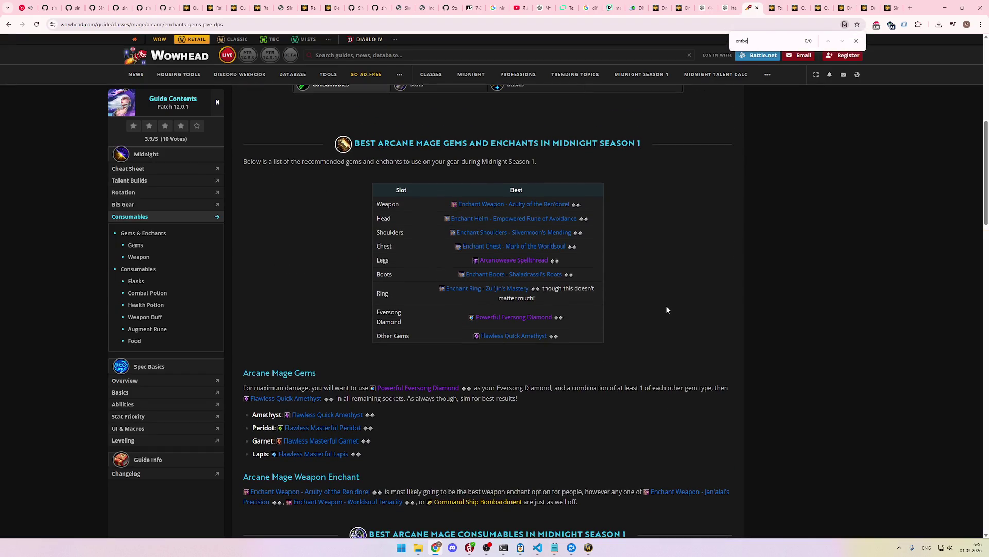
scroll(649, 271, "down", 4)
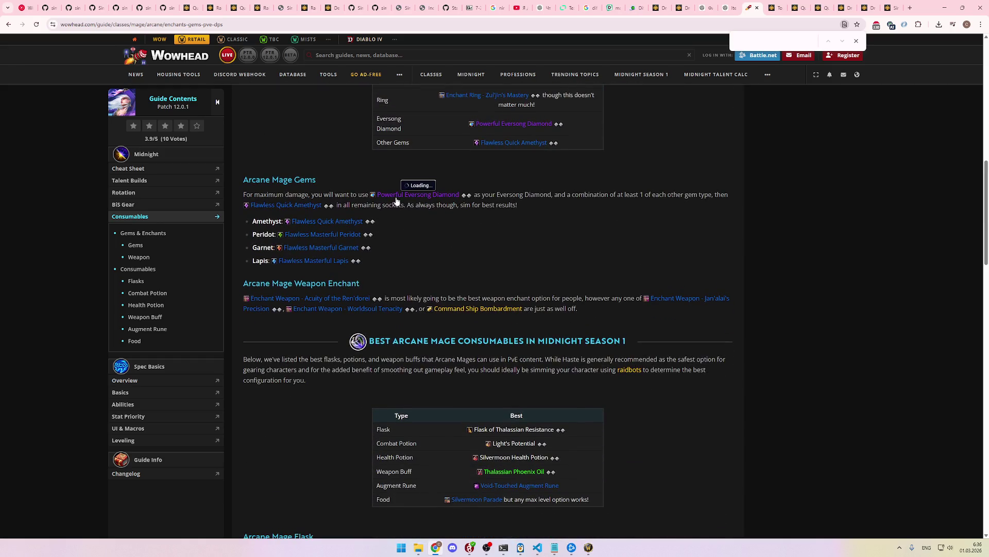
scroll(429, 230, "down", 3)
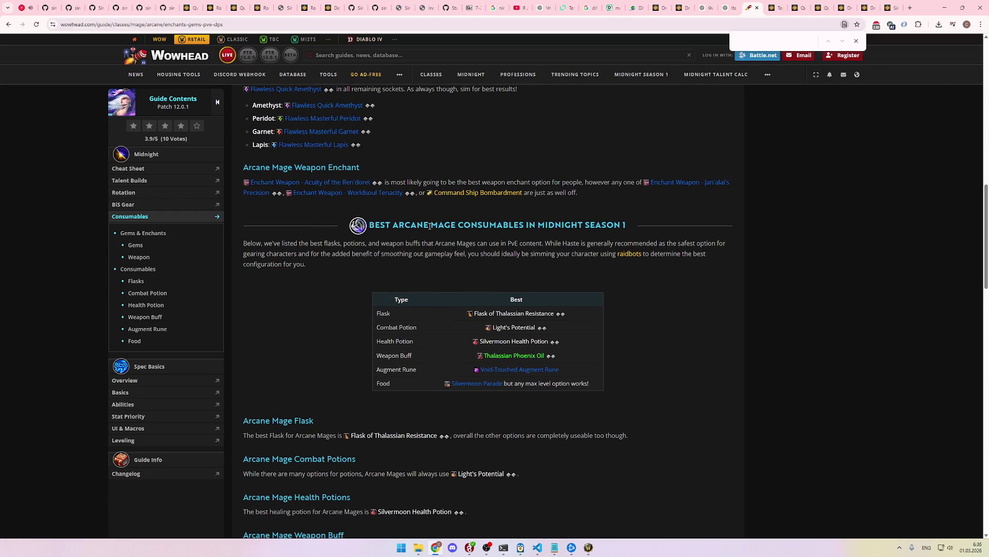
scroll(430, 230, "up", 11)
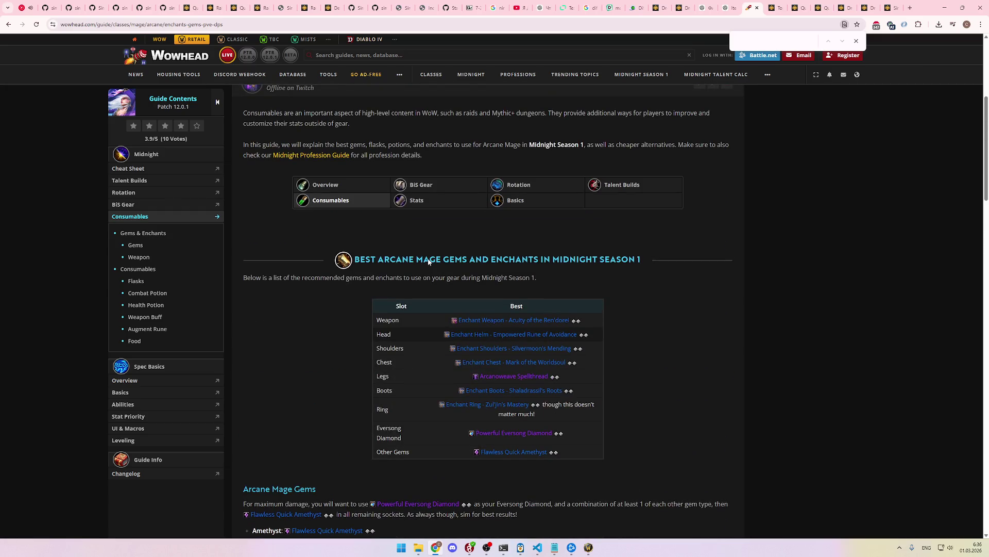
type("craft")
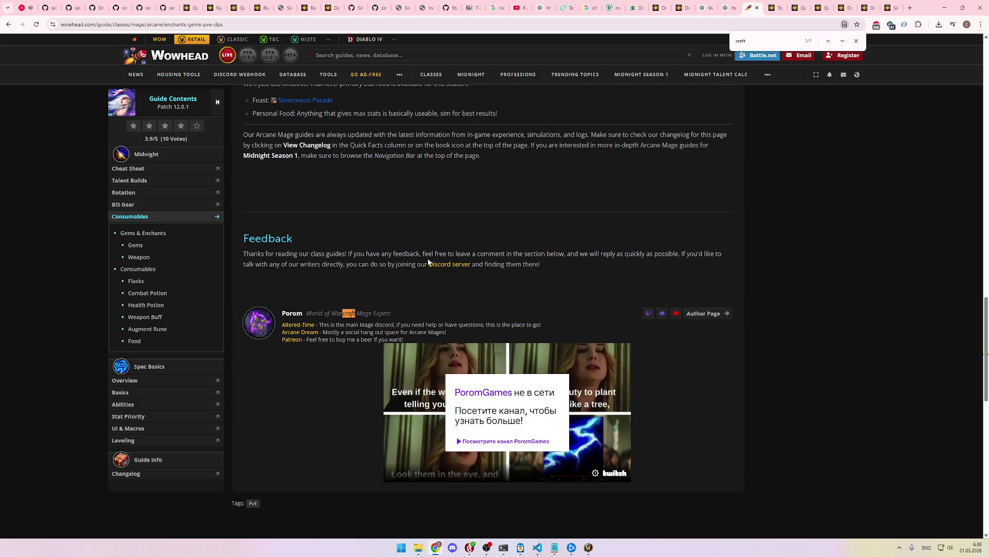
scroll(393, 276, "up", 20)
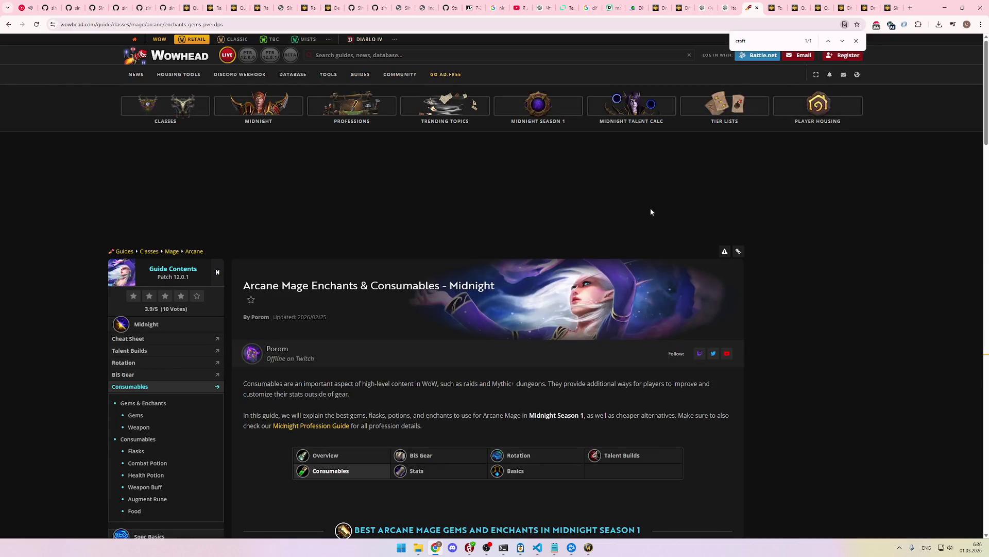
scroll(647, 206, "down", 5)
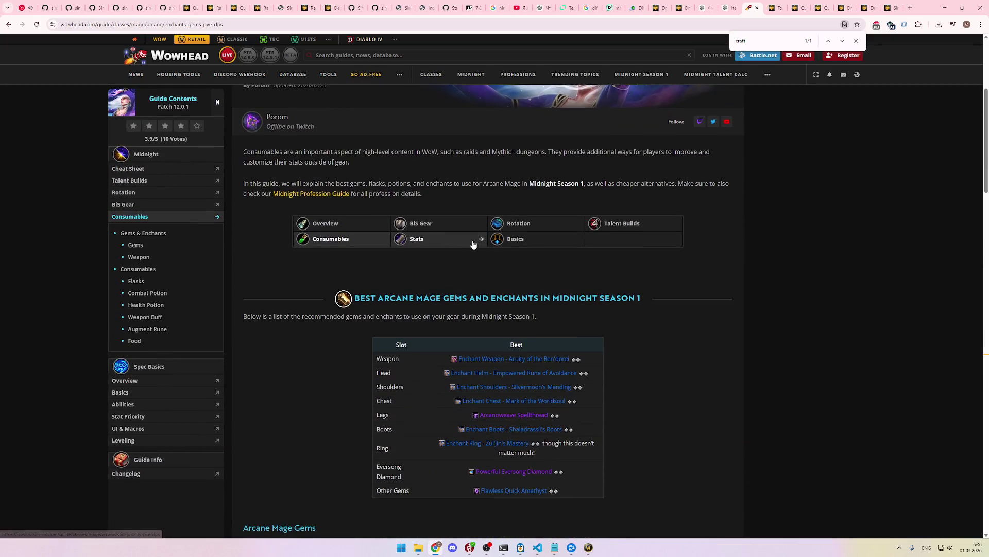
scroll(464, 245, "down", 1)
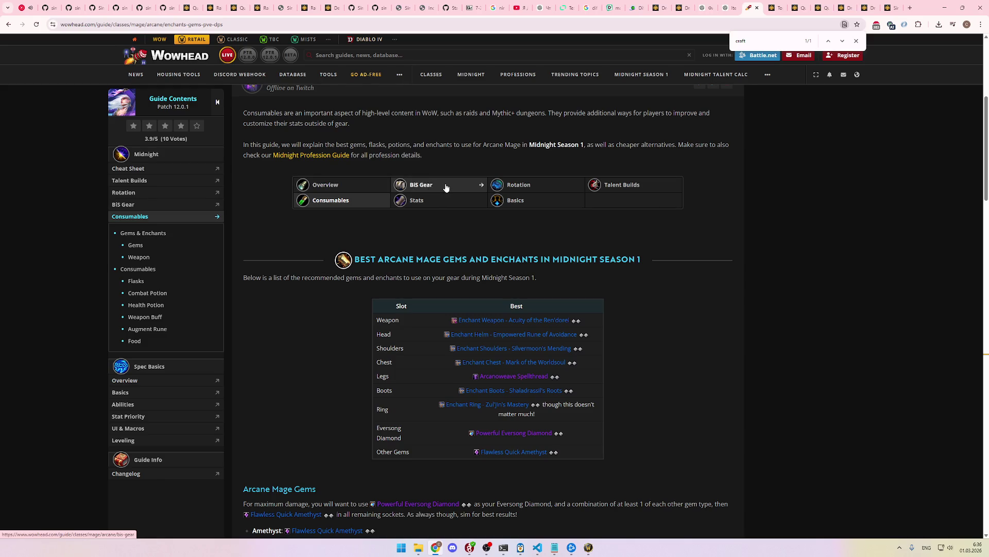
left_click(446, 187)
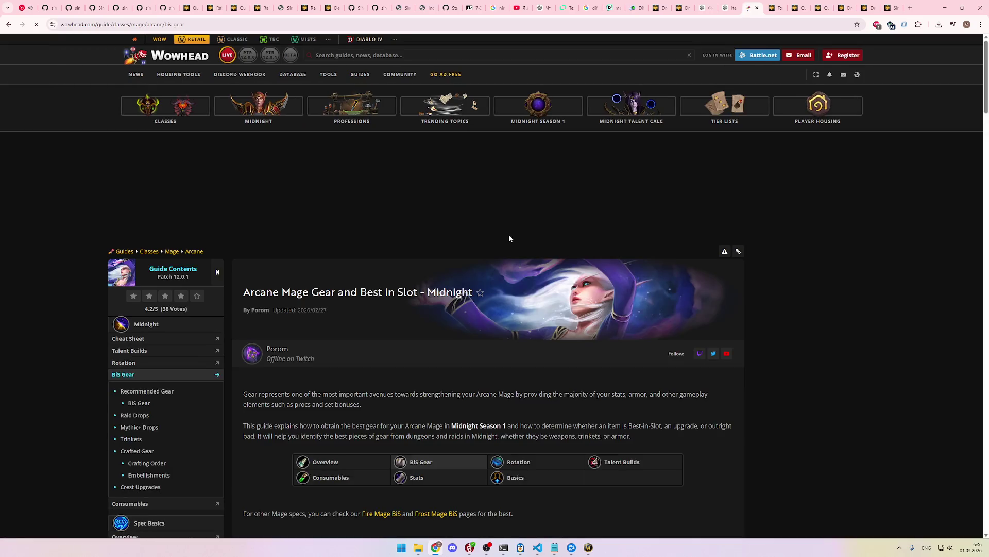
Step: Search the guide for 'embel' to reach the recommended embellishments, Prismatic Focusing Iris and Stabilizing Gemstone Bandolier
type("embe")
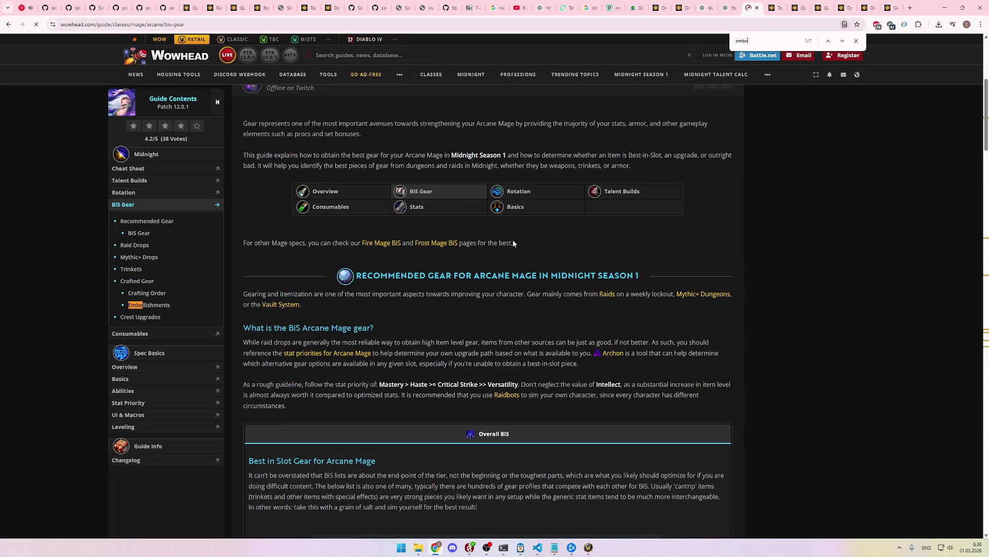
type("l")
key("Escape")
key("Return")
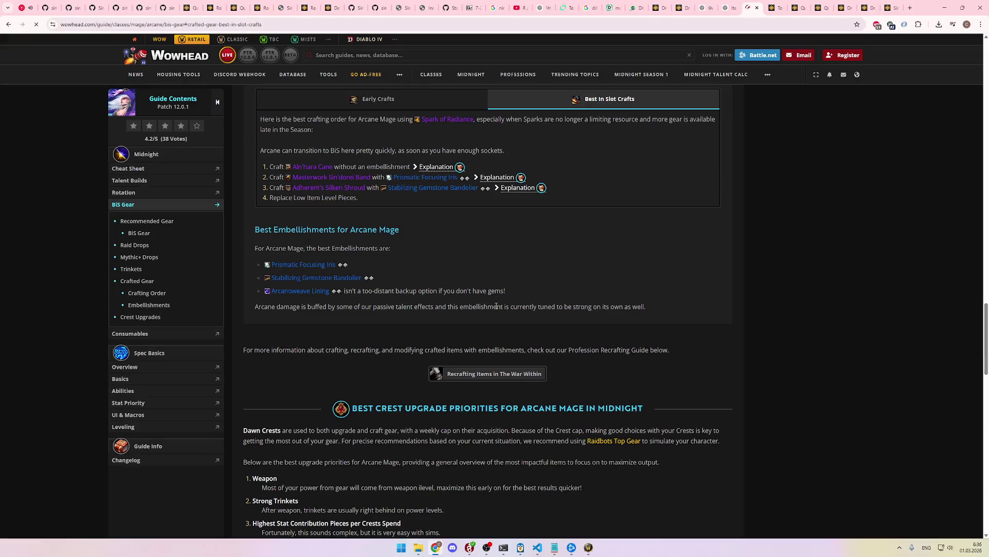
scroll(517, 194, "up", 2)
scroll(465, 237, "up", 1)
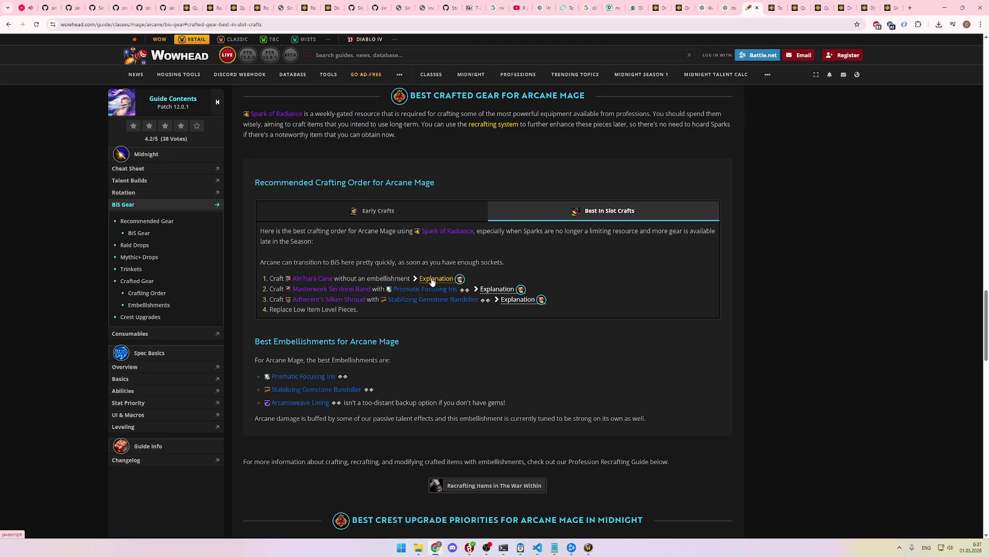
mouse_move(416, 291)
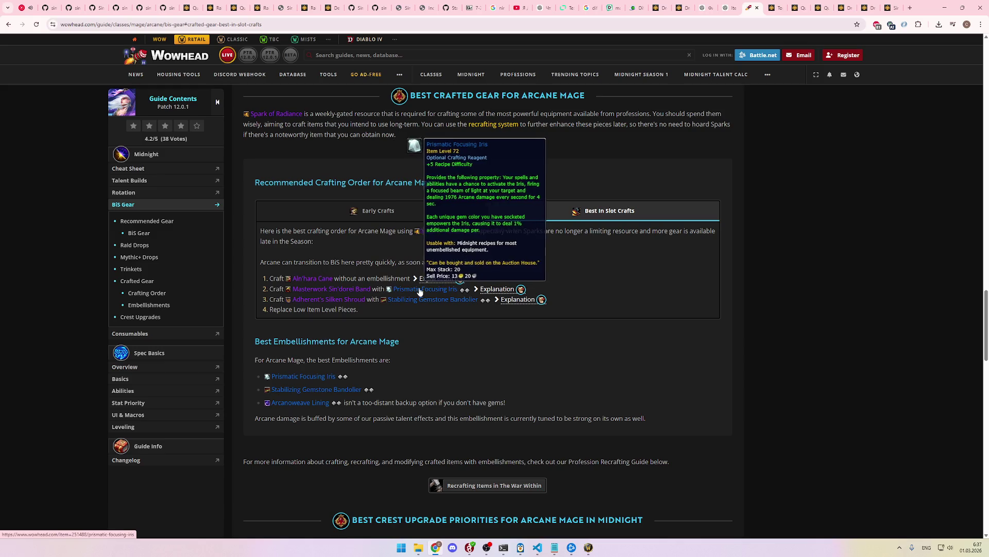
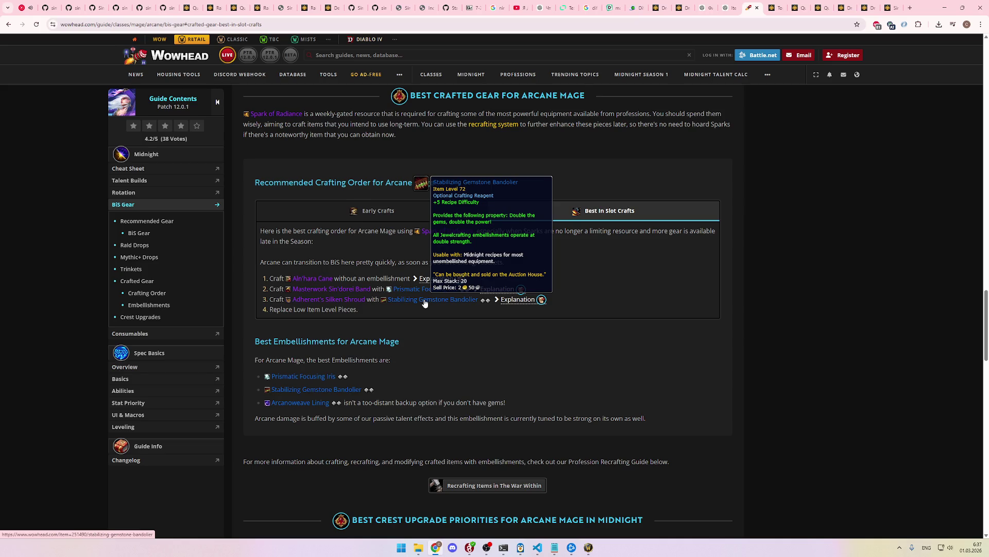
Step: Check the embellishment items in Wowhead's Arcane Mage crafted-gear guide, then go back to Raidbots Top Gear
mouse_move(345, 290)
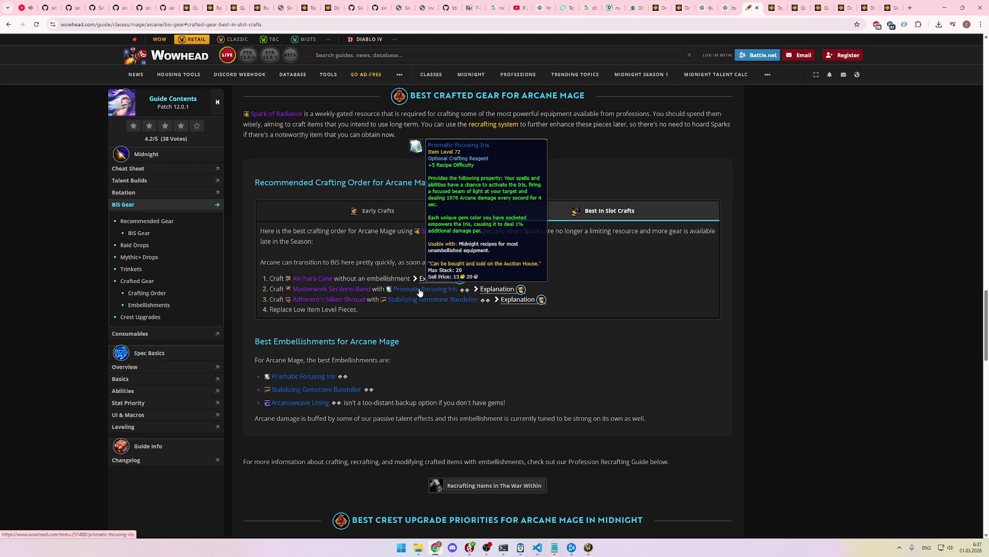
left_click(729, 8)
left_click(752, 5)
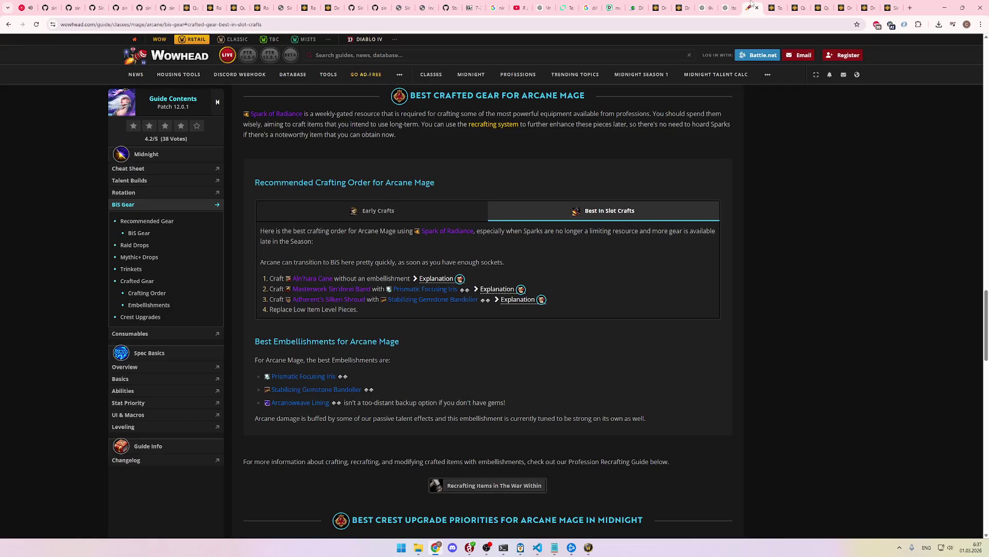
left_click(773, 5)
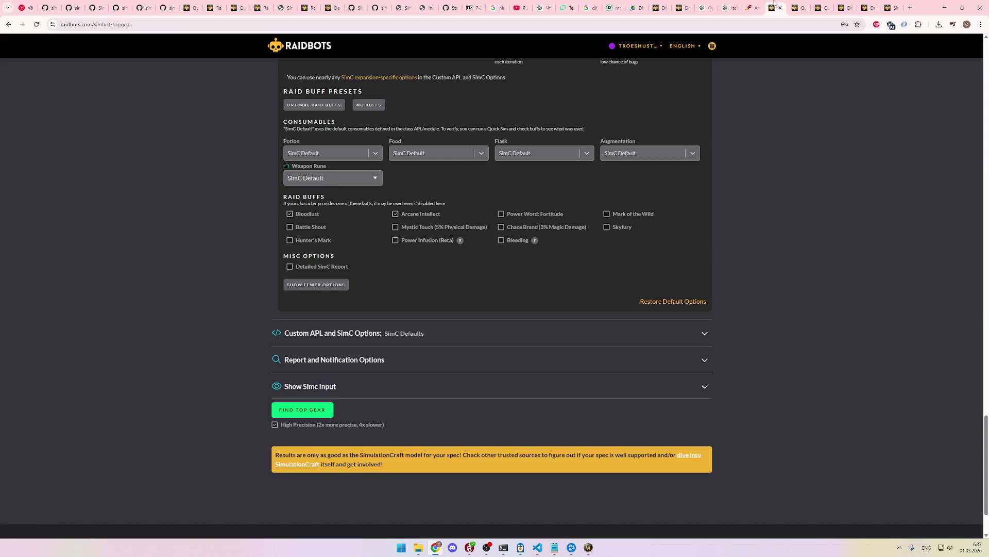
Step: Cycle through the open Raidbots pages to reach the Droptimizer setup page
left_click(797, 6)
left_click(815, 4)
left_click(799, 6)
left_click(822, 6)
left_click(869, 6)
left_click(845, 6)
Step: Look over the crafted items listed under the Droptimizer's Items to Sim
scroll(755, 237, "up", 10)
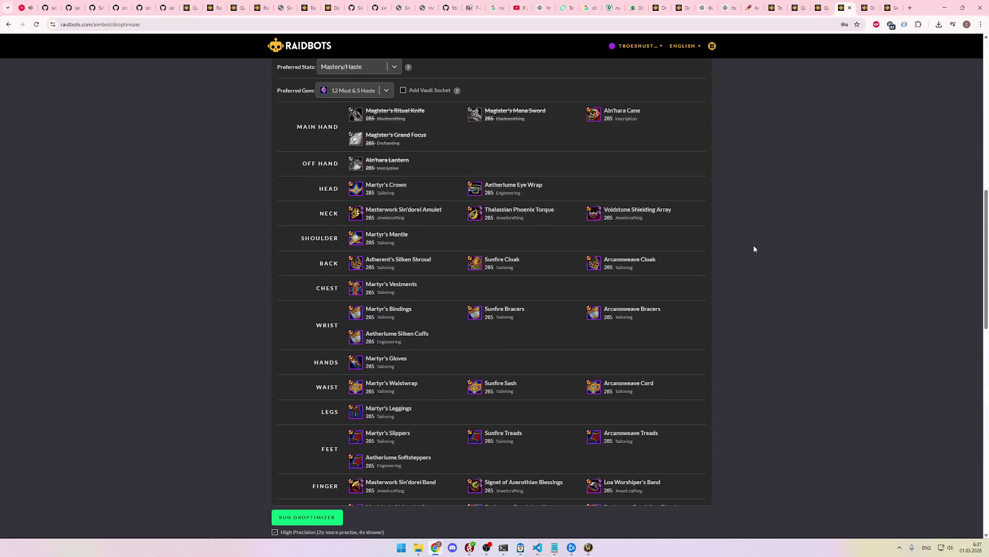
scroll(752, 245, "down", 3)
scroll(751, 247, "down", 1)
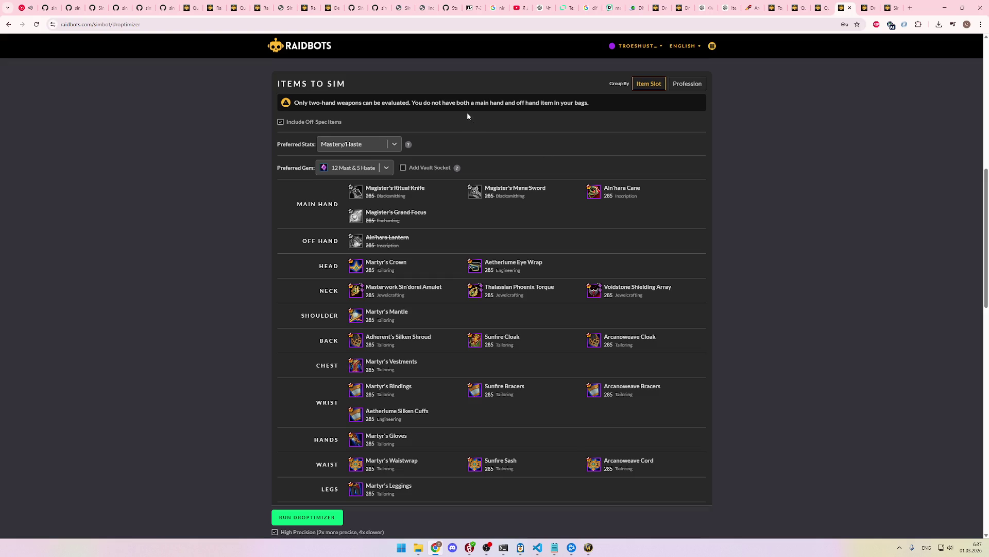
scroll(469, 121, "down", 7)
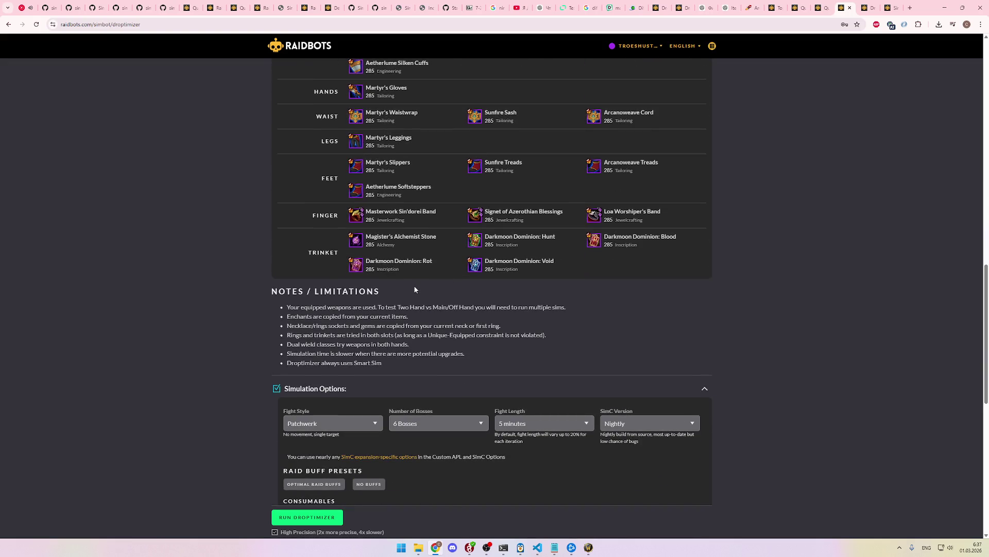
scroll(358, 309, "down", 2)
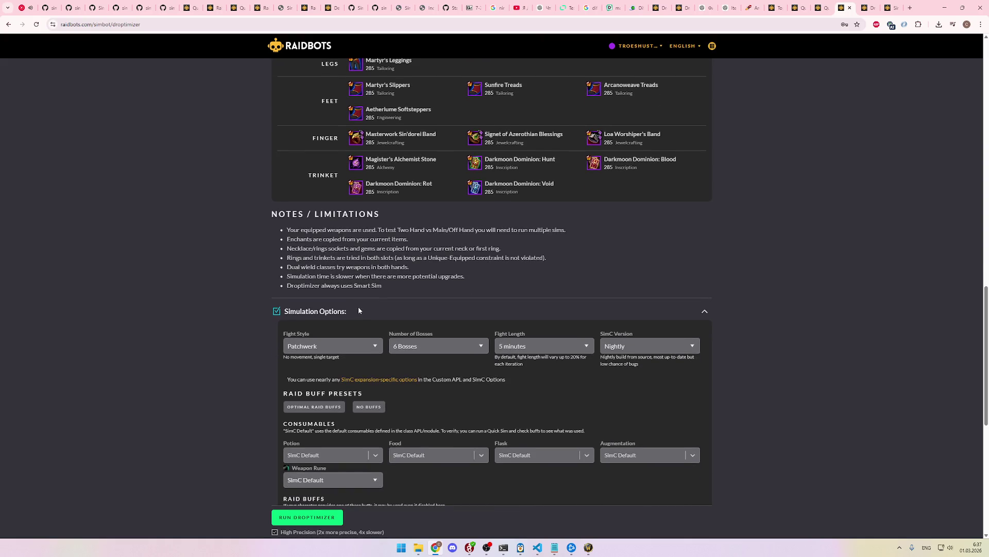
scroll(433, 335, "down", 2)
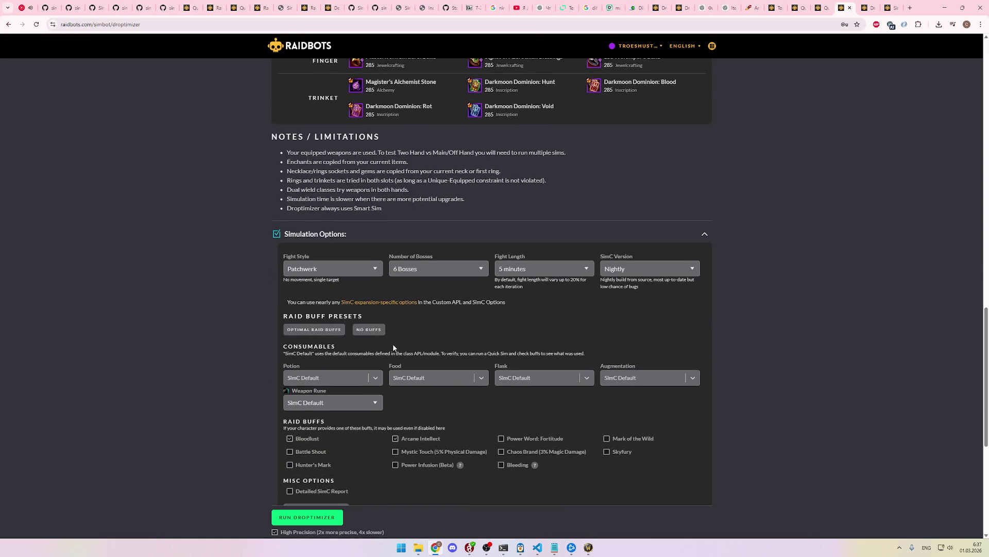
scroll(393, 343, "down", 2)
scroll(394, 345, "down", 2)
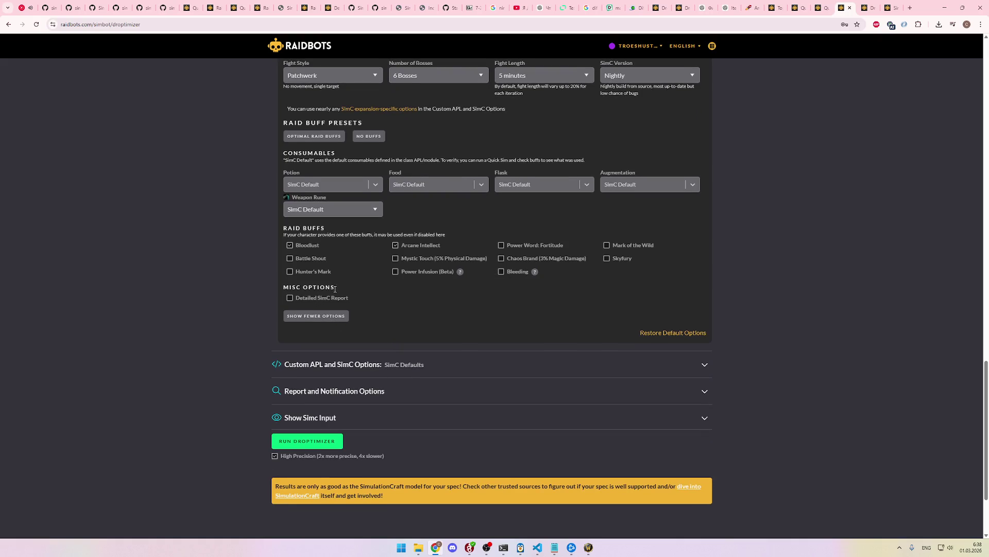
scroll(384, 304, "up", 3)
scroll(433, 322, "up", 6)
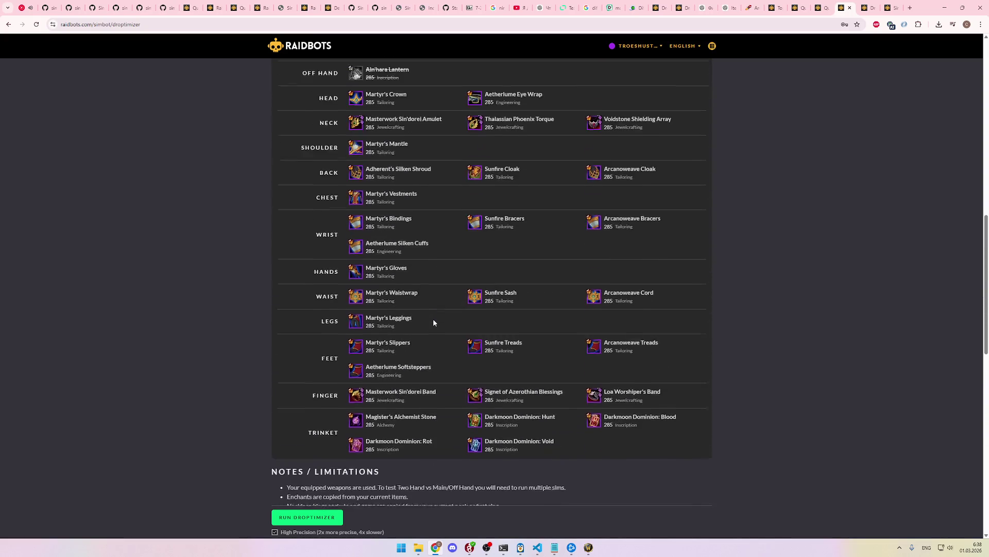
Step: Check the 6-boss Nightly Simulation Options and open the finished Droptimizer report
mouse_move(356, 336)
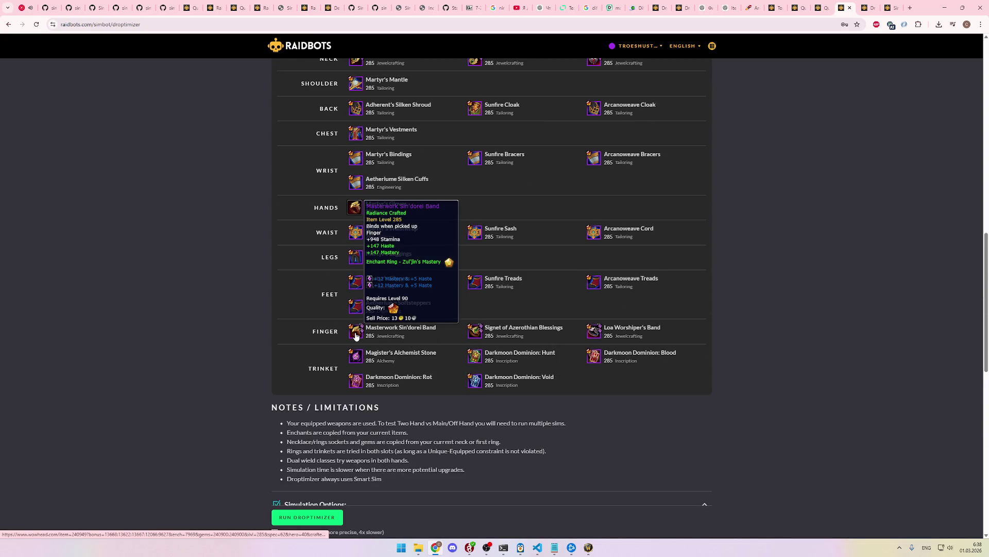
mouse_move(475, 337)
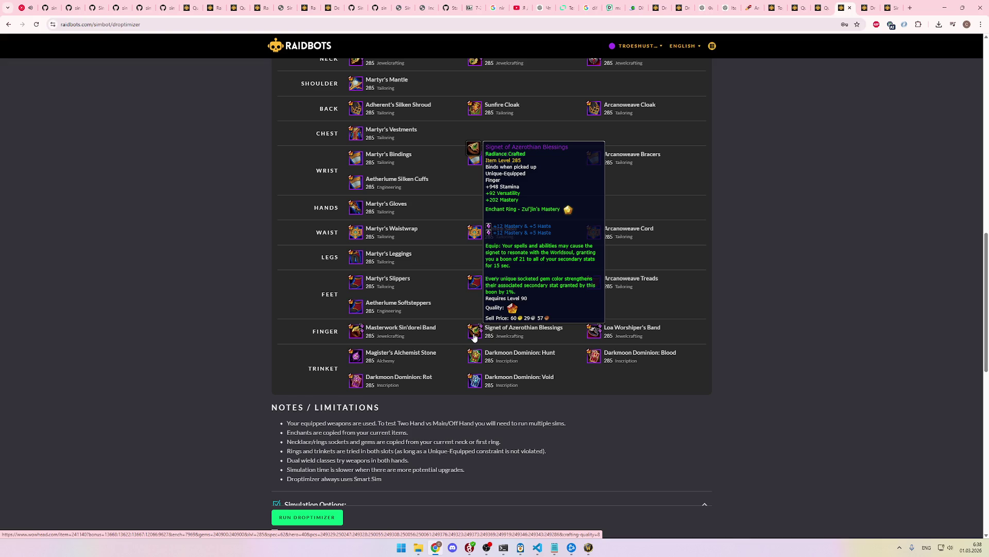
scroll(636, 367, "up", 7)
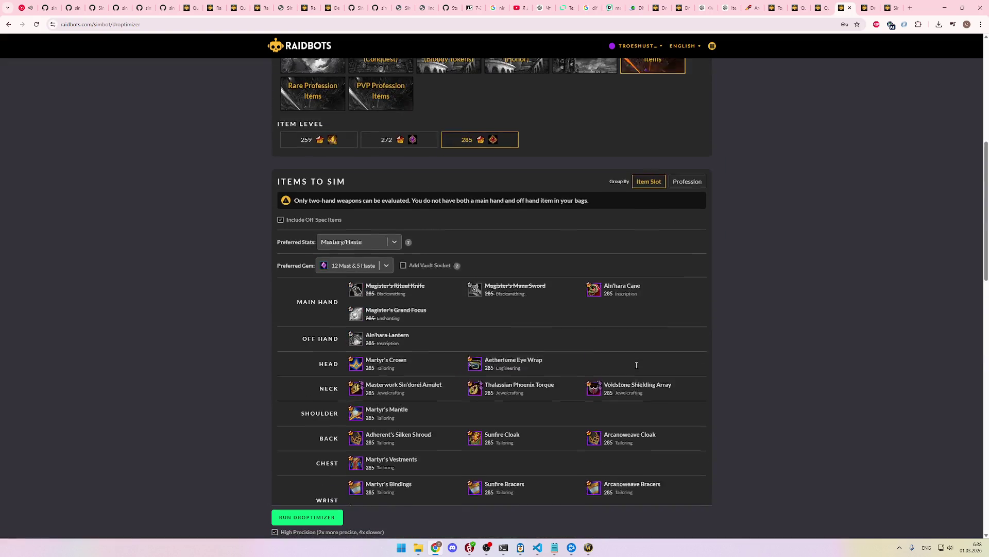
scroll(646, 362, "down", 2)
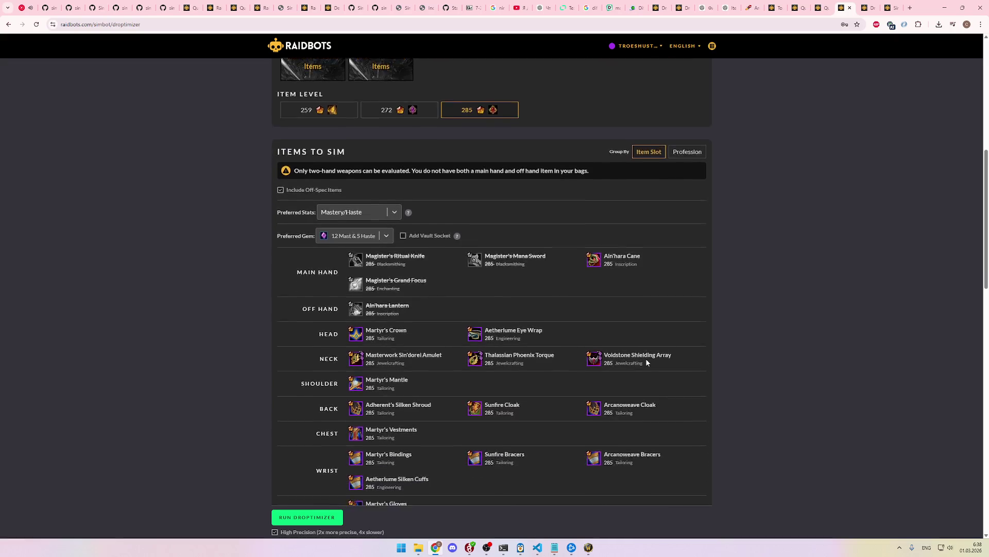
scroll(446, 246, "down", 6)
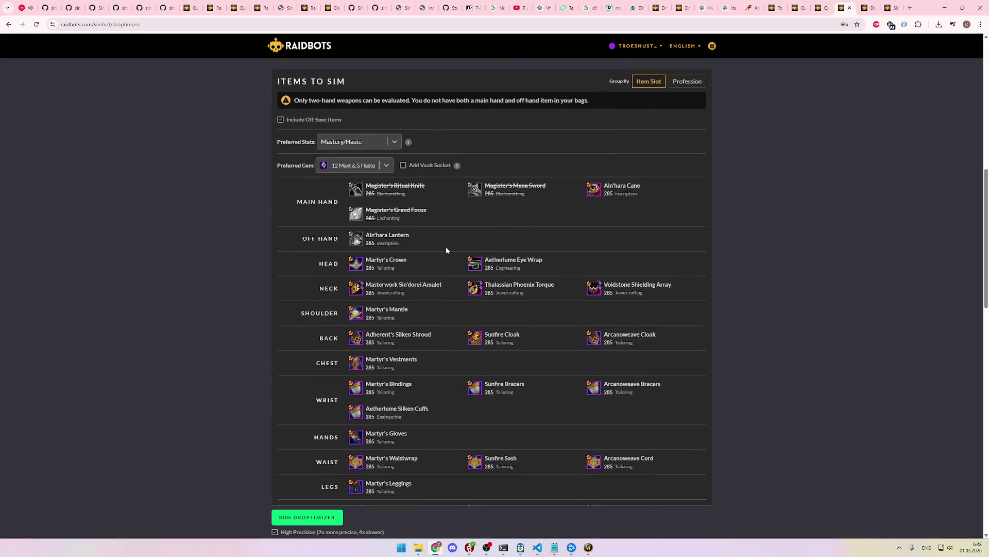
scroll(447, 249, "down", 7)
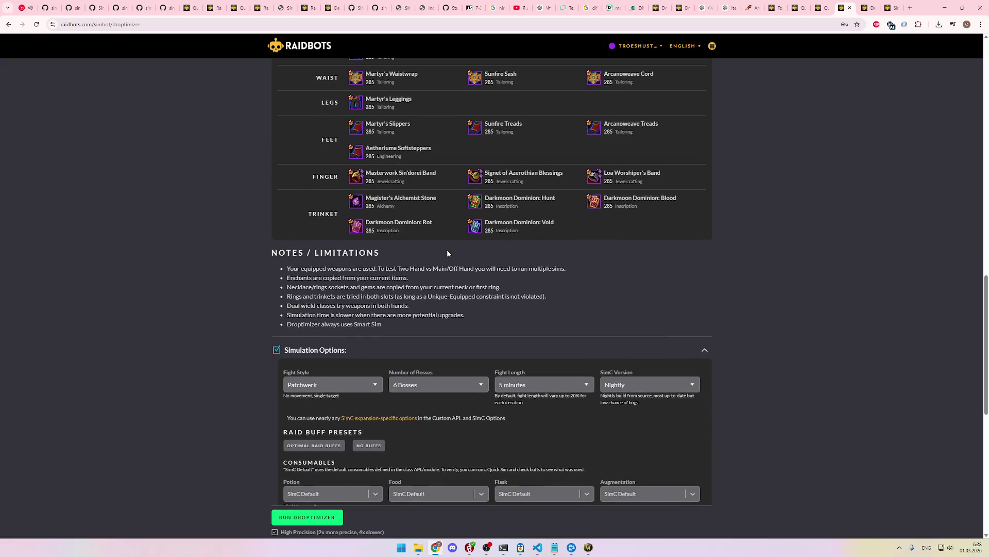
scroll(449, 255, "up", 10)
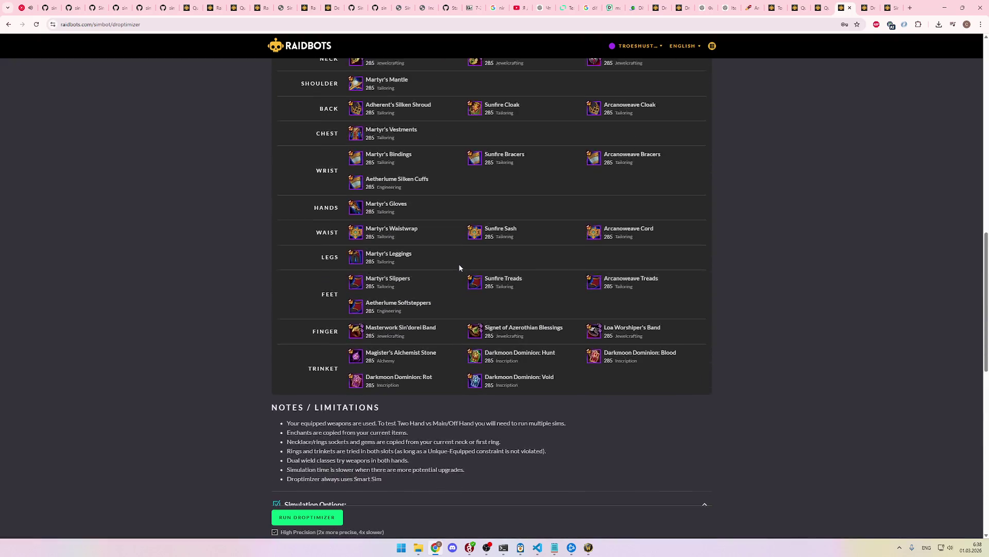
left_click(891, 6)
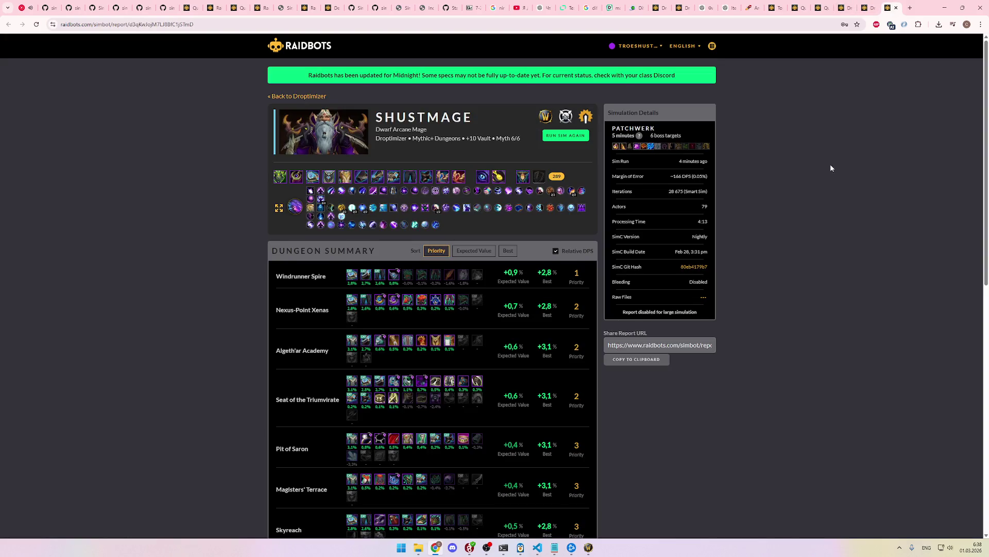
Step: Compare Droptimizer upgrades against Voidbreaker's Robe at 331,461 DPS, then switch to VS Code
scroll(792, 212, "down", 2)
scroll(734, 248, "down", 7)
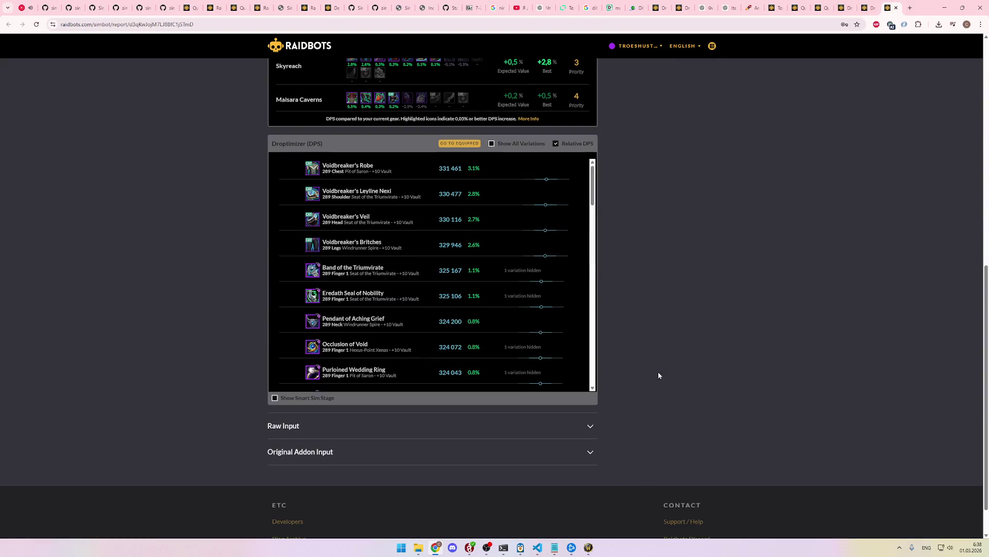
scroll(656, 406, "up", 1)
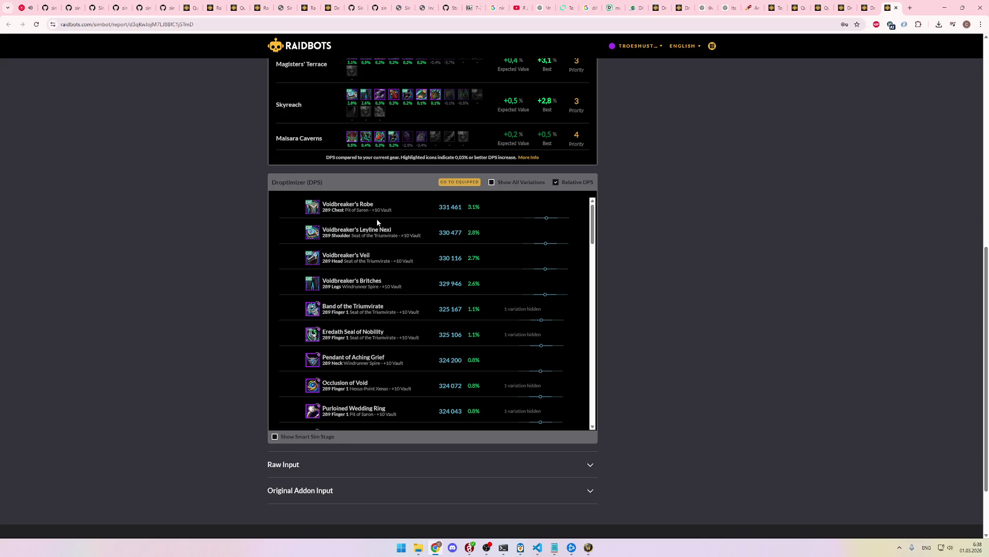
scroll(632, 276, "up", 1)
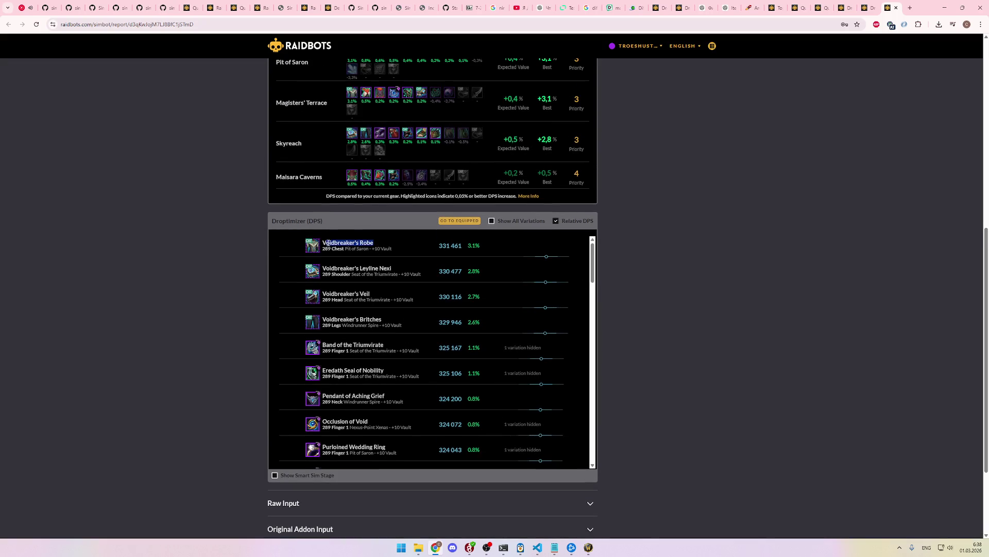
left_click(378, 244)
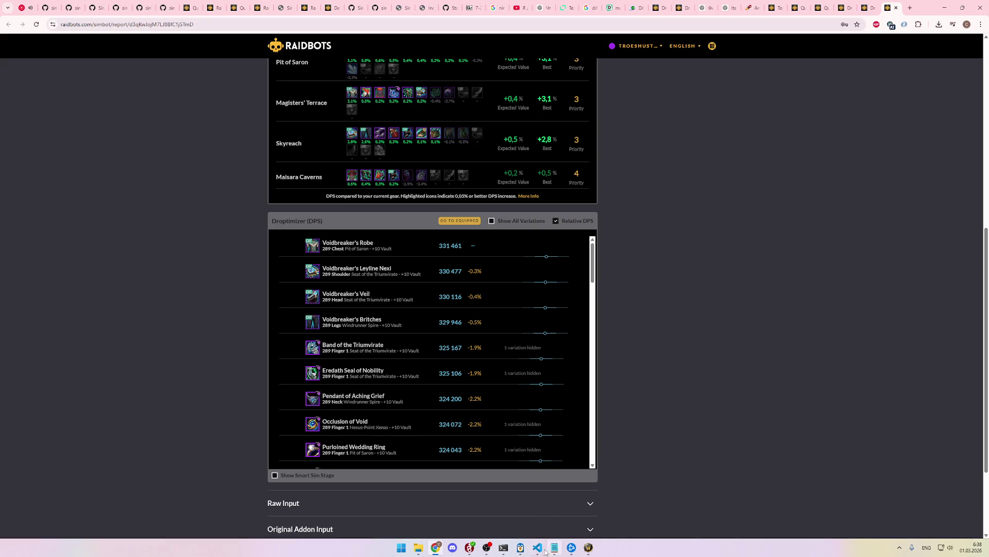
left_click(537, 547)
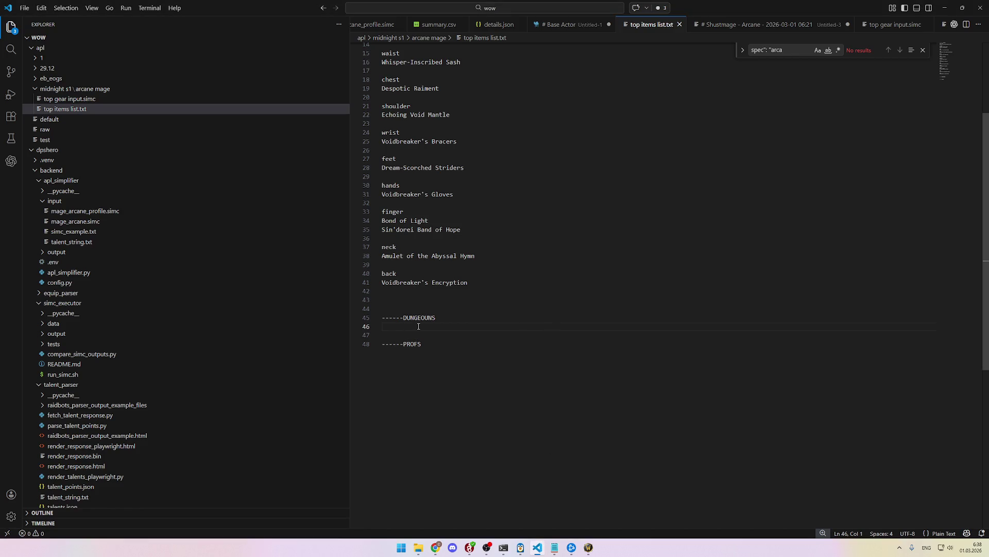
Step: Add chest Voidbreaker's Robe and shoulders Voidbreaker's Leyline Nexi entries to the top items list
type("chest")
key("Return")
type("Voidbreaker's Robe")
key("Return")
key("Return")
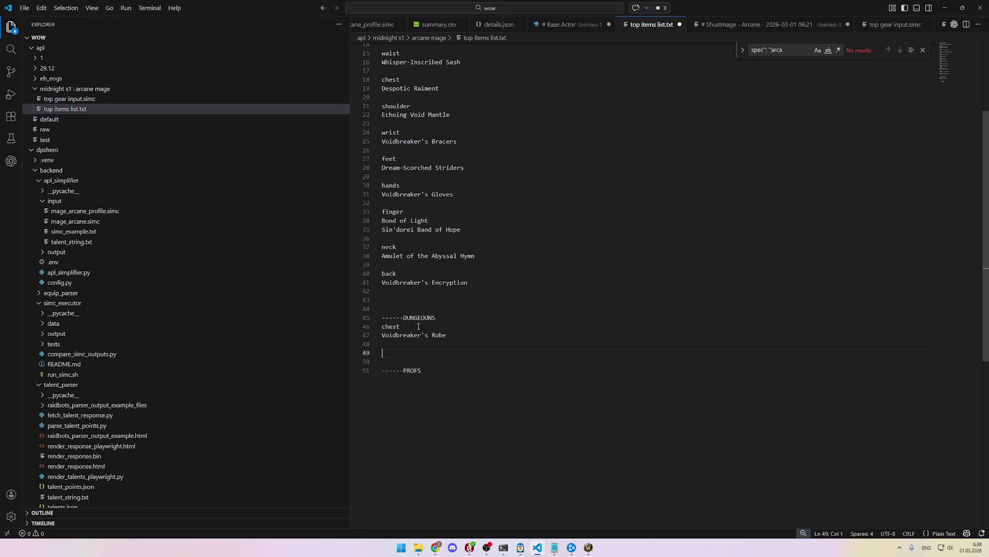
key("alt+Tab")
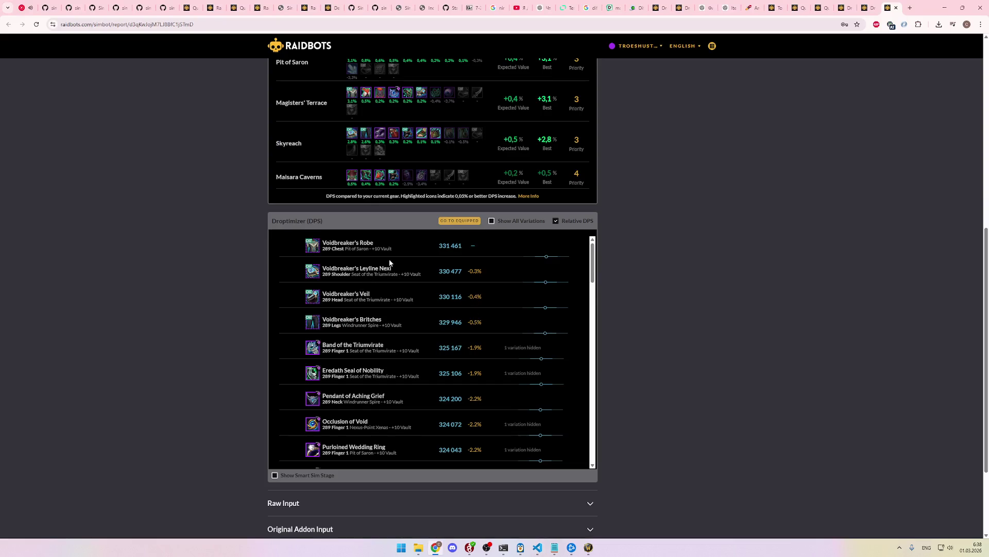
mouse_move(396, 268)
left_mouse_down()
mouse_move(308, 265)
mouse_move(323, 270)
left_mouse_up()
key("ctrl+c")
key("alt+Tab")
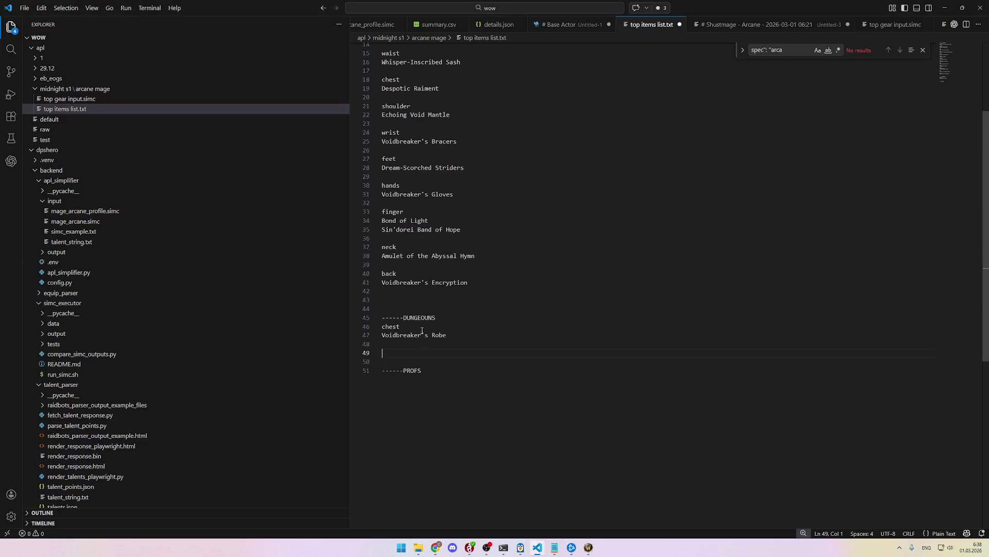
type("shoulders")
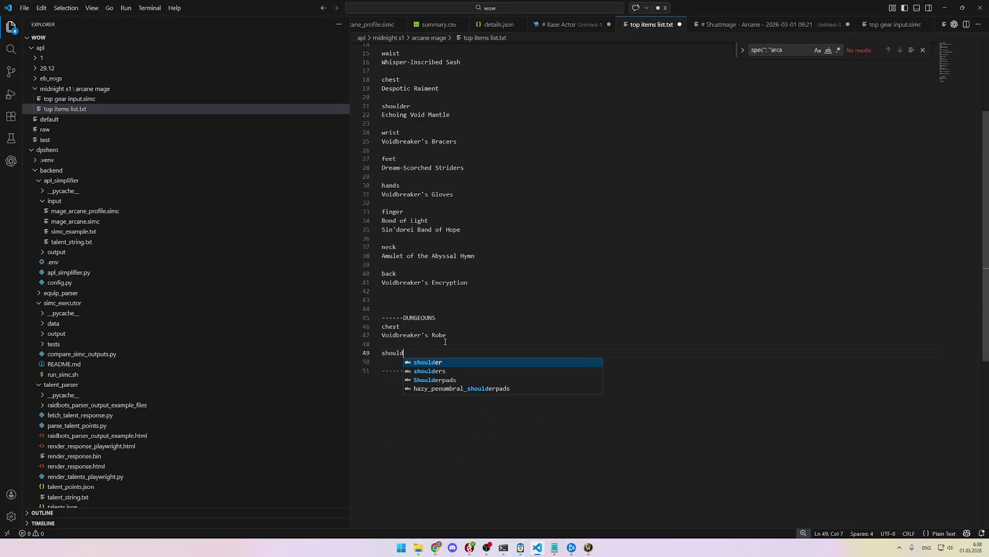
key("Return")
key("Return")
key("ctrl+v")
key("Return")
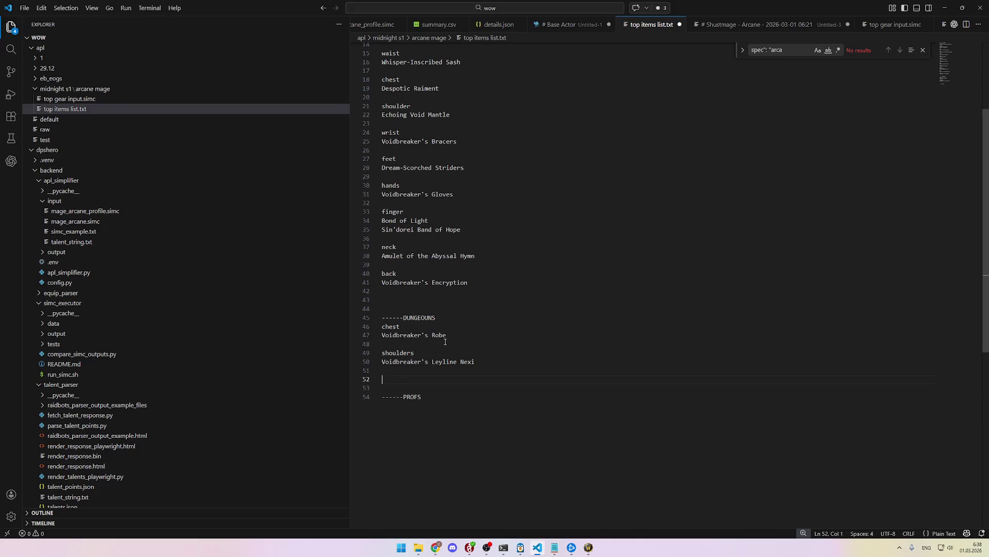
Step: Copy Voidbreaker's Veil from the Raidbots report and add it under a head entry
key("alt+Tab")
left_click_drag(383, 294, 322, 294)
key("ctrl+c")
key("alt+Tab")
type("head")
key("Return")
key("ctrl+v")
key("Return")
Step: Add Voidbreaker's Britches under a legs entry in the list
key("alt+Tab")
scroll(416, 329, "down", 1)
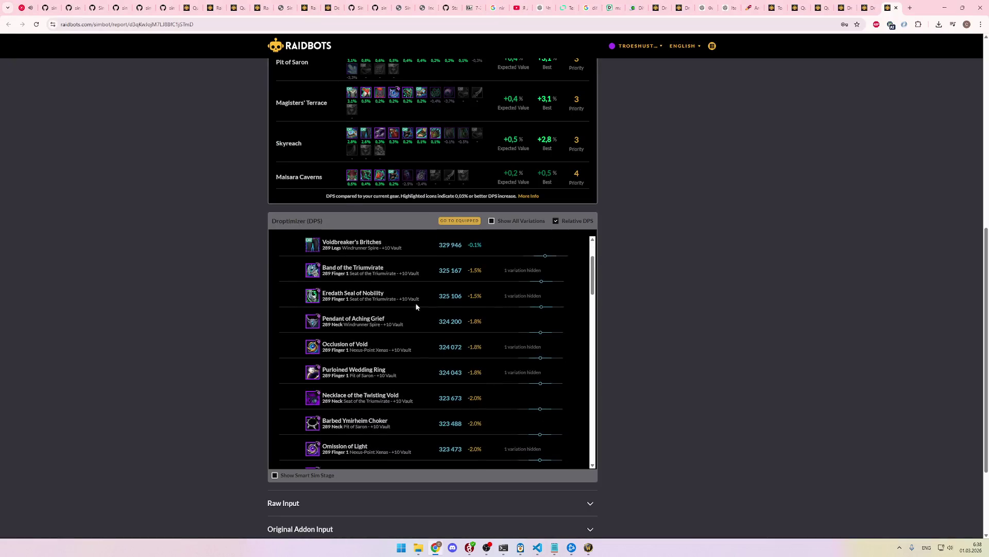
left_click_drag(383, 281, 323, 281)
key("ctrl+c")
key("alt+Tab")
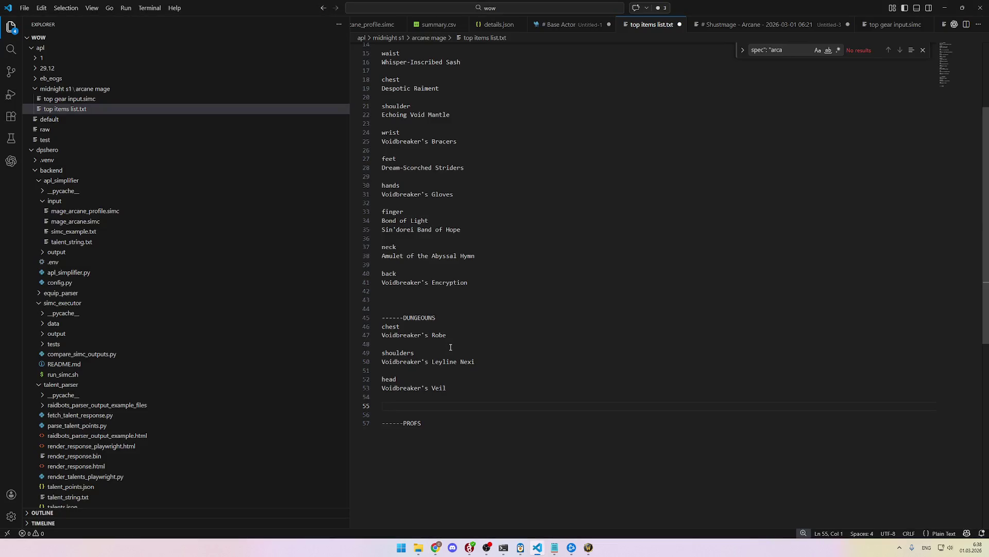
type("legs")
key("Return")
key("ctrl+v")
key("Return")
key("Return")
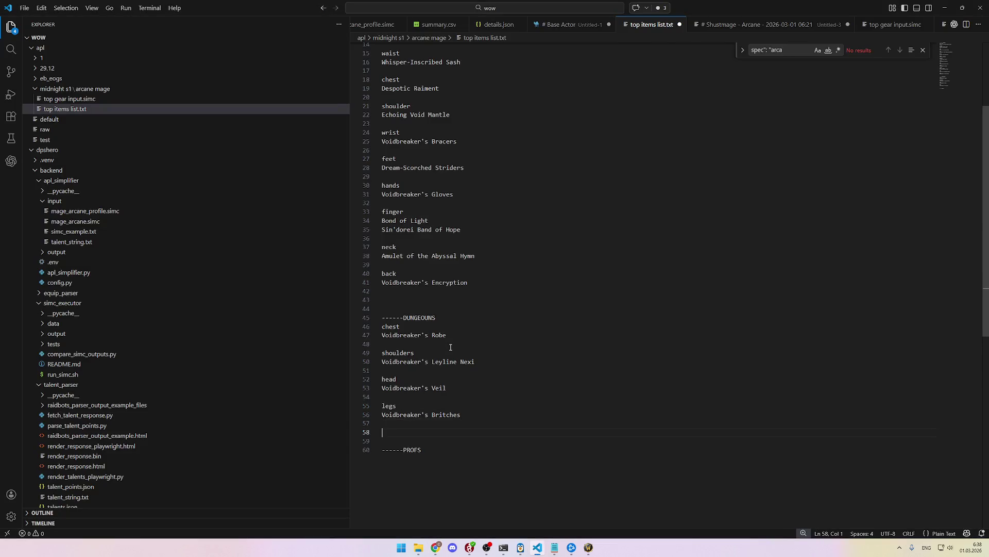
Step: List the finger items Band of the Triumvirate and Eredath Seal of Nobility
key("alt+Tab")
scroll(490, 309, "down", 10)
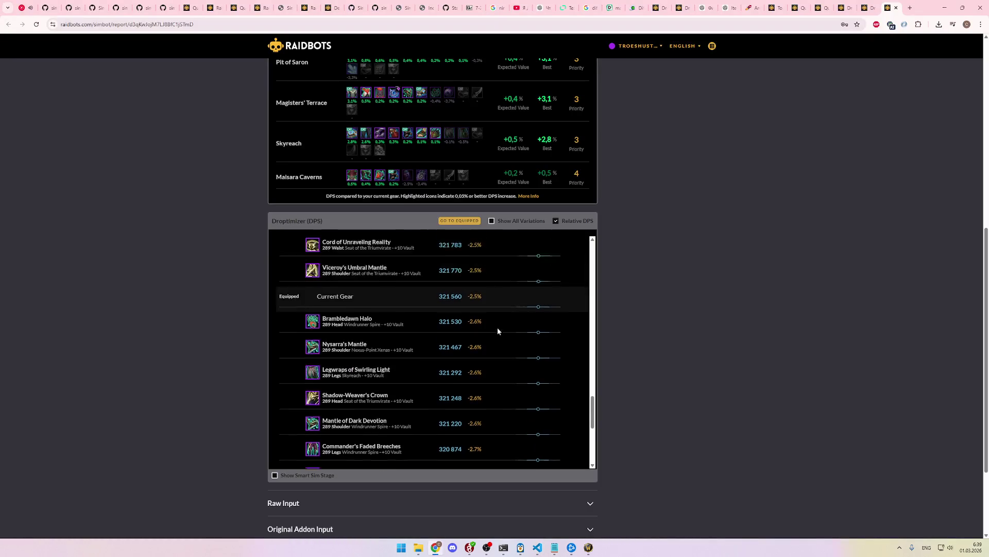
scroll(506, 341, "up", 10)
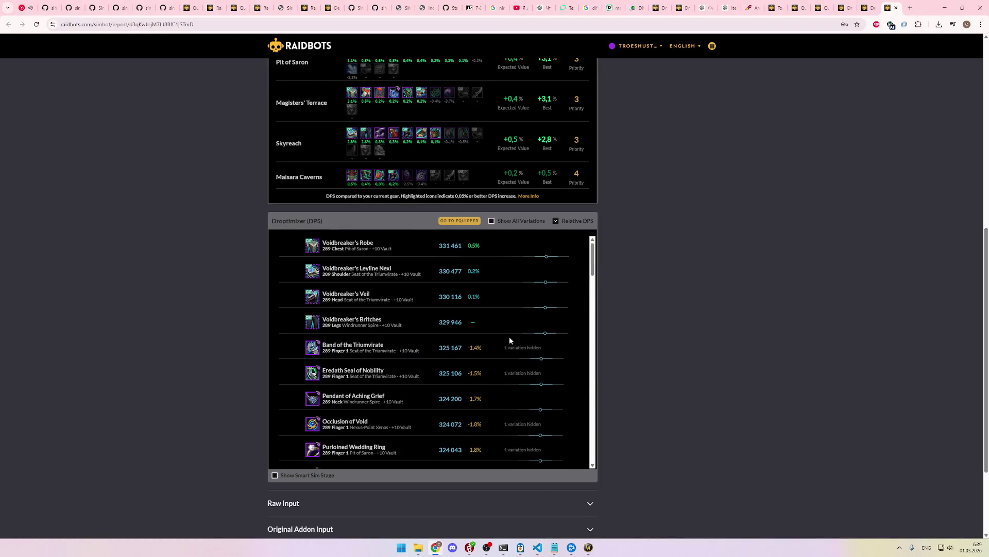
scroll(516, 332, "up", 1)
scroll(423, 313, "down", 1)
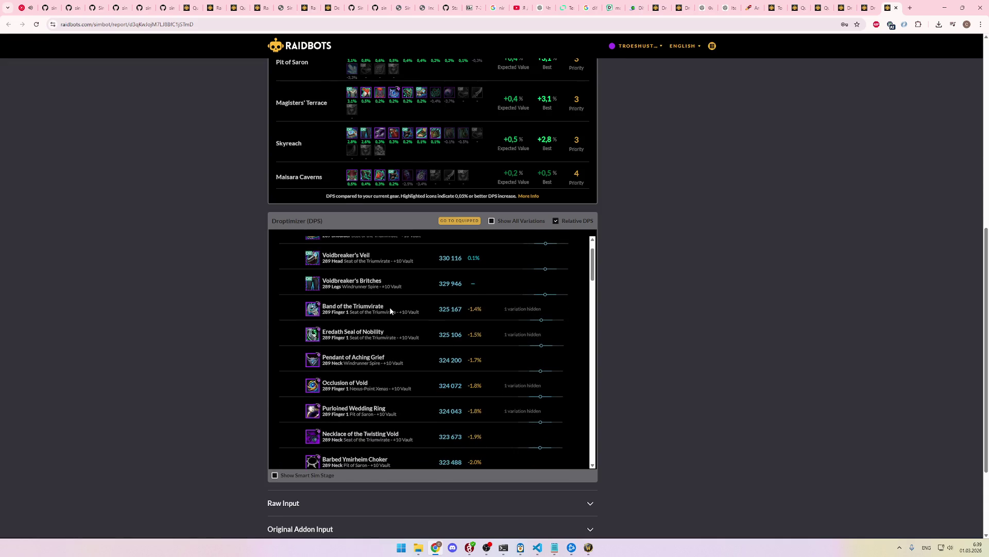
left_click_drag(383, 308, 321, 307)
key("alt+Tab")
key("ctrl+v")
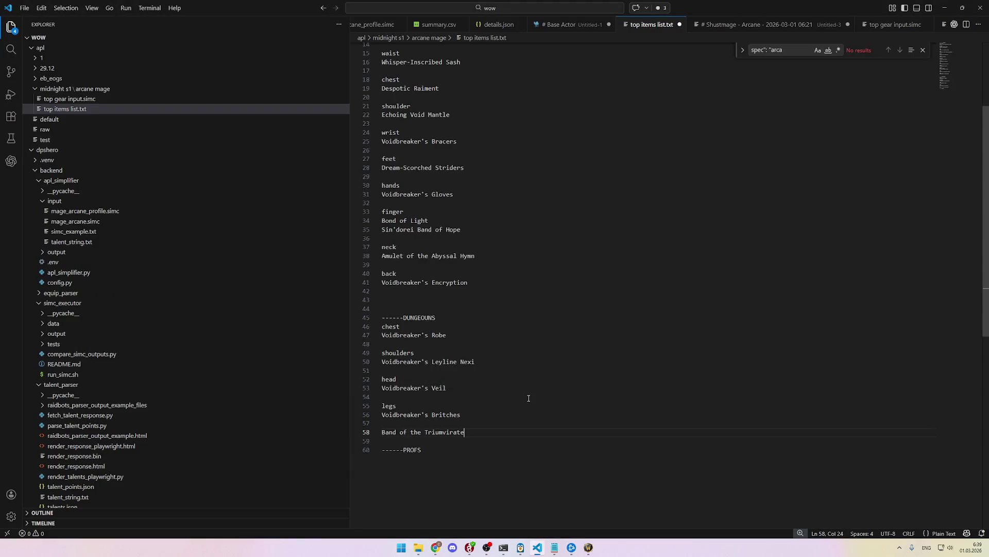
key("Return")
key("Up")
type("finger")
key("Escape")
key("alt+Tab")
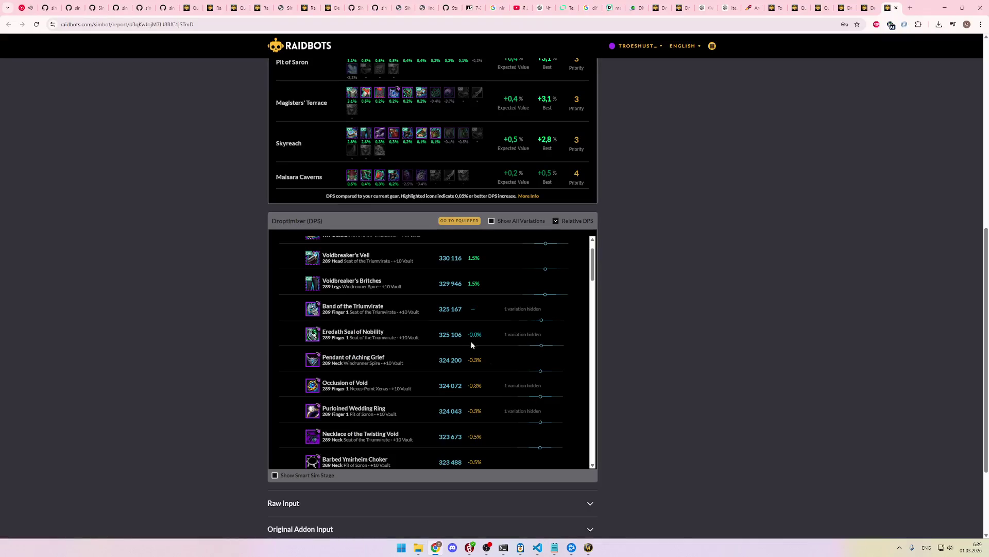
left_click_drag(386, 332, 326, 330)
key("alt+Tab")
key("Up")
key("ctrl+v")
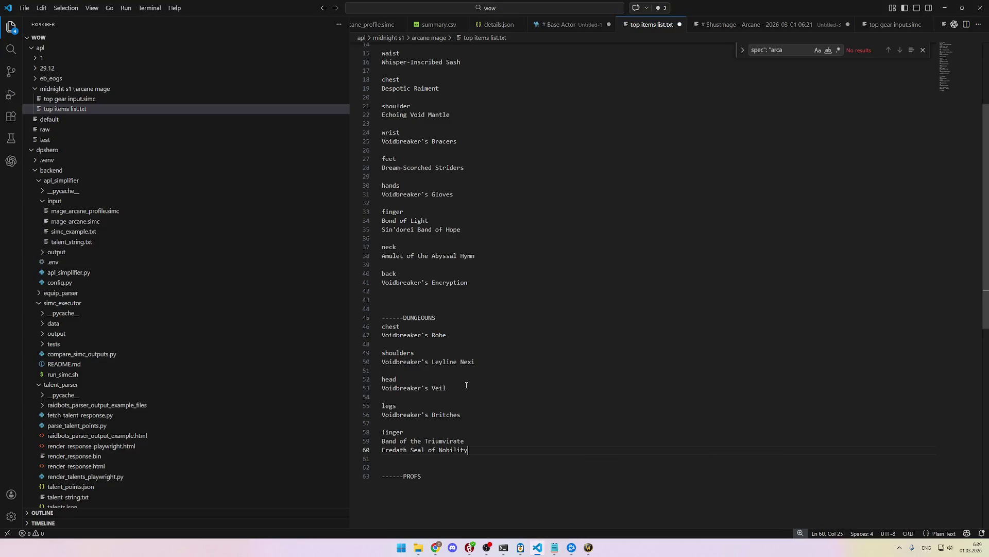
Step: Add Pendant of Aching Grief under a neck entry
key("alt+Tab")
scroll(431, 347, "down", 1)
left_click_drag(386, 321, 322, 319)
key("ctrl+c")
key("alt+Tab")
type("neck")
key("Escape")
key("Return")
key("ctrl+v")
Step: Add Experimental Safety Gloves under a hands entry
key("alt+Tab")
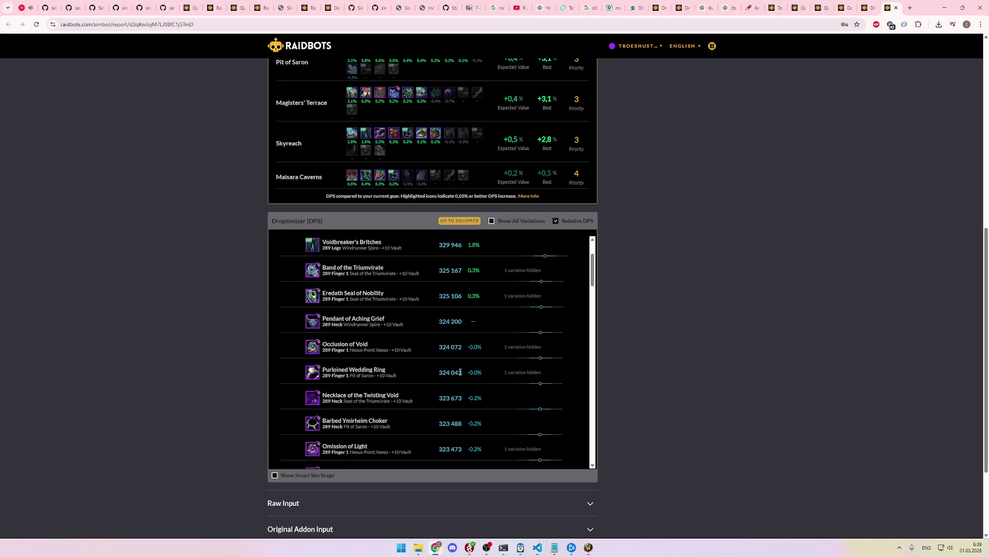
scroll(382, 320, "down", 1)
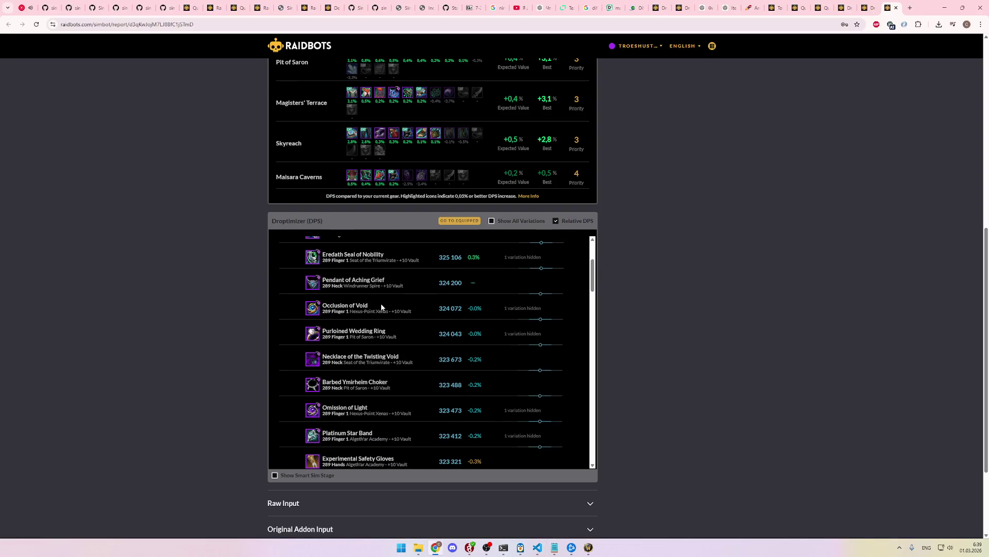
scroll(381, 307, "up", 1)
scroll(381, 309, "down", 2)
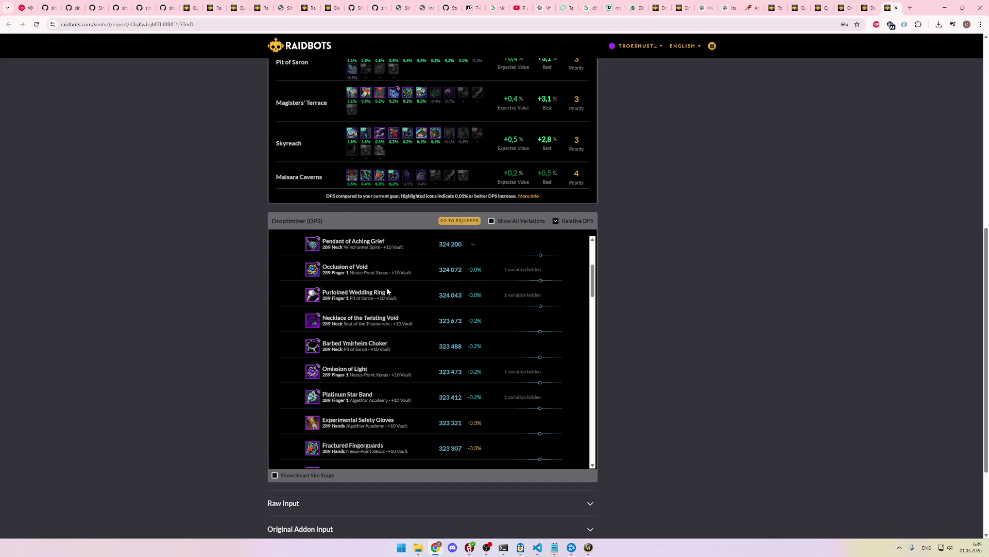
scroll(392, 314, "down", 5)
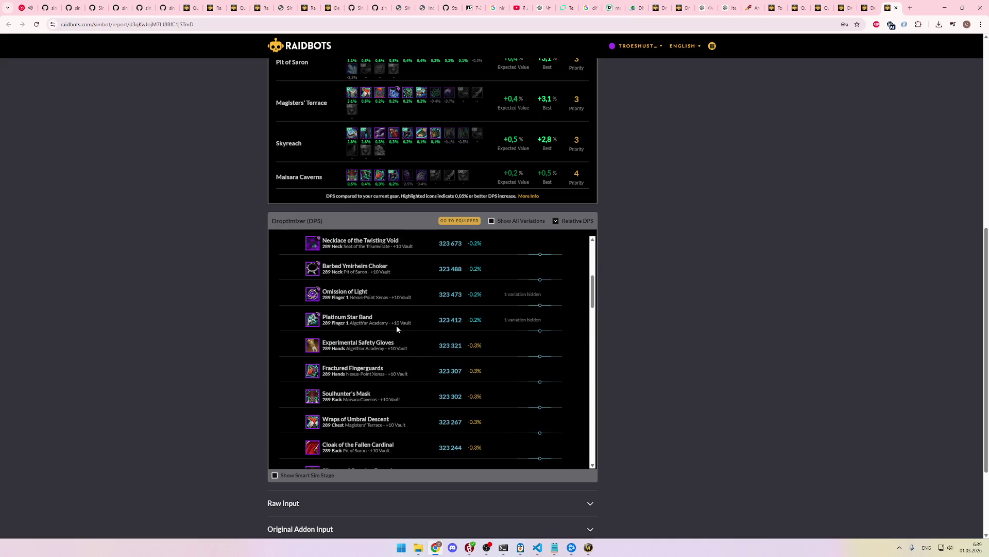
left_click_drag(396, 305, 321, 306)
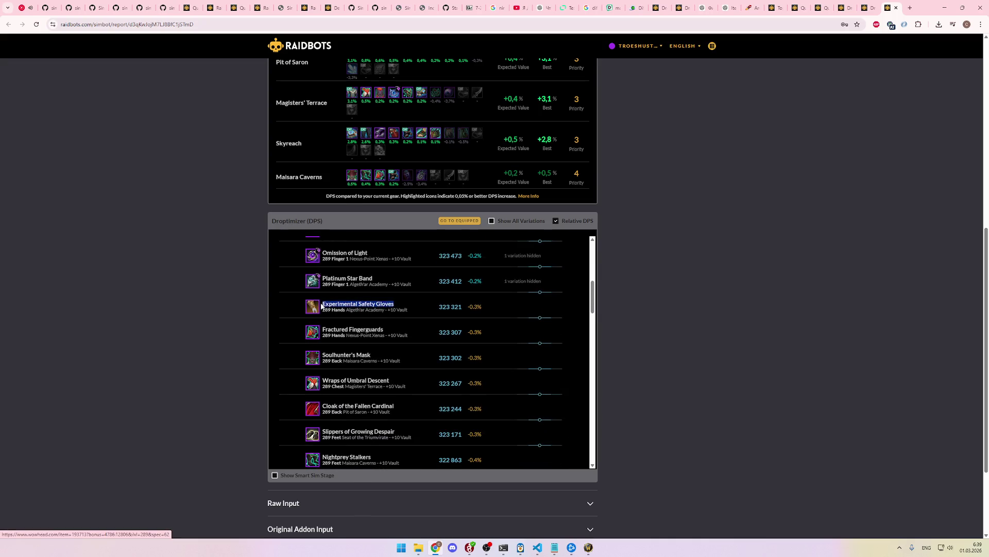
key("alt+Tab")
type("hands")
key("Return")
key("Return")
key("ctrl+v")
key("Return")
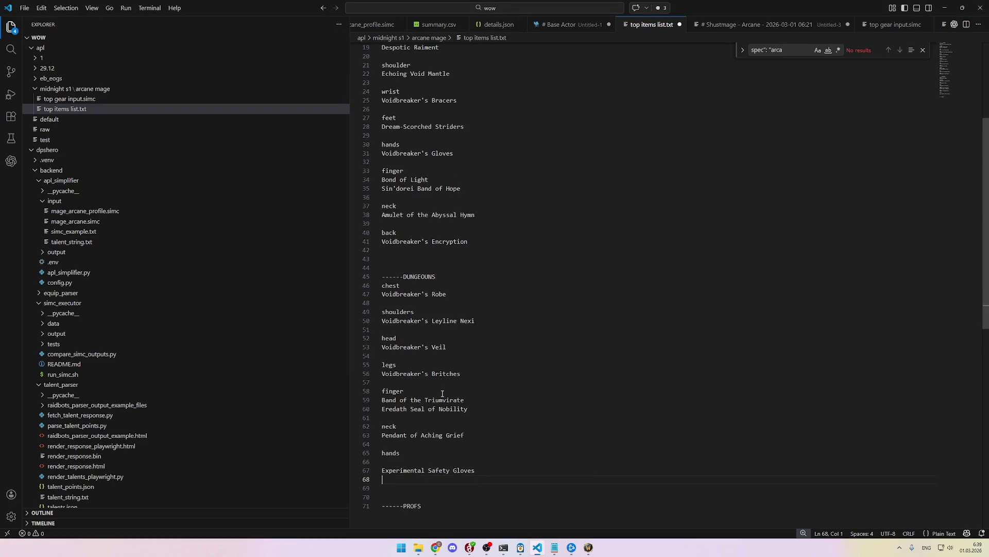
Step: Remove stray blank lines around the gloves and start a back entry with Voidbreaker's
key("alt+Tab")
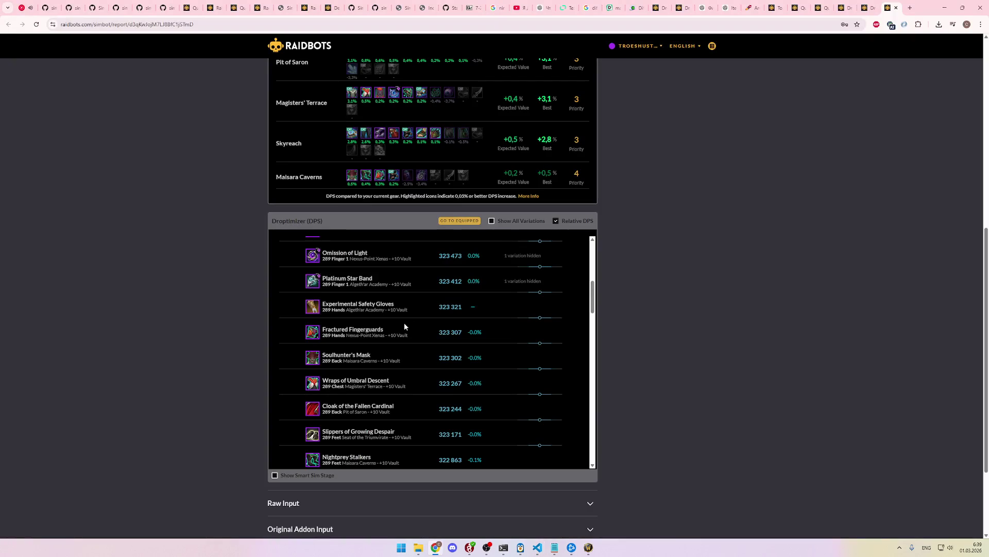
scroll(402, 331, "down", 1)
scroll(400, 330, "down", 1)
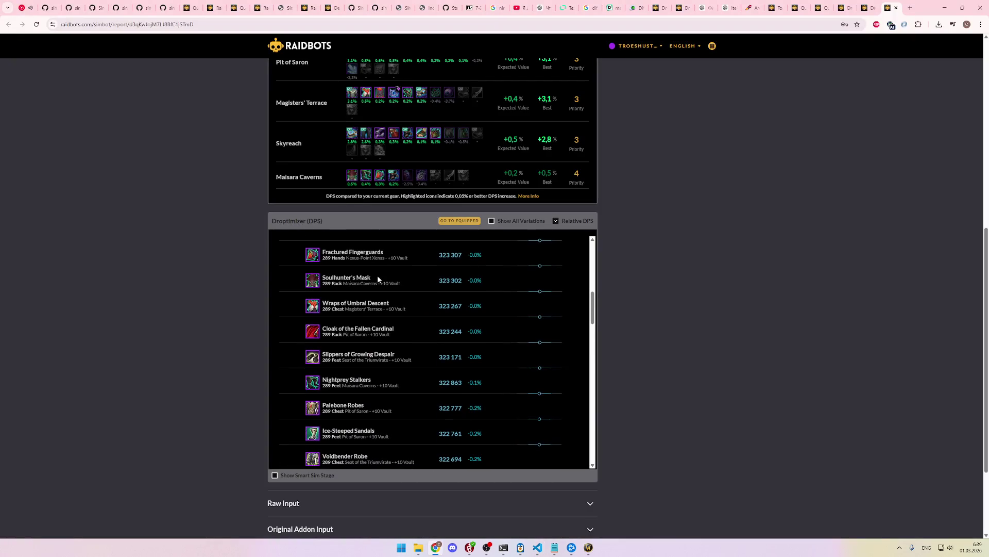
key("alt+Tab")
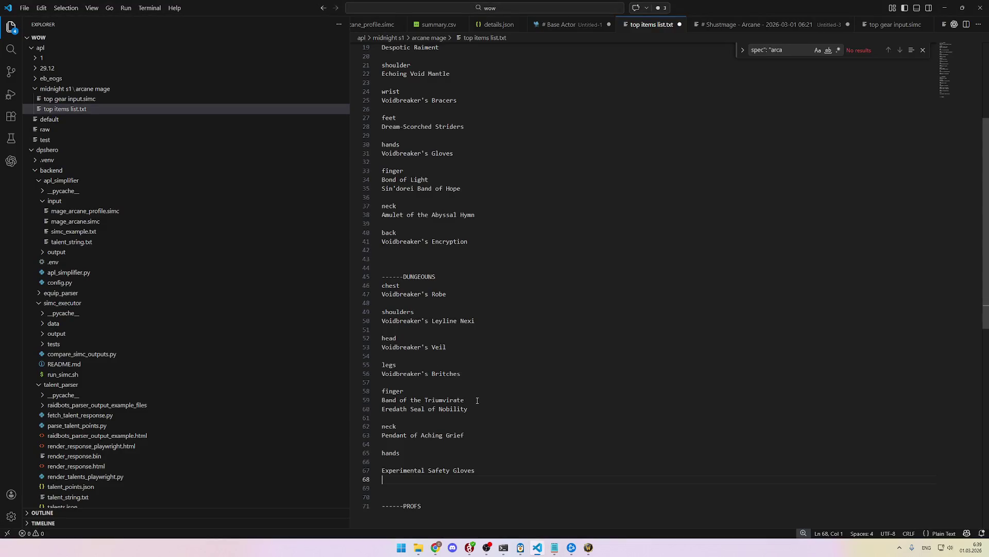
key("Up")
key("BackSpace")
key("Down")
key("Down")
key("Return")
key("BackSpace")
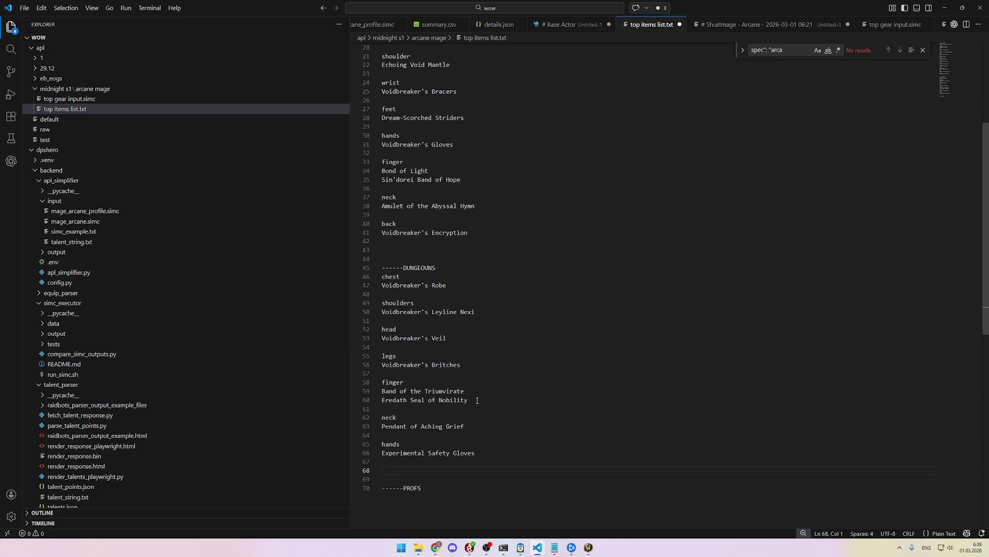
type("back")
key("Return")
key("Return")
type("Voidbreaker's")
Step: Add Slippers of Growing Despair as the feet item
key("alt+Tab")
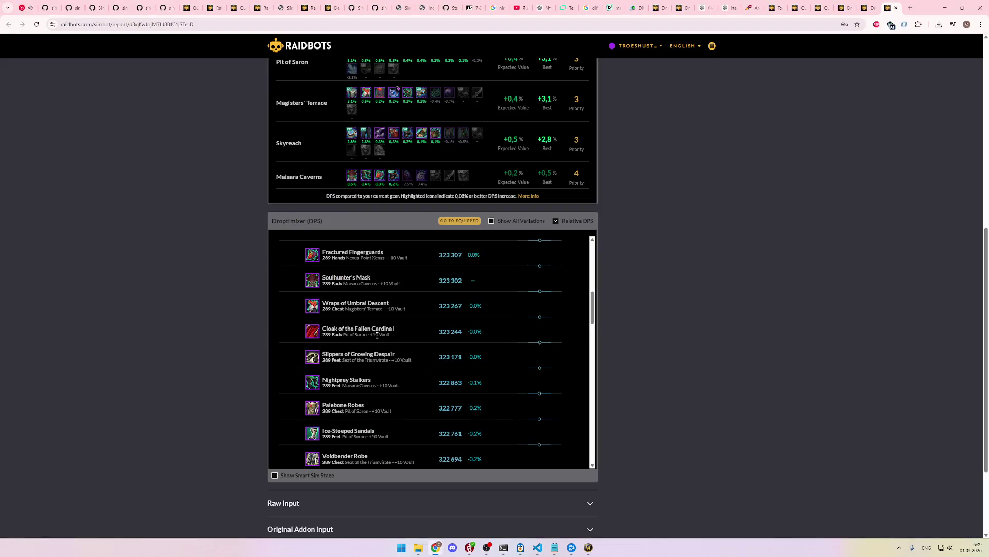
scroll(381, 330, "down", 1)
left_click_drag(396, 317, 329, 314)
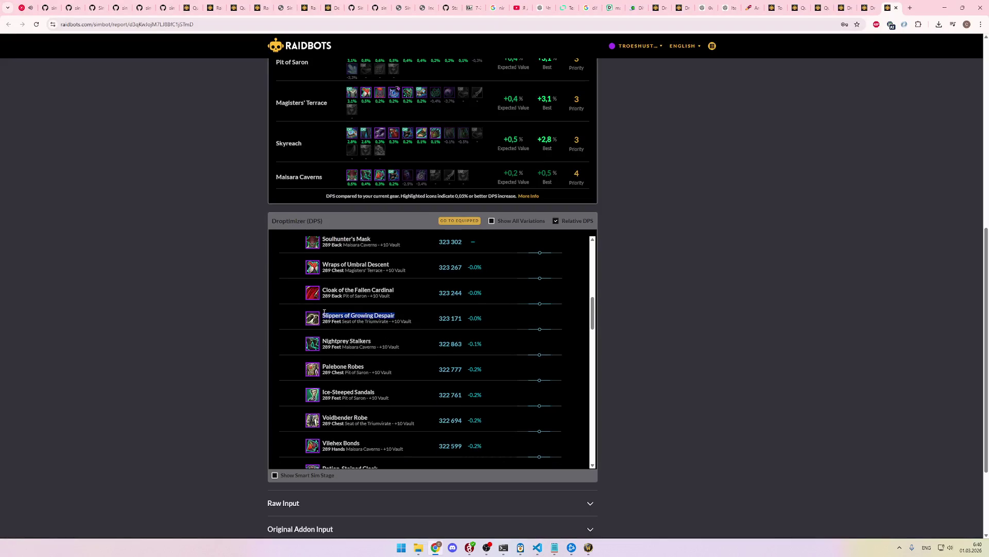
key("alt+Tab")
key("Return")
key("Return")
type("Sl")
key("ctrl+v")
Step: Add Umbral Spire of Zuraal under a main hand entry
key("alt+Tab")
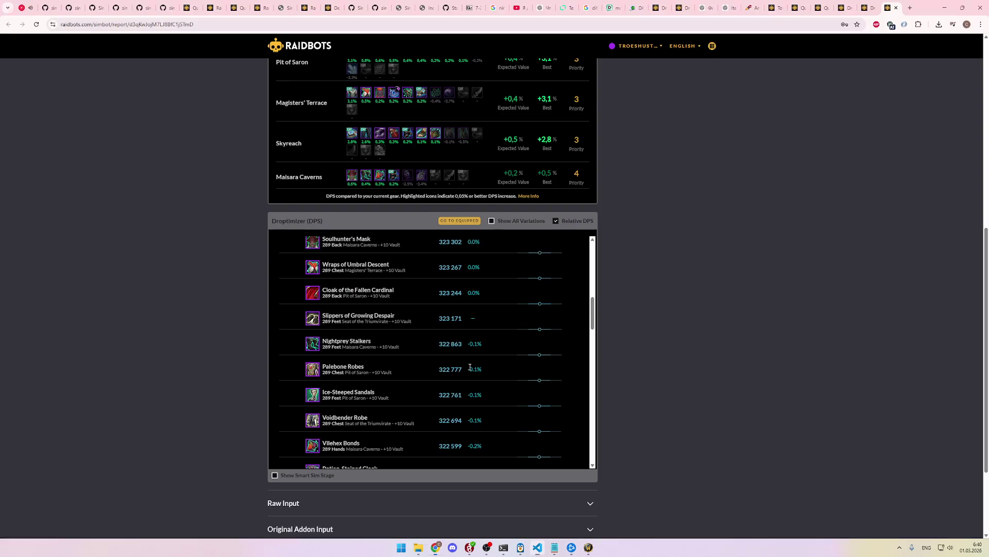
scroll(404, 338, "down", 3)
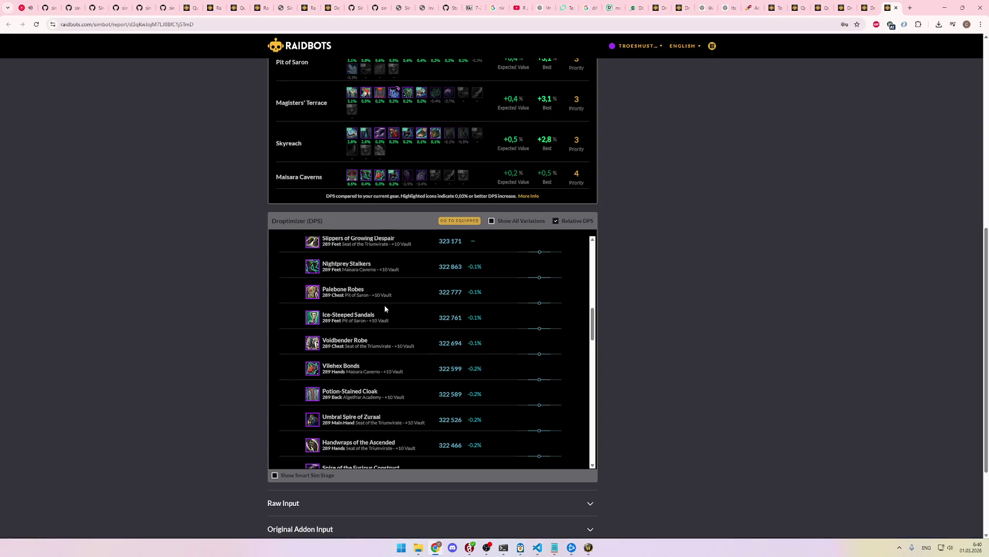
key("alt+Tab")
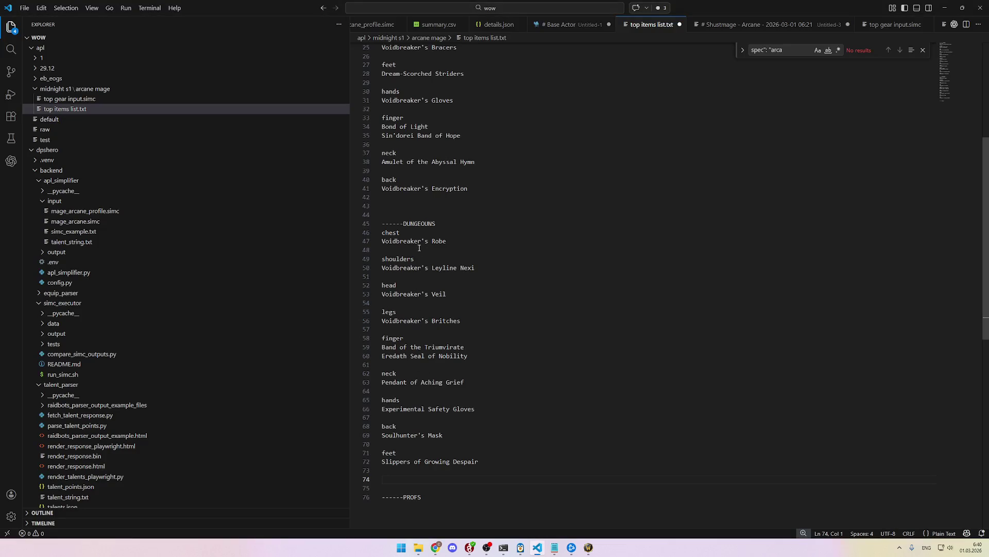
key("alt+Tab")
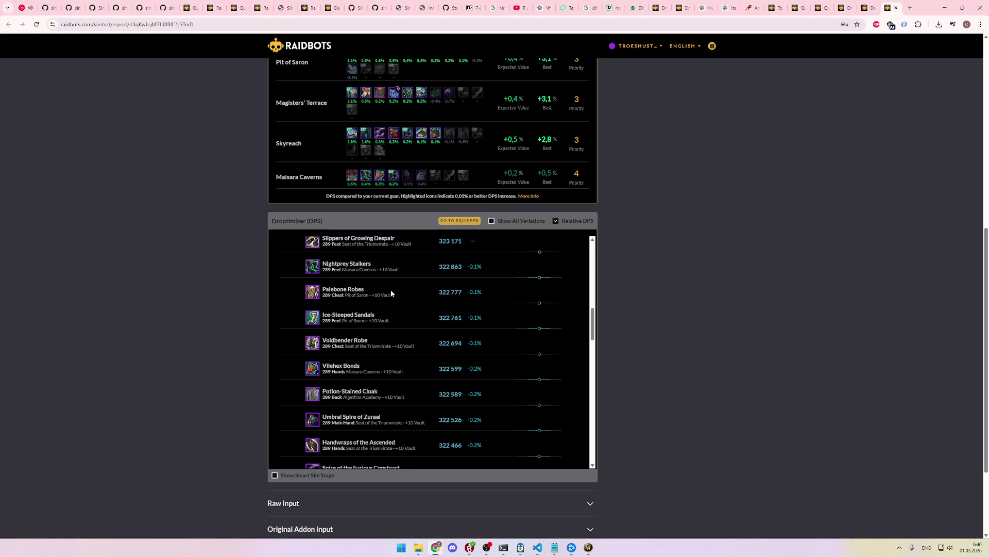
scroll(398, 323, "down", 3)
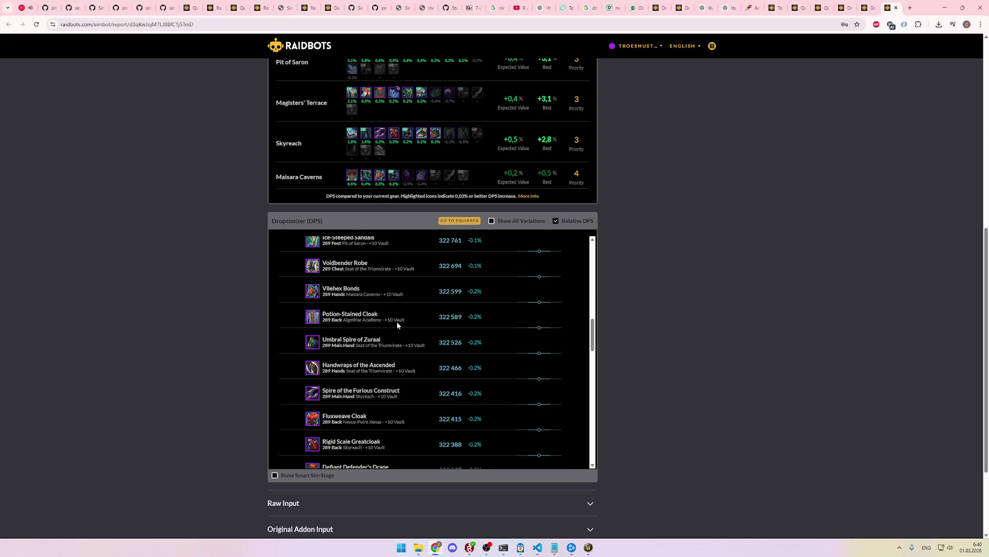
left_click_drag(389, 303, 327, 299)
key("alt+Tab")
type("main hand")
key("Return")
key("ctrl+v")
Step: Add Clasp of Compliance under a waist entry
key("alt+Tab")
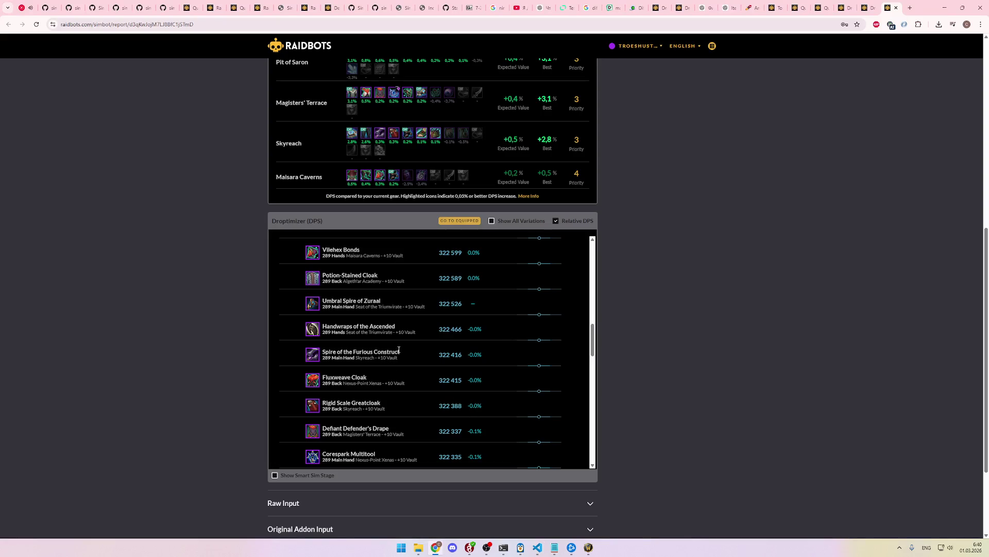
scroll(404, 345, "down", 1)
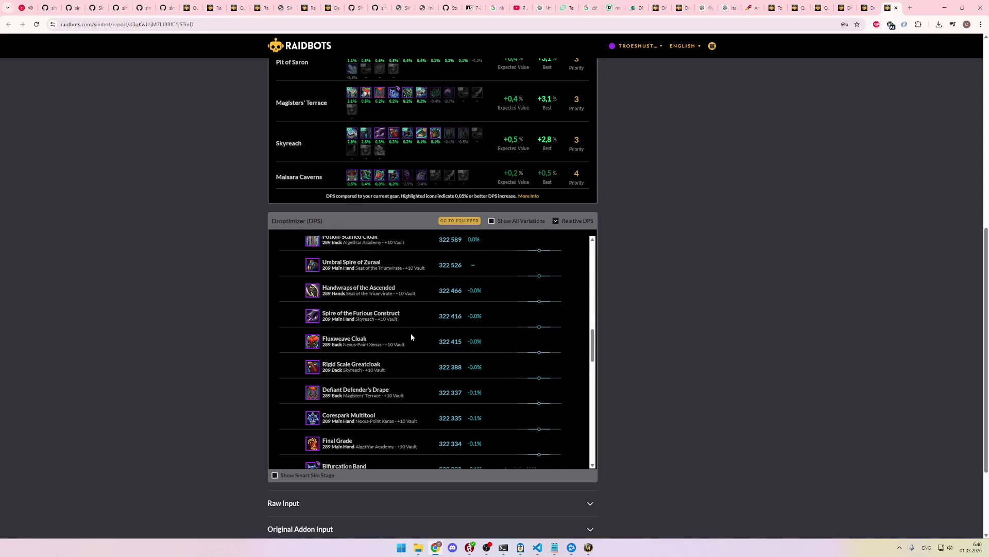
scroll(411, 336, "up", 1)
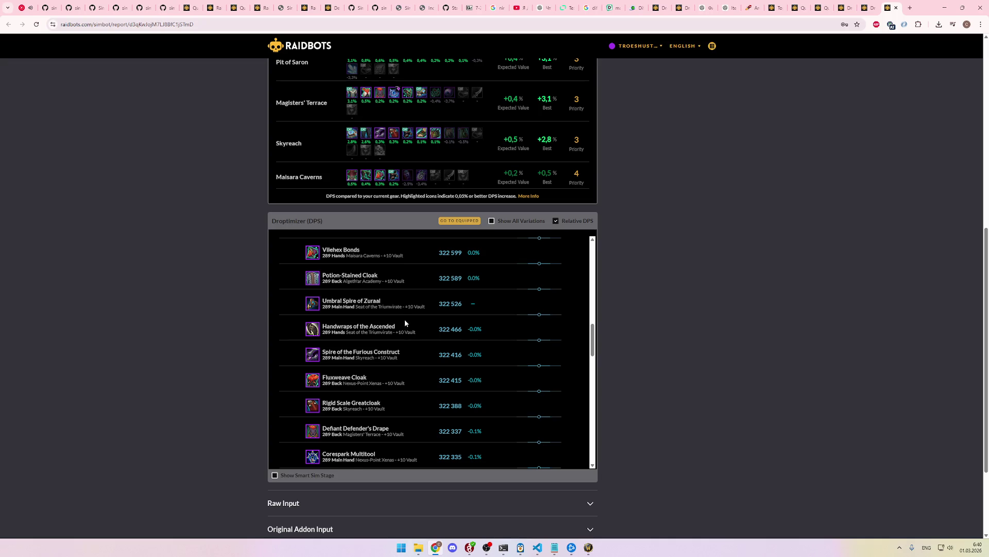
scroll(405, 324, "down", 1)
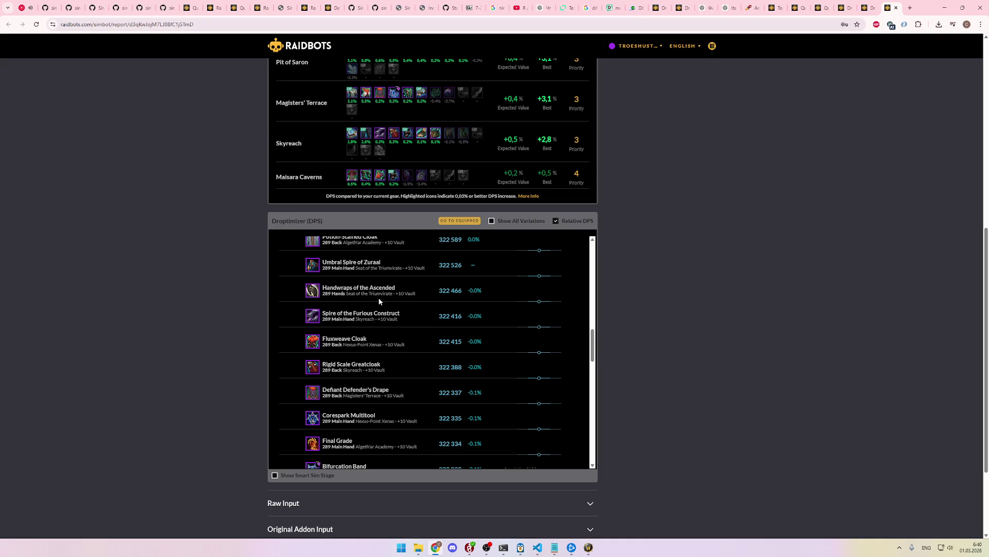
mouse_move(312, 267)
scroll(391, 341, "down", 3)
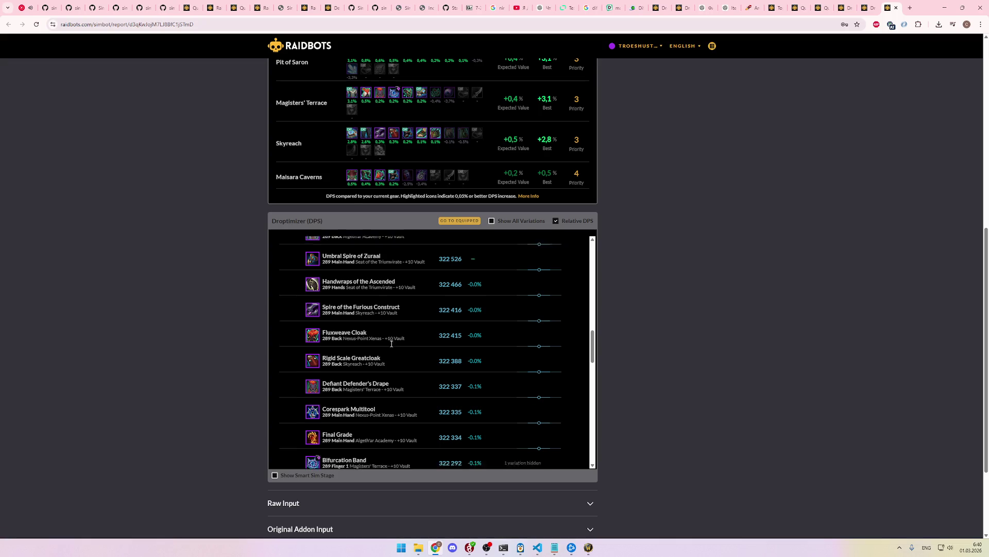
scroll(391, 349, "down", 2)
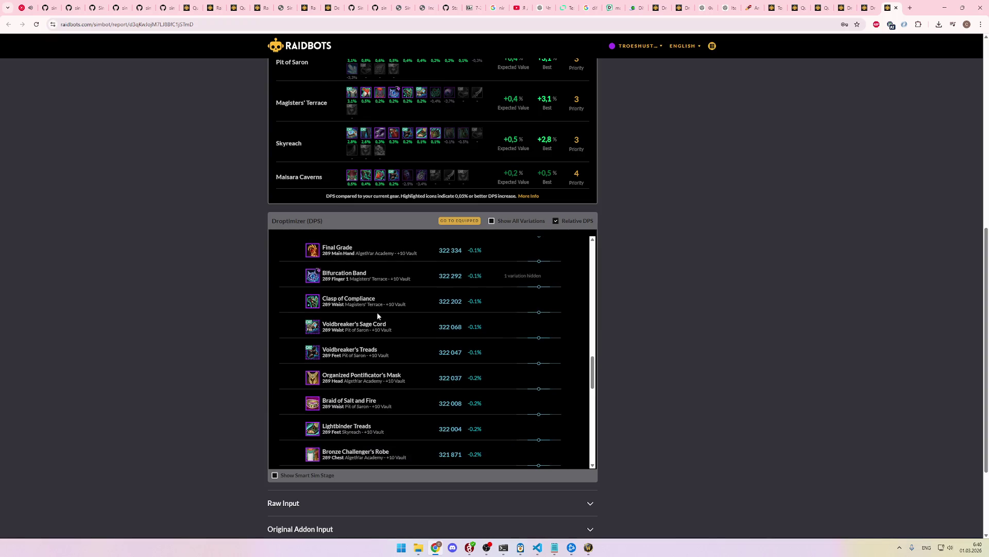
left_click_drag(382, 301, 328, 298)
key("alt+Tab")
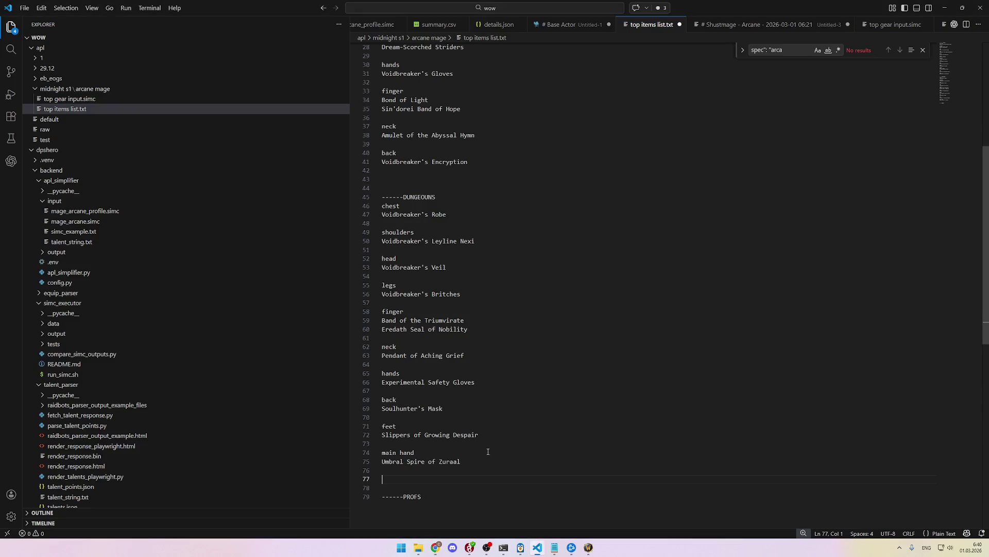
type("waist")
key("Return")
type("Clasp of Compliance")
key("Return")
key("Return")
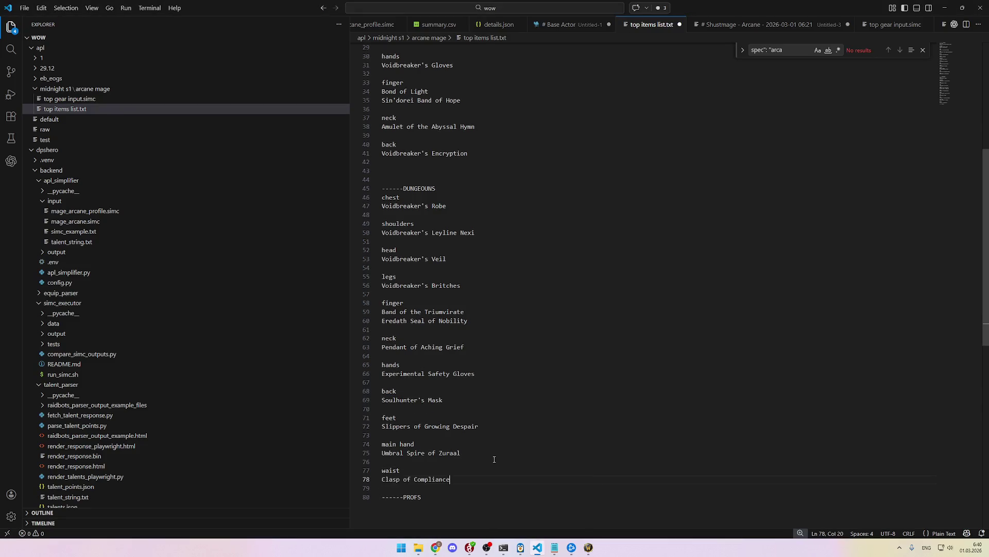
Step: Select the dungeon gear list, lines 46–78, and bring up the ChatGPT conversation in Chrome
key("alt+Tab")
scroll(397, 320, "down", 3)
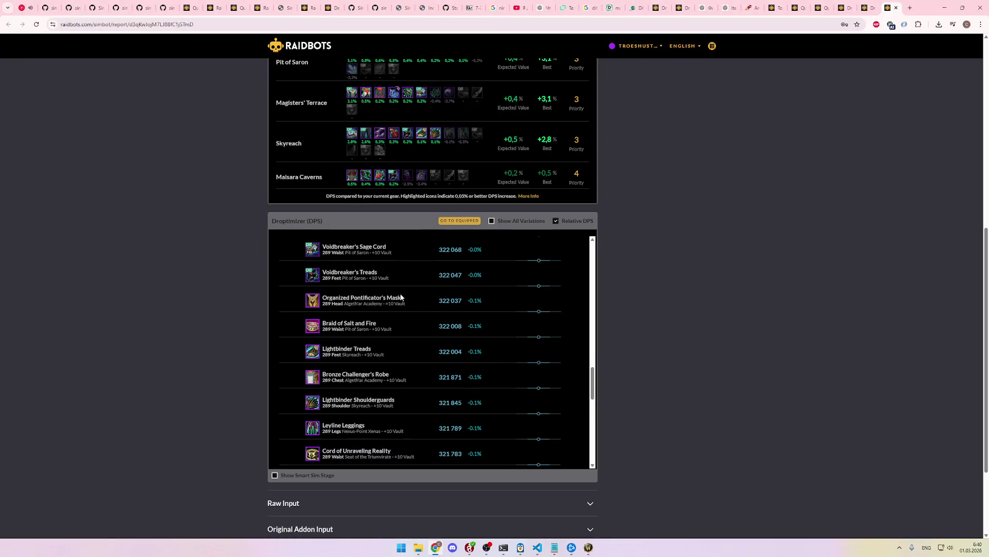
scroll(403, 310, "down", 2)
key("alt+Tab")
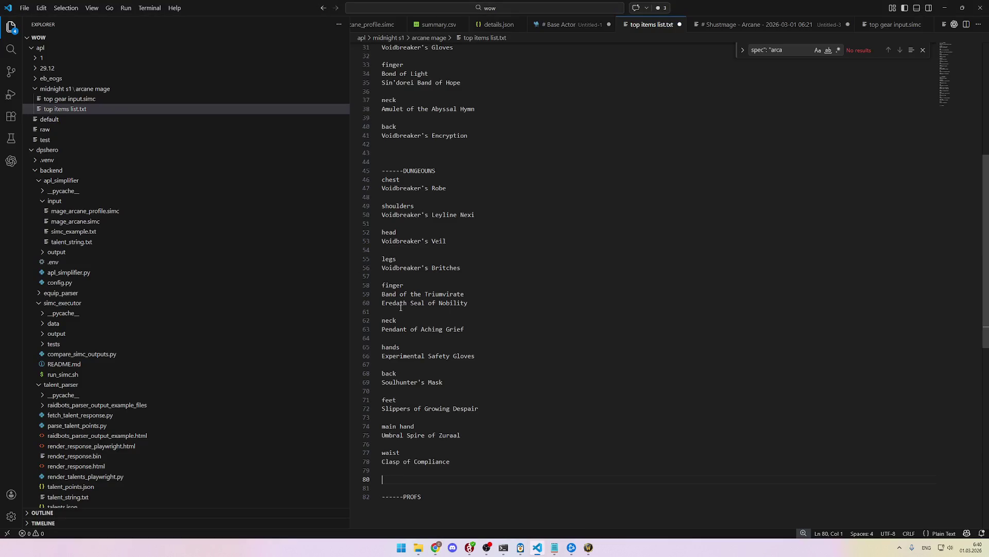
key("alt+Tab")
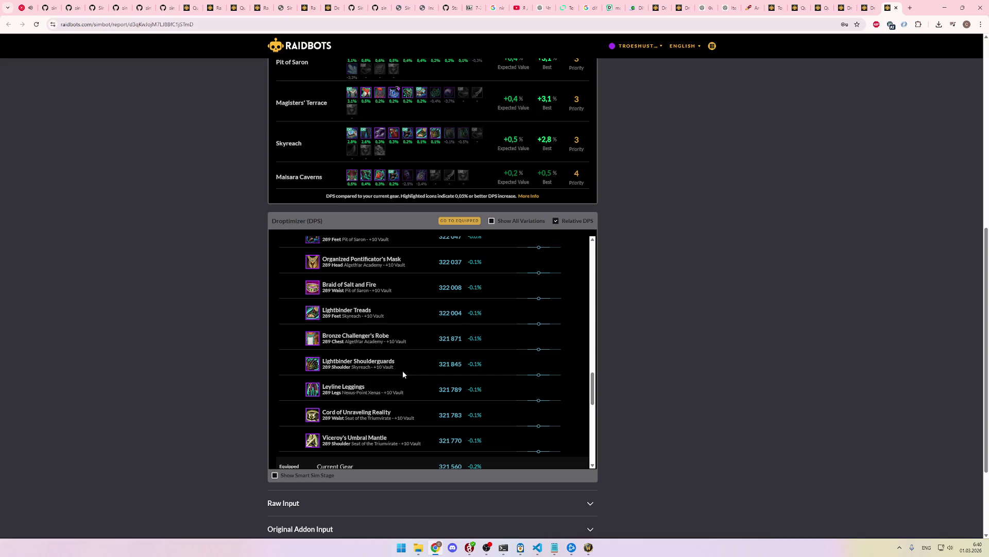
scroll(407, 417, "up", 1)
key("alt+Tab")
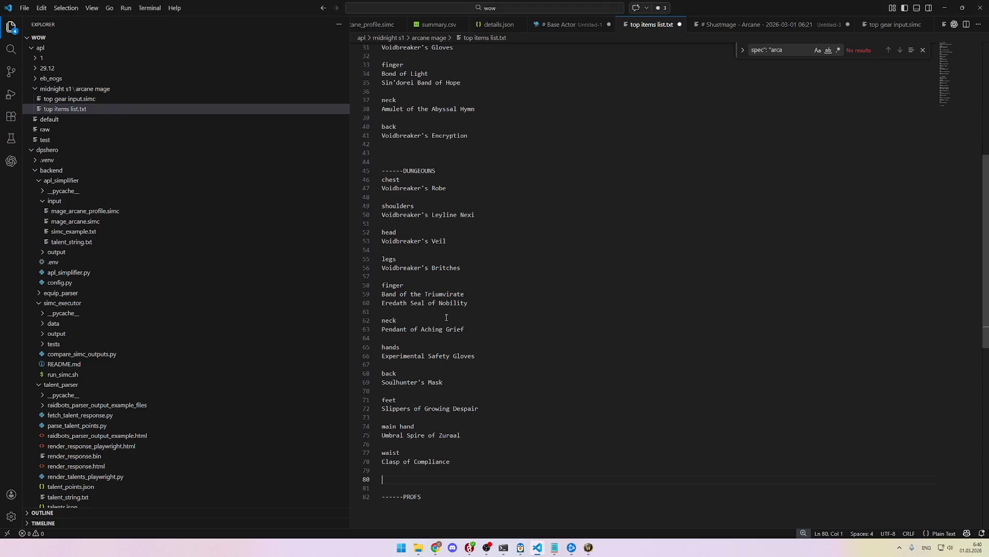
left_click_drag(454, 461, 350, 184)
key("alt+Tab")
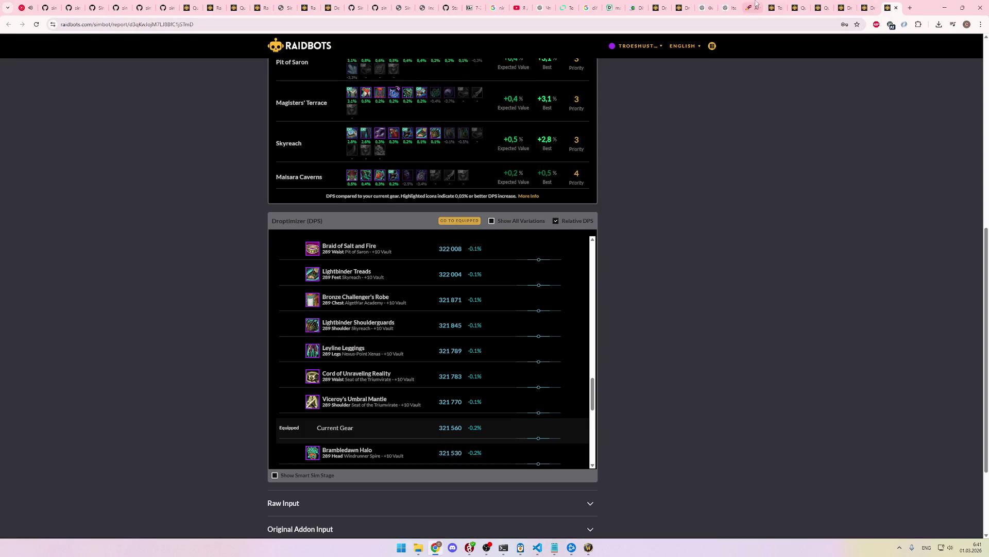
key("ctrl+shift+Tab")
scroll(602, 284, "down", 1)
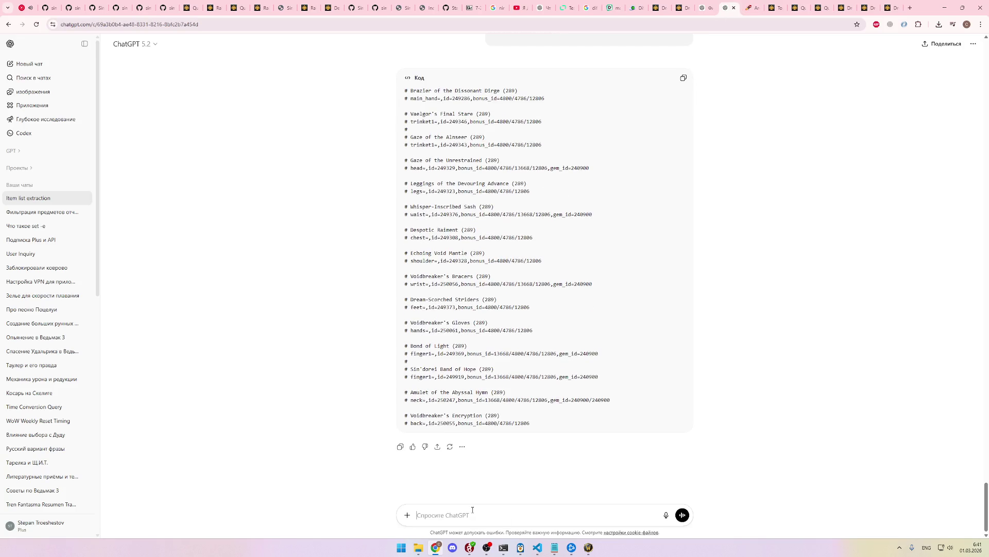
Step: Write a Russian ChatGPT message asking for #-commented lines, with the dungeon item list pasted in
key("alt+shift")
type("с")
type(" стро")
type("той")
key("shift+Return")
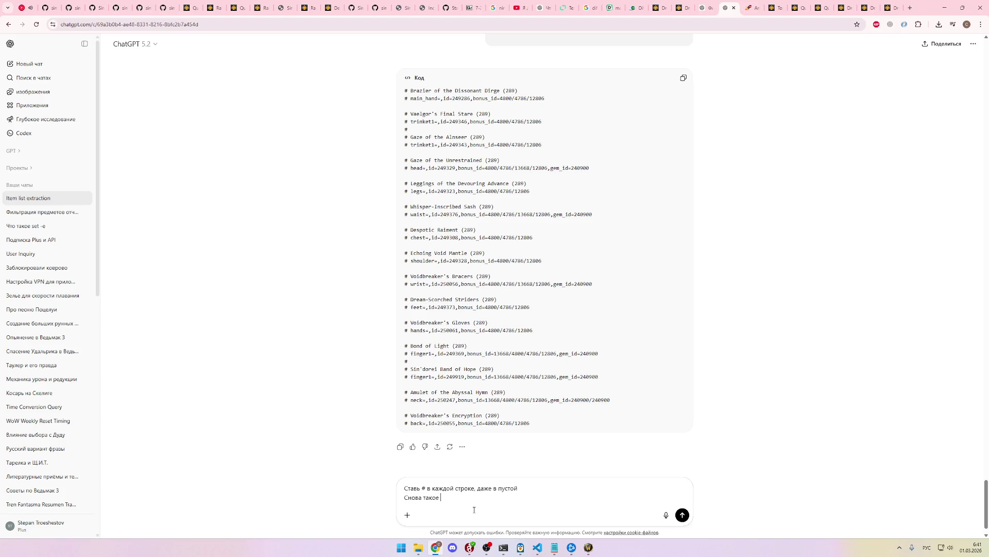
key("shift+Return")
type("Список вещей:")
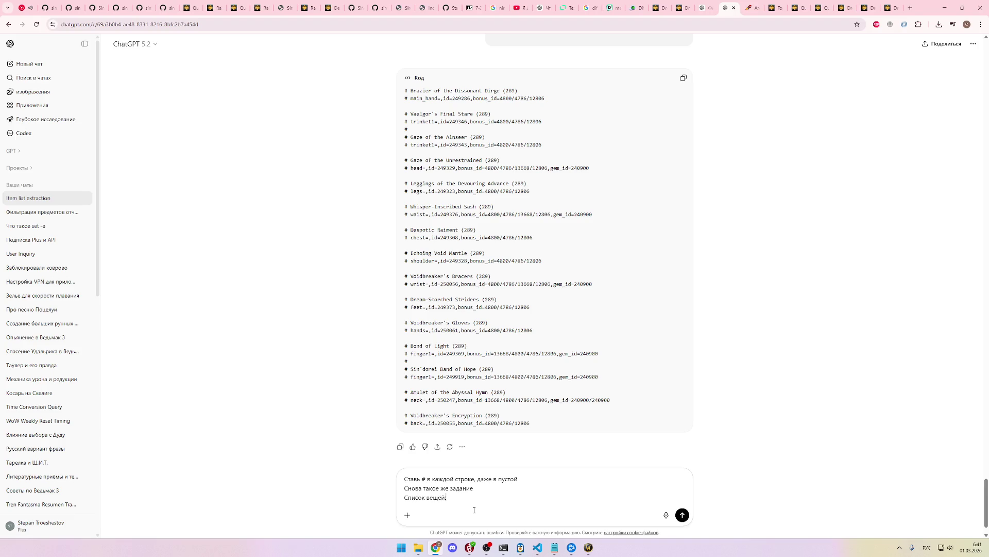
key("ctrl+v")
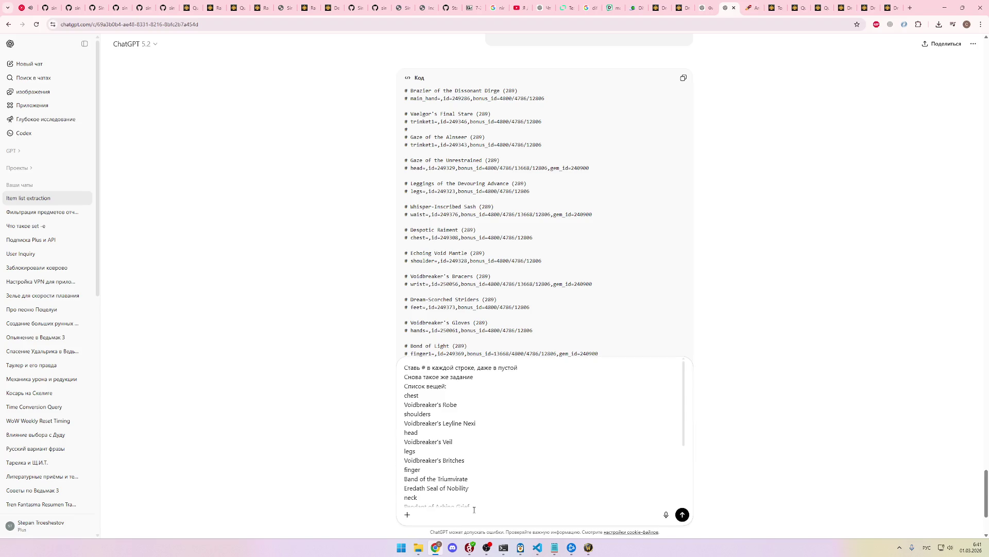
type("ный исходный т")
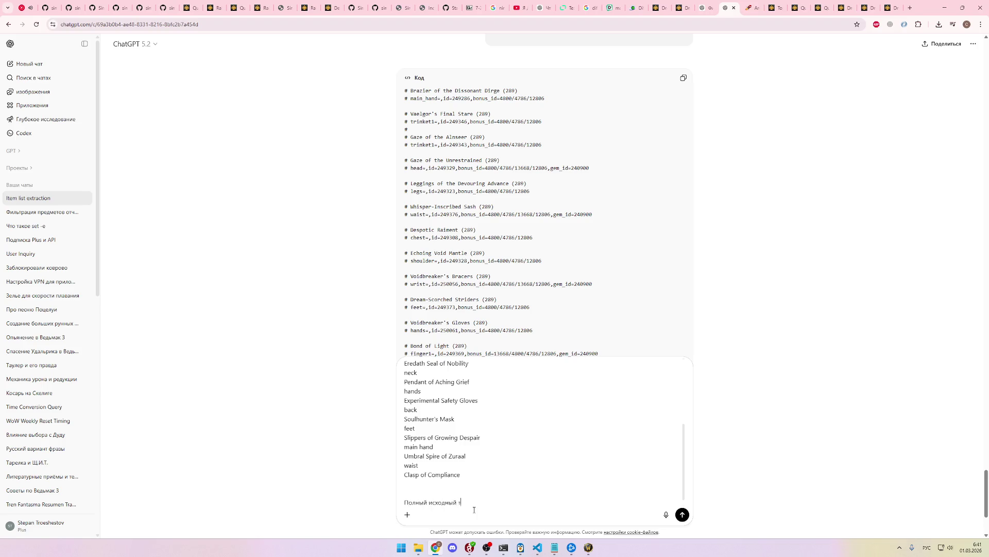
key("alt+Tab")
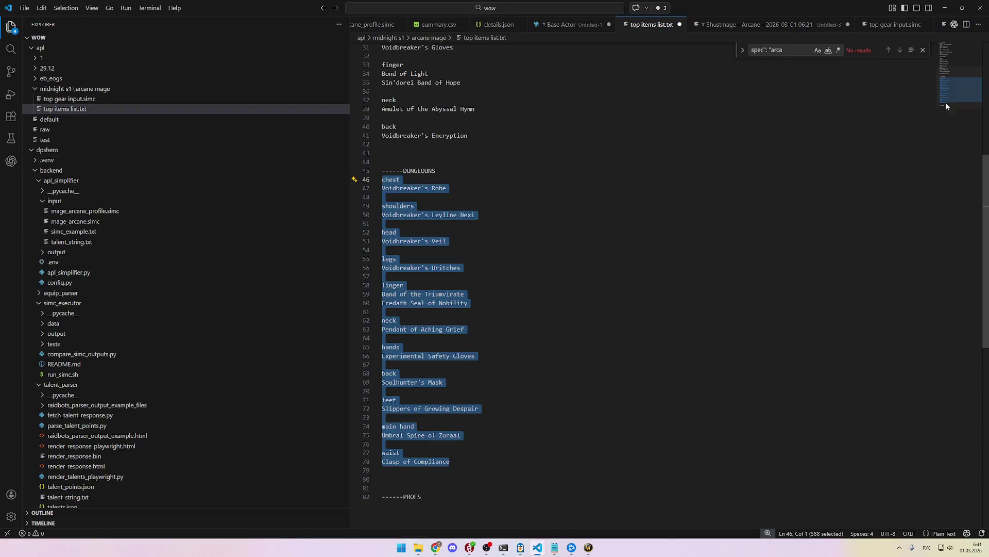
Step: Expand Original Addon Input and Raw Input on the Raidbots Droptimizer report and select the raw text
key("alt+Tab")
left_click(898, 3)
scroll(642, 322, "down", 3)
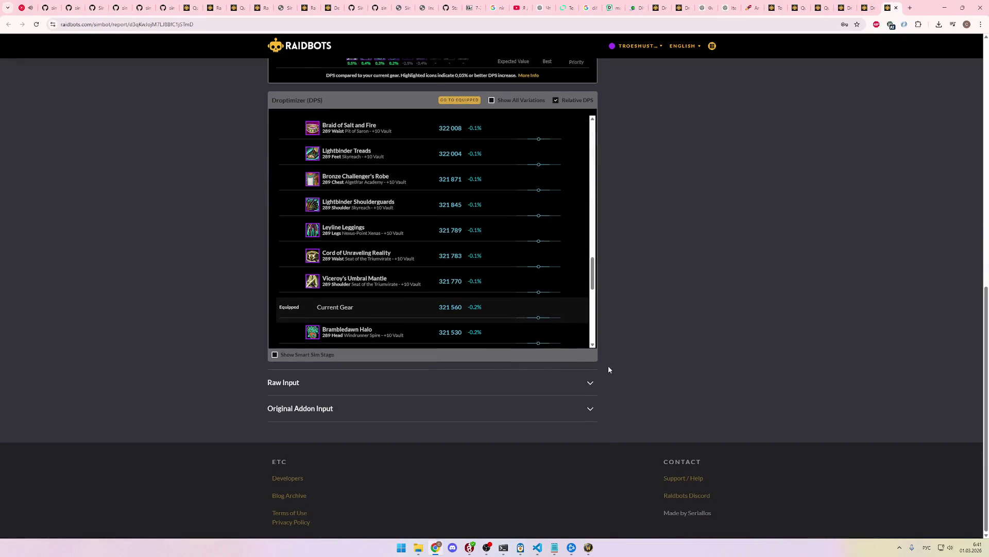
left_click(365, 409)
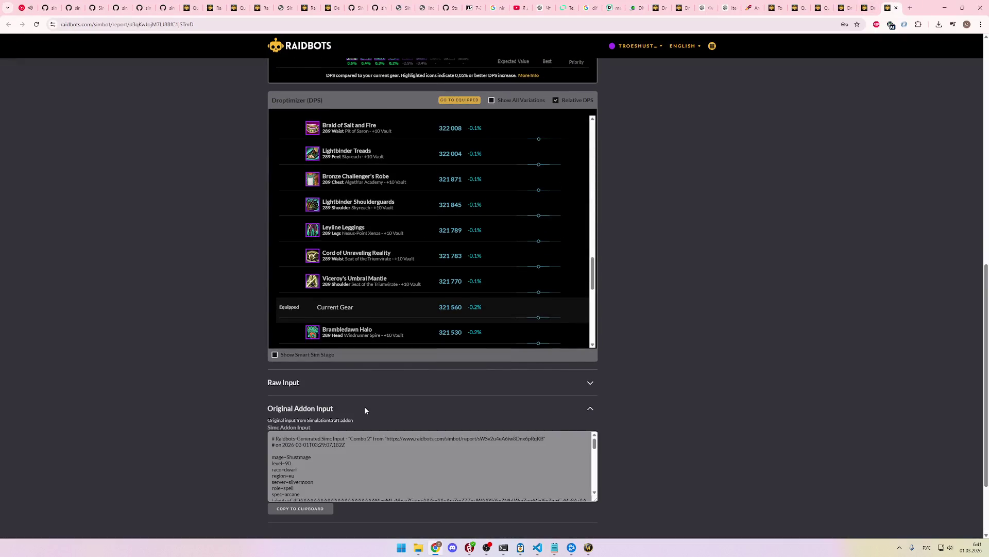
left_click(322, 391)
mouse_move(273, 419)
left_mouse_down()
mouse_move(464, 483)
mouse_move(413, 439)
left_mouse_up()
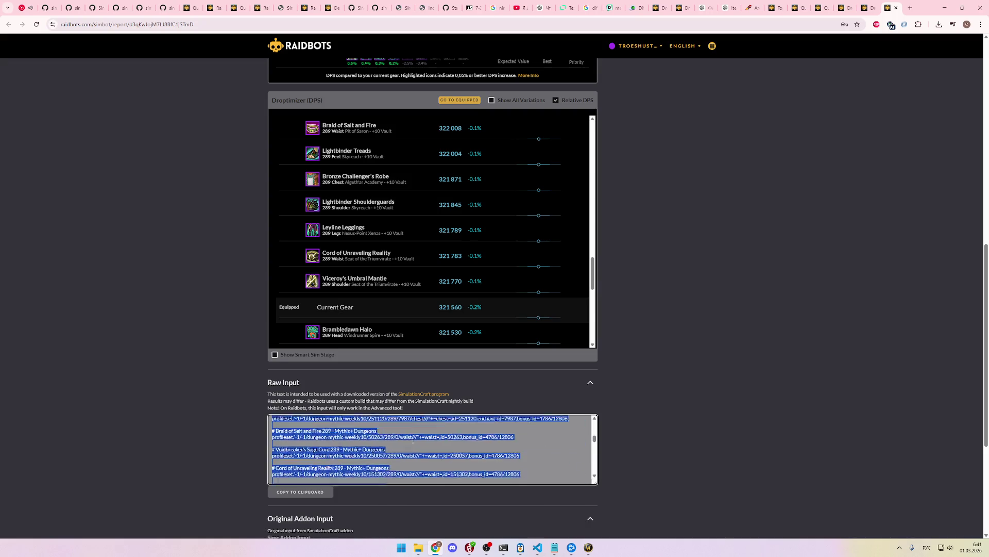
Step: Glance through the other reports and the Wowhead Arcane Mage guide, then send the ChatGPT request
left_click(881, 2)
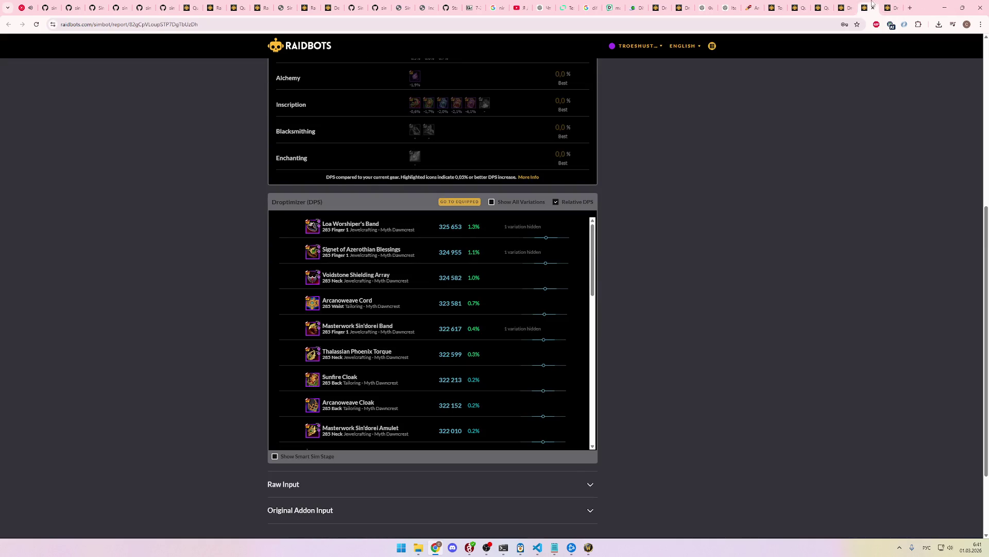
left_click(845, 6)
left_click(752, 7)
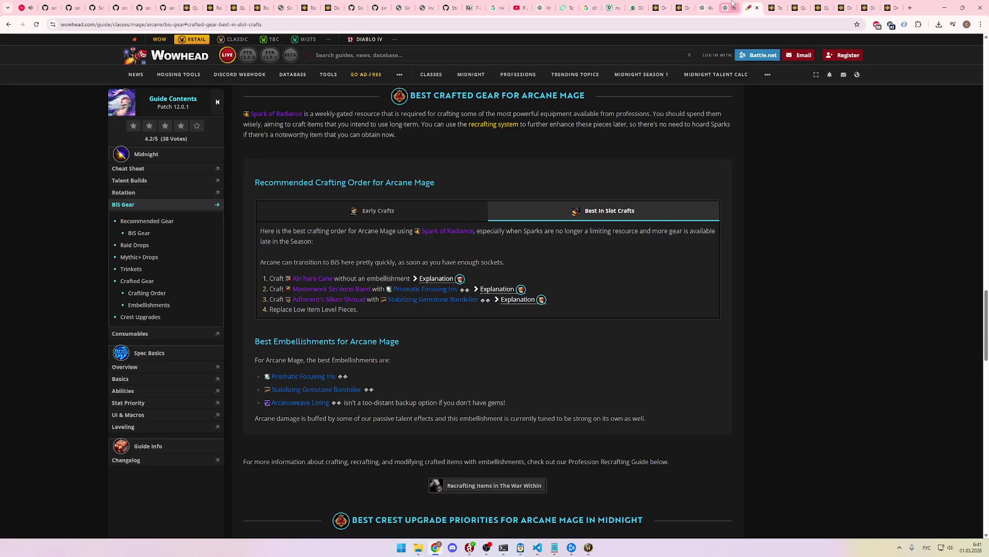
left_click(733, 4)
key("Return")
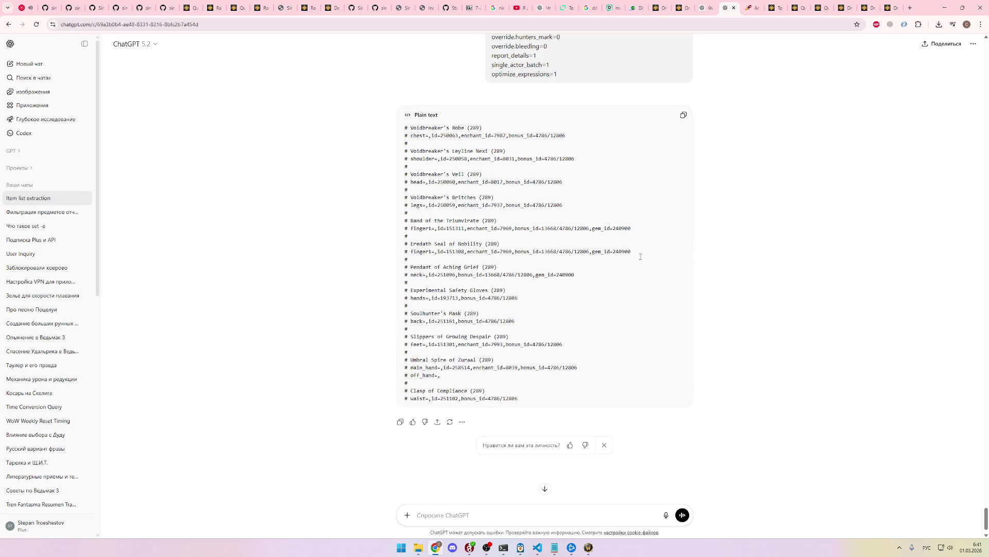
Step: Copy ChatGPT's commented gear lines and look over the Raidbots Droptimizer and Quick Sim tabs
left_click(684, 114)
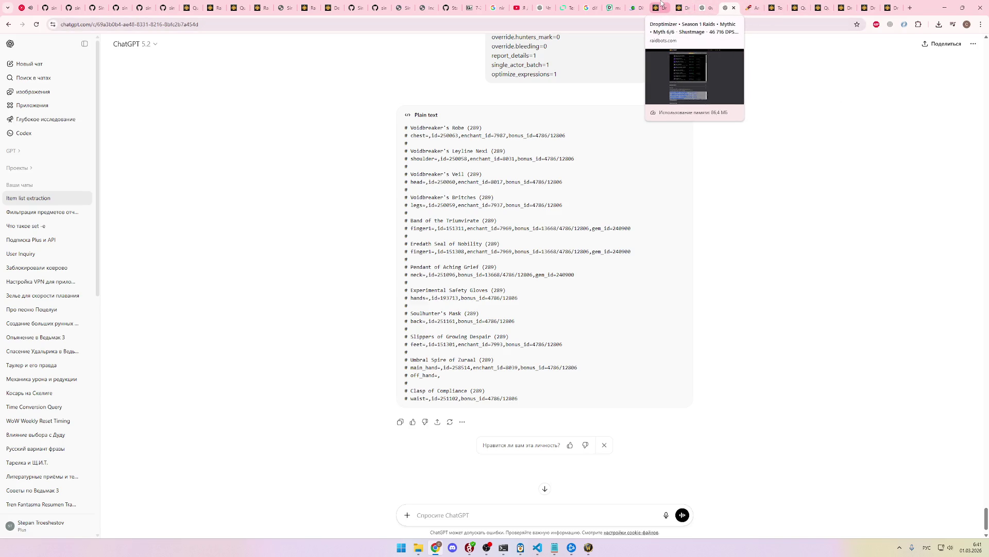
left_click(662, 3)
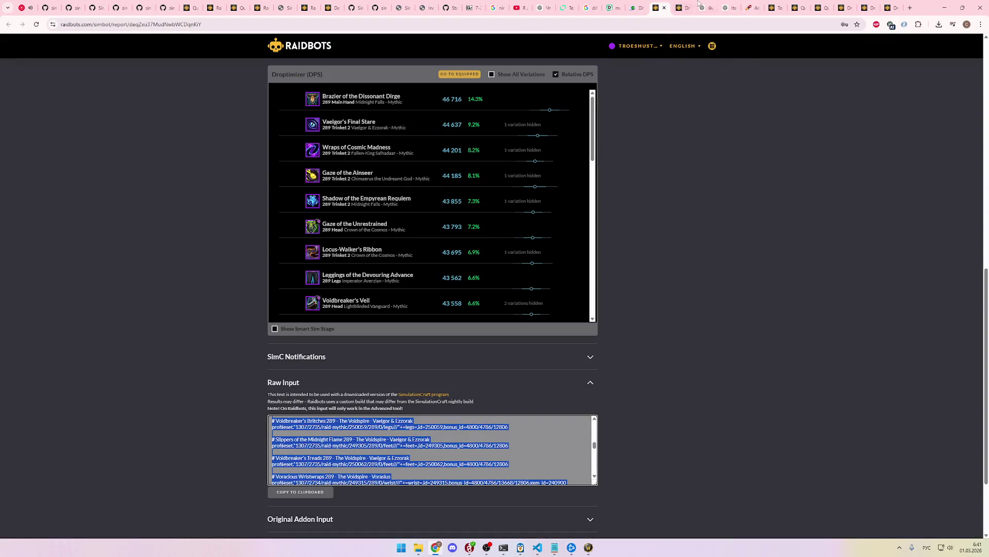
left_click(322, 4)
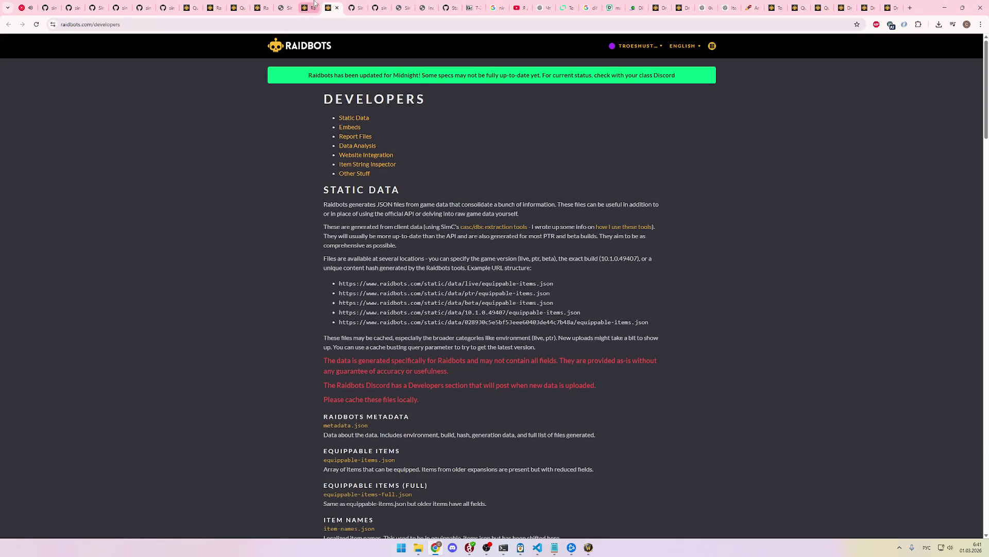
left_click(311, 5)
left_click(193, 4)
left_click(211, 5)
Step: Check another Quick Sim report's SimC output, then return to the Shustmage - Arcane file in VS Code
left_click(236, 5)
left_click(263, 4)
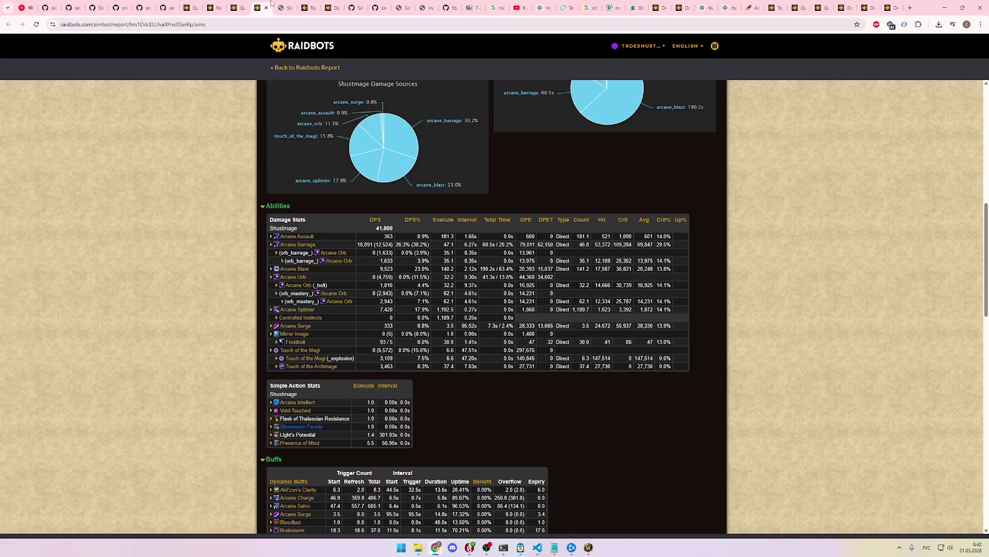
left_click(286, 6)
left_click(312, 6)
left_click(334, 6)
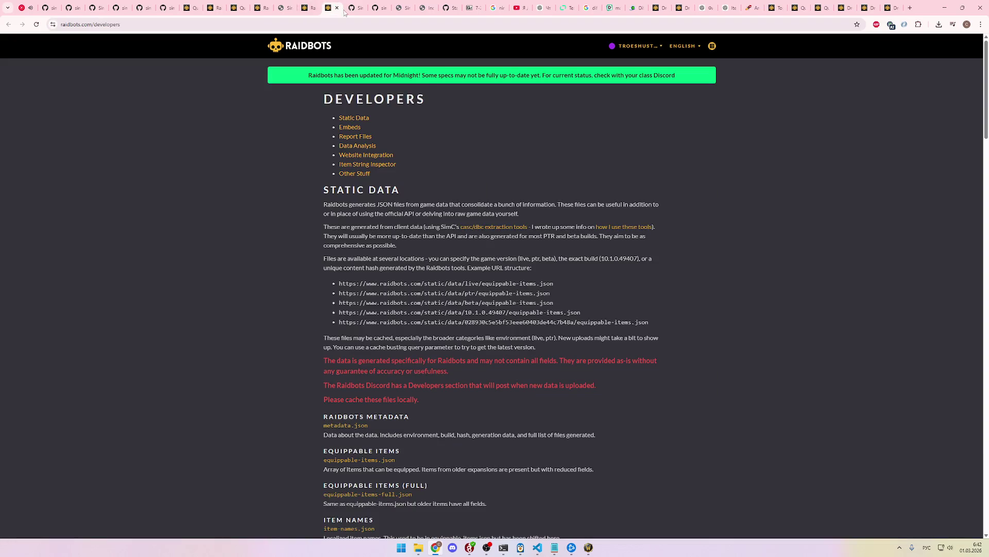
left_click(538, 547)
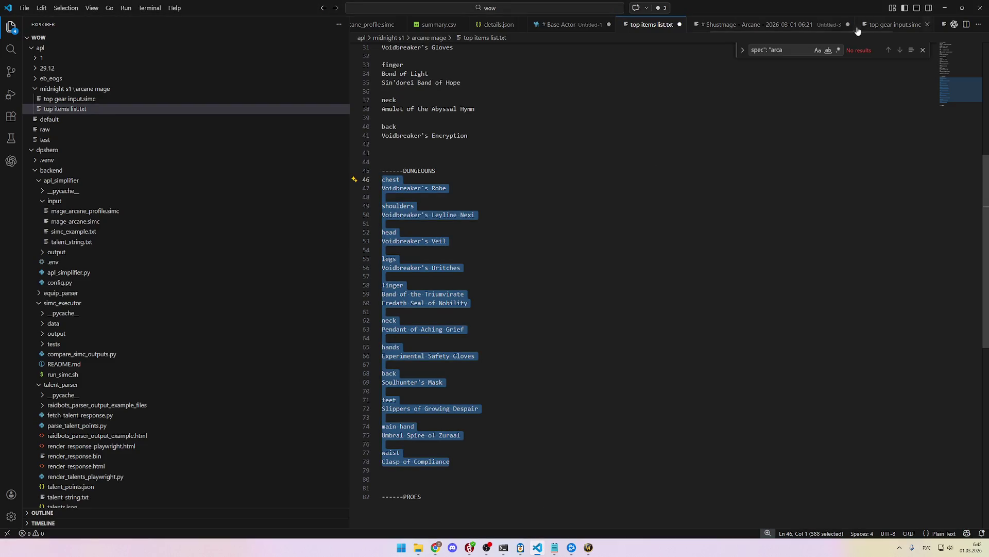
left_click(809, 26)
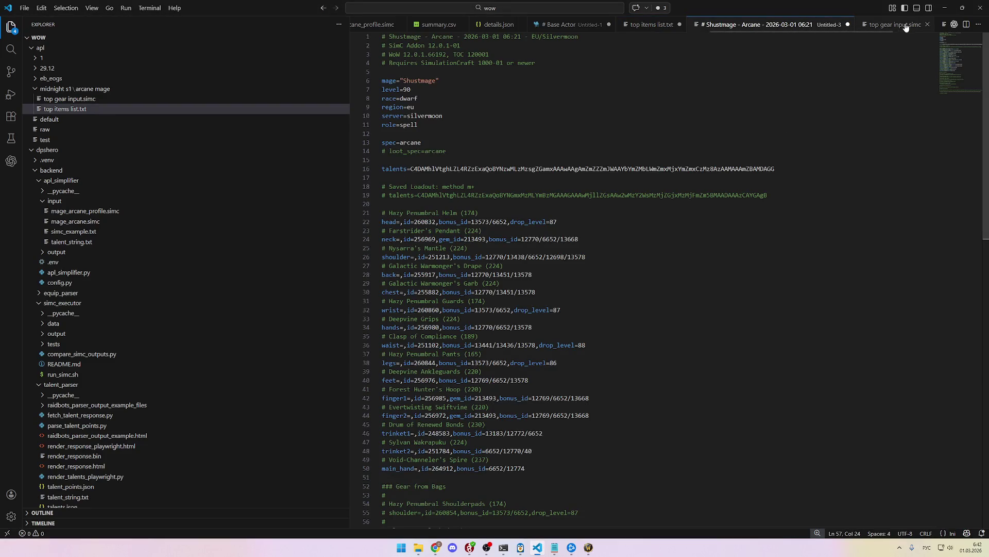
Step: Paste the commented dungeon gear lines after line 98 of top gear input.simc, followed by a '#' line
left_click(902, 27)
scroll(683, 421, "down", 2)
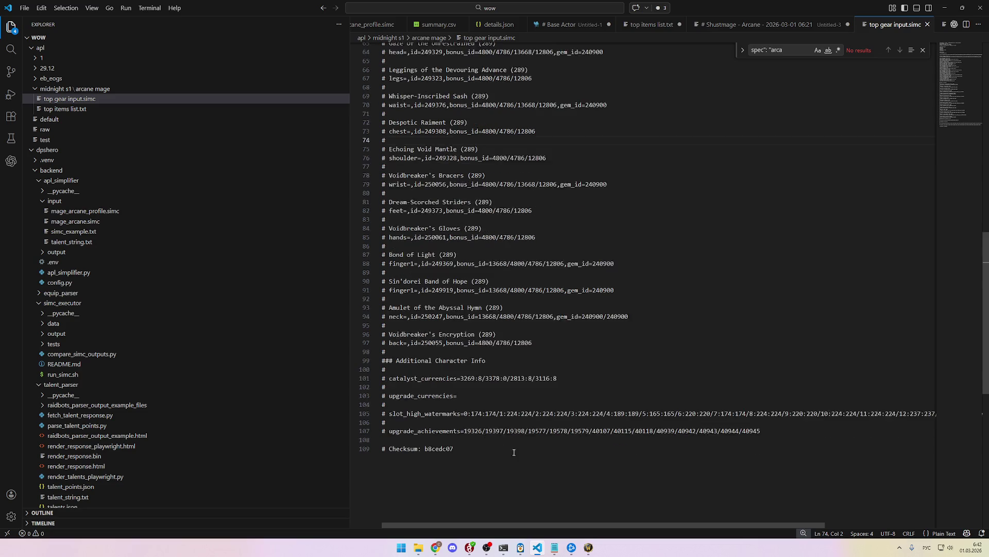
scroll(535, 413, "up", 2)
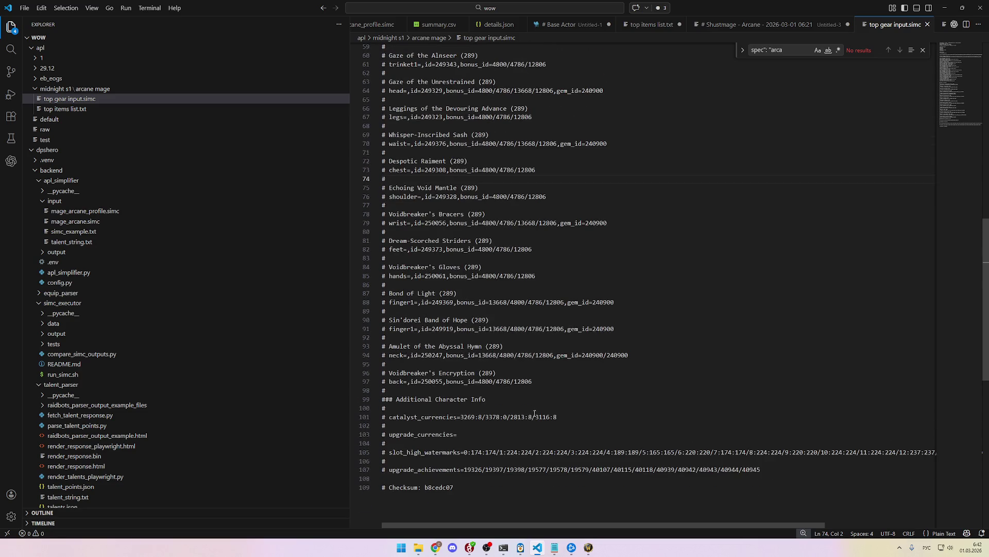
left_click(536, 393)
key("Return")
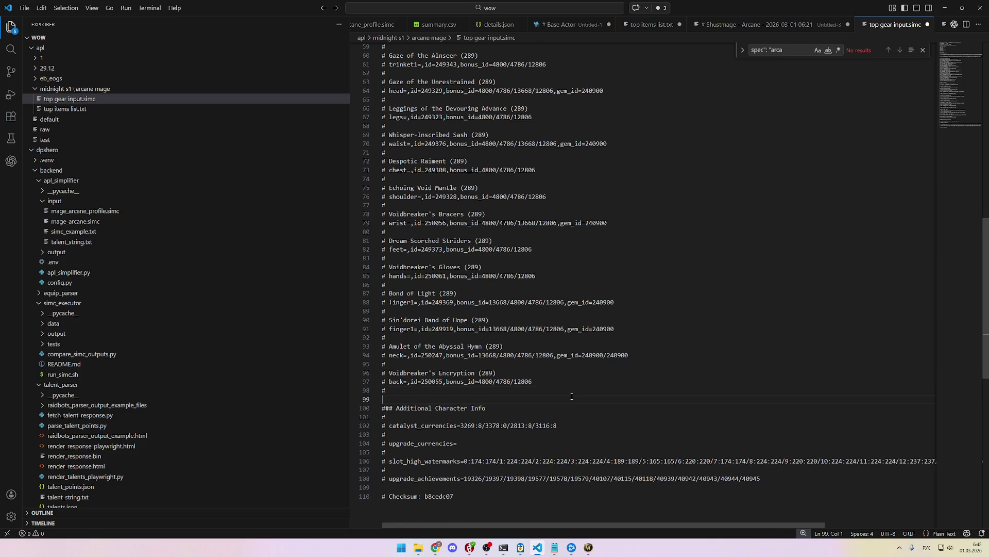
key("ctrl+v")
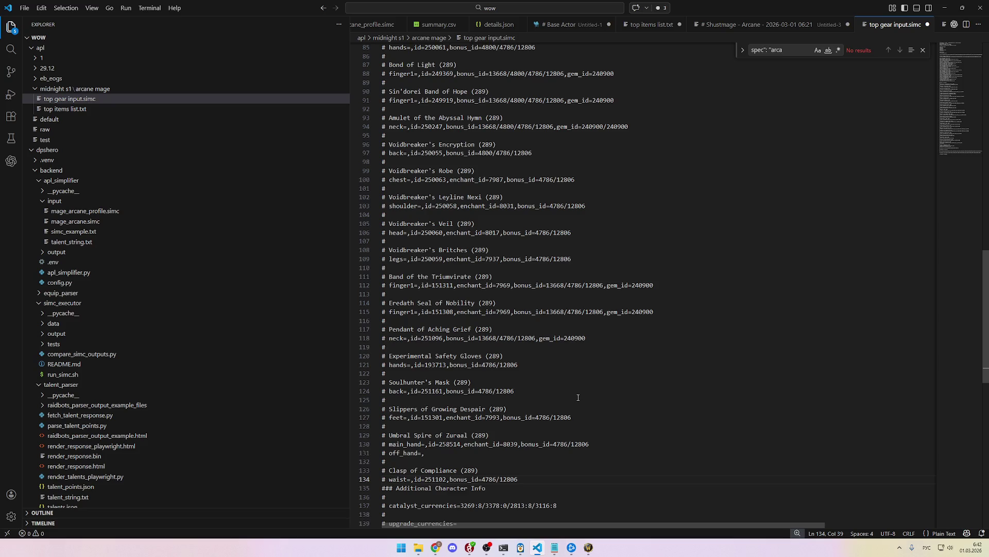
key("Return")
type("#")
key("alt+shift")
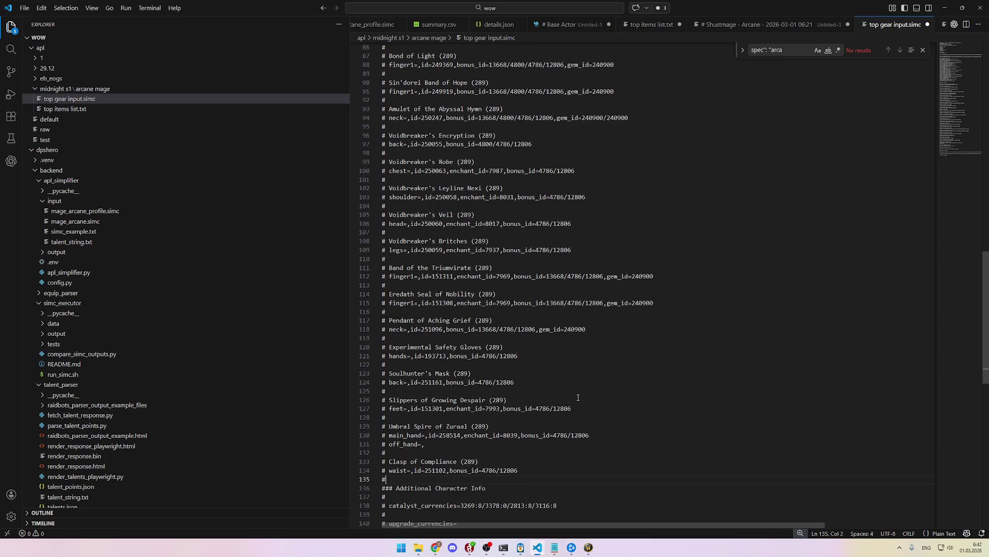
key("alt+Tab")
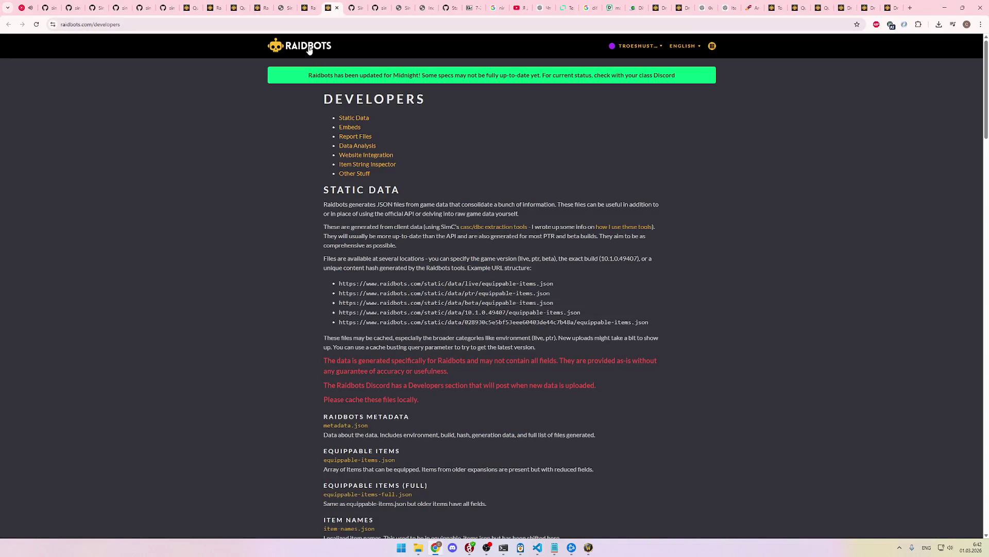
Step: Start a new Top Gear sim by pasting the edited SimC profile into the addon input
left_click(309, 49)
left_click(400, 128)
left_click(388, 165)
key("ctrl+v")
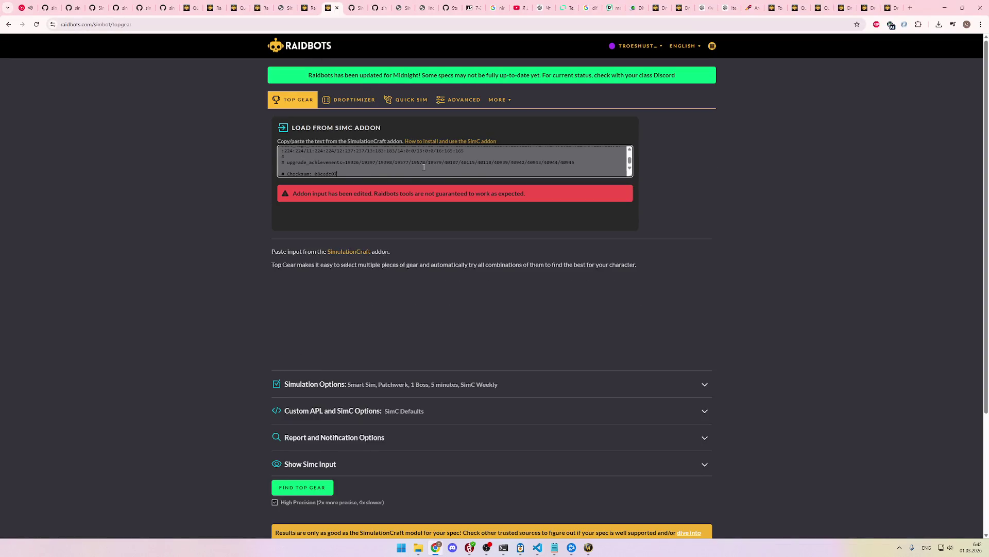
Step: Mark the head-through-wrist candidates, including Despotic Raiment for chest and Voidbreaker's Bracers for wrist
scroll(647, 261, "down", 1)
scroll(647, 261, "down", 7)
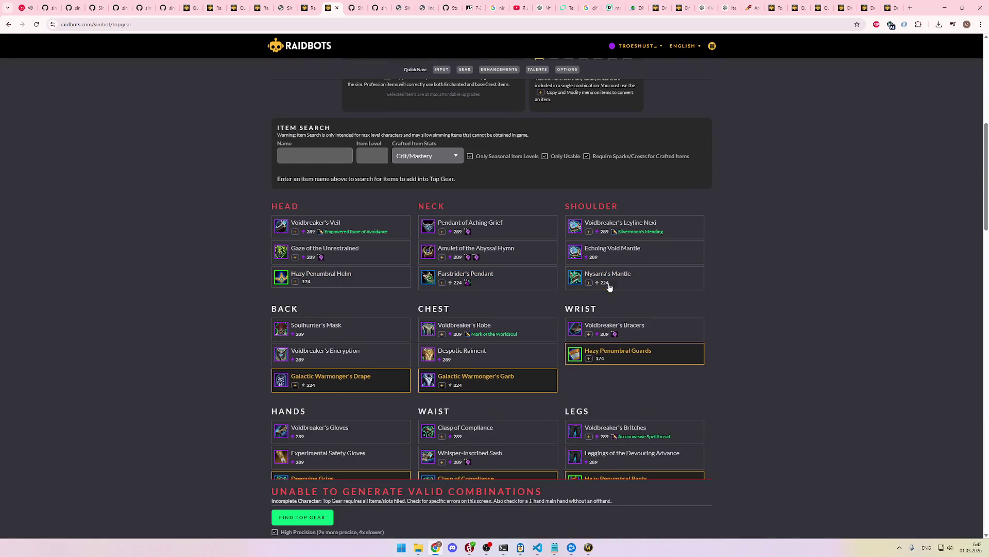
scroll(610, 286, "down", 2)
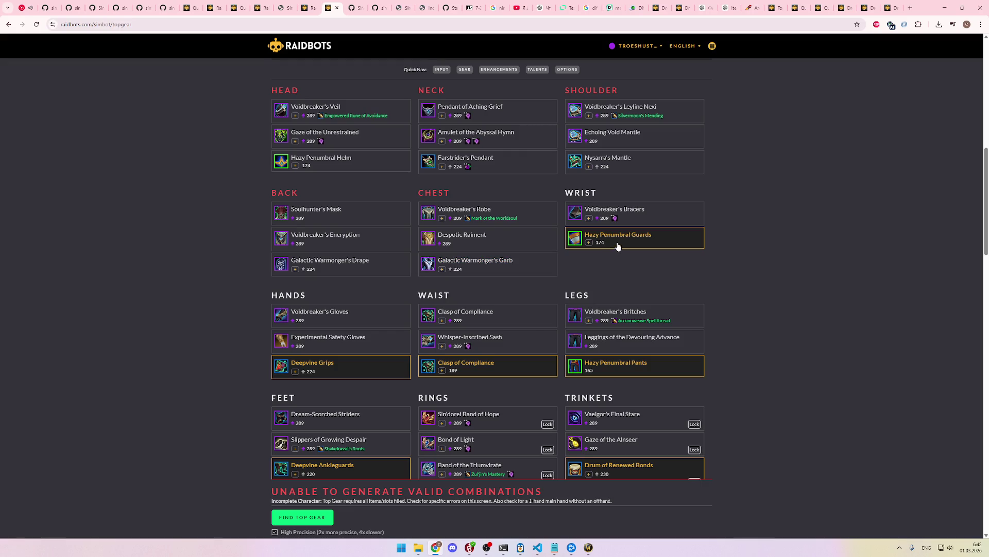
scroll(618, 246, "down", 2)
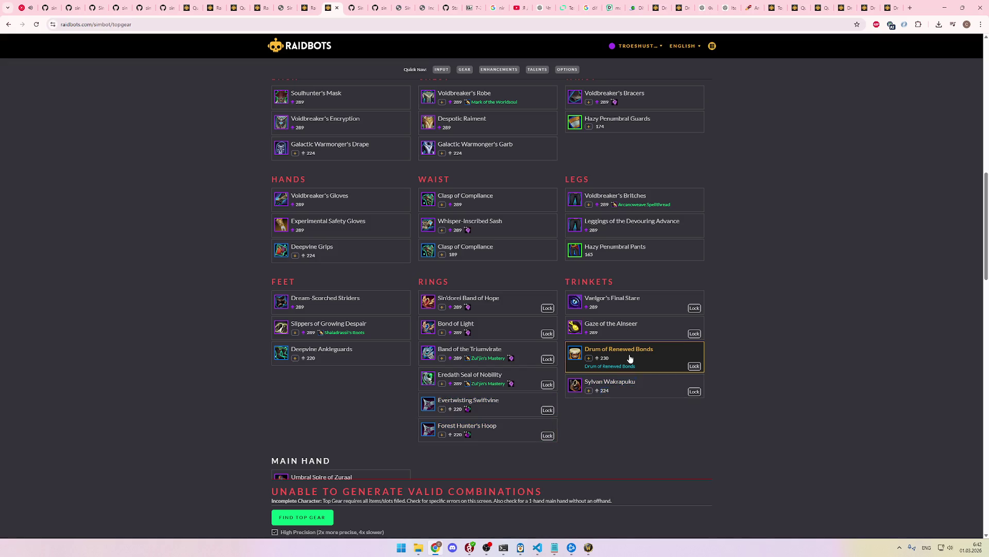
scroll(623, 340, "up", 4)
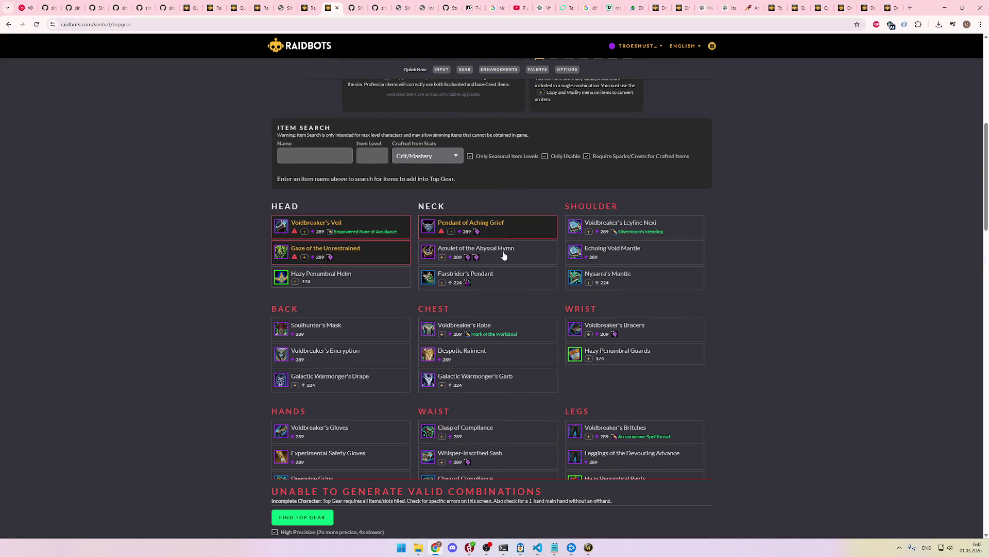
scroll(649, 291, "down", 2)
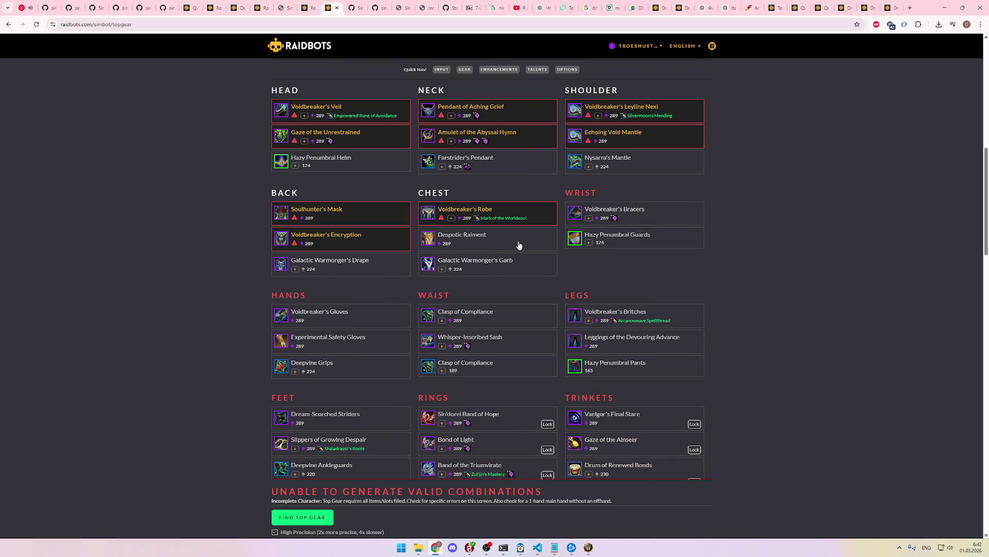
left_click(519, 245)
left_click(634, 216)
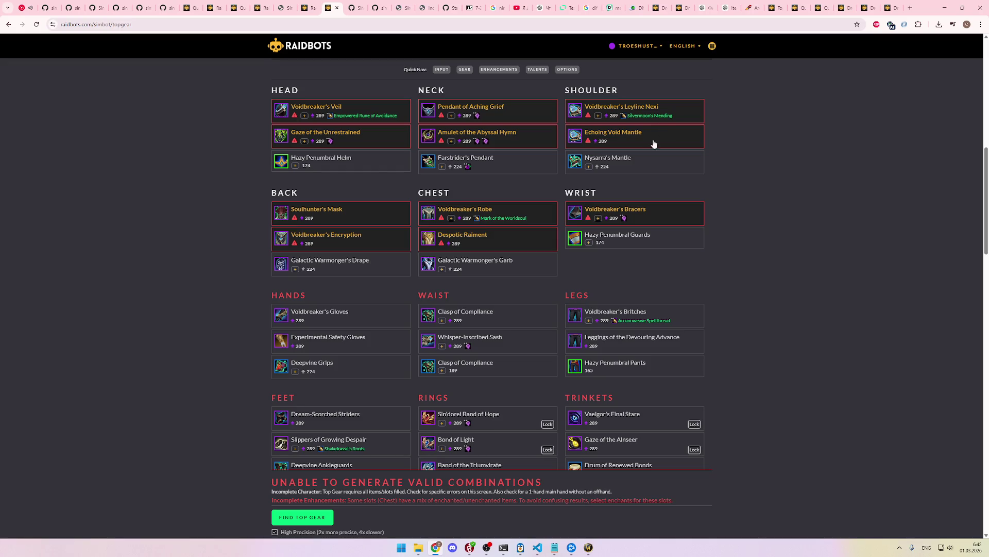
scroll(615, 197, "down", 1)
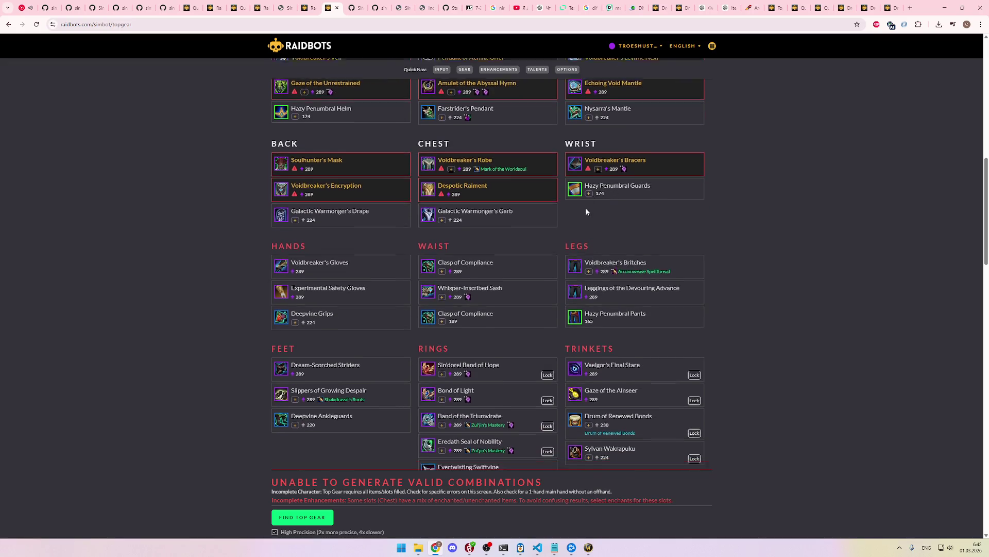
scroll(588, 206, "down", 1)
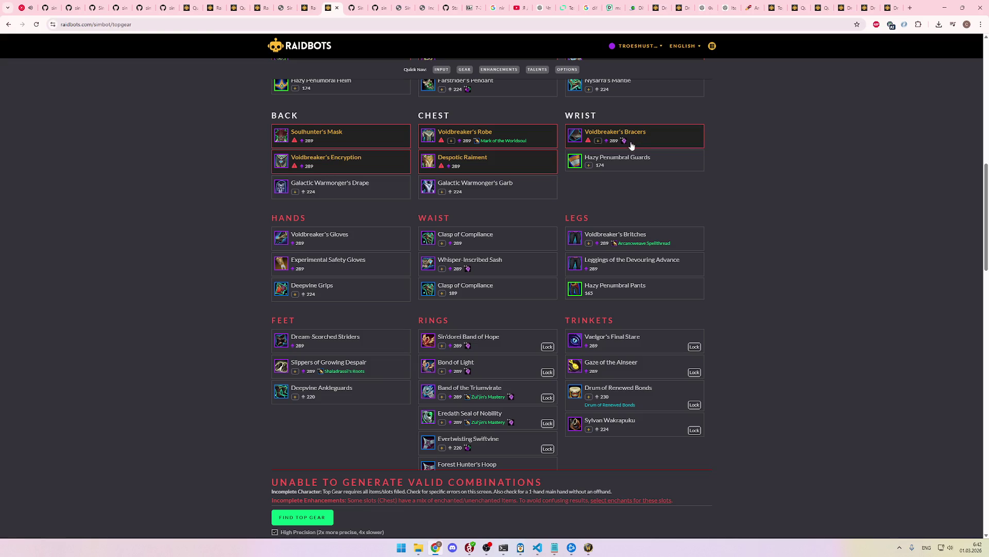
Step: Select two candidates each for gloves, belt, legs and boots, e.g. Voidbreaker's Gloves and Clasp of Compliance
scroll(591, 201, "down", 1)
left_click(339, 207)
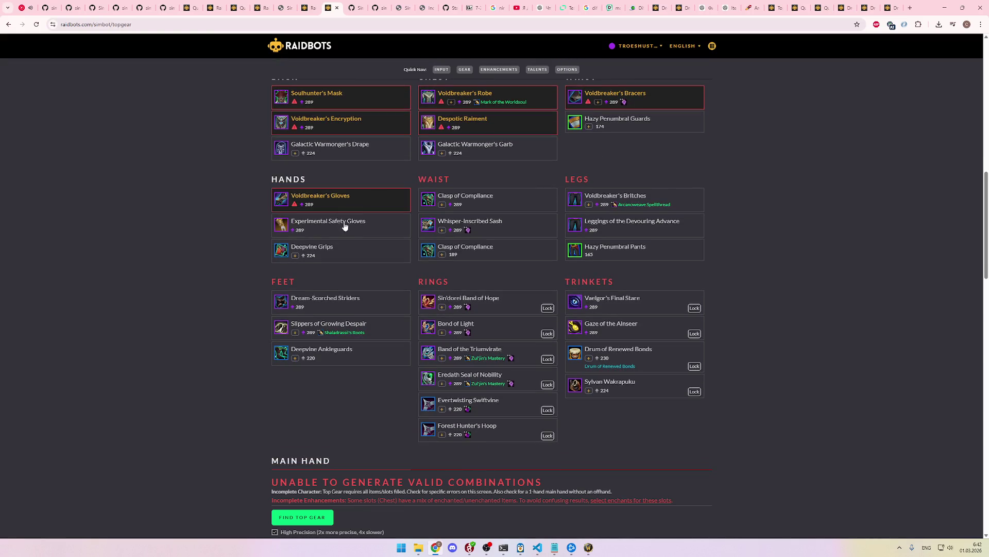
left_click(397, 230)
left_click(487, 209)
left_click(536, 228)
left_click(608, 214)
left_click(625, 227)
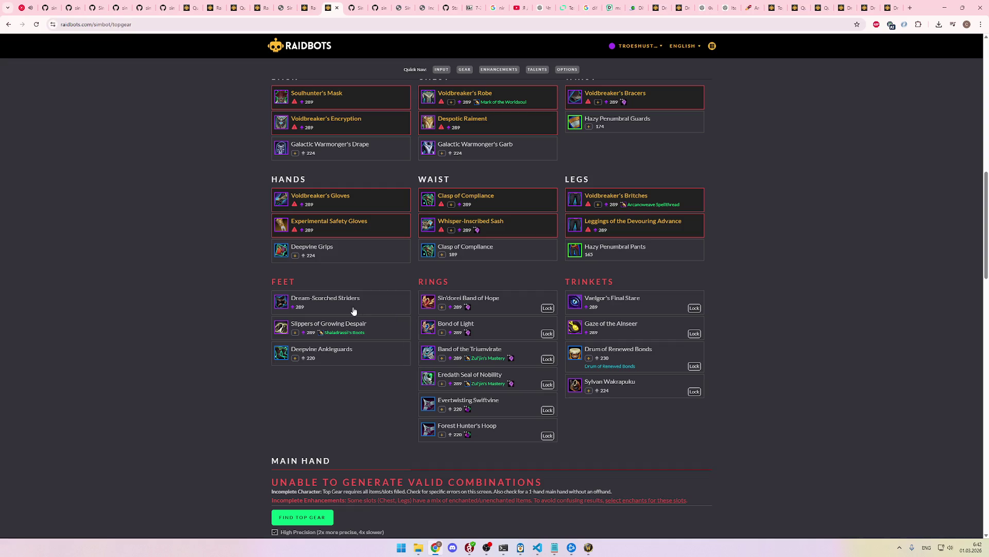
left_click(355, 311)
left_click(373, 336)
Step: Select four rings, including Bond of Light, and trinkets Vaelgor's Final Stare and Gaze of the Alnseer
left_click(509, 311)
left_click(511, 335)
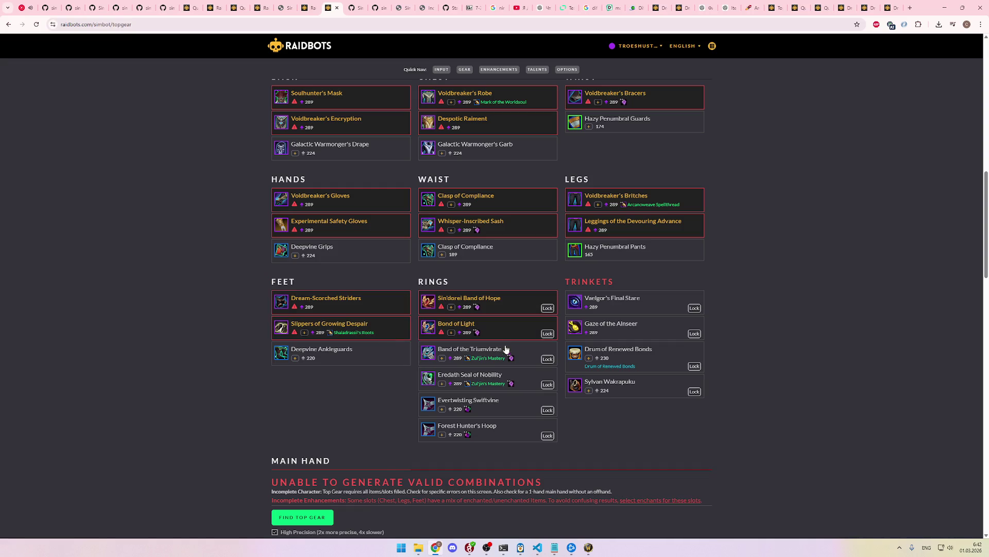
left_click(513, 360)
left_click(513, 382)
left_click(609, 307)
left_click(631, 331)
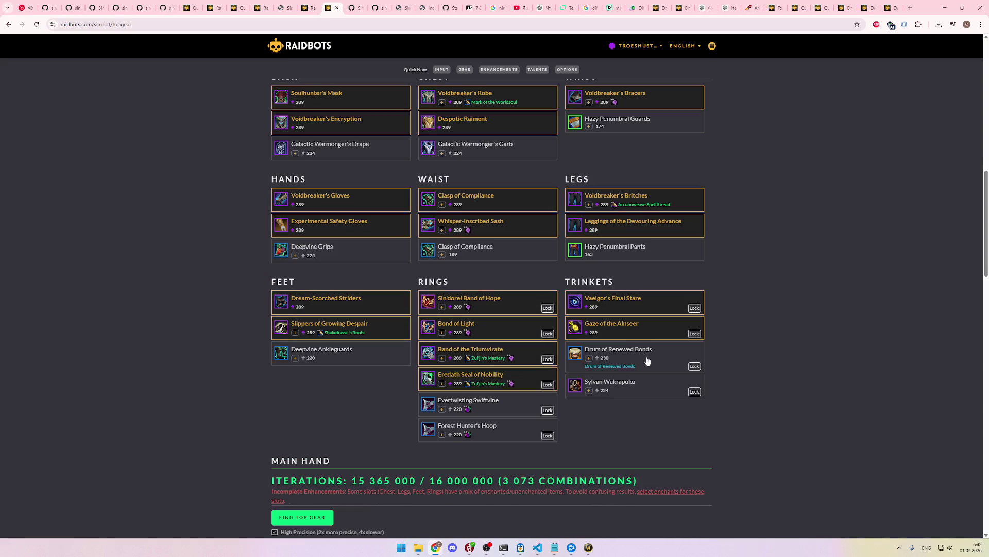
Step: Add Umbral Spire of Zuraal and Brazier of the Dissonant Dirge as main hands, dropping Void-Channeler's Spire
scroll(752, 367, "down", 3)
scroll(752, 366, "down", 1)
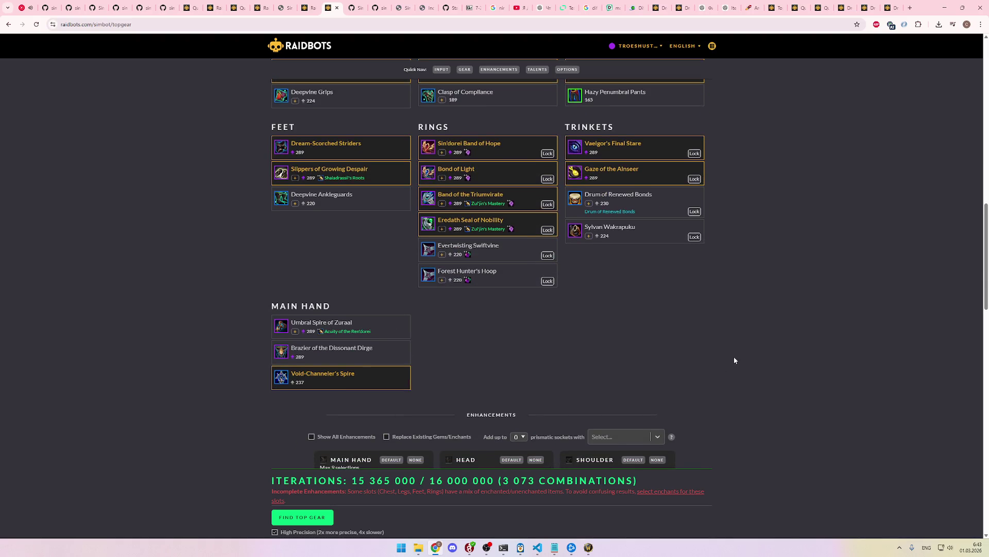
left_click(375, 355)
left_click(369, 328)
left_click(360, 377)
scroll(517, 369, "down", 3)
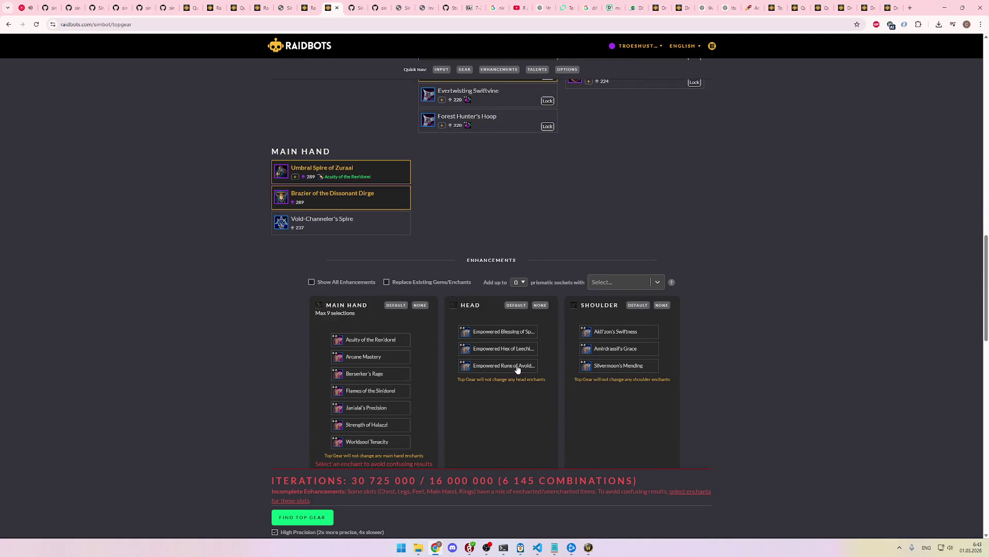
scroll(517, 368, "down", 10)
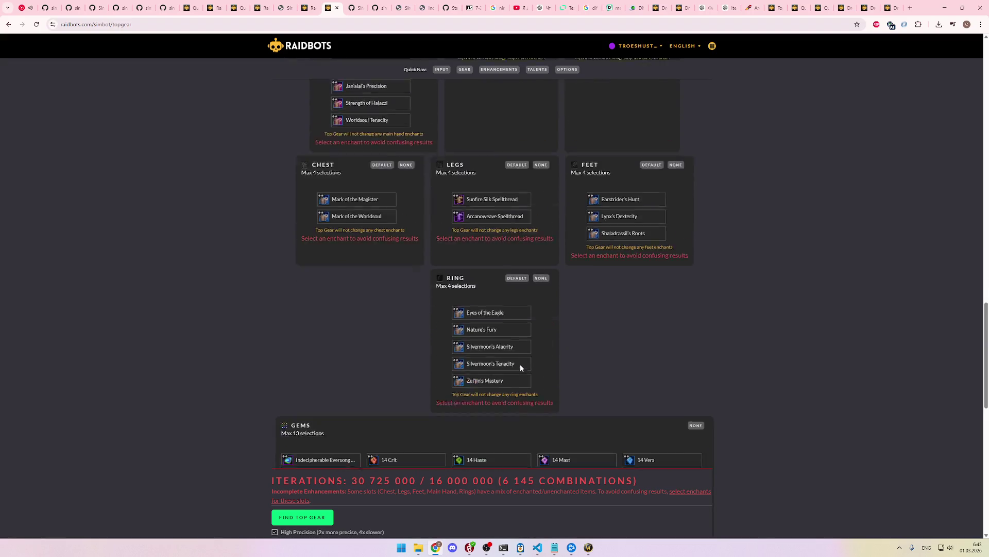
scroll(521, 368, "down", 8)
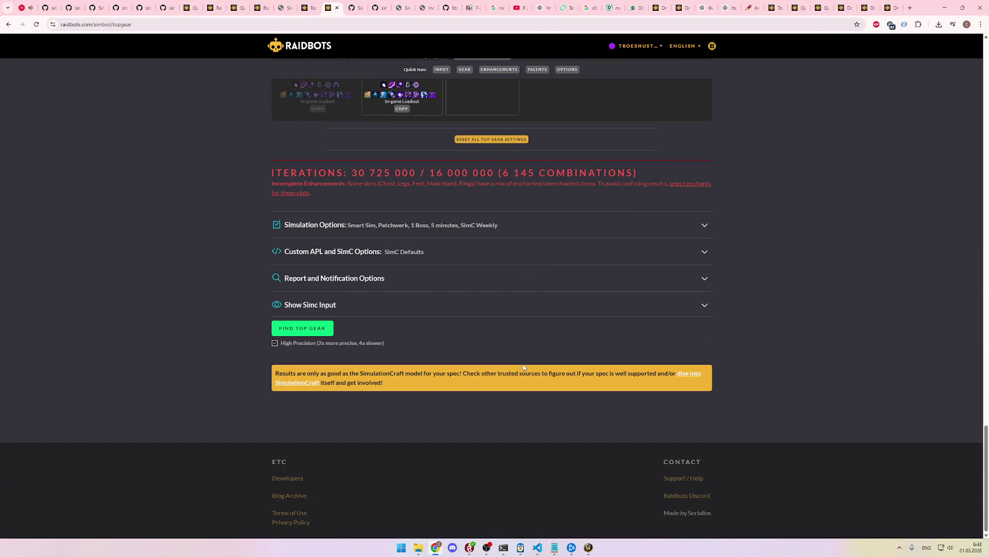
scroll(572, 366, "up", 5)
scroll(567, 367, "up", 4)
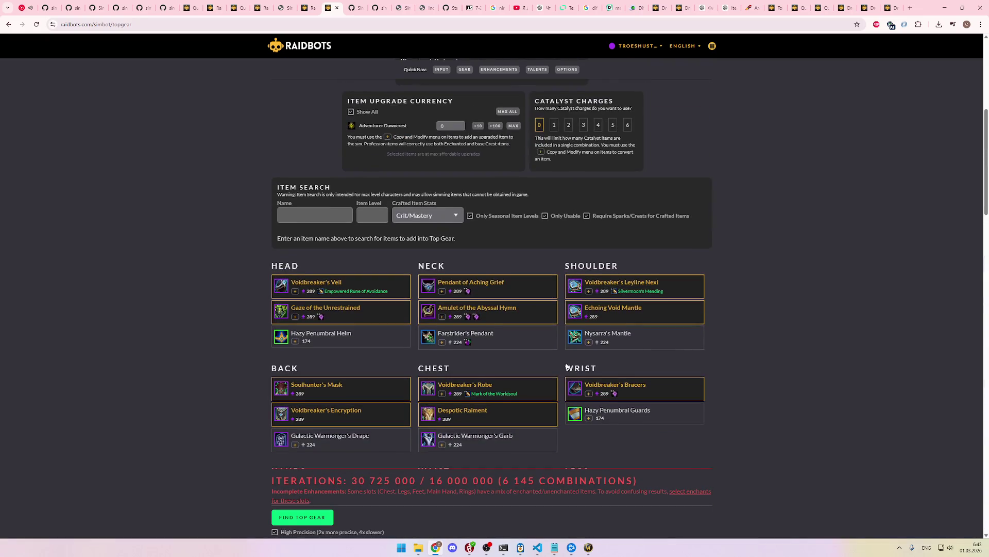
scroll(597, 356, "down", 3)
scroll(717, 348, "down", 3)
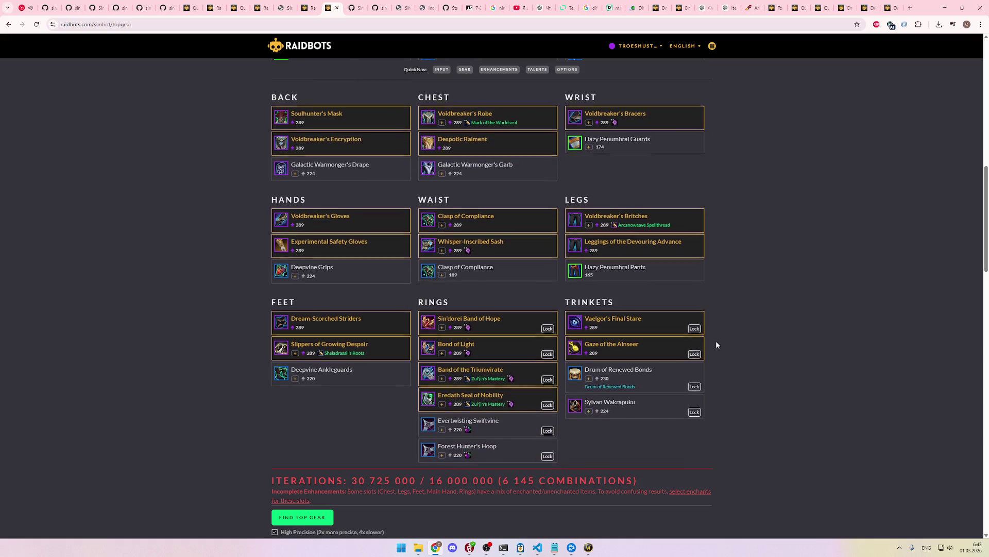
scroll(717, 343, "down", 1)
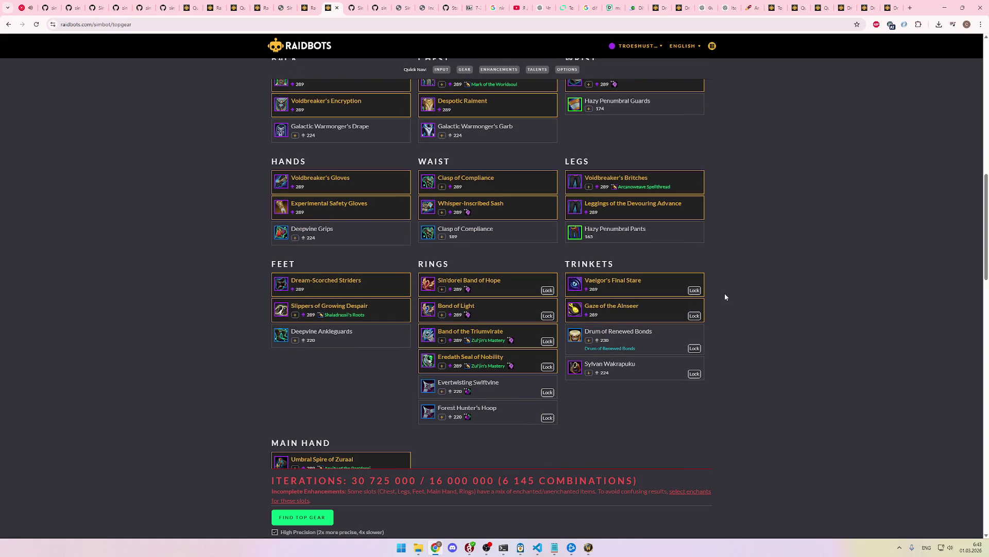
scroll(725, 296, "down", 10)
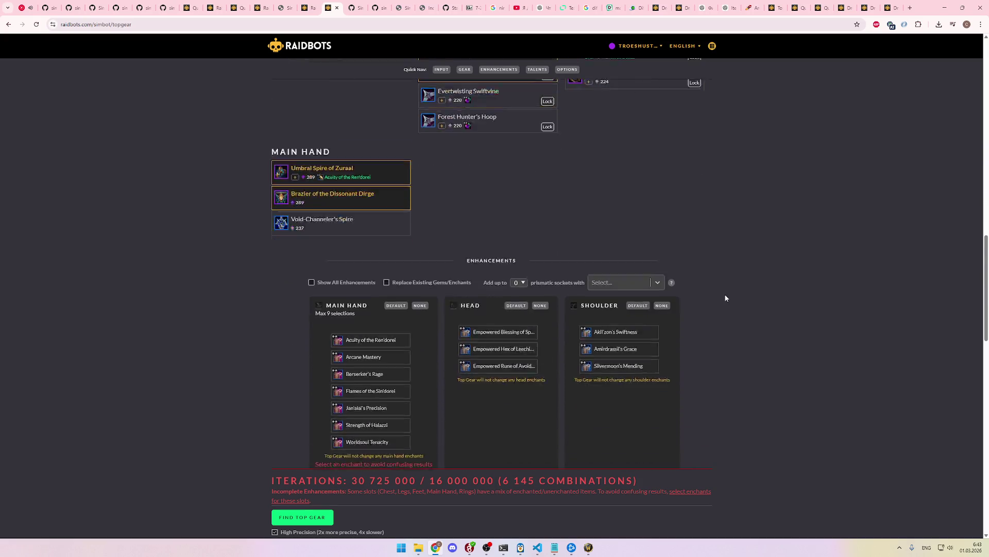
scroll(725, 298, "down", 1)
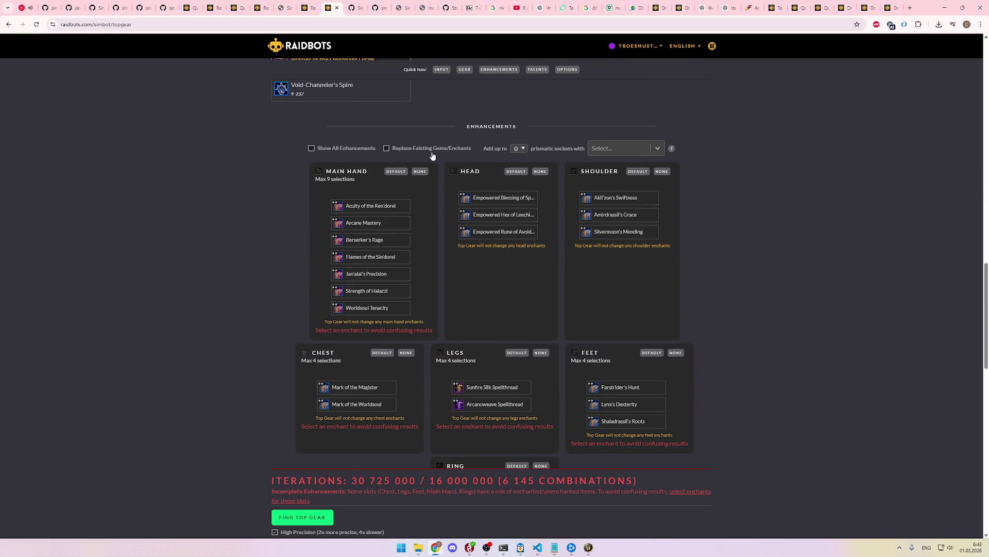
scroll(445, 194, "down", 3)
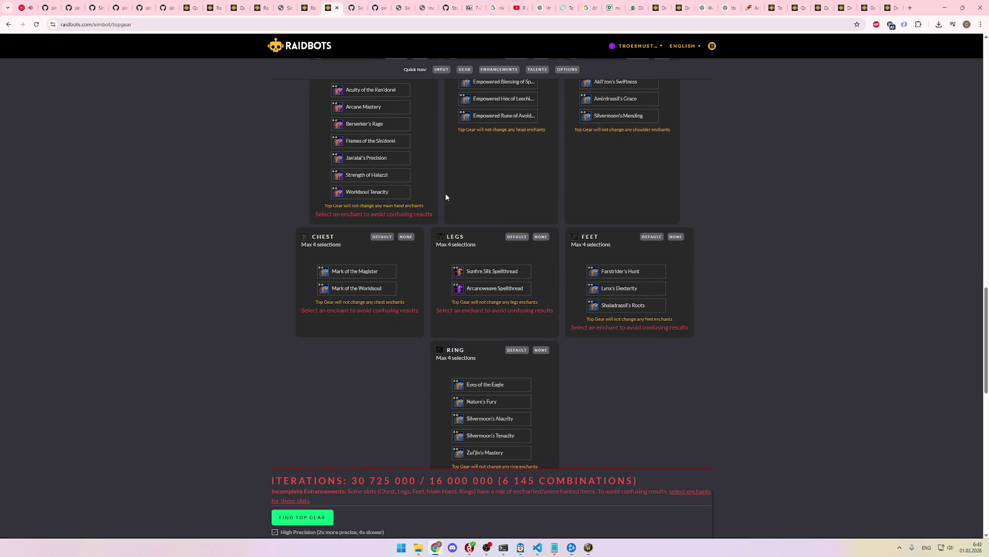
scroll(450, 206, "down", 9)
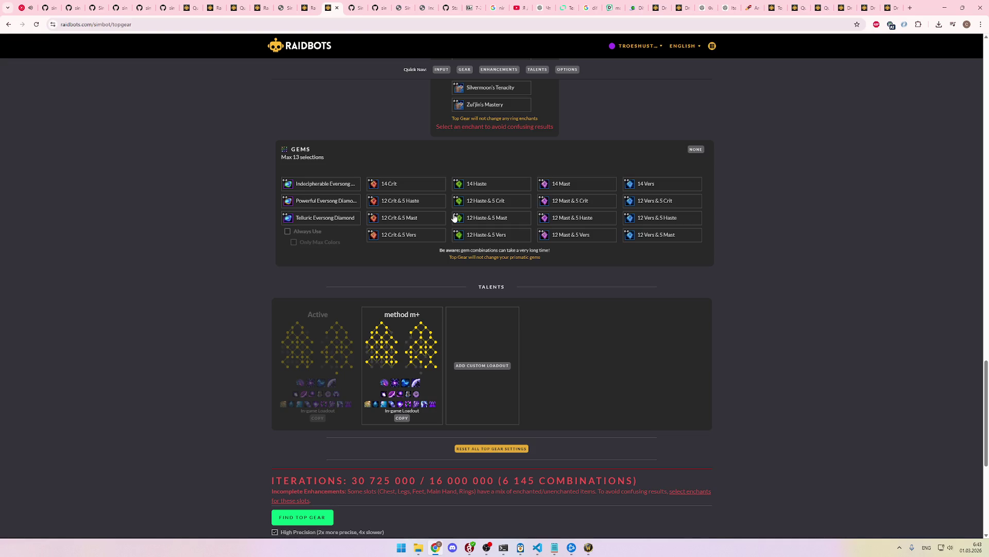
scroll(453, 217, "down", 5)
scroll(539, 313, "up", 20)
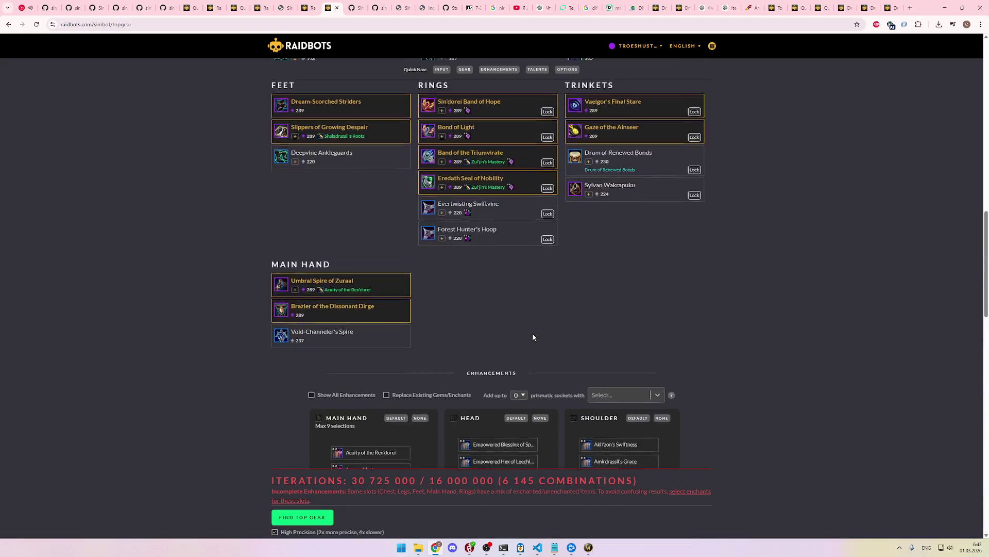
scroll(533, 337, "up", 5)
mouse_move(430, 287)
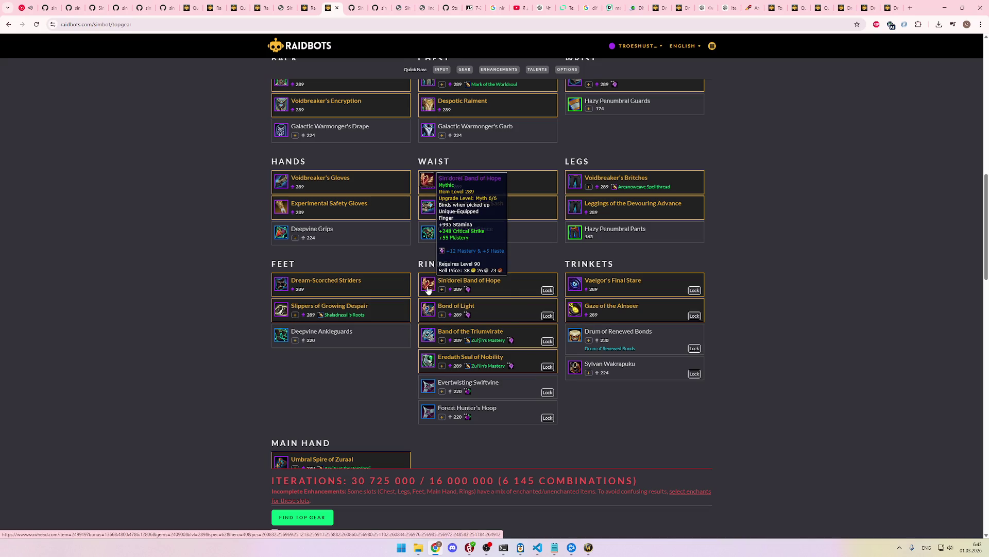
mouse_move(429, 310)
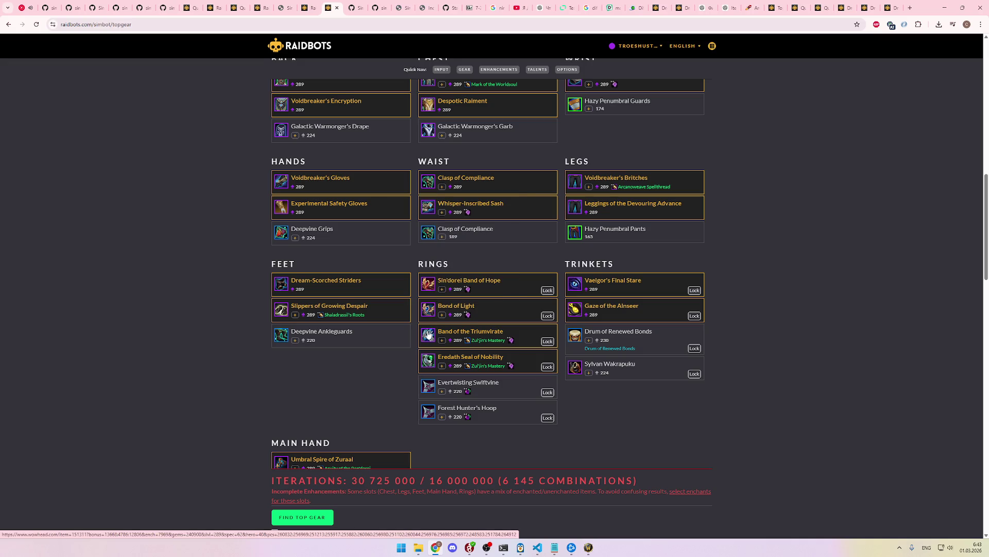
mouse_move(429, 338)
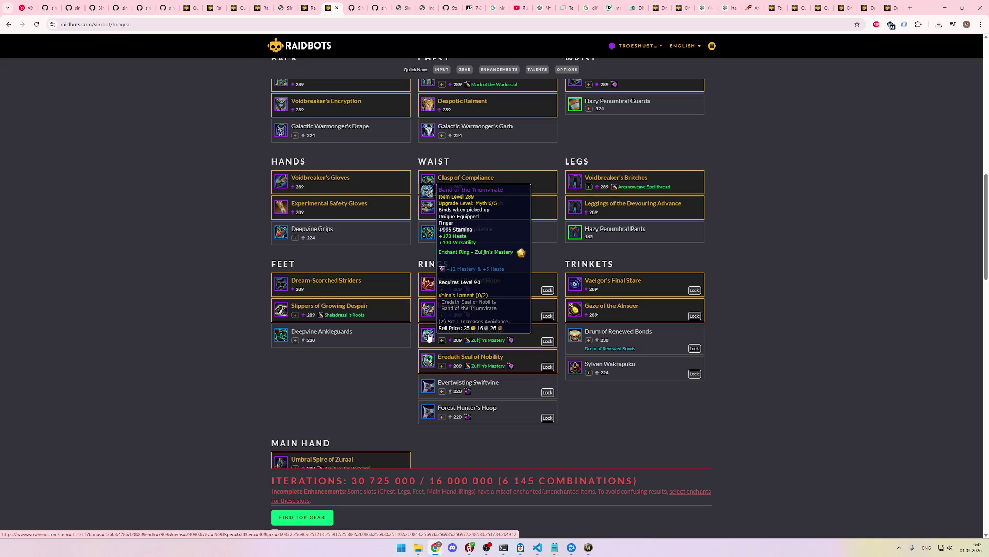
mouse_move(429, 363)
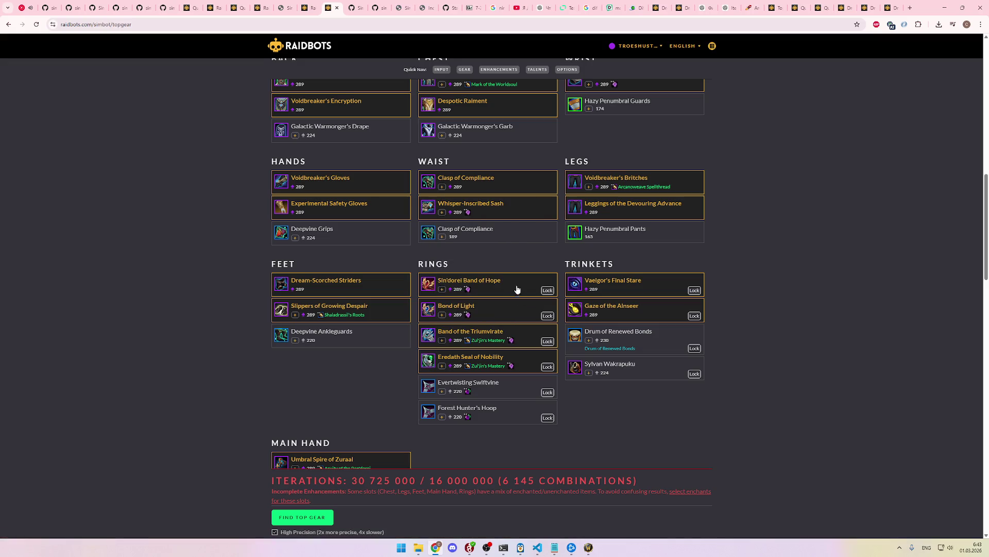
scroll(383, 354, "down", 2)
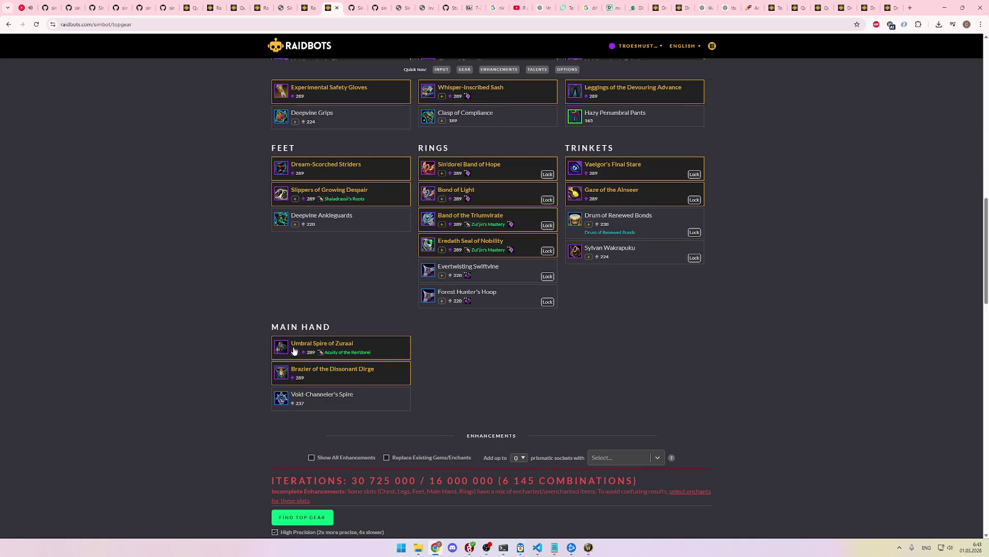
mouse_move(281, 375)
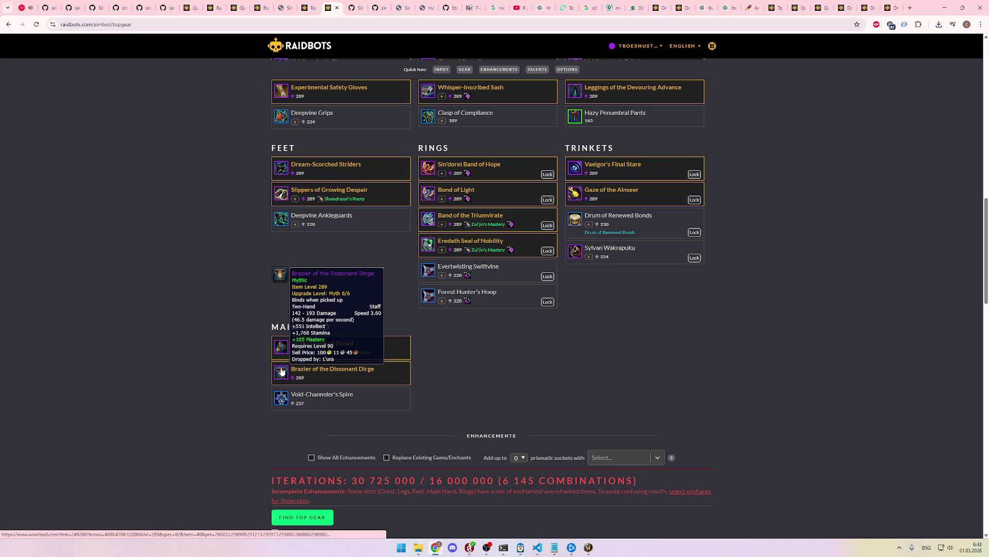
mouse_move(283, 352)
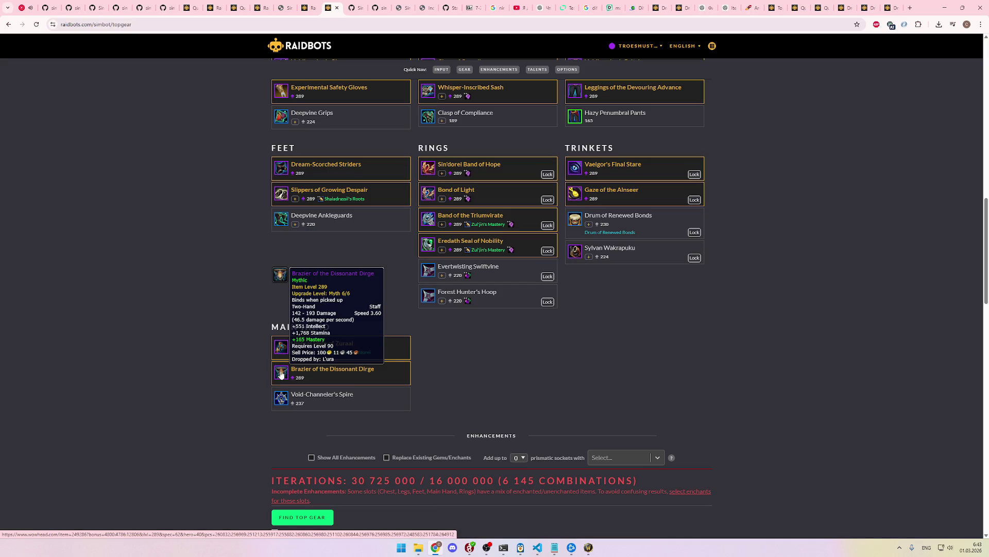
scroll(599, 370, "up", 1)
scroll(599, 370, "down", 5)
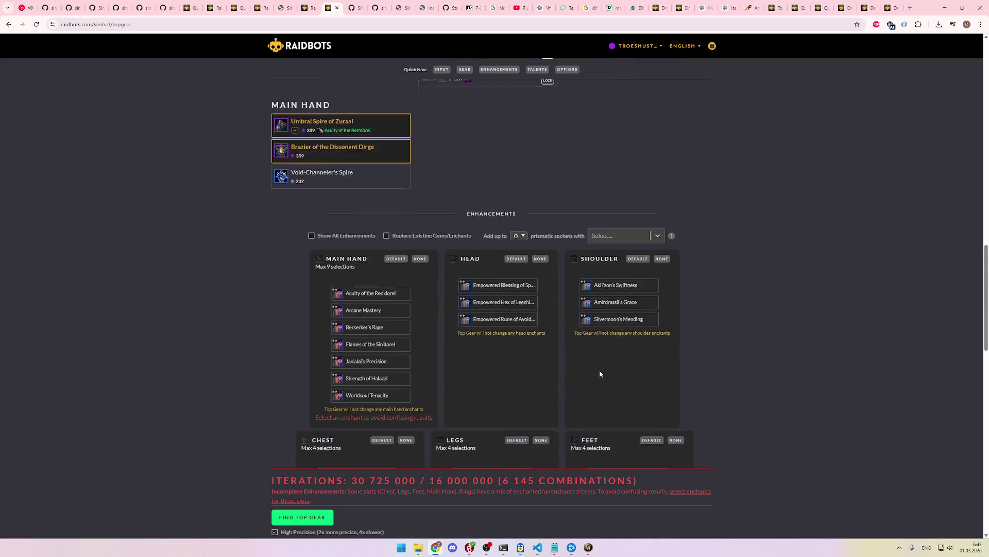
scroll(600, 373, "down", 2)
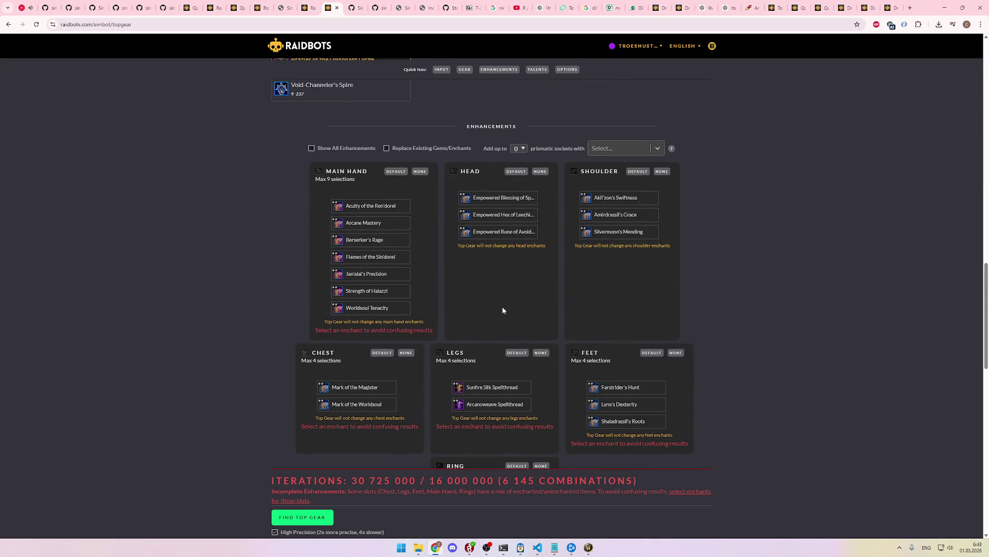
scroll(487, 298, "down", 3)
scroll(488, 297, "up", 3)
left_click(386, 206)
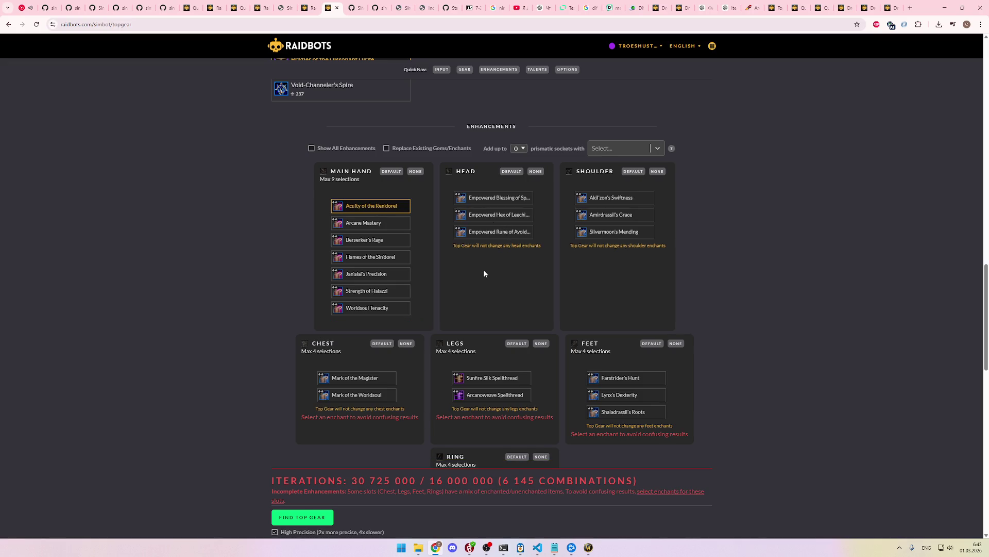
scroll(482, 278, "down", 2)
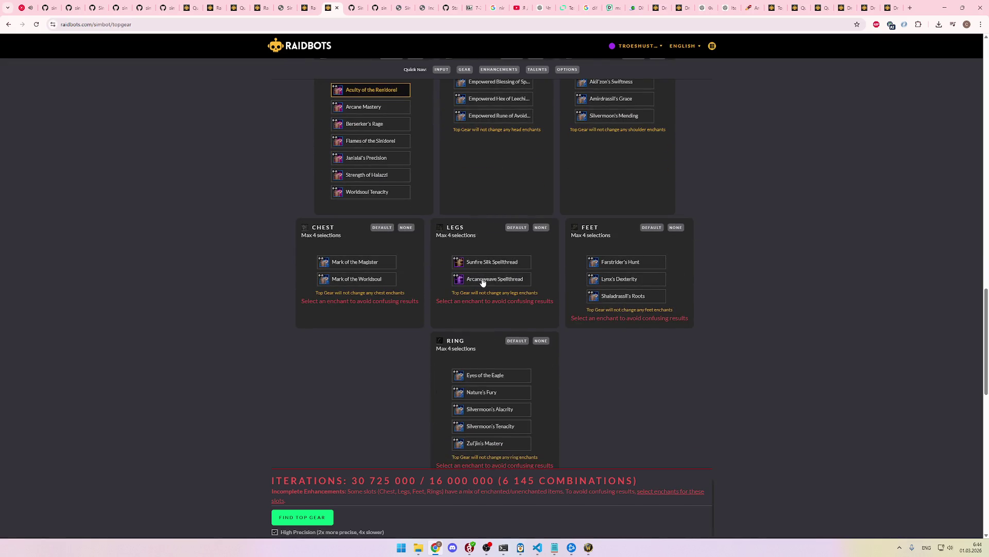
scroll(482, 281, "down", 10)
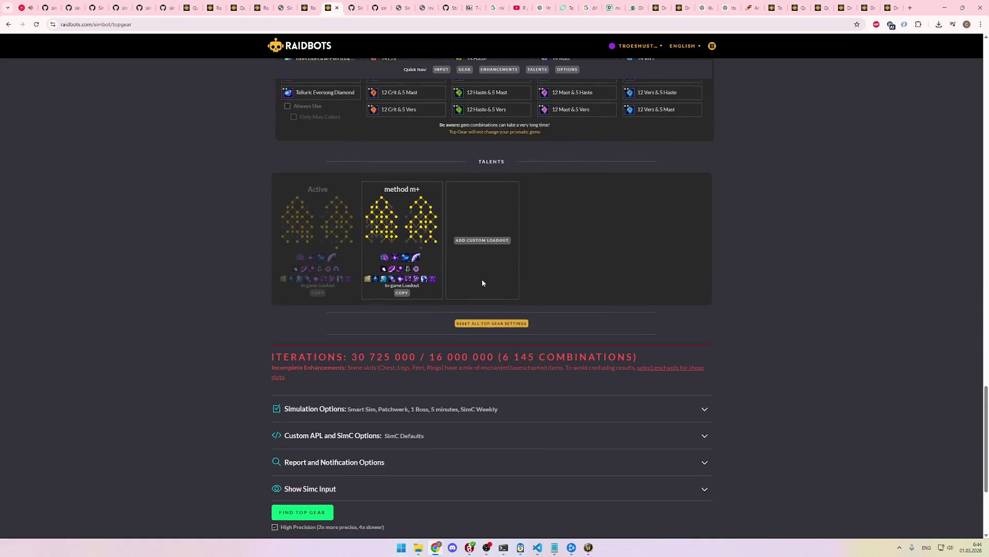
Step: Deselect the Eredath Seal of Nobility ring, bringing Top Gear down to 3,073 combinations
scroll(482, 283, "up", 10)
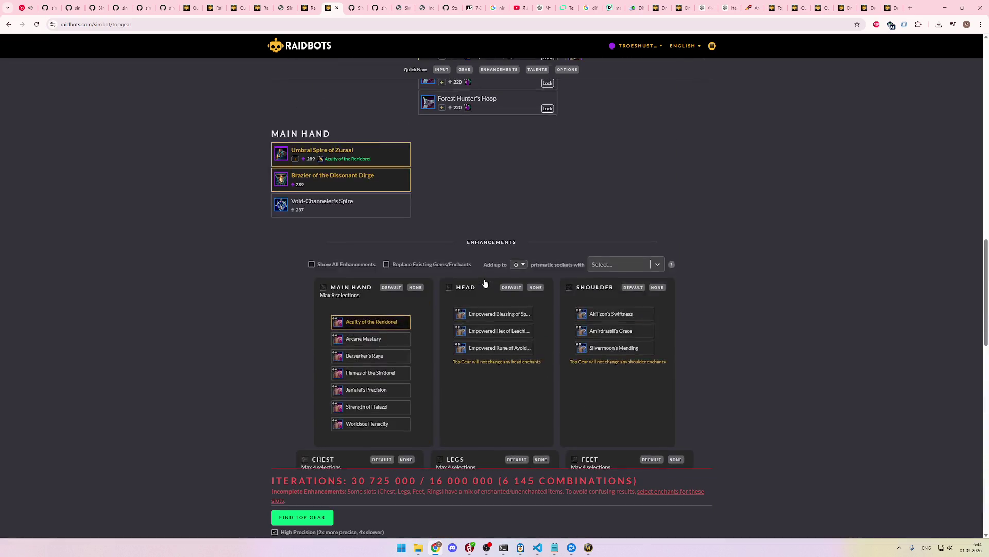
scroll(485, 283, "up", 7)
scroll(485, 283, "down", 4)
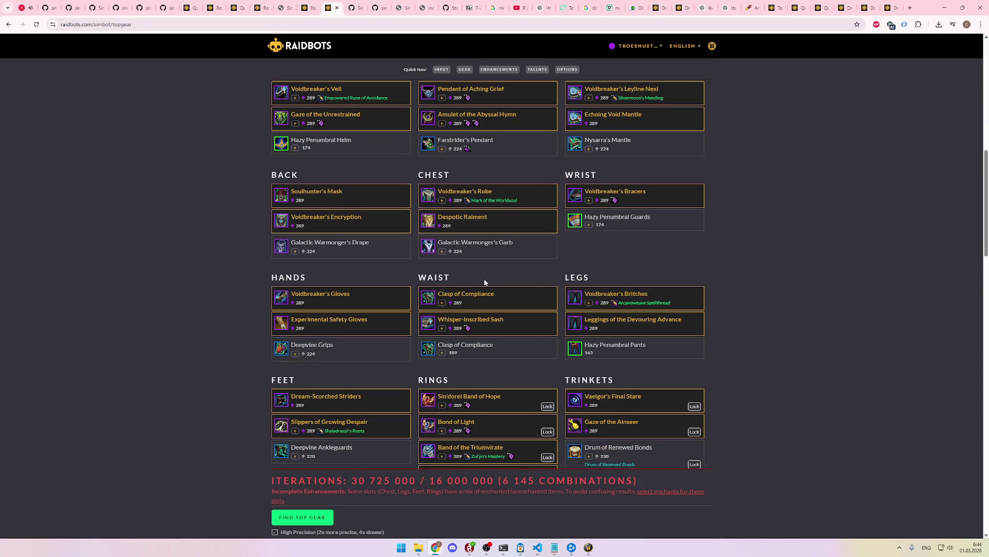
scroll(484, 283, "down", 1)
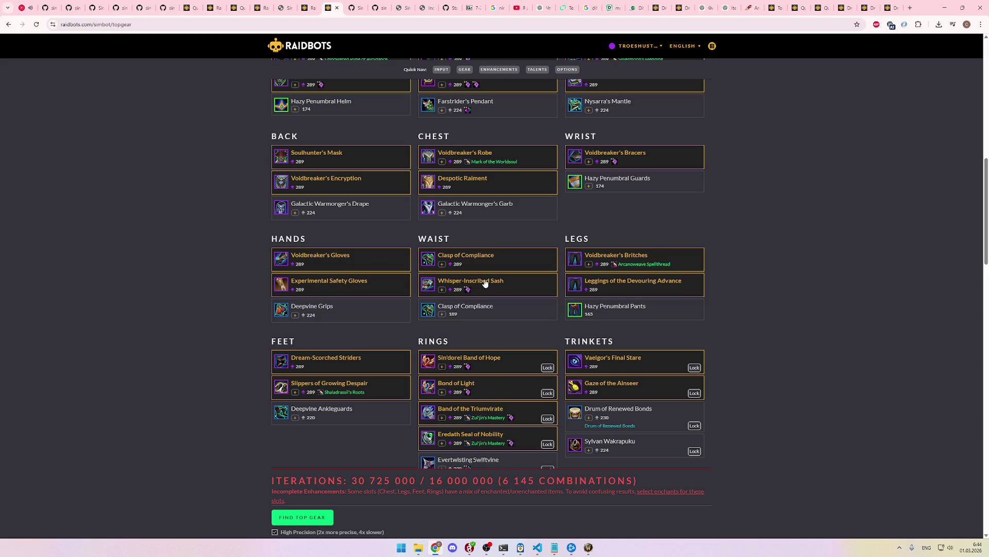
scroll(484, 282, "down", 1)
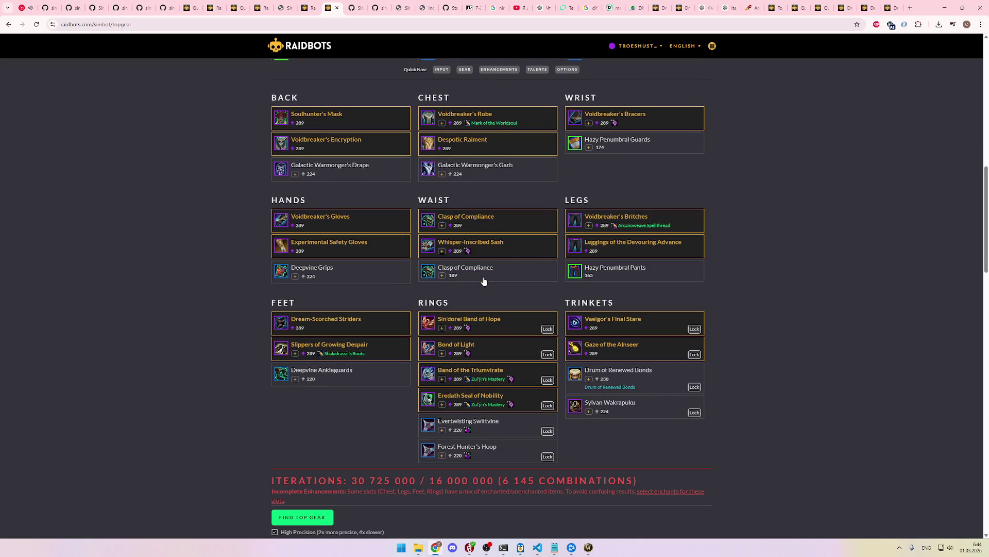
scroll(483, 281, "down", 1)
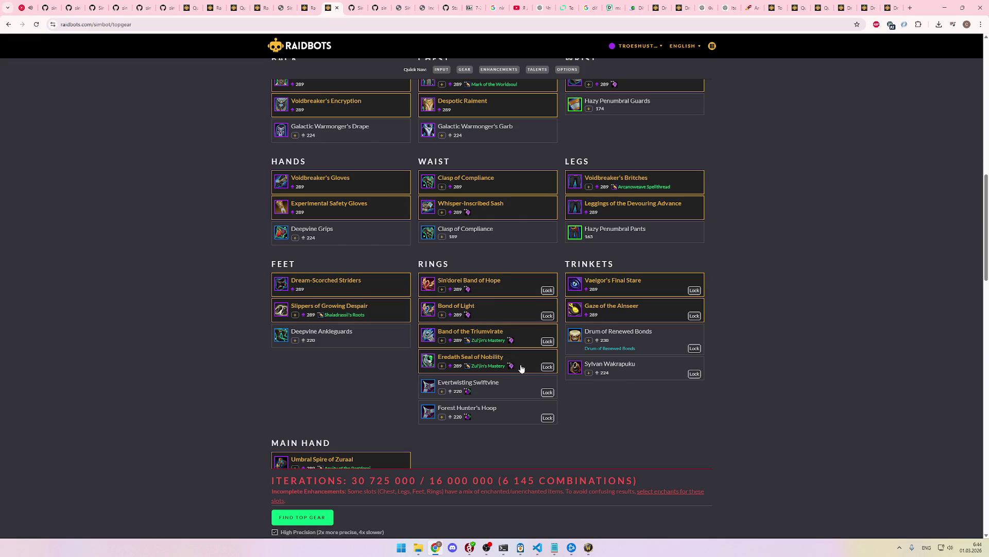
scroll(522, 368, "down", 2)
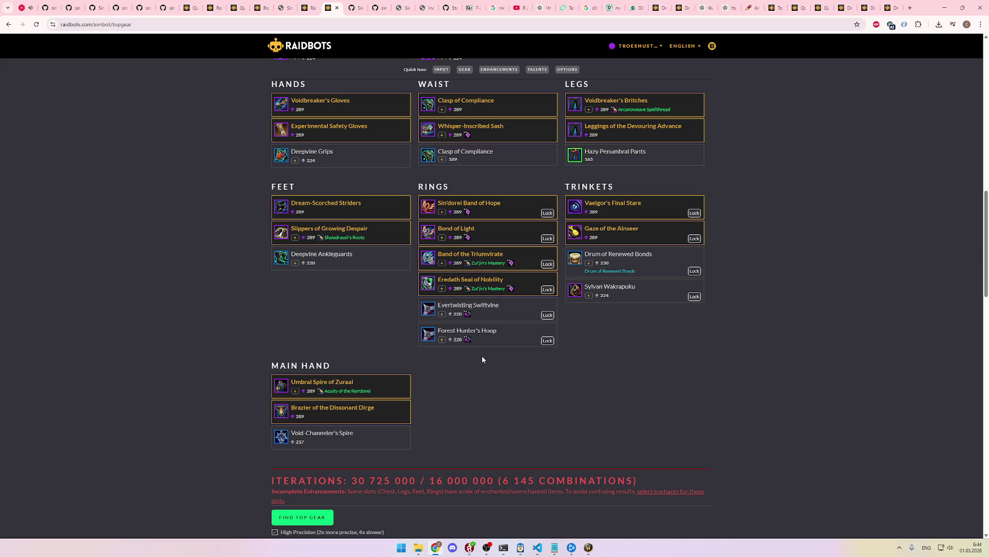
left_click(520, 291)
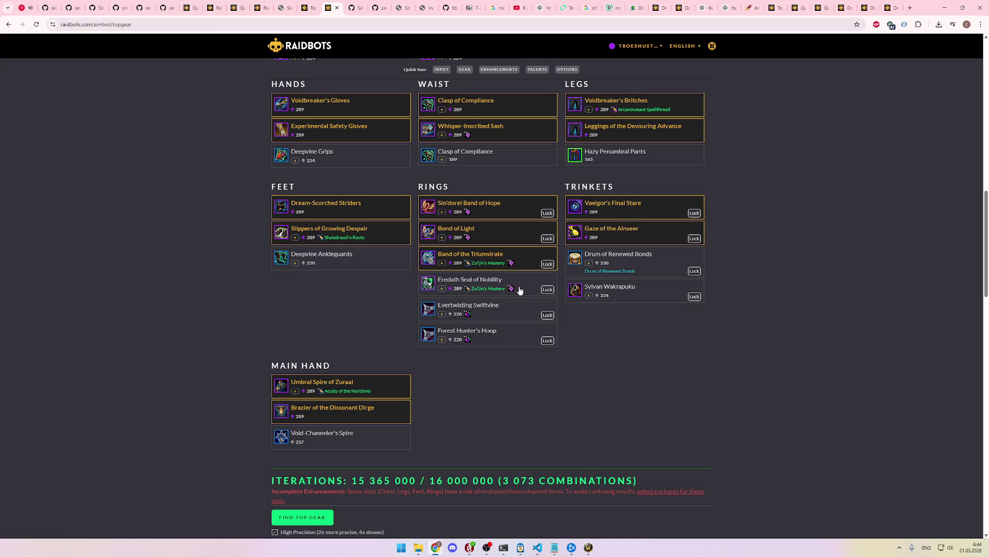
scroll(527, 356, "down", 8)
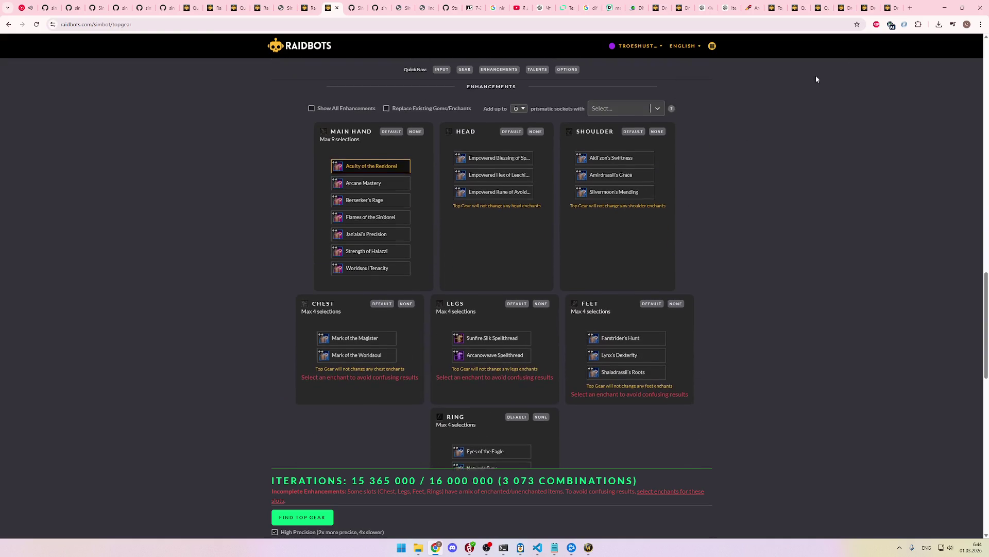
left_click(754, 5)
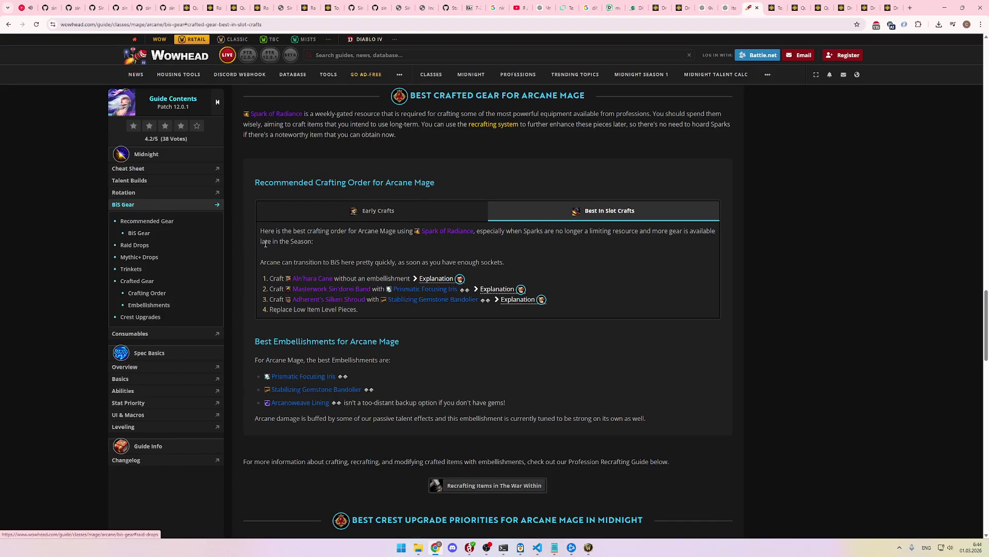
Step: Search the gear guide for 'enchan' and open the Enchants & Consumables guide in a new tab
scroll(375, 272, "up", 20)
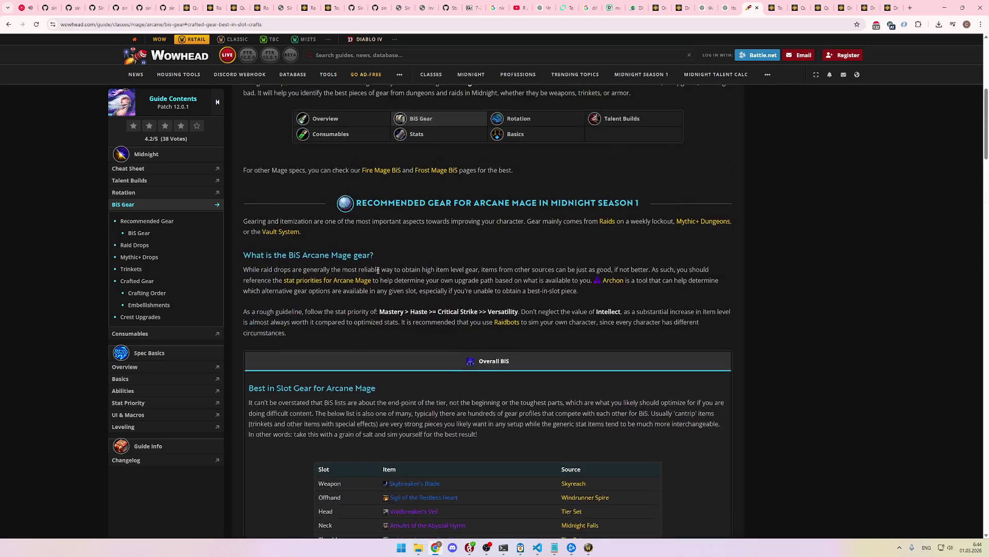
key("ctrl+f")
type("e")
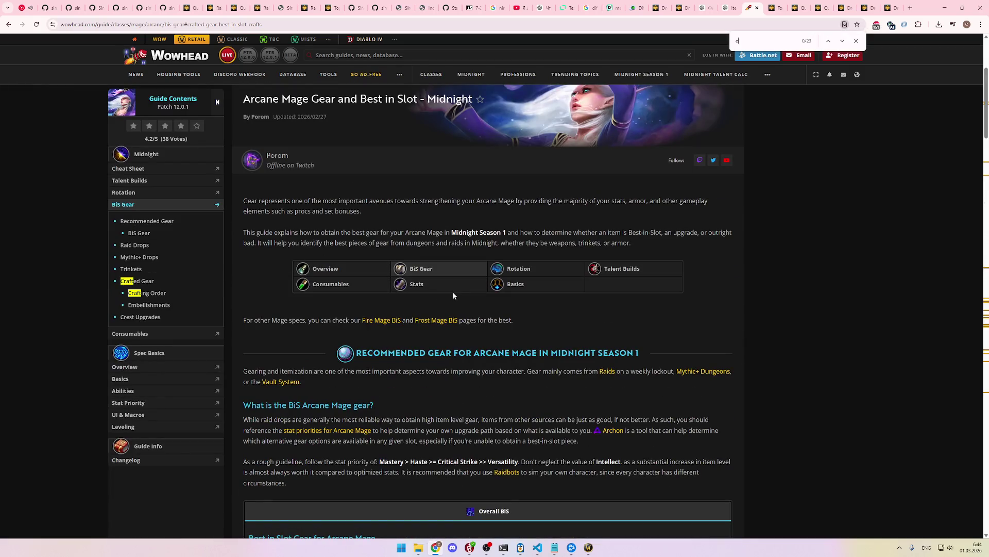
type("nchan")
middle_click(493, 339)
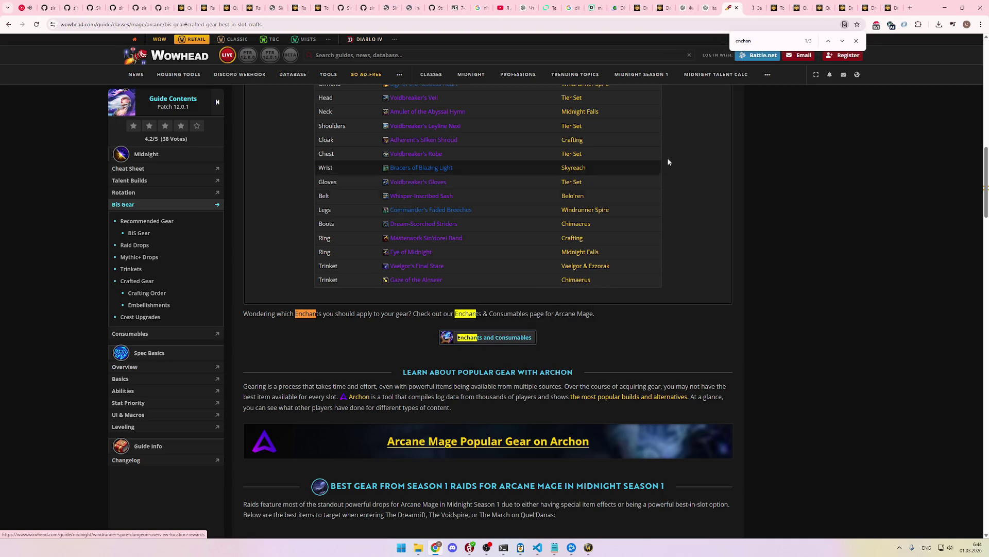
left_click(755, 4)
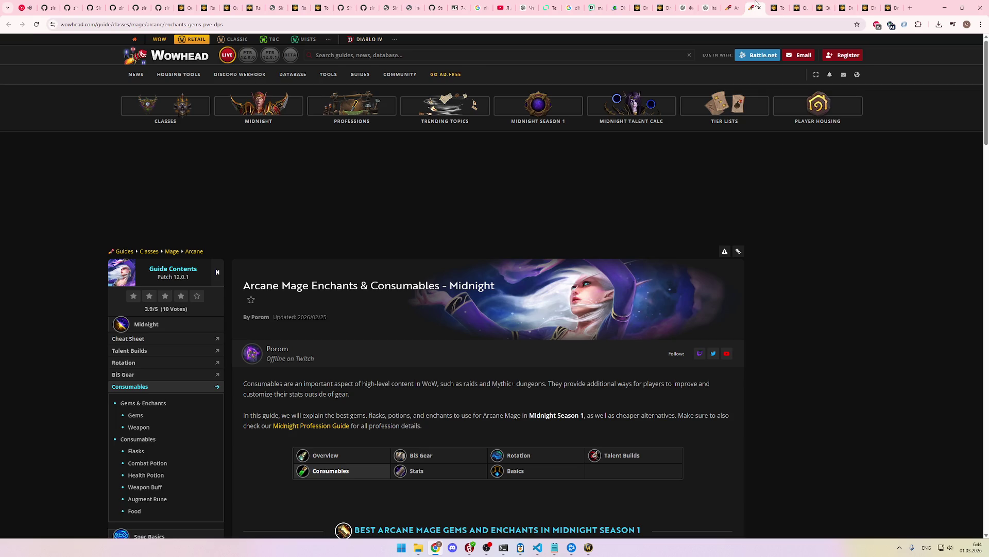
Step: Review the Raidbots Top Gear enhancement settings and glance at the Droptimizer report
left_click(770, 3)
scroll(693, 213, "up", 20)
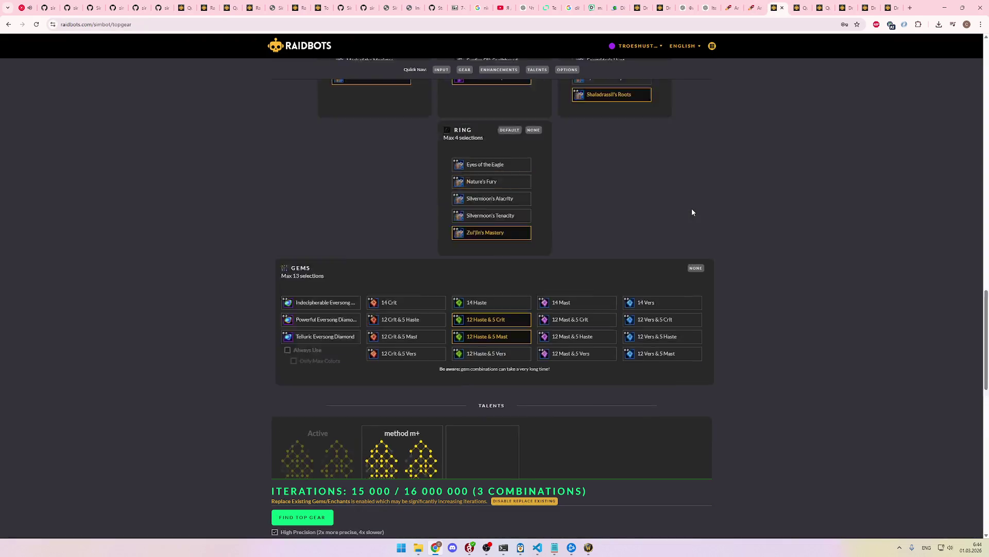
scroll(697, 216, "up", 4)
scroll(711, 206, "down", 8)
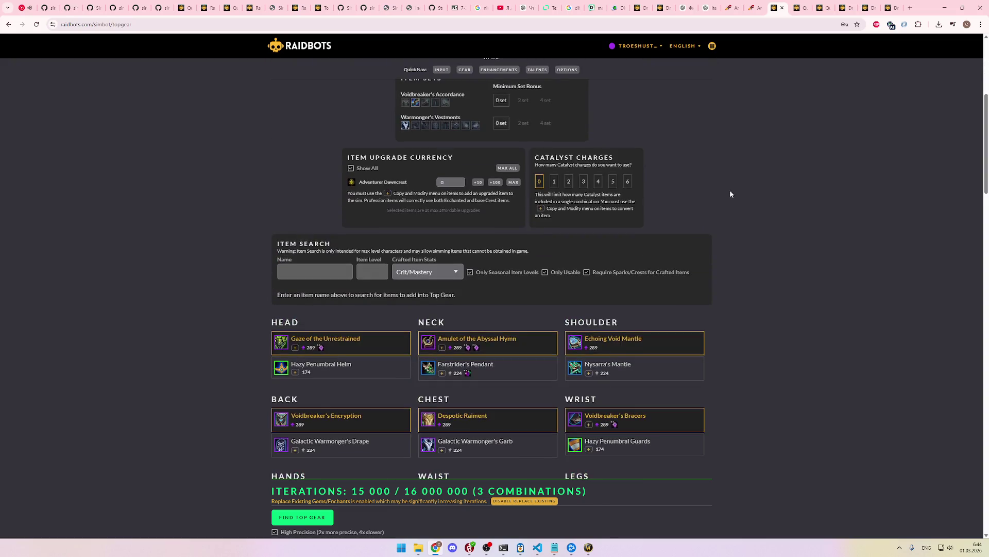
left_click(763, 4)
left_click(642, 5)
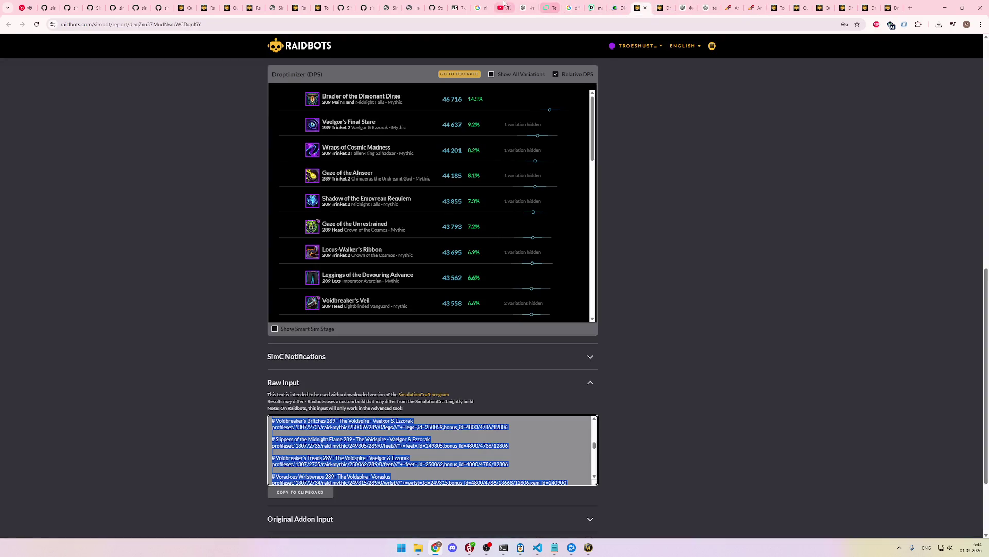
left_click(319, 3)
left_click(299, 6)
left_click(319, 6)
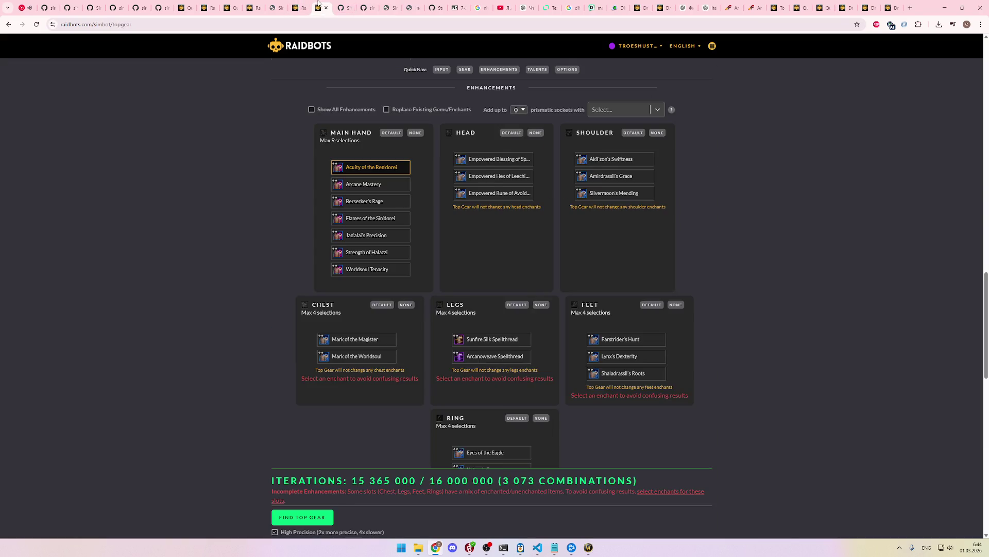
scroll(482, 243, "up", 4)
scroll(482, 243, "down", 3)
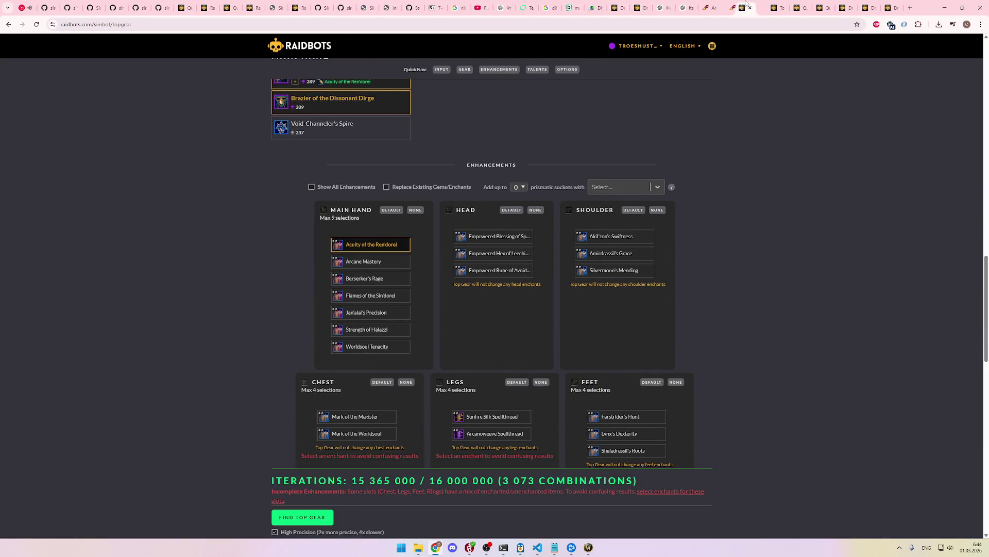
Step: Check the enchant recommendations in Wowhead's gems and enchants guide
left_click(732, 8)
mouse_move(686, 119)
scroll(685, 113, "down", 8)
scroll(686, 113, "up", 2)
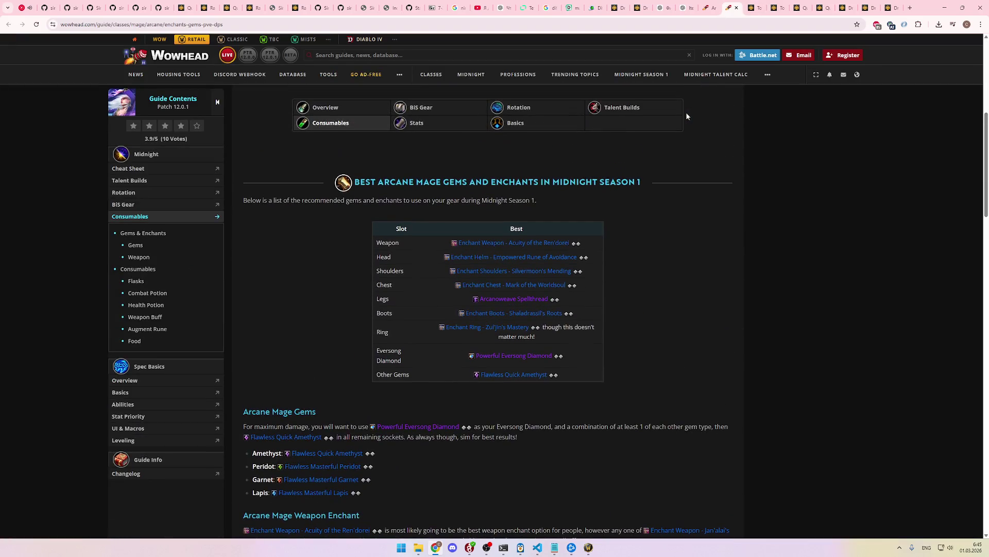
key("ctrl+Tab")
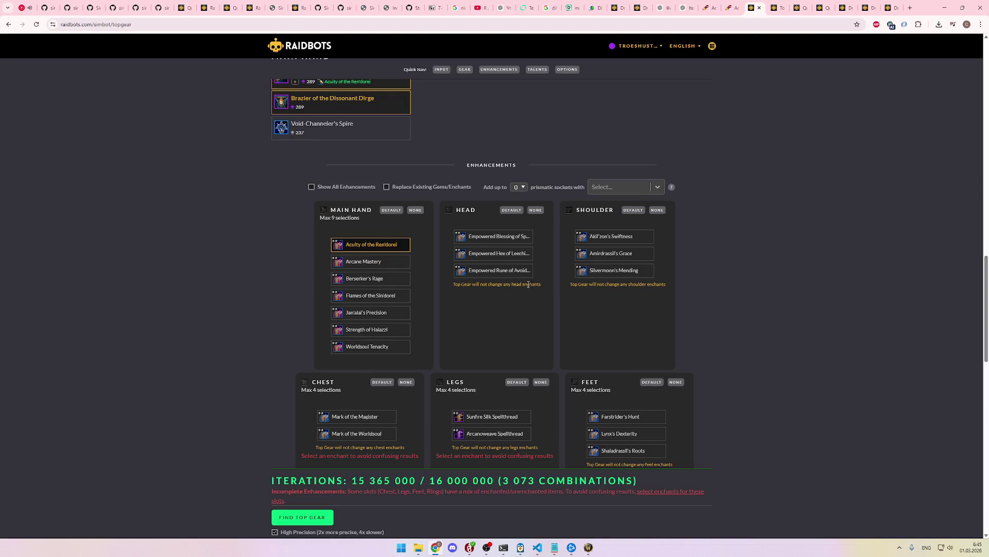
Step: Pick Empowered Rune of Avoidance, Silvermoon's Mending, Mark of the Worldsoul and Arcaneweave Spellthread enchants
left_click(515, 272)
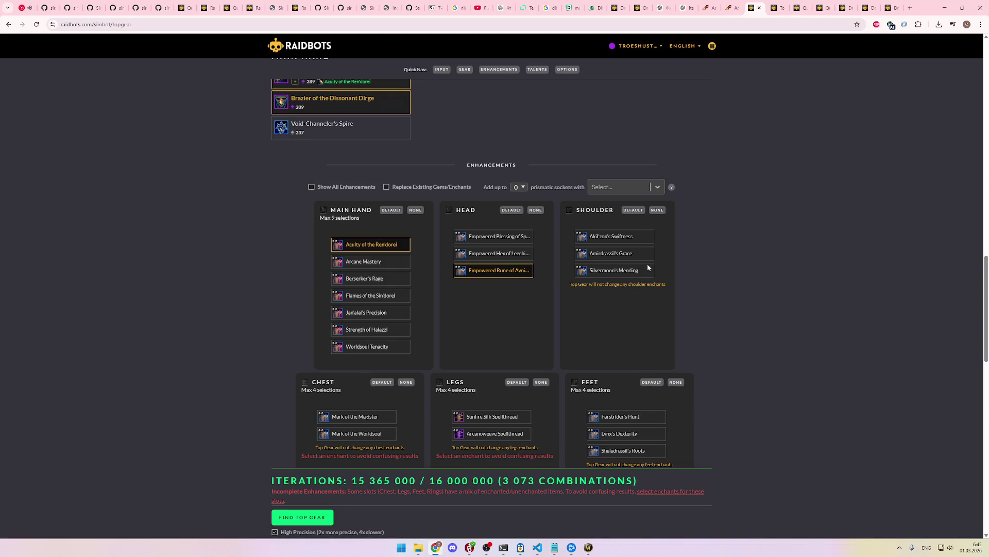
left_click(641, 271)
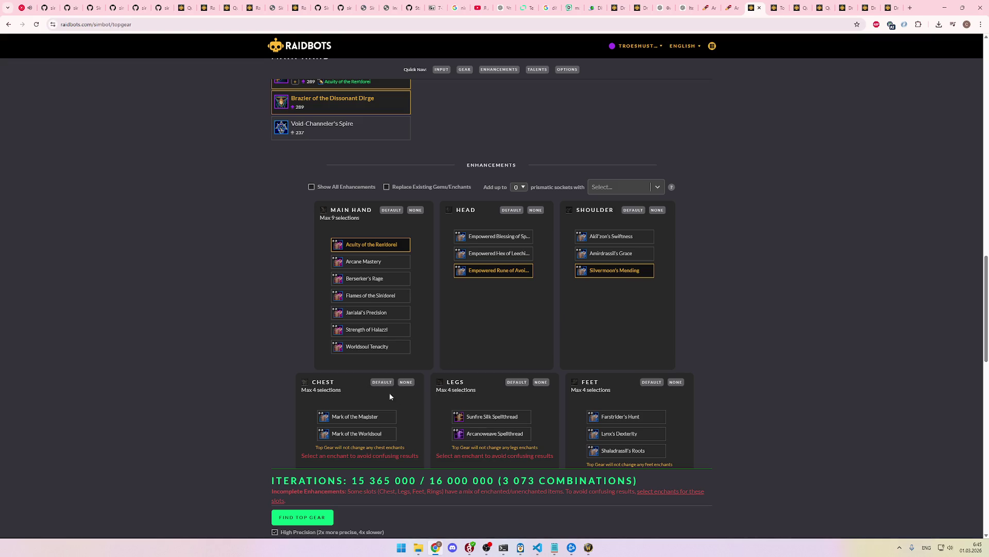
key("ctrl+shift+Tab")
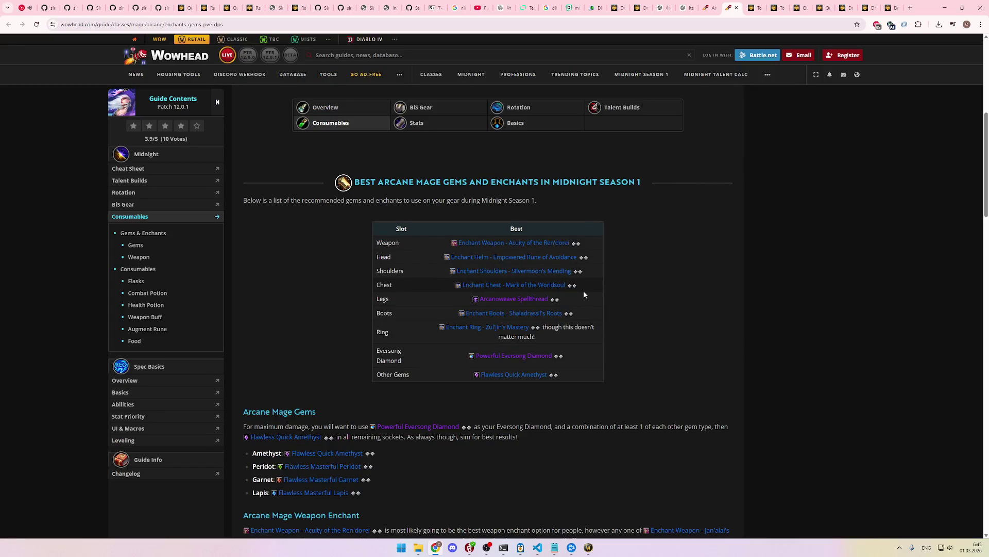
key("ctrl+Tab")
left_click(381, 438)
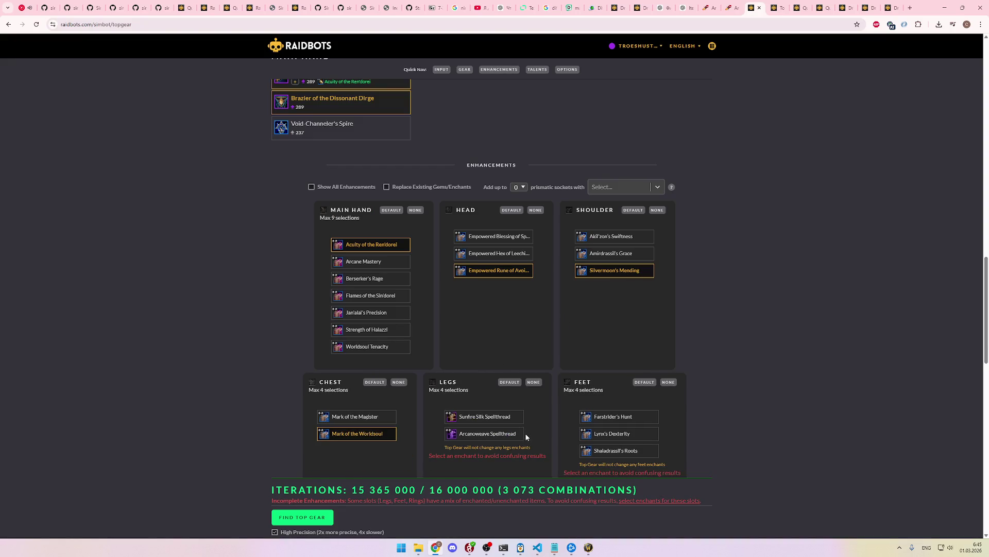
left_click(515, 435)
key("ctrl+shift+Tab")
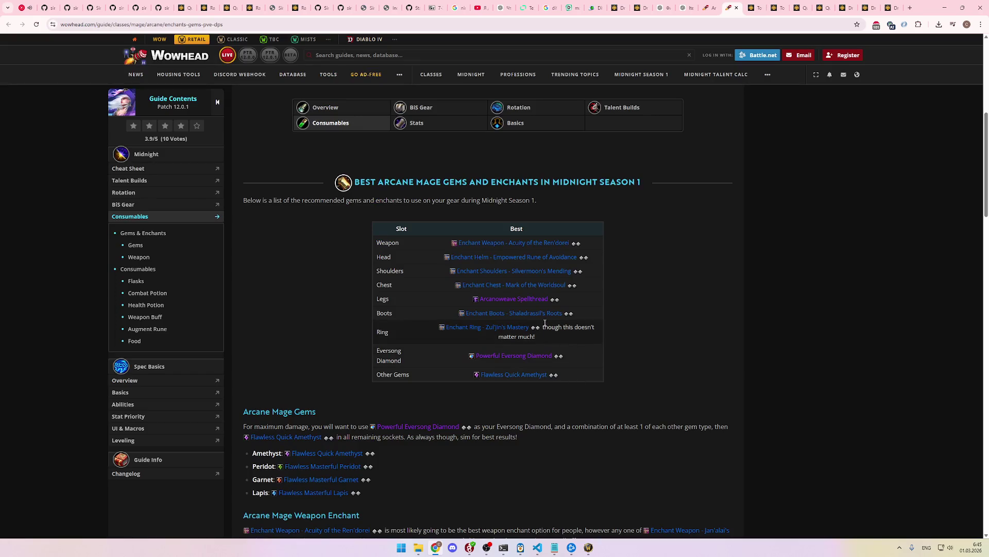
key("ctrl+Tab")
scroll(667, 453, "down", 2)
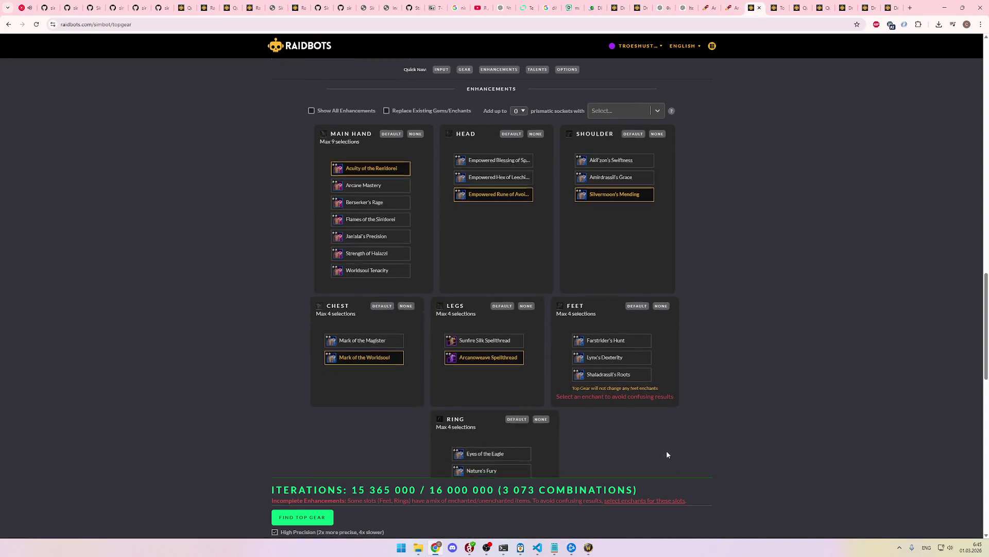
key("ctrl+Tab")
scroll(626, 422, "down", 3)
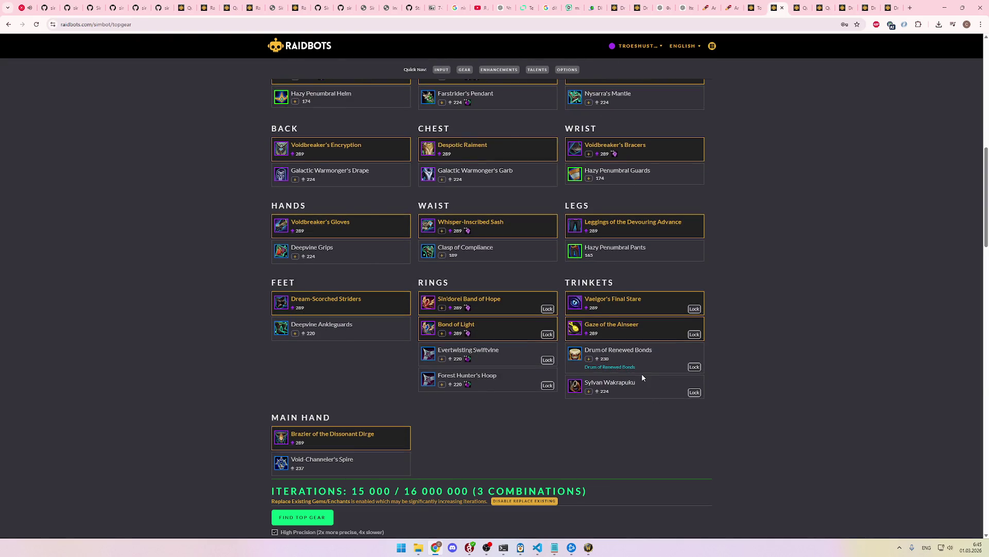
key("ctrl+shift+Tab")
key("ctrl+shift+Tab")
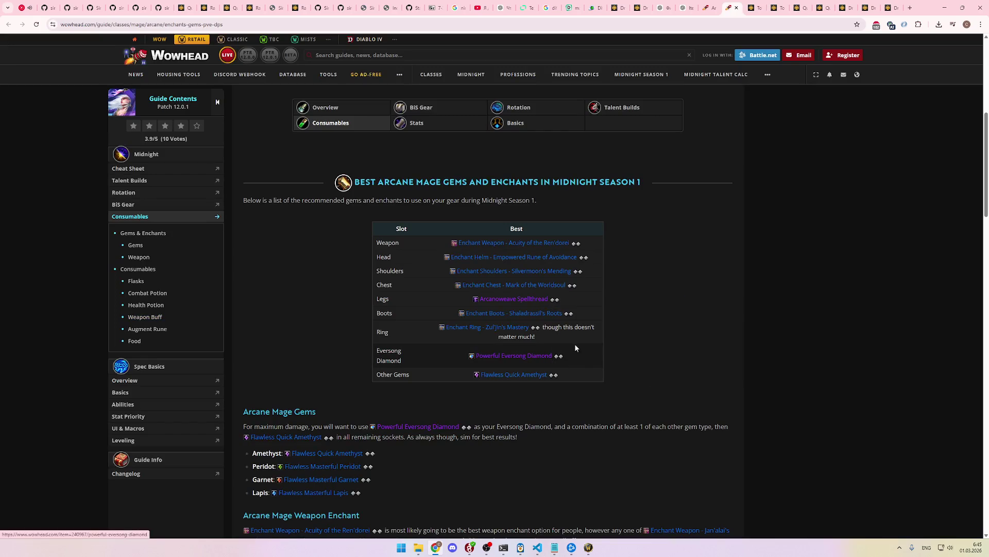
key("ctrl+Tab")
scroll(549, 411, "down", 2)
left_click(521, 407)
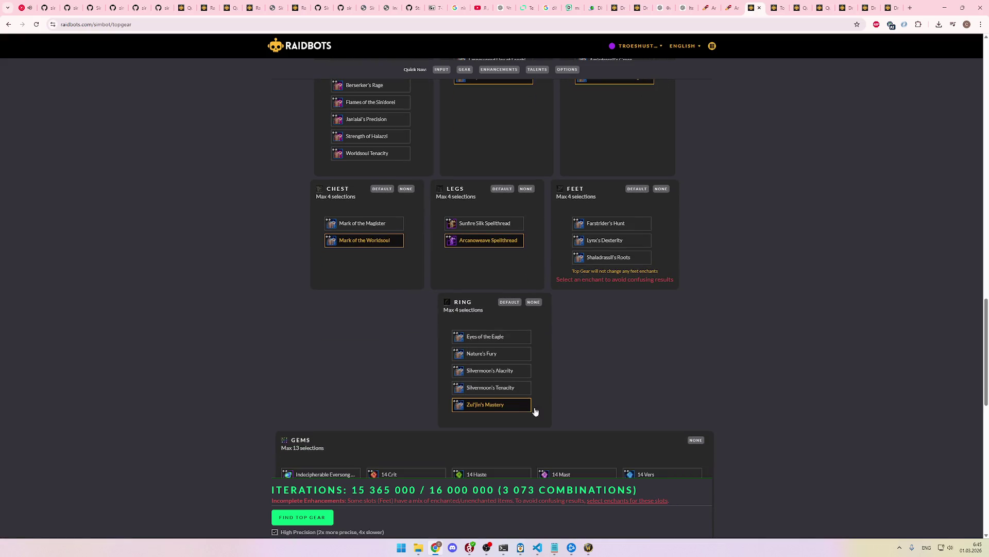
key("ctrl+Tab")
key("ctrl+shift+Tab")
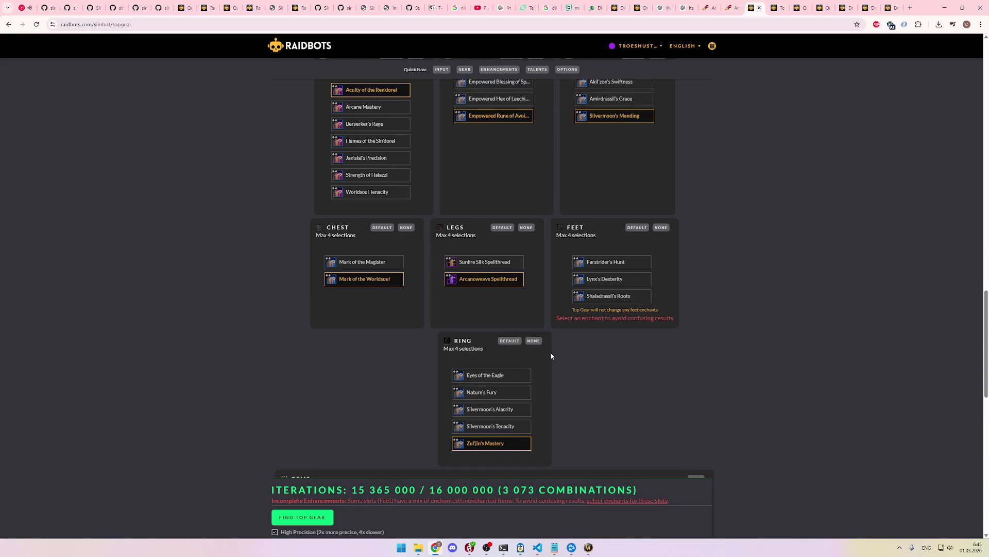
key("ctrl+shift+Tab")
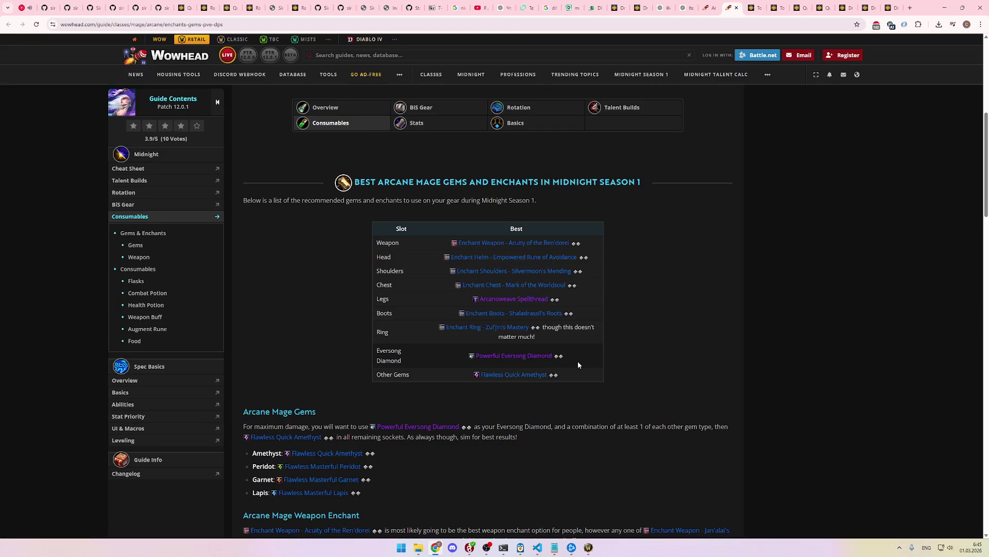
key("ctrl+Tab")
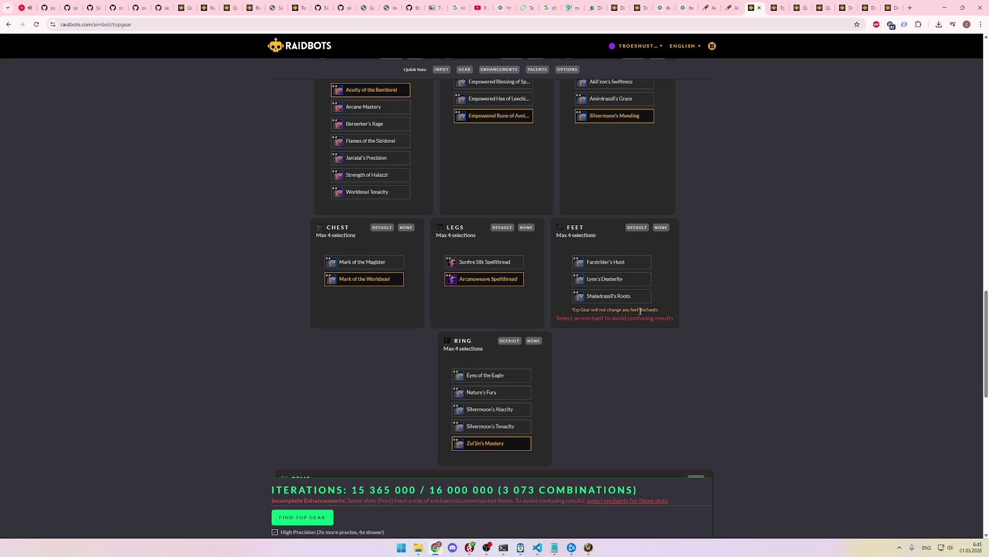
key("ctrl+shift+Tab")
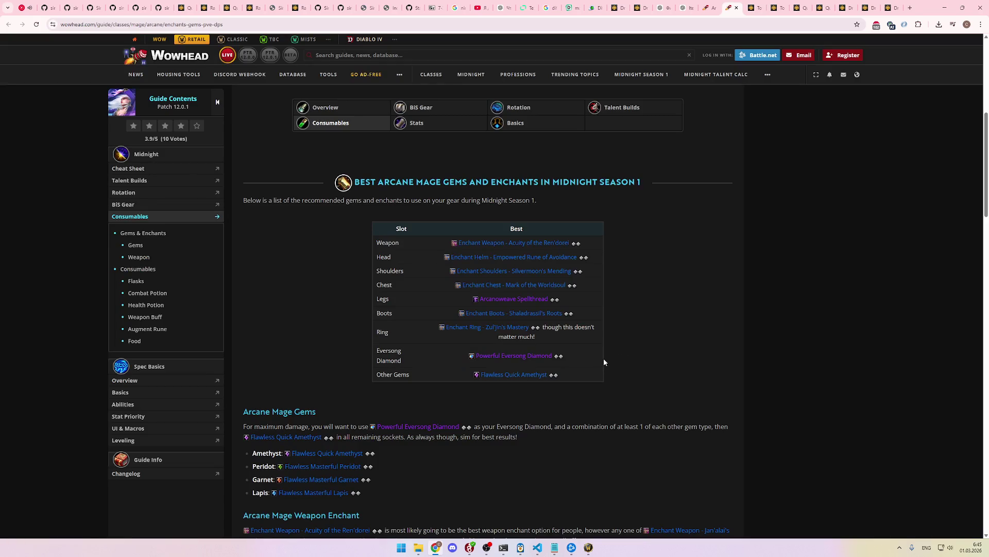
key("ctrl+shift+Tab")
key("ctrl+Tab")
mouse_move(529, 377)
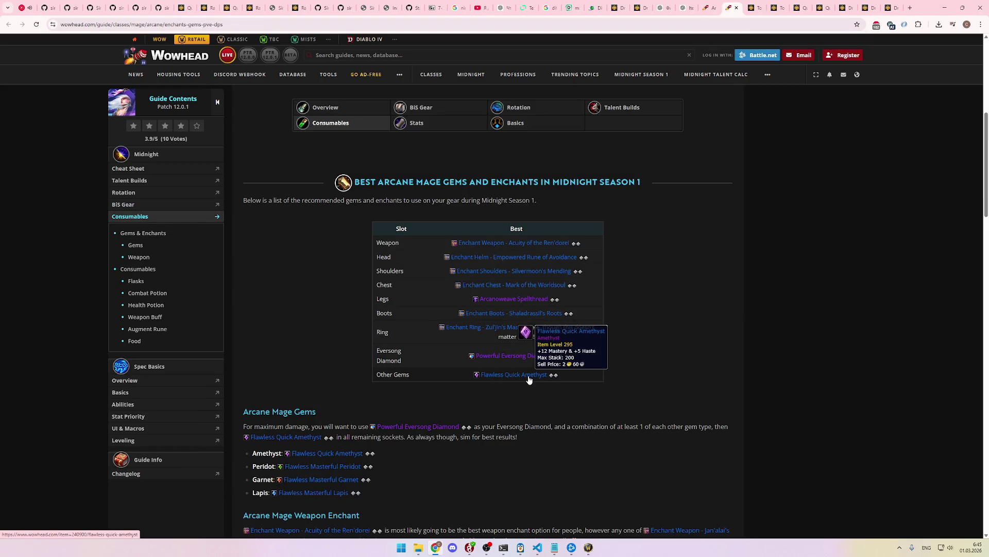
mouse_move(512, 330)
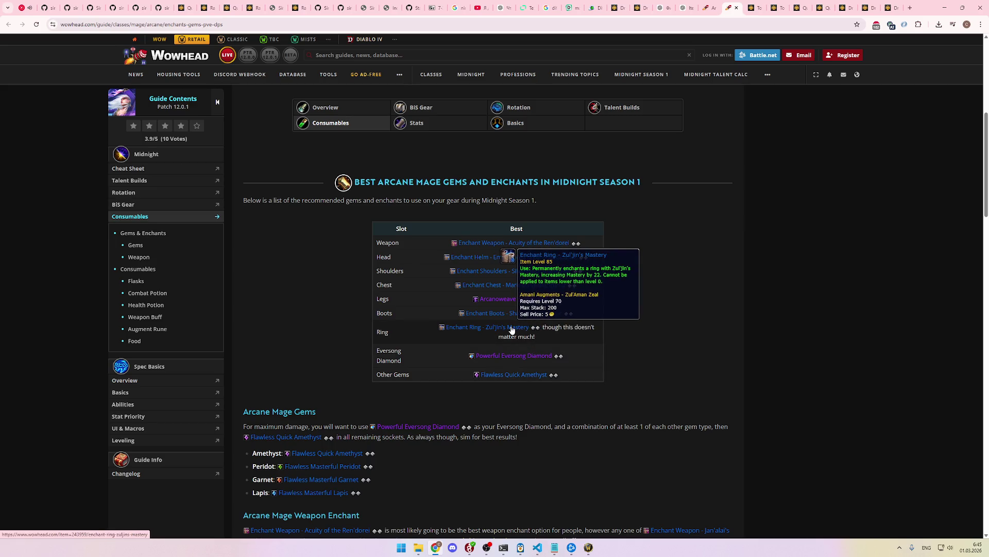
mouse_move(560, 320)
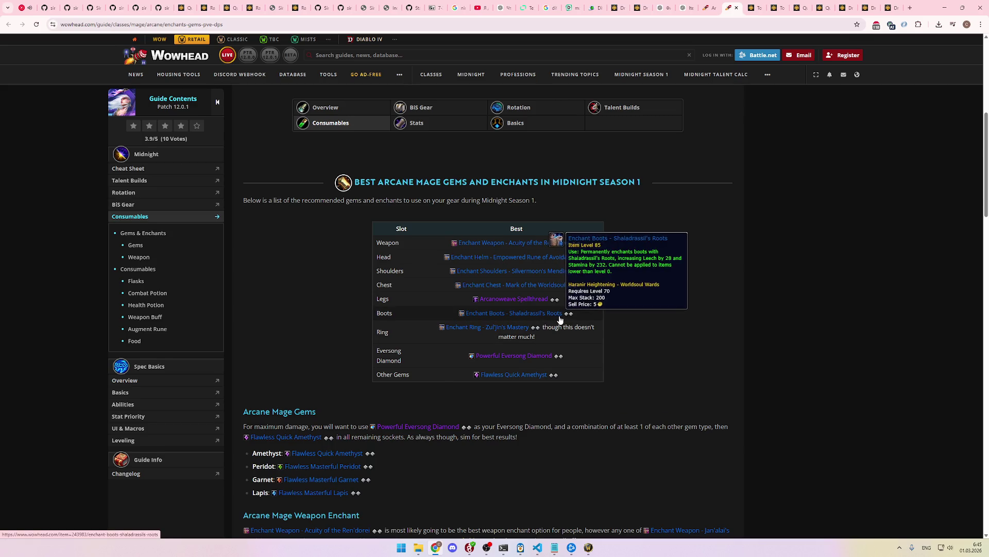
key("ctrl+shift+Tab")
key("ctrl+Tab")
key("ctrl+Tab")
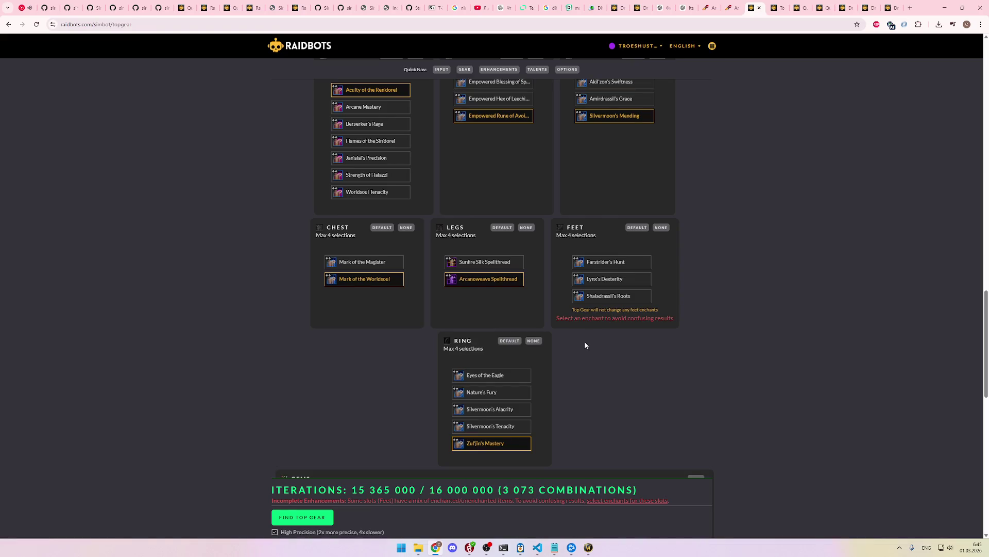
scroll(604, 360, "down", 2)
scroll(672, 360, "up", 4)
scroll(676, 357, "down", 6)
scroll(677, 359, "down", 2)
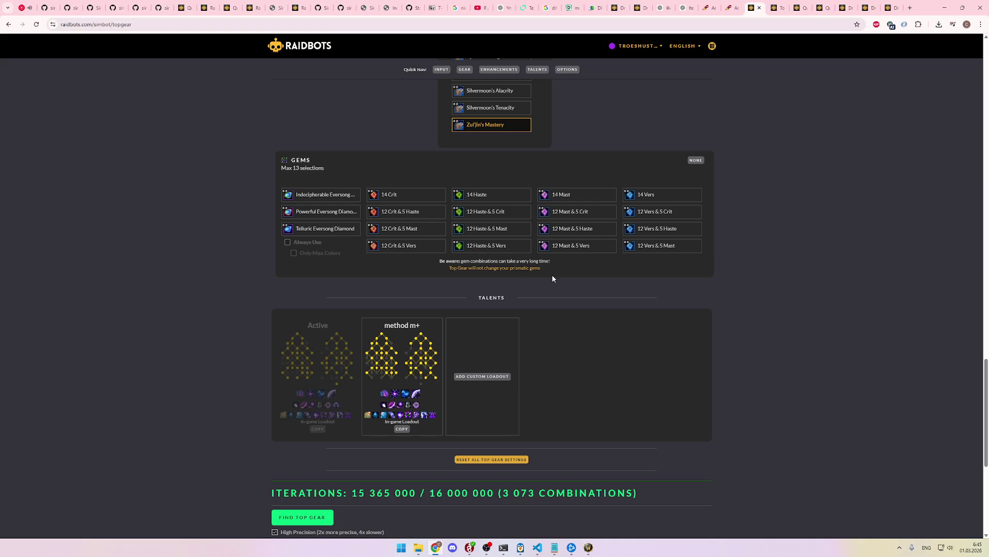
Step: Add the 12 Mast & 5 Haste gem and launch Find Top Gear
left_click(592, 230)
scroll(578, 304, "down", 5)
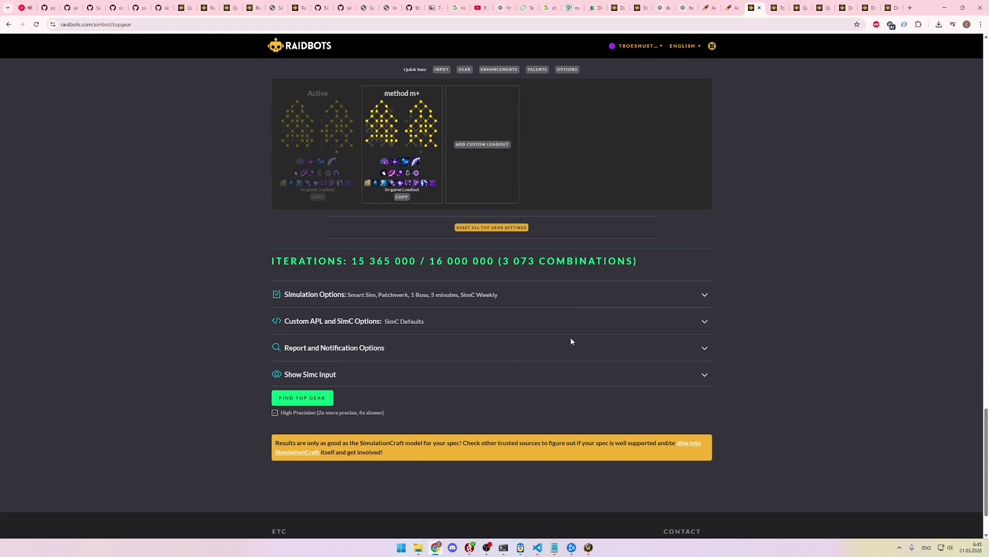
left_click(314, 401)
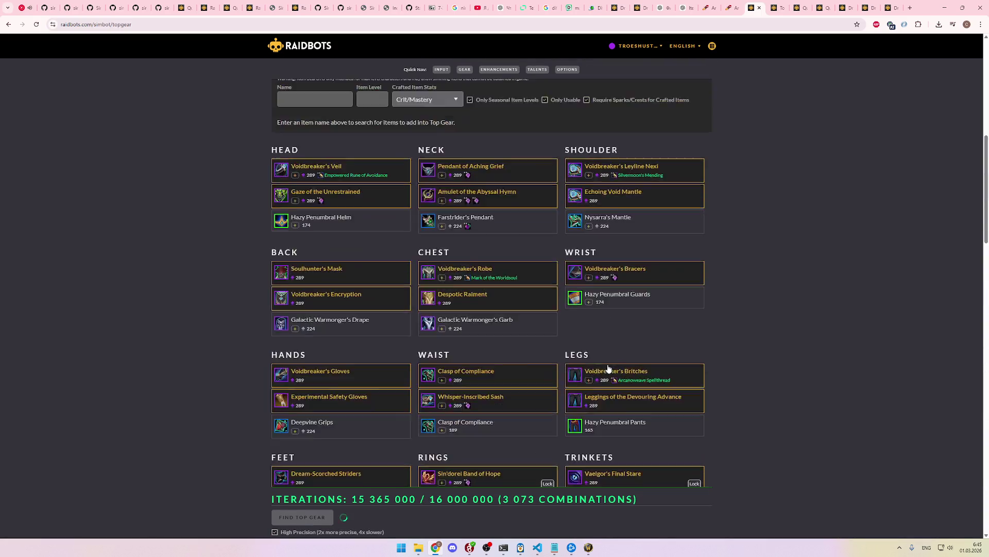
scroll(613, 366, "down", 13)
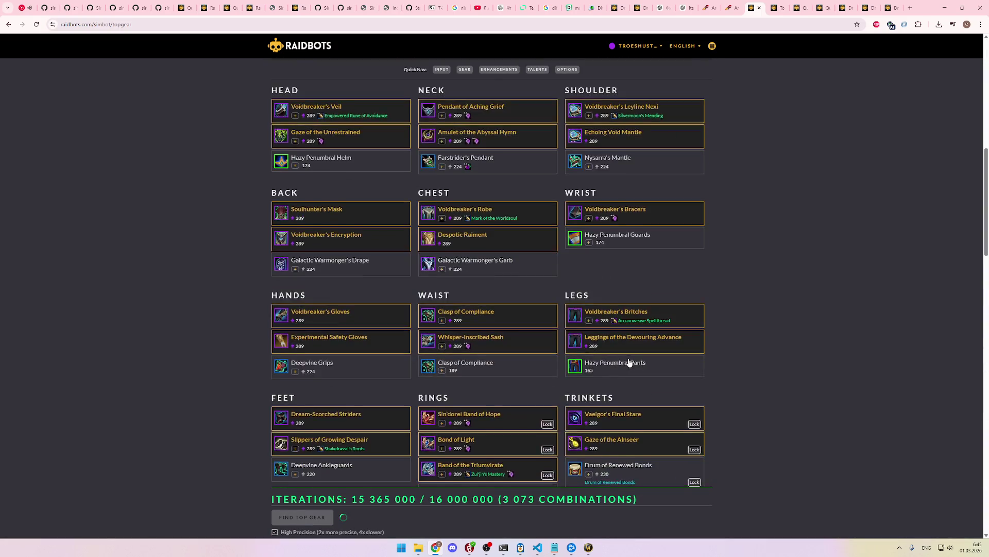
scroll(632, 359, "down", 2)
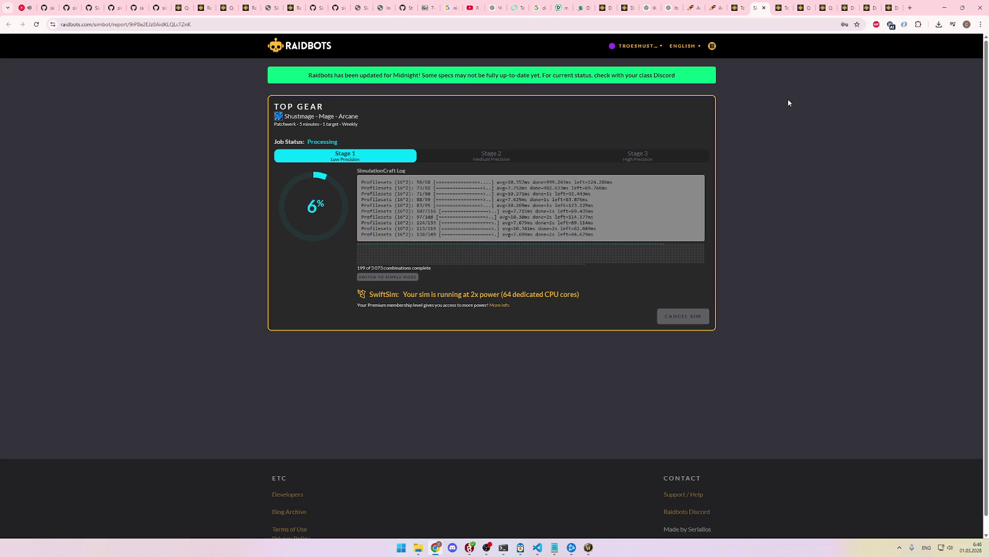
Step: Monitor the running Top Gear sim, reaching Stage 1 at 78% of 3,073 combinations
left_click(737, 7)
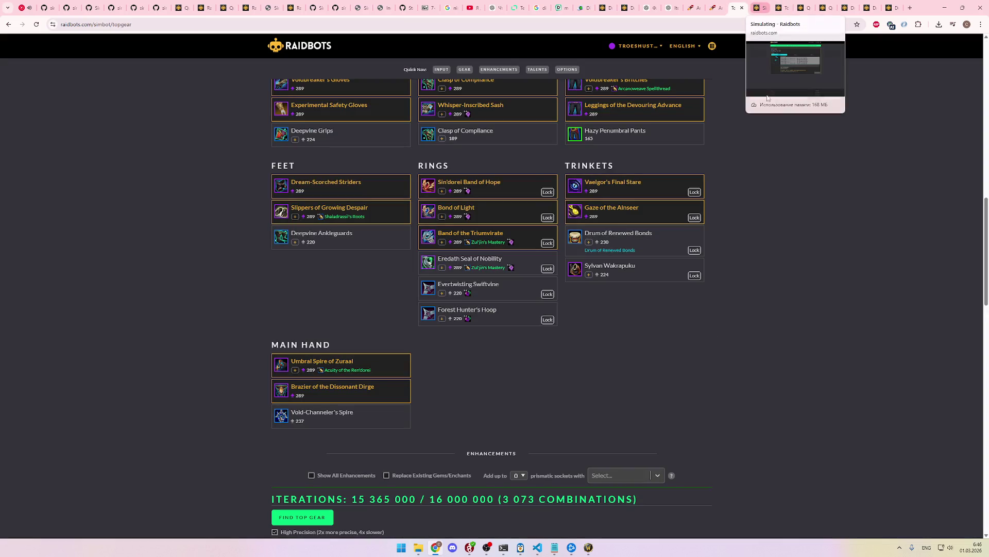
scroll(822, 309, "up", 10)
scroll(823, 312, "down", 5)
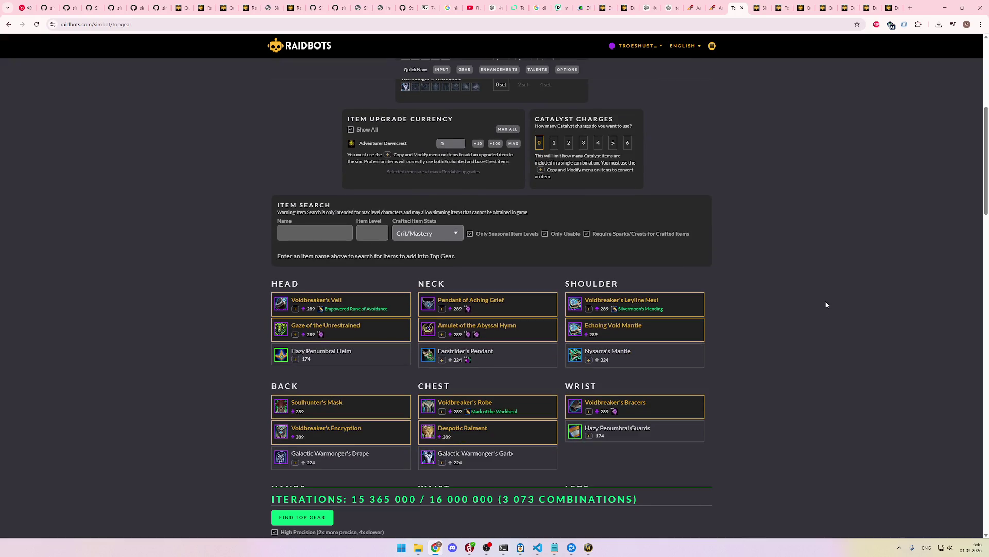
scroll(822, 302, "down", 5)
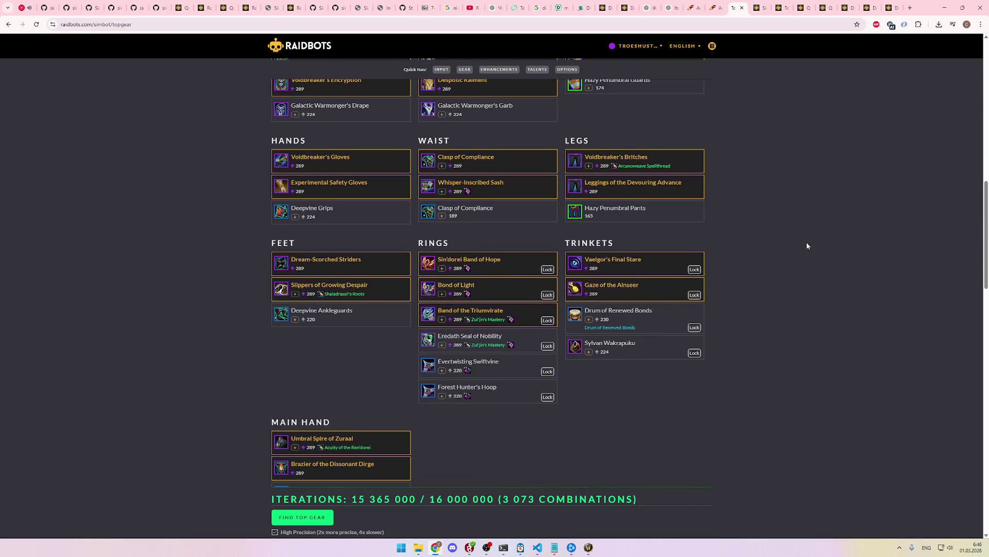
left_click(767, 6)
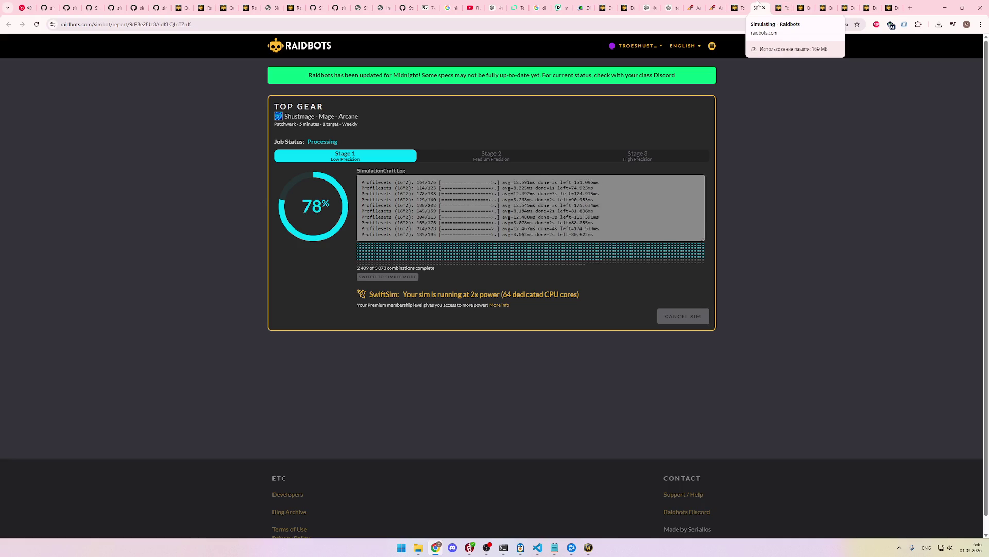
Step: Close the old Top Gear, Quick Sim and duplicate report tabs
left_click(778, 5)
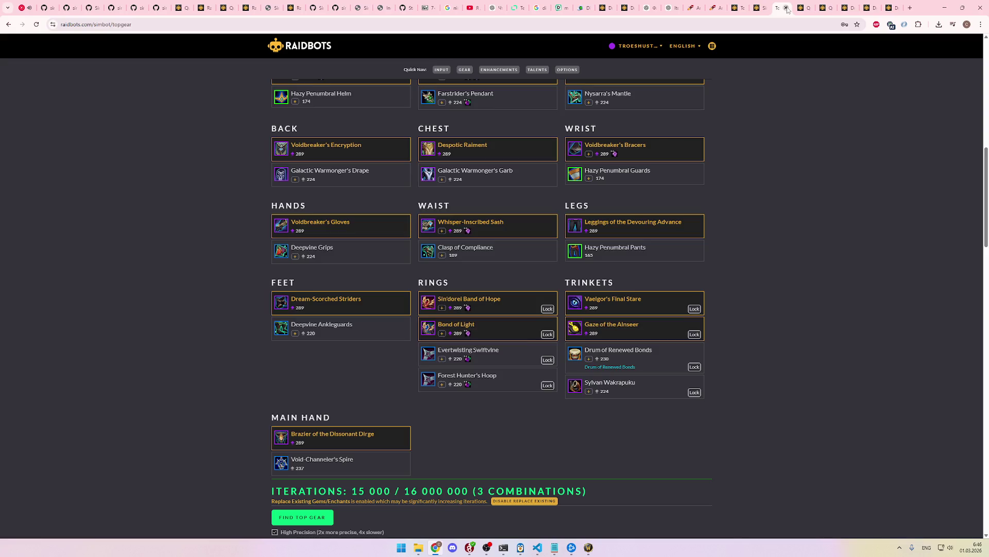
left_click(787, 9)
left_click(787, 8)
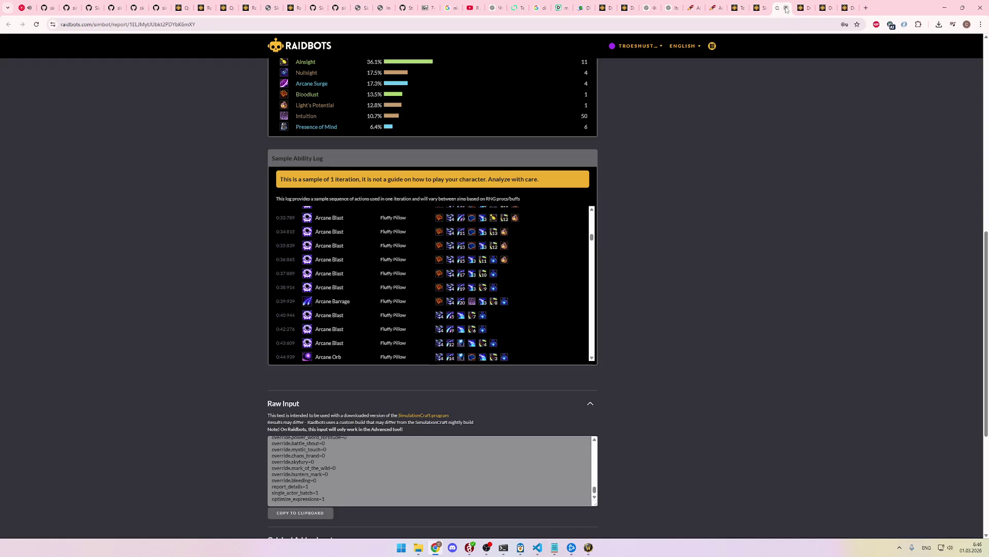
left_click(787, 9)
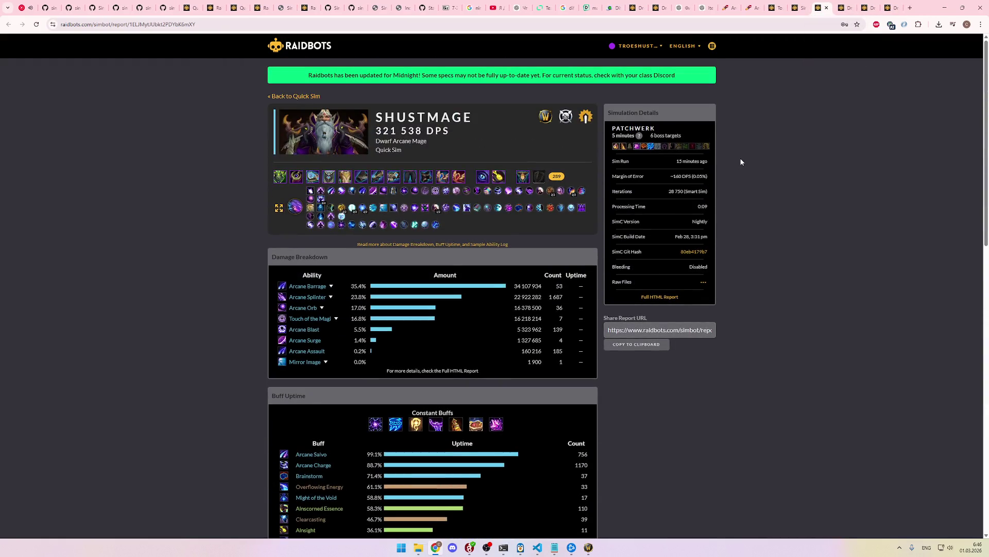
left_click(827, 10)
scroll(798, 157, "up", 5)
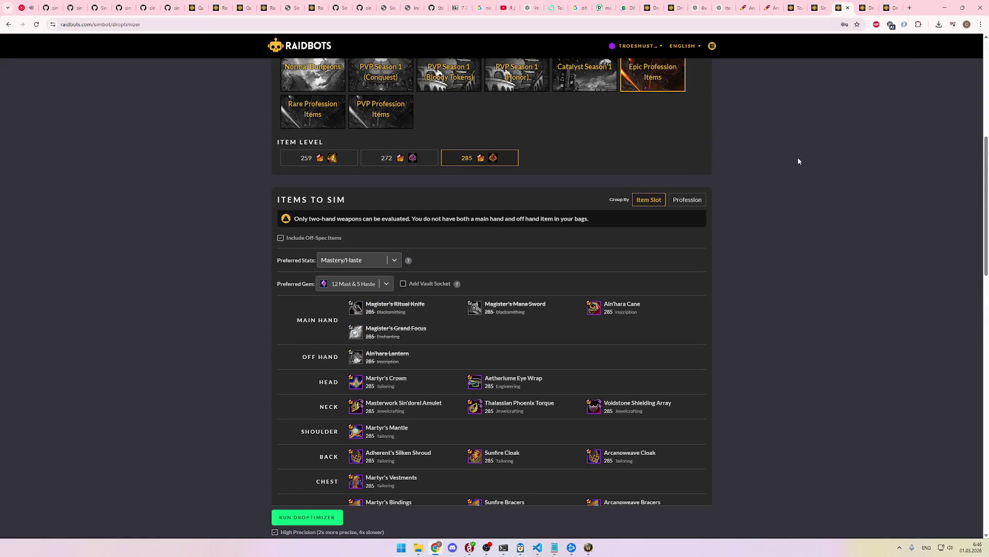
Step: Flip between the Top Gear setup, its running sim and the Droptimizer setup
left_click(805, 3)
left_click(820, 7)
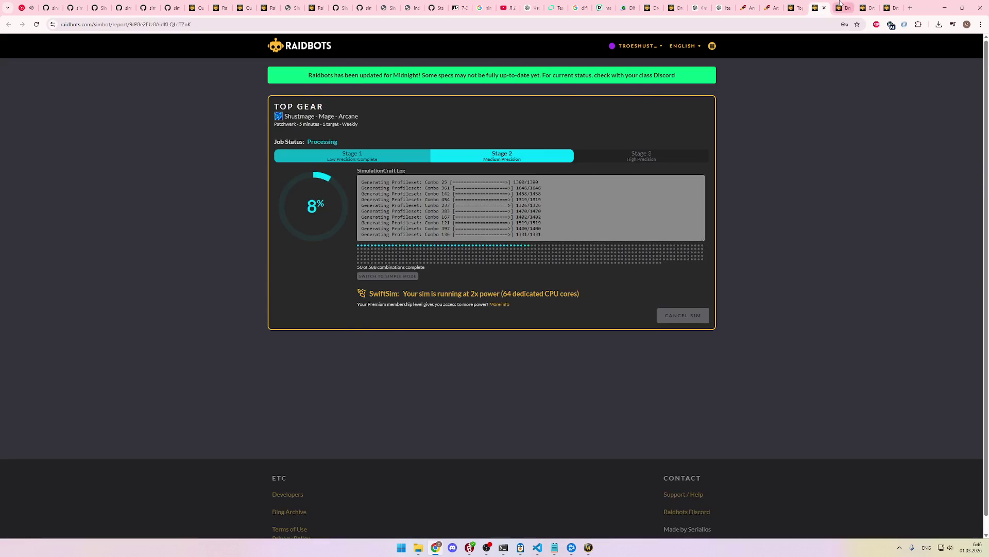
left_click(843, 8)
scroll(810, 175, "down", 4)
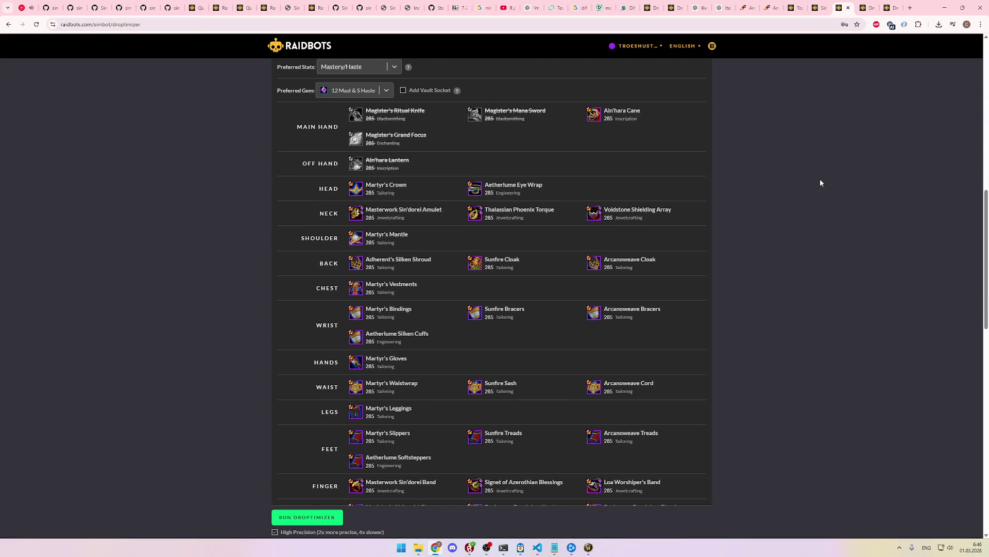
left_click(807, 5)
left_click(820, 8)
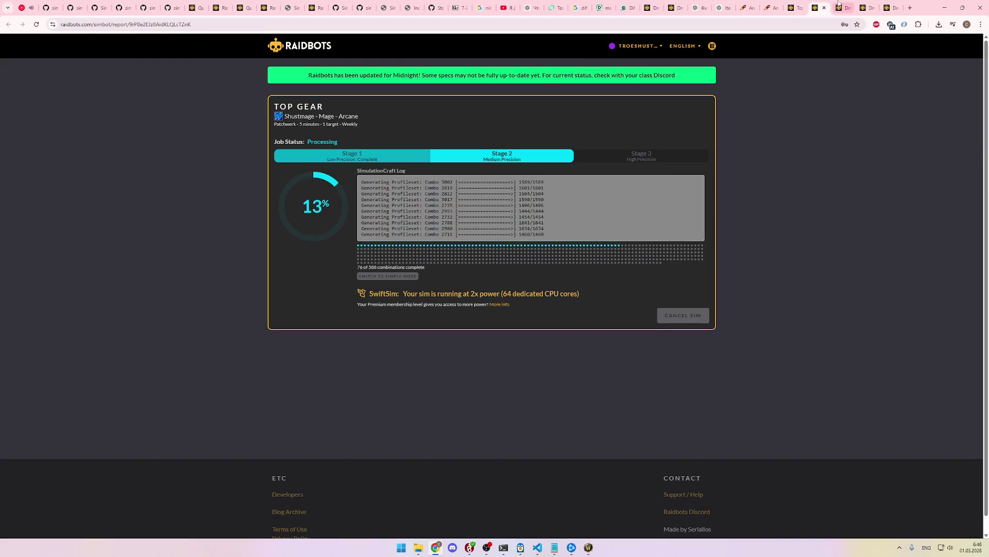
left_click(843, 7)
scroll(817, 160, "down", 2)
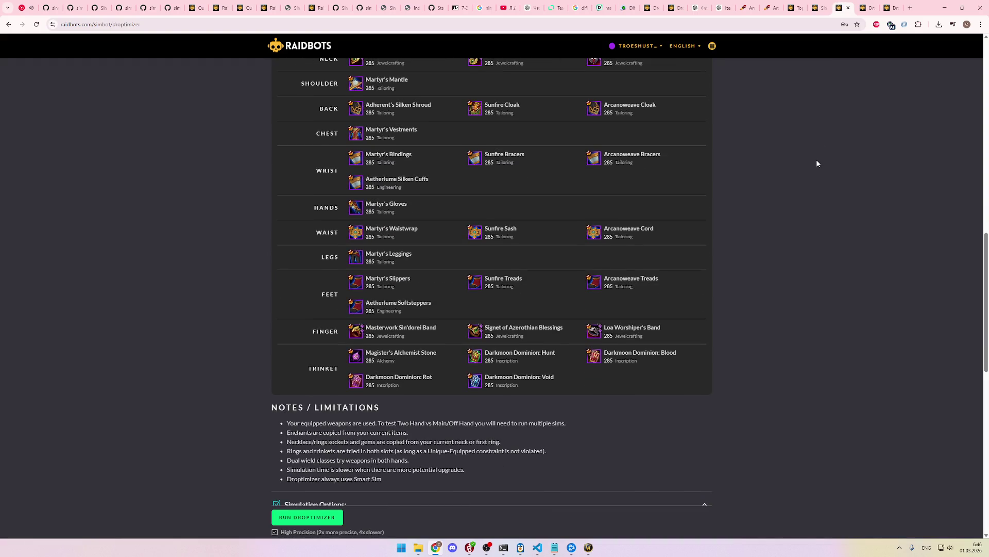
left_click(820, 7)
left_click(798, 5)
left_click(820, 7)
left_click(843, 7)
Step: Recheck the running Top Gear sim's progress against the Droptimizer setup
scroll(825, 165, "down", 3)
scroll(826, 164, "up", 3)
left_click(796, 7)
scroll(813, 224, "up", 3)
scroll(829, 150, "down", 3)
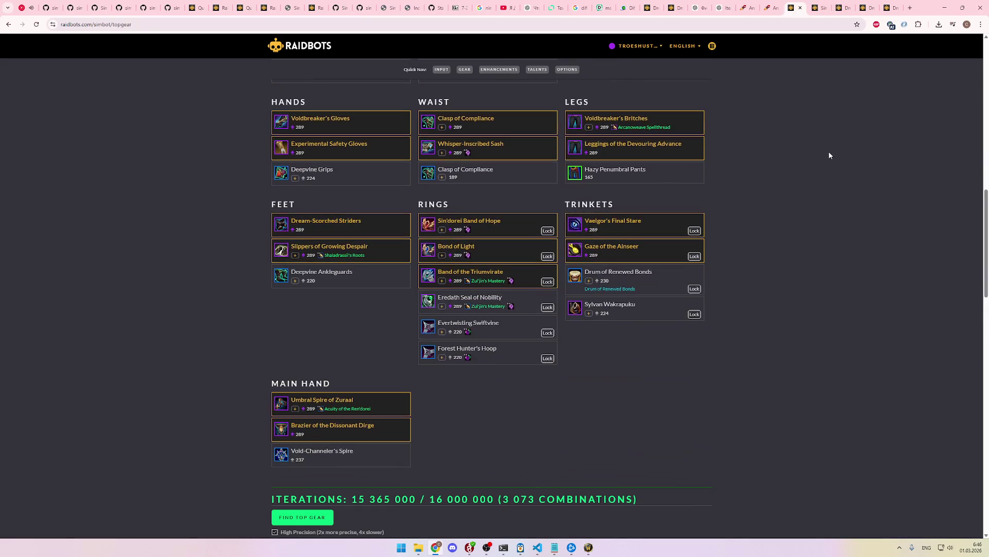
left_click(820, 7)
left_click(796, 7)
left_click(843, 8)
scroll(827, 123, "down", 5)
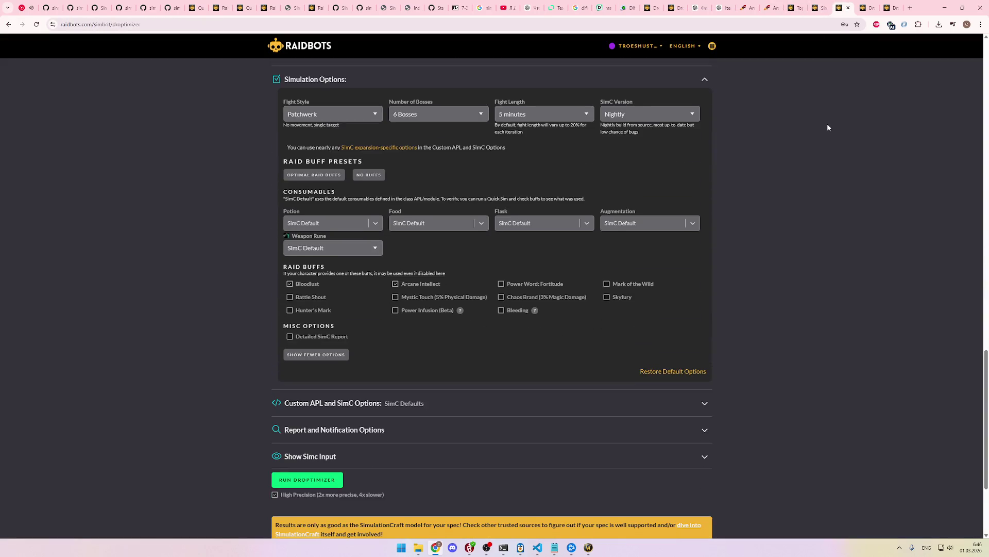
scroll(828, 128, "down", 3)
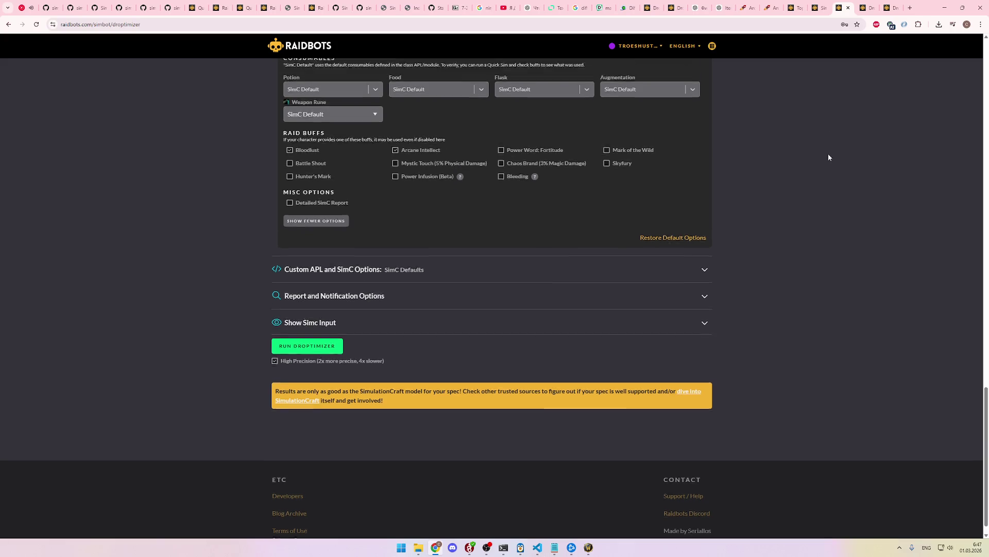
scroll(829, 170, "up", 4)
left_click(824, 4)
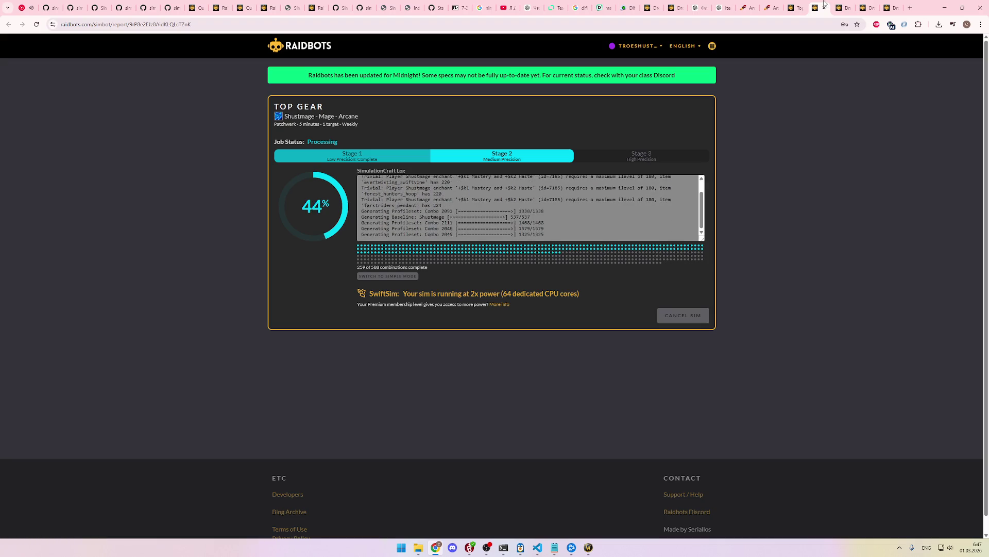
Step: Open the finished Droptimizer report, led by Loa Worshiper's Band at 325,653 DPS (+1.3%)
left_click(806, 4)
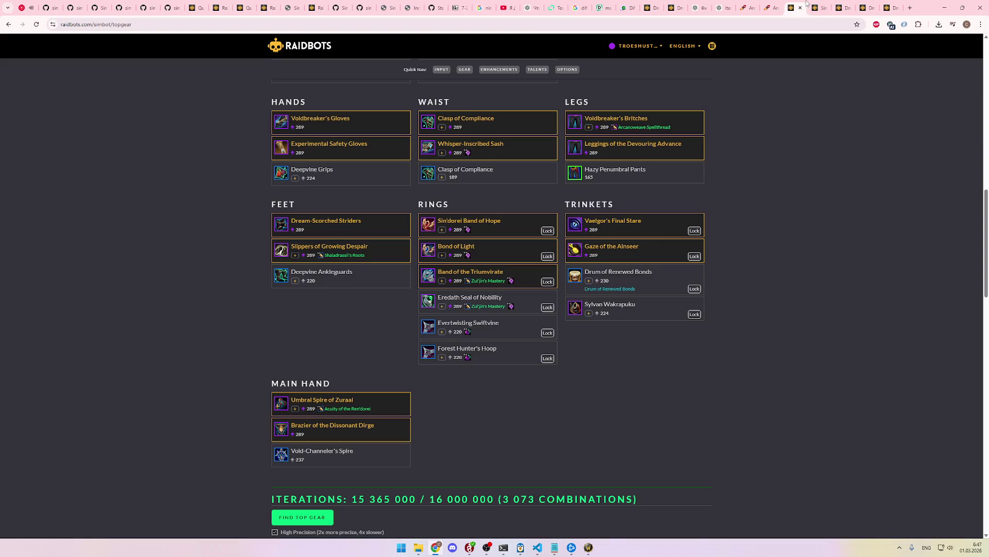
scroll(819, 128, "down", 10)
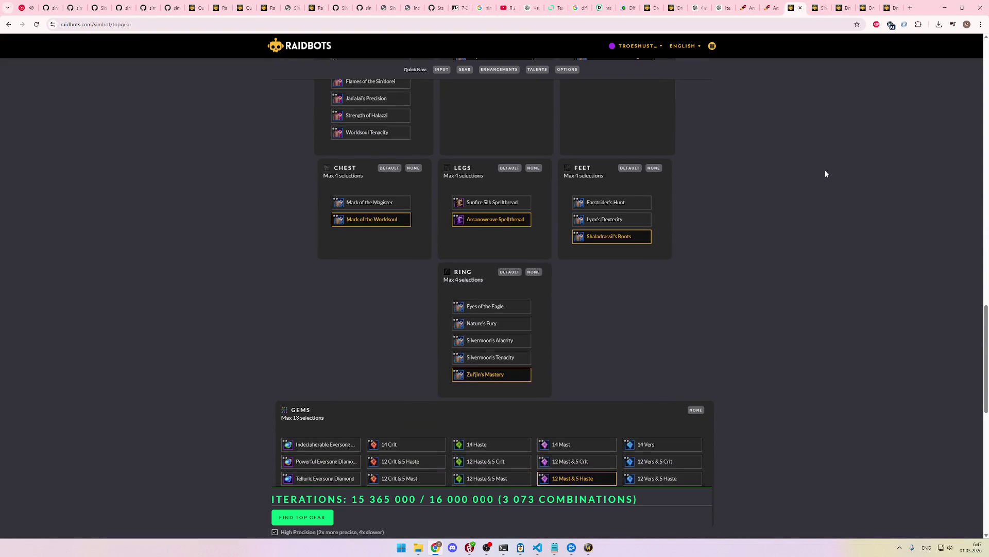
scroll(825, 174, "up", 2)
left_click(819, 7)
left_click(840, 5)
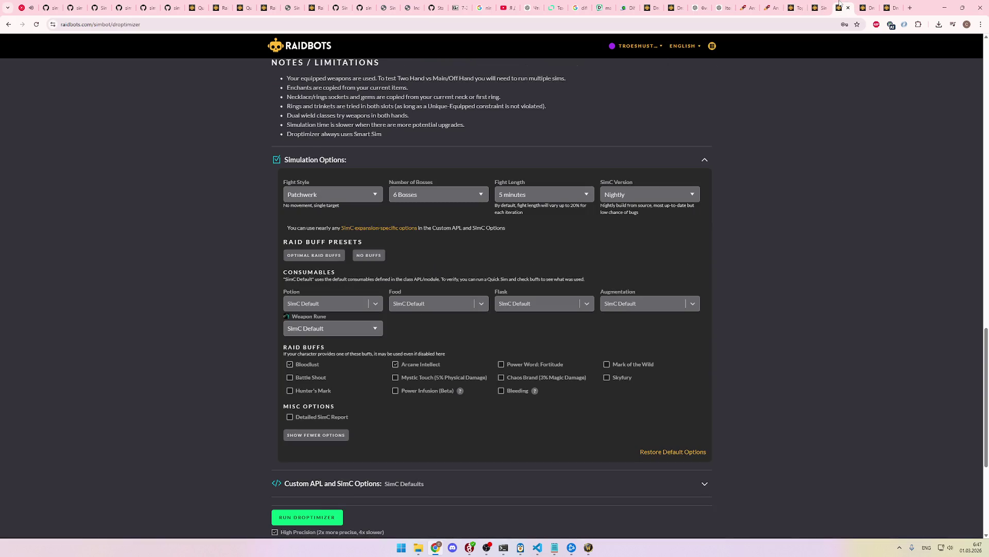
left_click(867, 7)
scroll(795, 205, "up", 1)
scroll(794, 209, "up", 1)
mouse_move(315, 266)
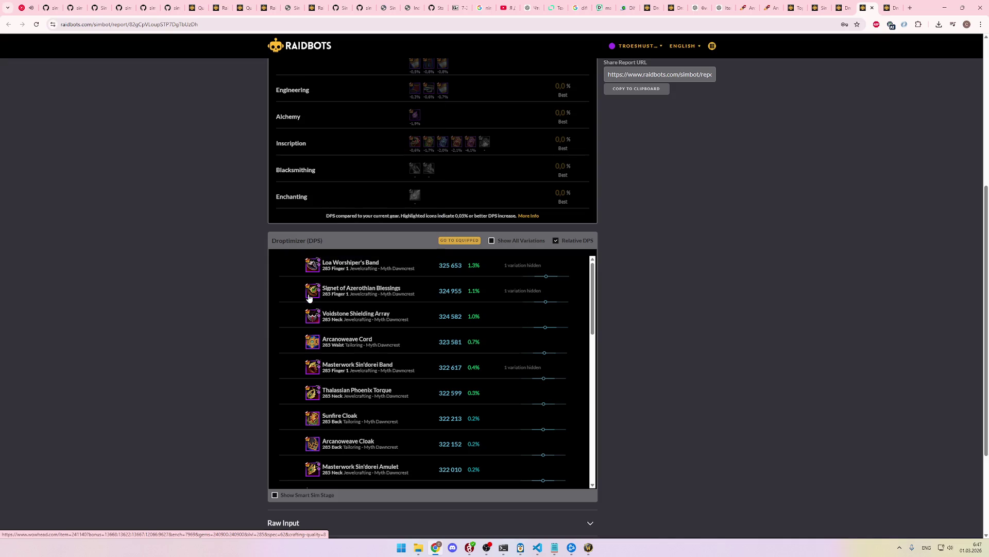
mouse_move(311, 296)
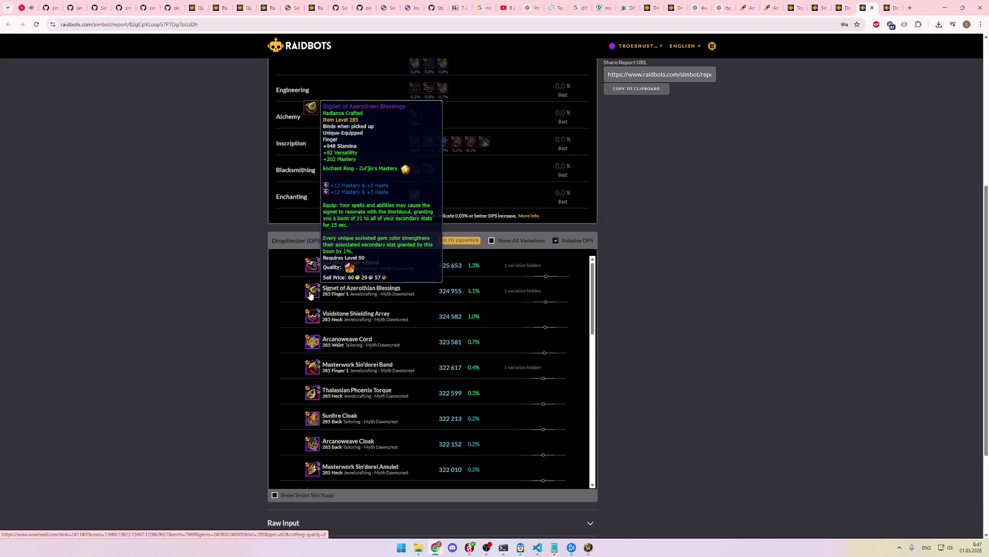
mouse_move(312, 320)
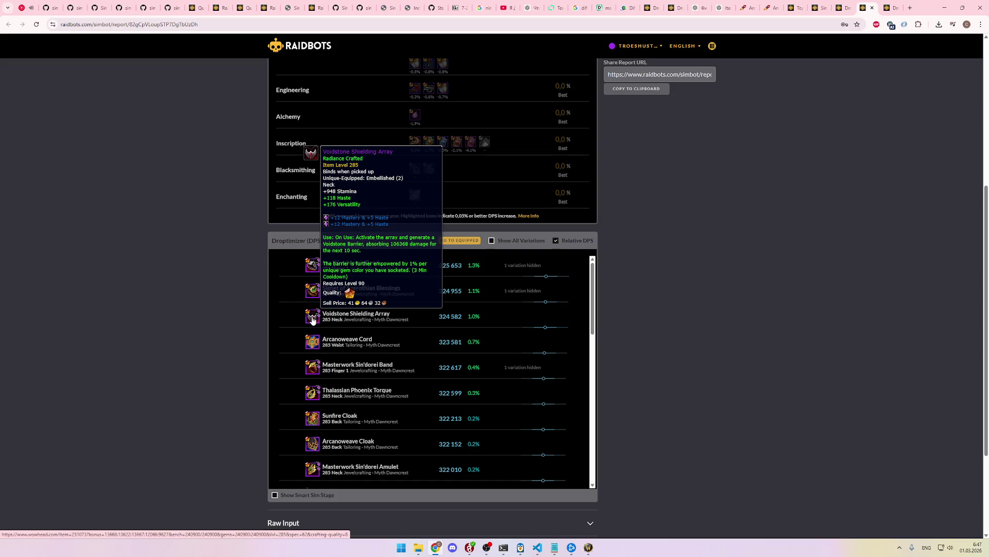
mouse_move(312, 345)
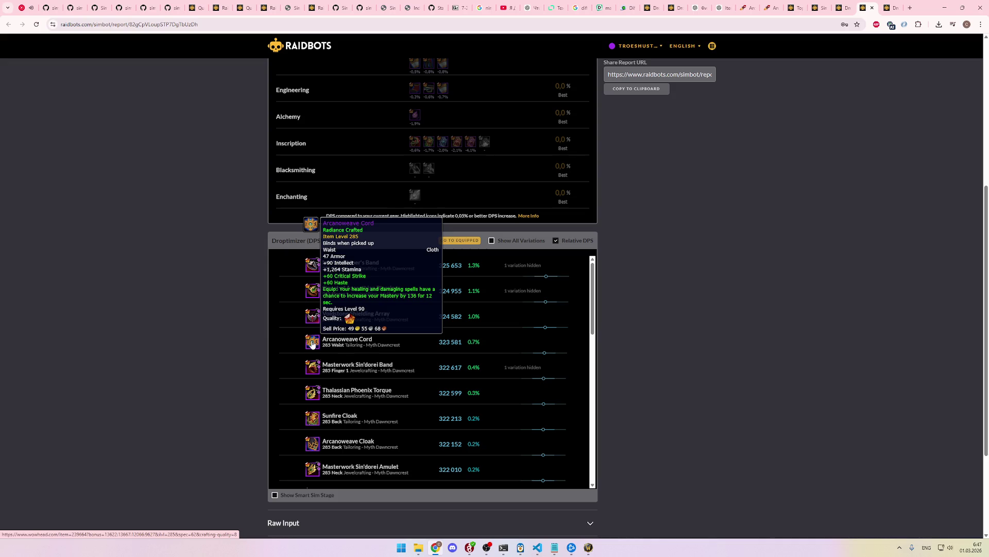
mouse_move(312, 364)
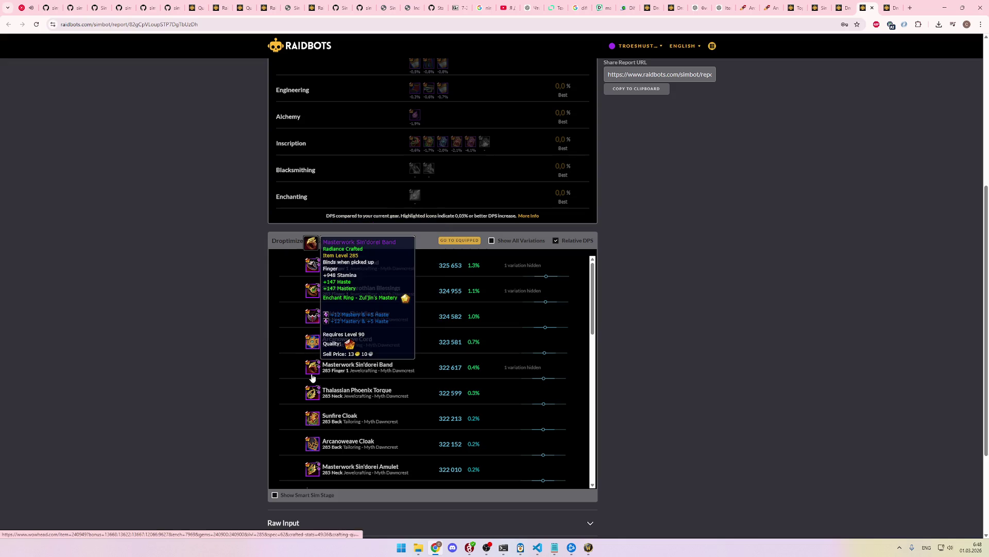
mouse_move(312, 395)
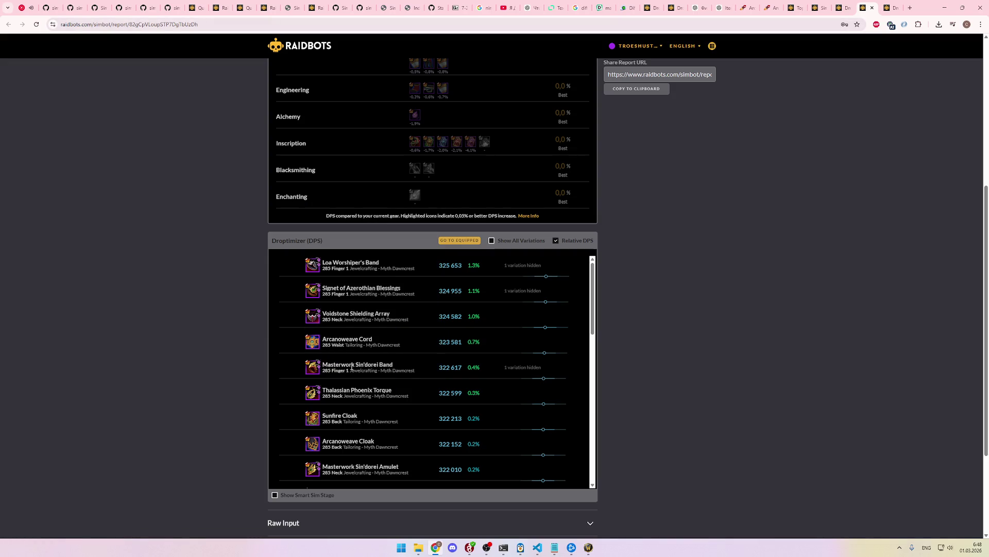
scroll(352, 371, "down", 1)
scroll(357, 381, "up", 1)
scroll(356, 384, "down", 1)
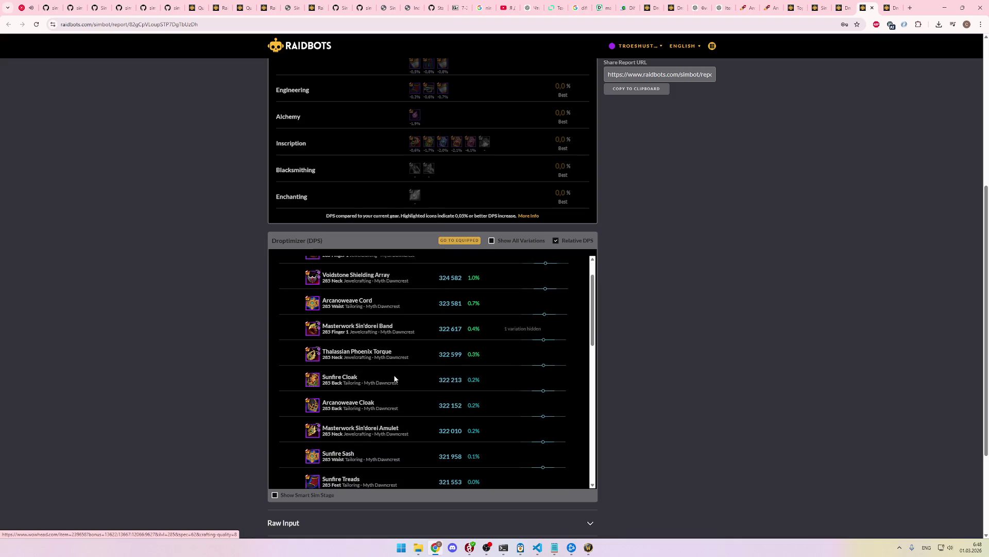
scroll(373, 376, "up", 2)
Step: Open Wowhead's Best Crafted Gear section and expand the Sin'dorei Band and Silken Shroud explanations
left_click(753, 3)
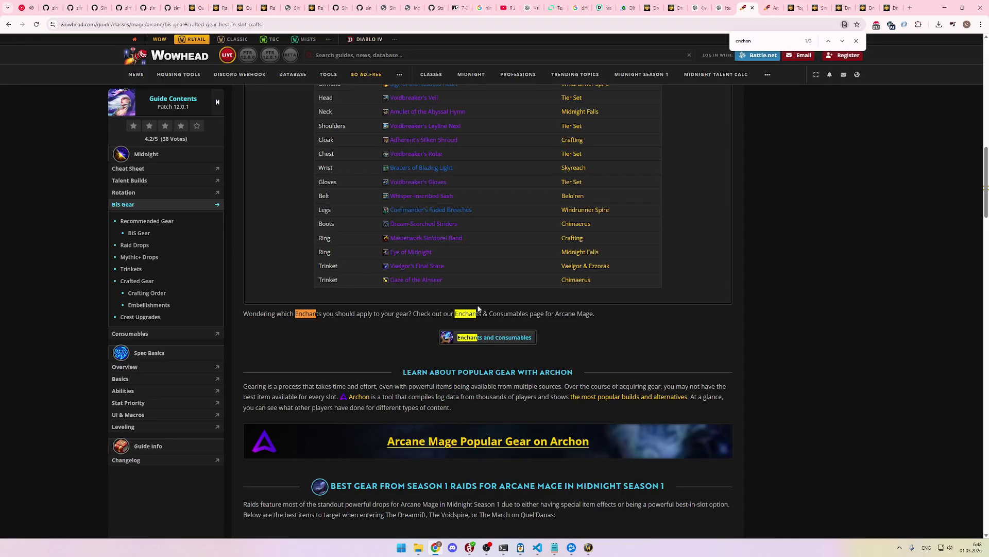
left_click(136, 281)
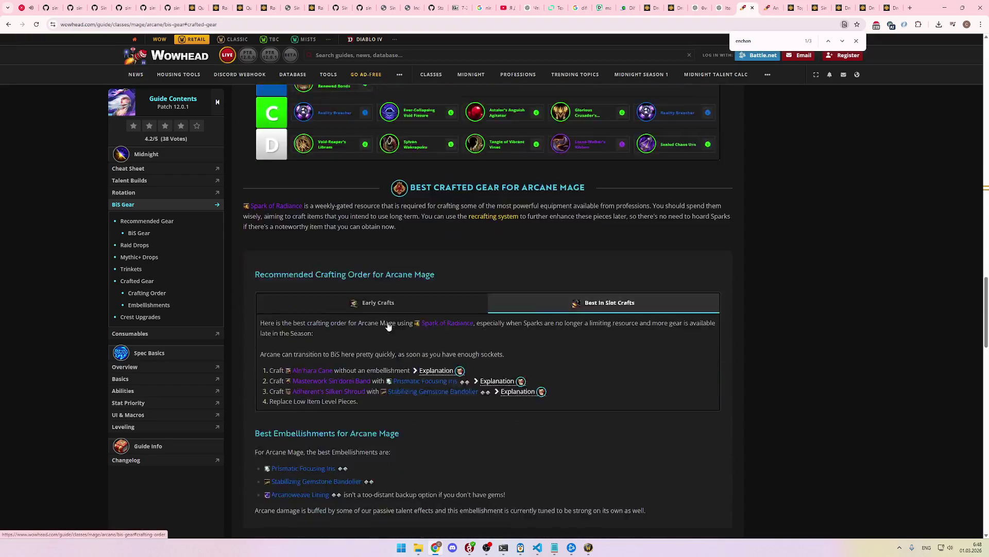
left_click(497, 289)
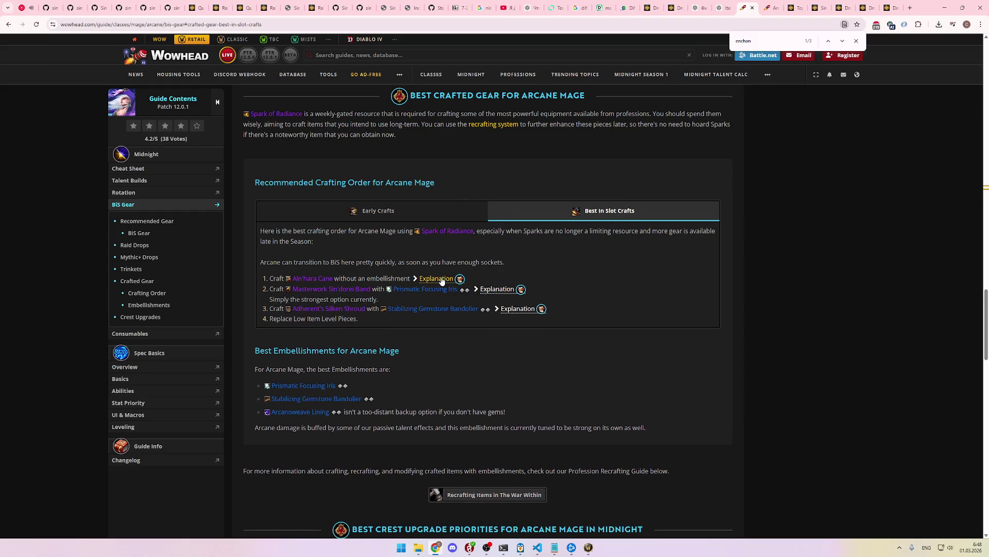
left_click(518, 308)
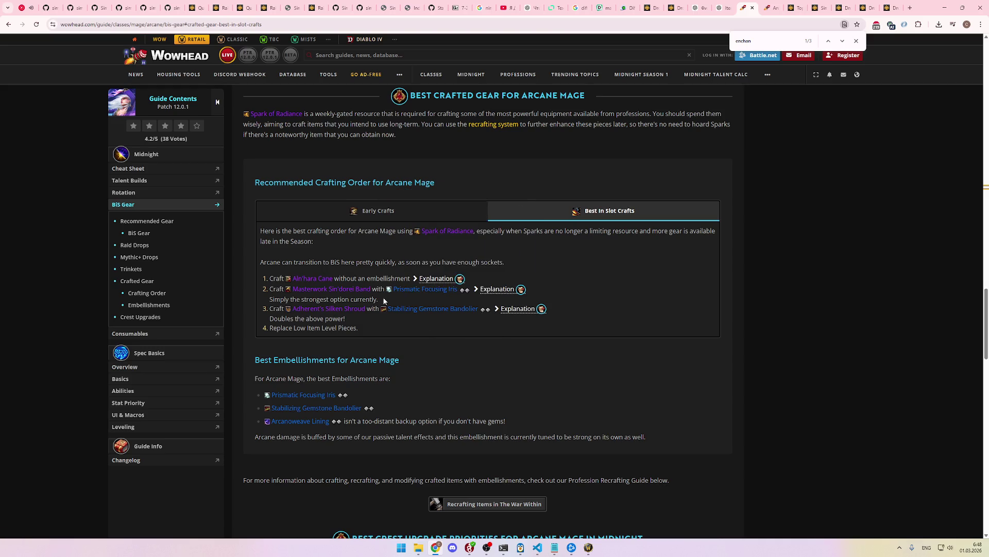
mouse_move(417, 293)
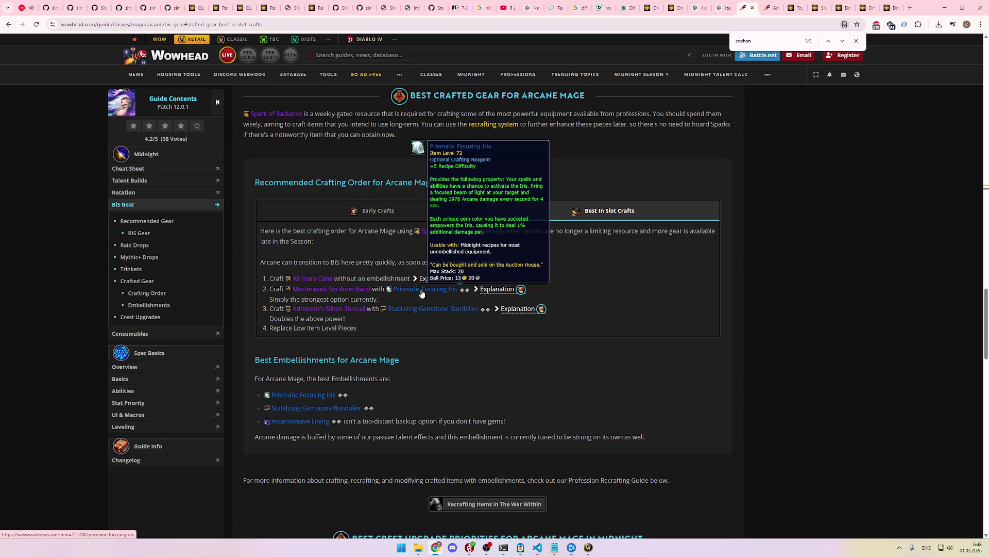
Step: Read down the explanation and highlight the line about Arcane damage buffs
scroll(422, 293, "down", 1)
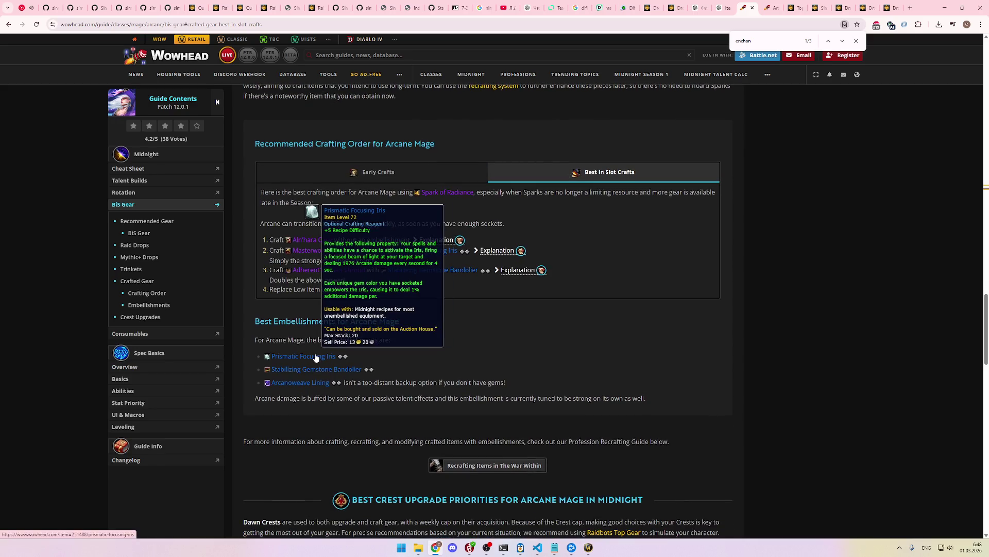
scroll(349, 338, "down", 1)
triple_click(346, 359)
left_click(377, 374)
triple_click(378, 373)
left_click(406, 375)
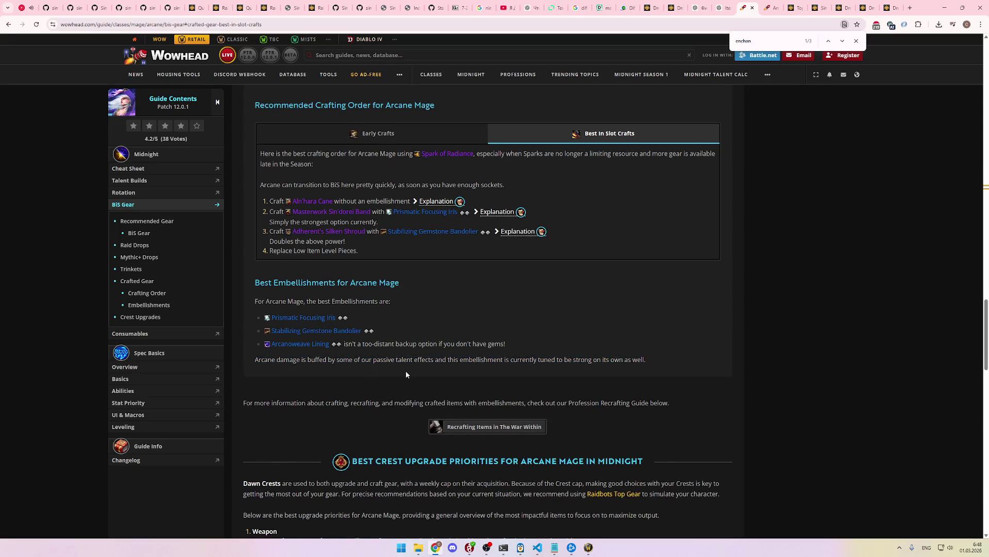
triple_click(412, 371)
left_click(433, 371)
triple_click(433, 361)
left_click(439, 359)
mouse_move(325, 317)
left_click(768, 6)
left_click(796, 6)
left_click(819, 6)
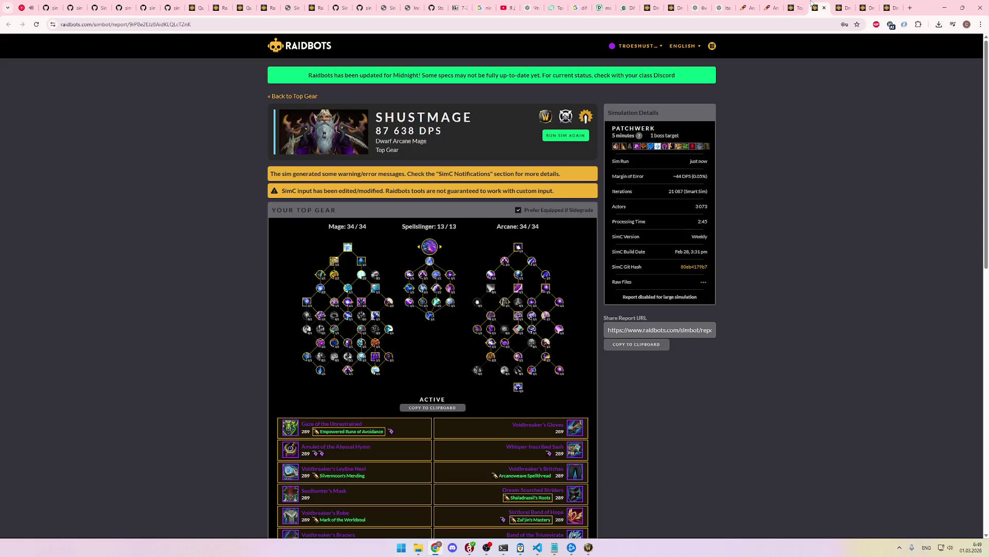
left_click(771, 7)
left_click(866, 6)
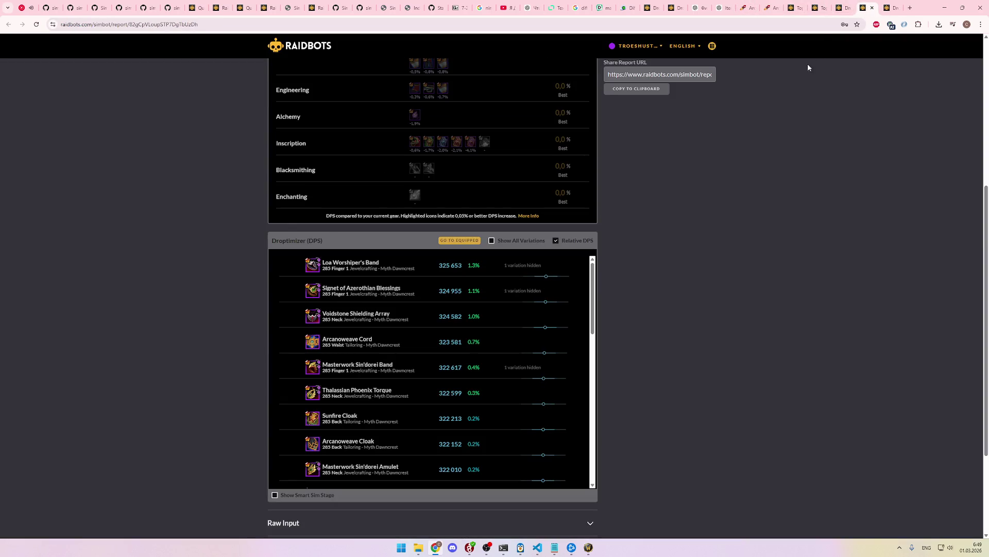
scroll(543, 322, "down", 4)
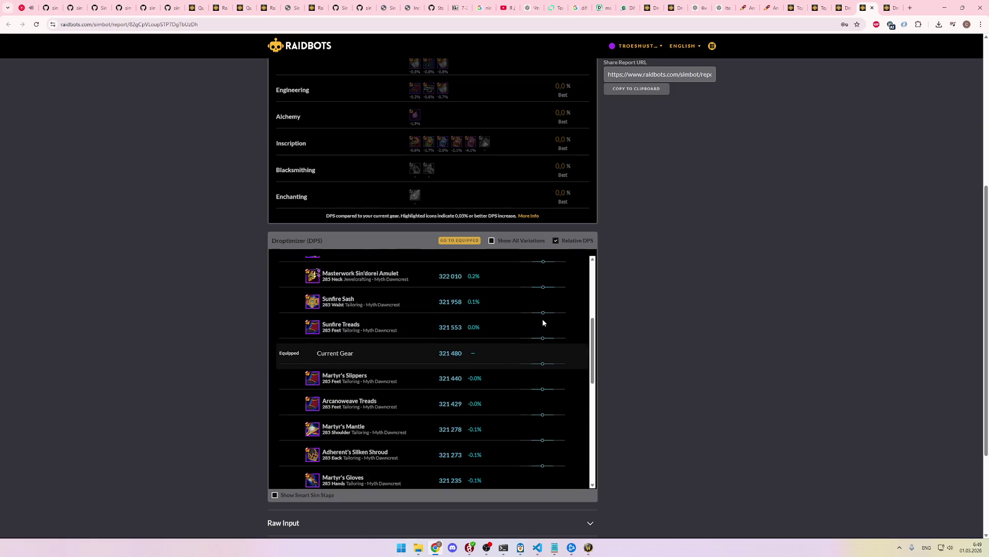
scroll(544, 322, "up", 4)
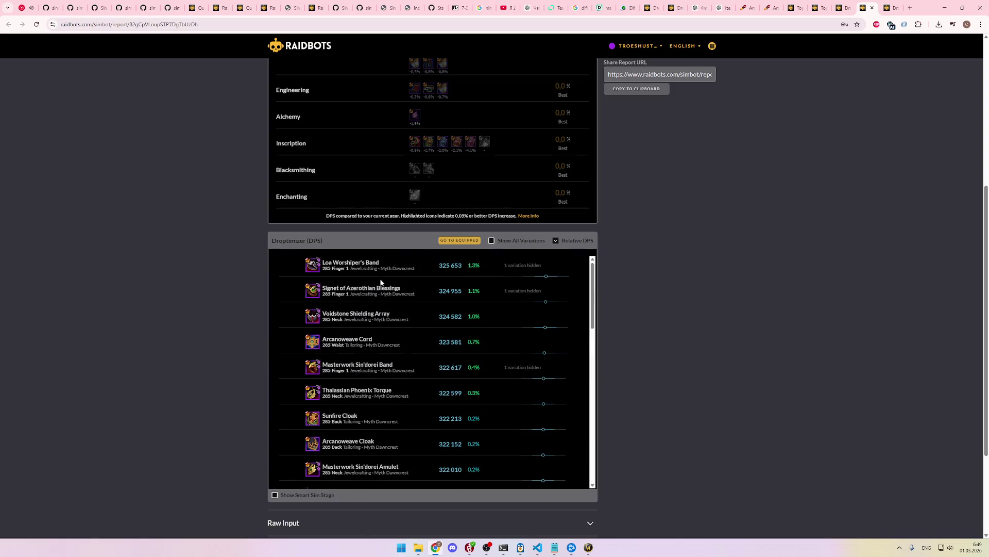
scroll(360, 294, "down", 1)
scroll(360, 294, "up", 1)
left_click(753, 8)
left_click(794, 5)
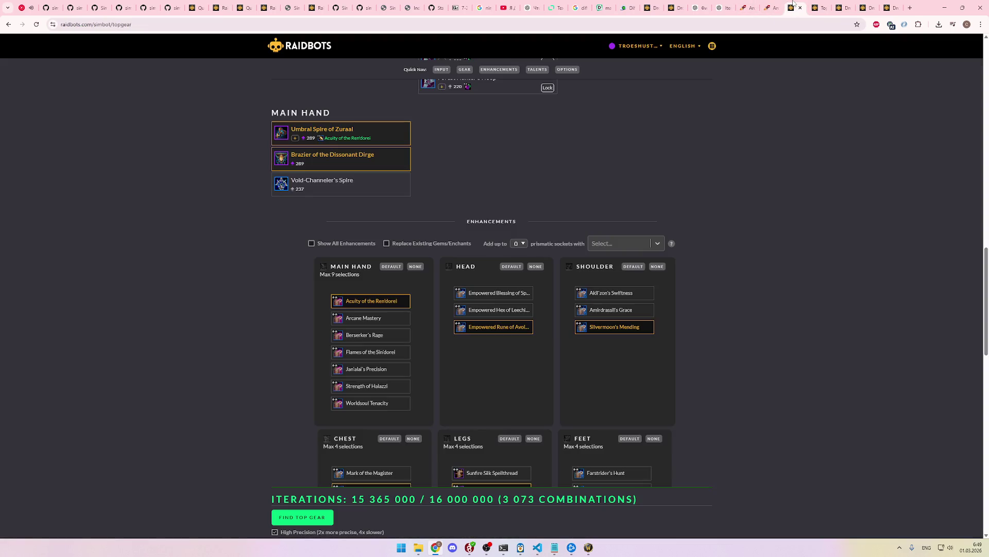
left_click(747, 8)
scroll(655, 245, "up", 5)
scroll(512, 360, "down", 2)
mouse_move(313, 366)
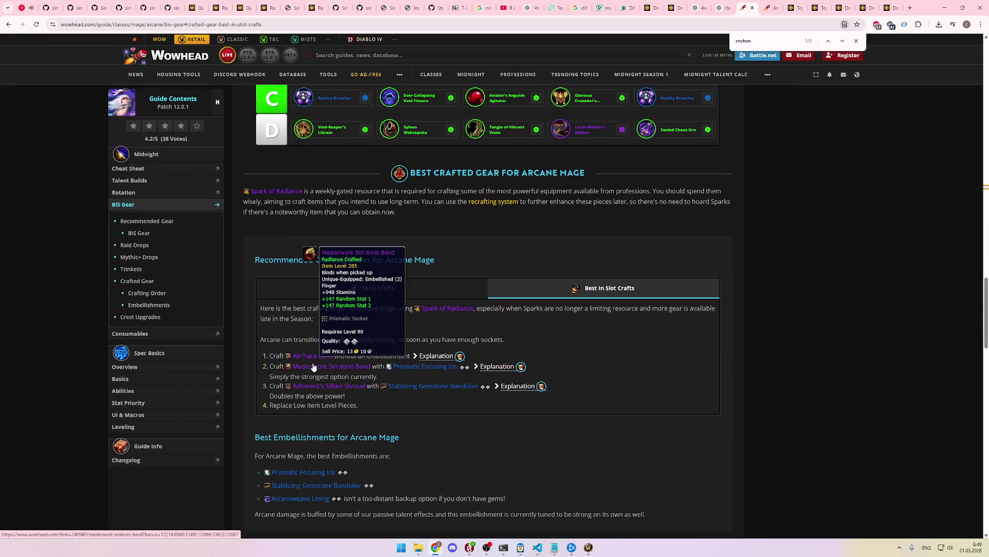
mouse_move(316, 388)
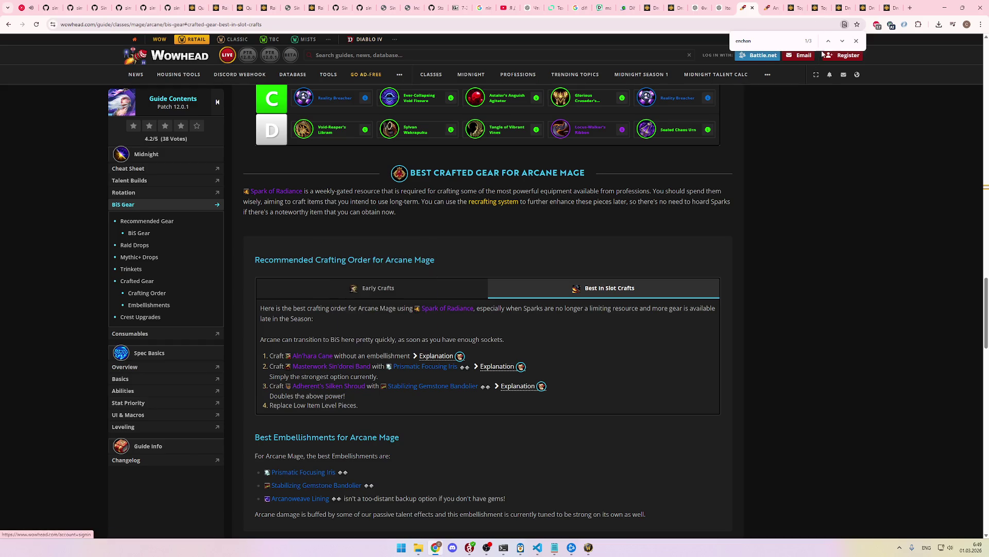
left_click(796, 8)
left_click(819, 8)
Step: Show the Droptimizer report with Loa Worshiper's Band on top at 325,653 DPS (+1.3%)
left_click(842, 7)
left_click(864, 3)
scroll(508, 359, "down", 5)
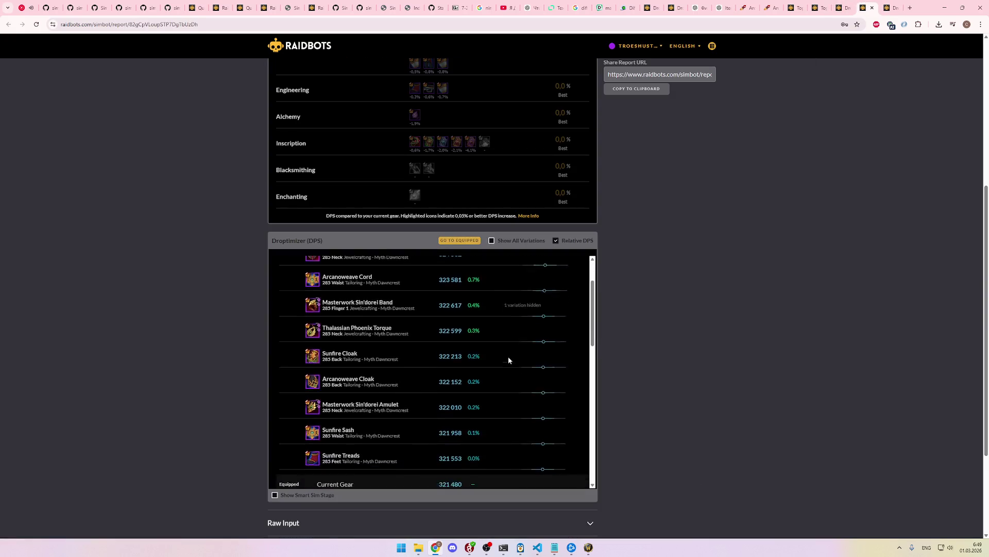
scroll(509, 360, "down", 6)
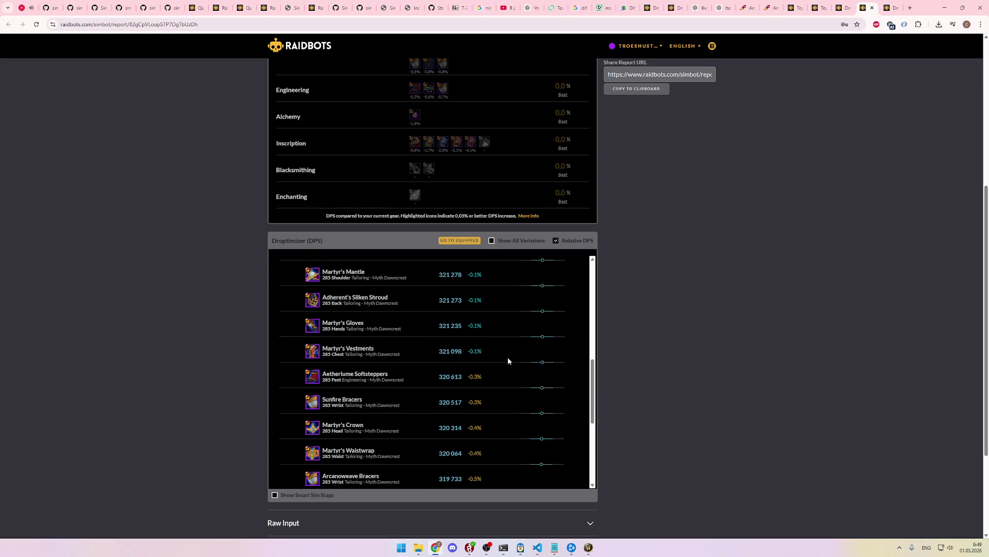
scroll(508, 360, "up", 2)
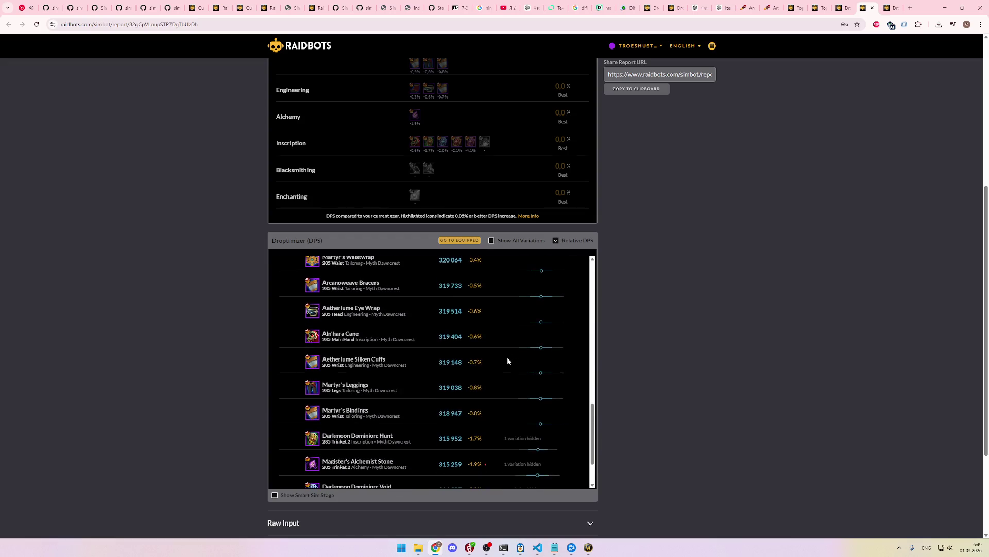
scroll(400, 353, "up", 9)
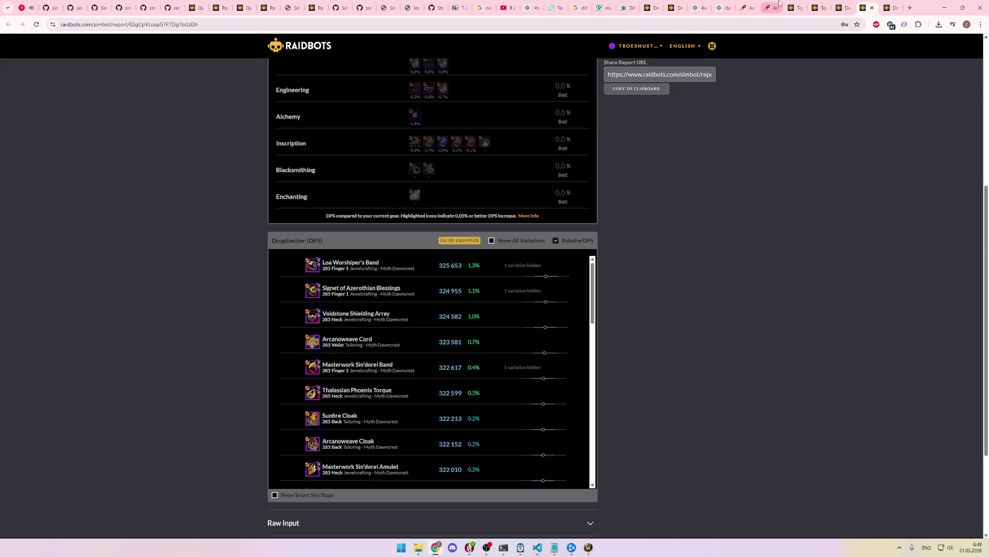
Step: Look over the Top Gear results report
left_click(798, 7)
left_click(814, 4)
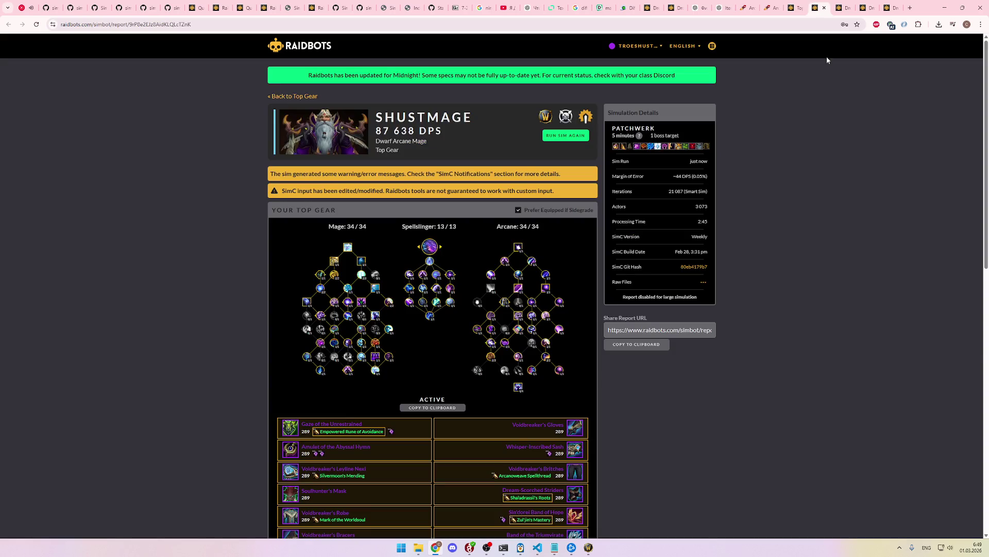
left_click(799, 4)
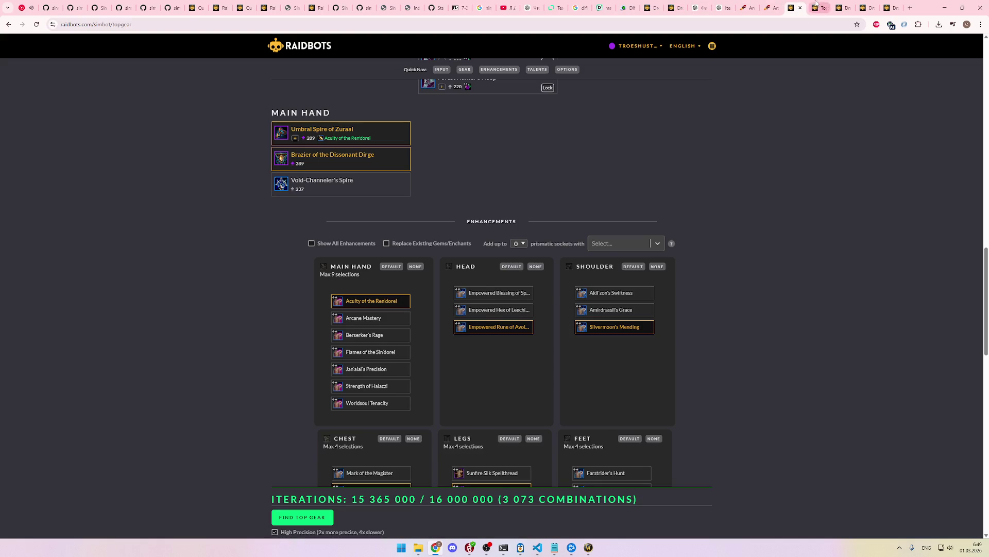
left_click(815, 4)
scroll(721, 289, "down", 10)
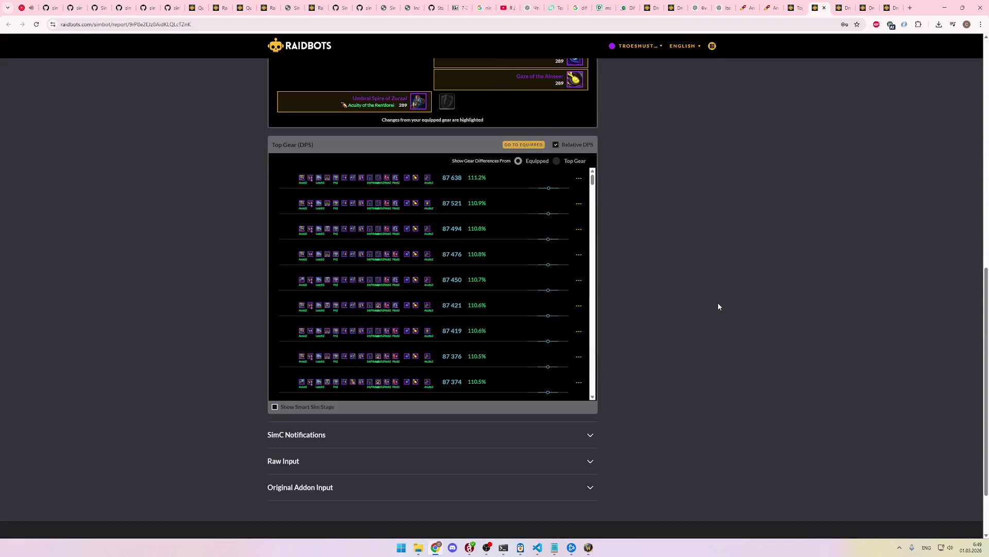
scroll(719, 306, "up", 5)
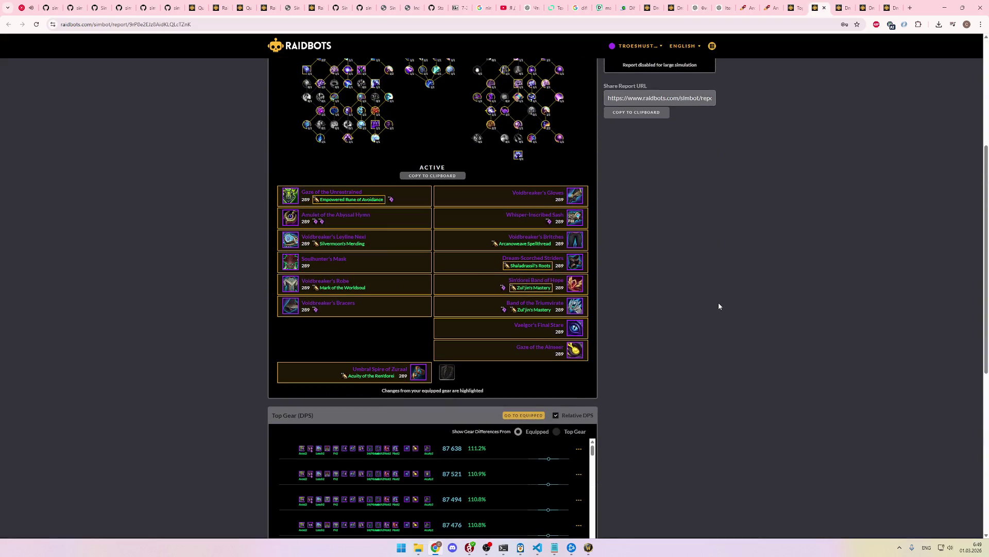
scroll(719, 306, "up", 4)
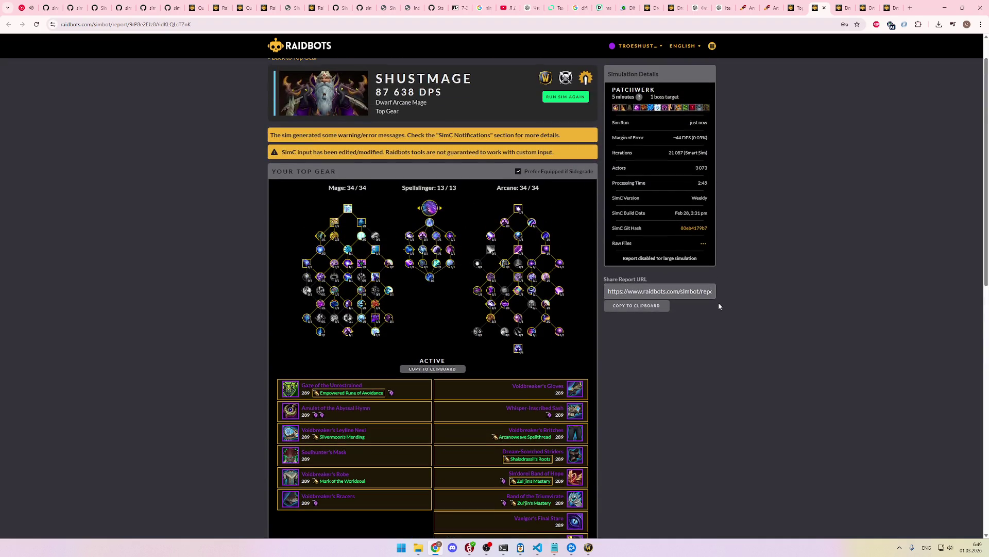
Step: Return to the Top Gear setup page, still at 3,073 combinations and 15,365,000 iterations
key("ctrl+shift+Tab")
scroll(728, 324, "up", 2)
scroll(729, 325, "up", 5)
scroll(762, 345, "up", 10)
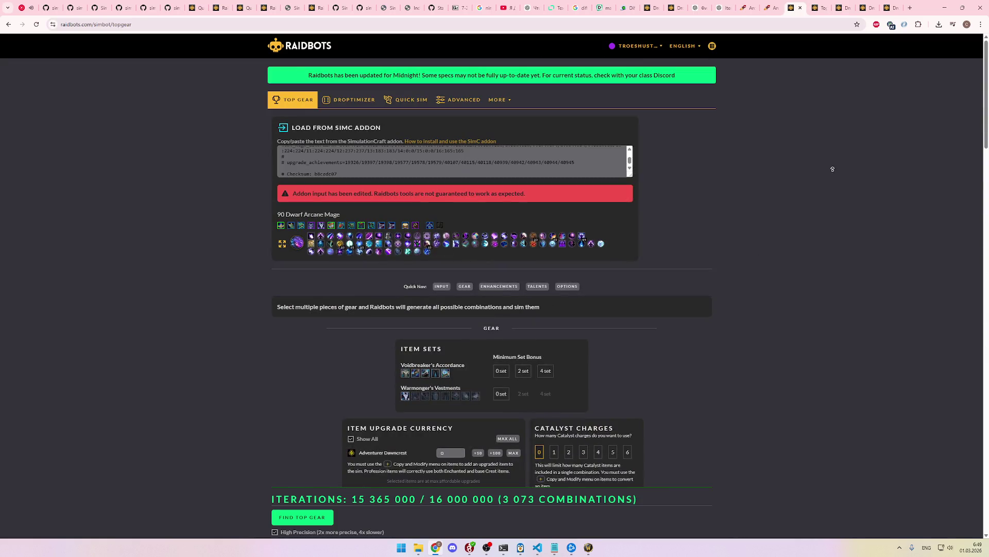
Step: Set the fight to 6 bosses, keeping the 5-minute fight length
scroll(842, 242, "down", 15)
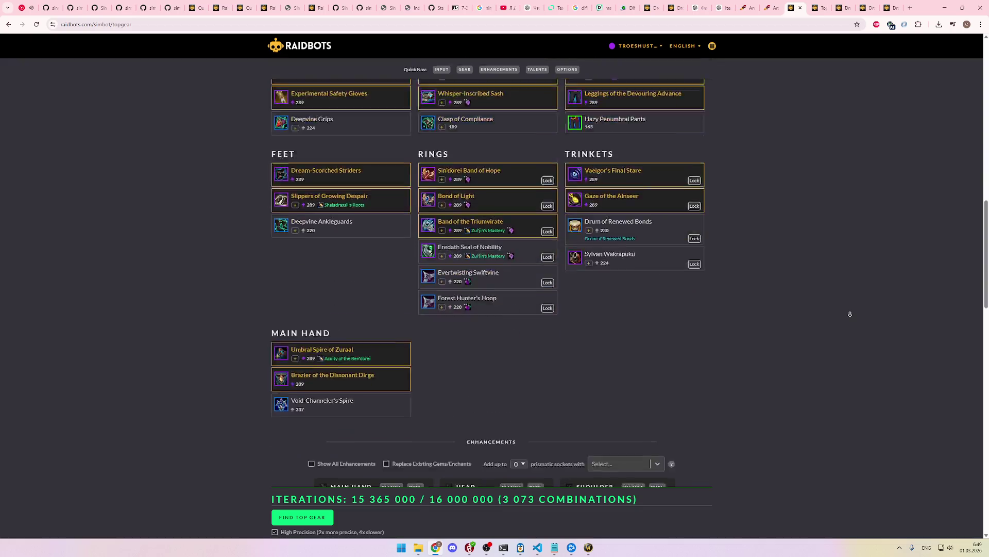
scroll(849, 314, "down", 12)
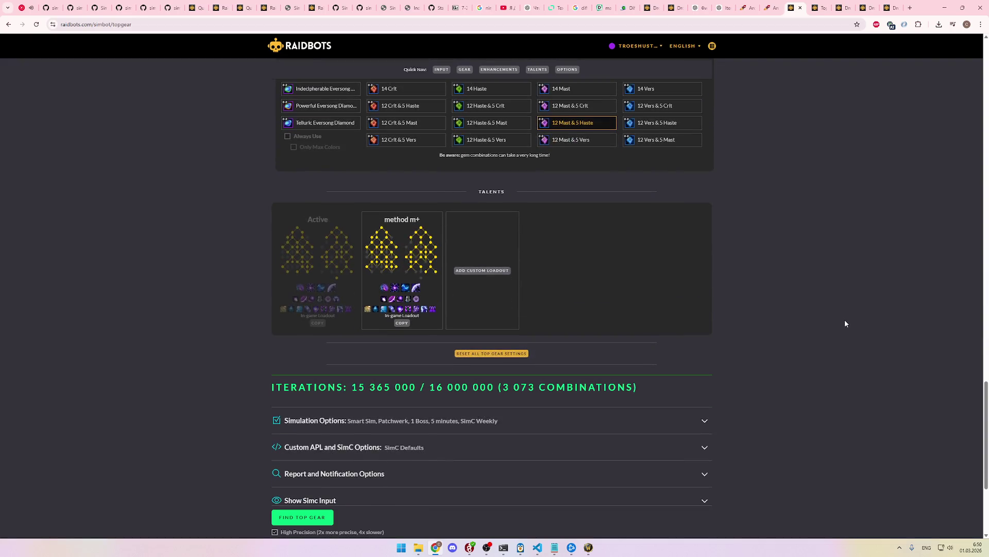
scroll(790, 318, "up", 1)
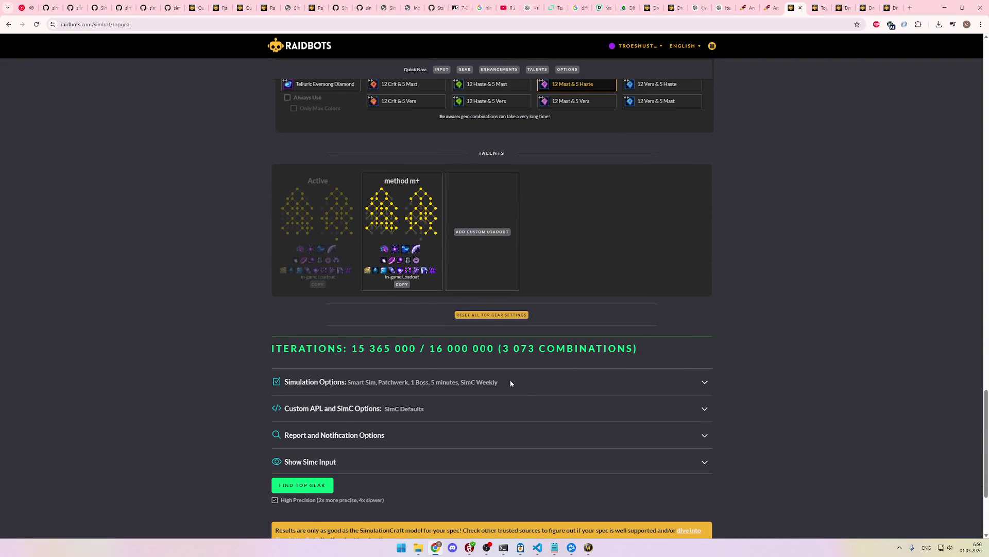
left_click(509, 382)
scroll(774, 361, "down", 3)
left_click(438, 261)
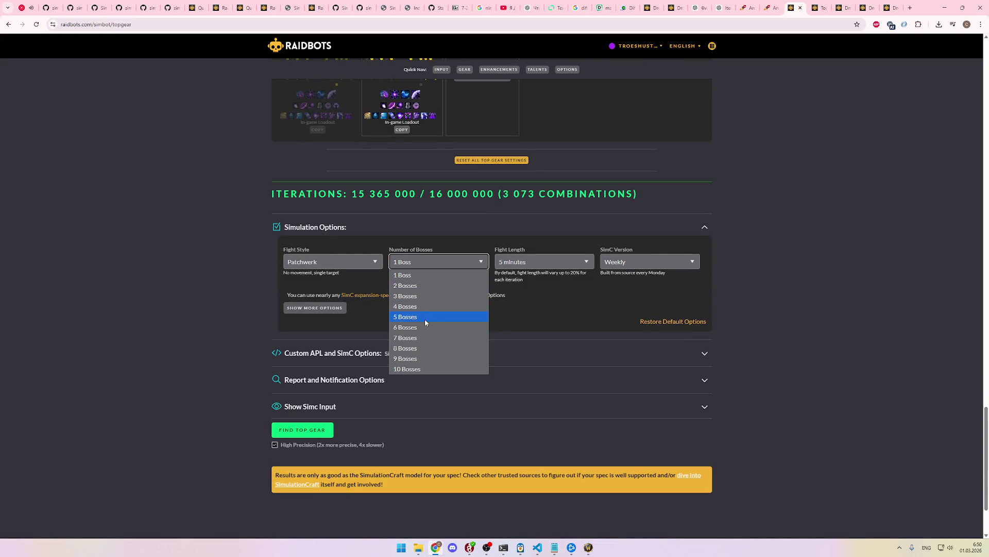
left_click(405, 327)
left_click(531, 262)
left_click(533, 263)
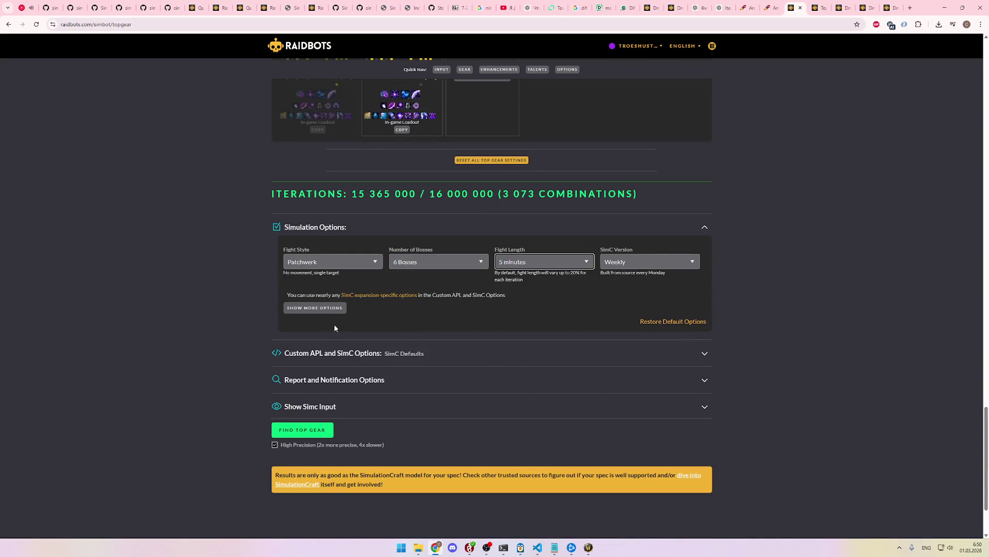
Step: Reveal the extra options and switch the SimC version to Nightly
left_click(310, 309)
scroll(379, 326, "down", 2)
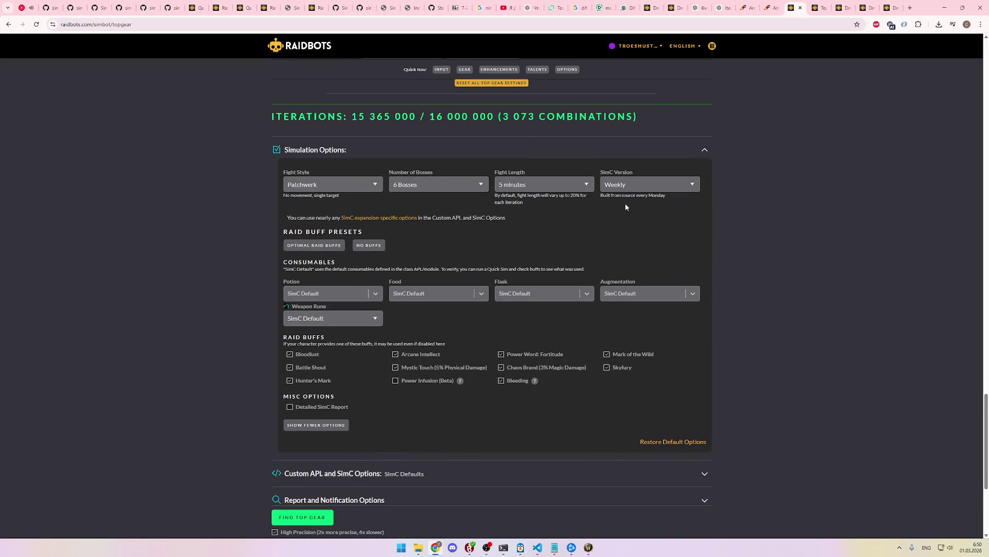
left_click(614, 186)
left_click(638, 219)
Step: Turn off every raid buff except Bloodlust and Arcane Intellect
left_click(318, 368)
left_click(317, 381)
left_click(420, 367)
left_click(520, 355)
left_click(520, 368)
left_click(517, 382)
left_click(622, 368)
left_click(624, 358)
scroll(512, 328, "down", 1)
scroll(517, 395, "down", 3)
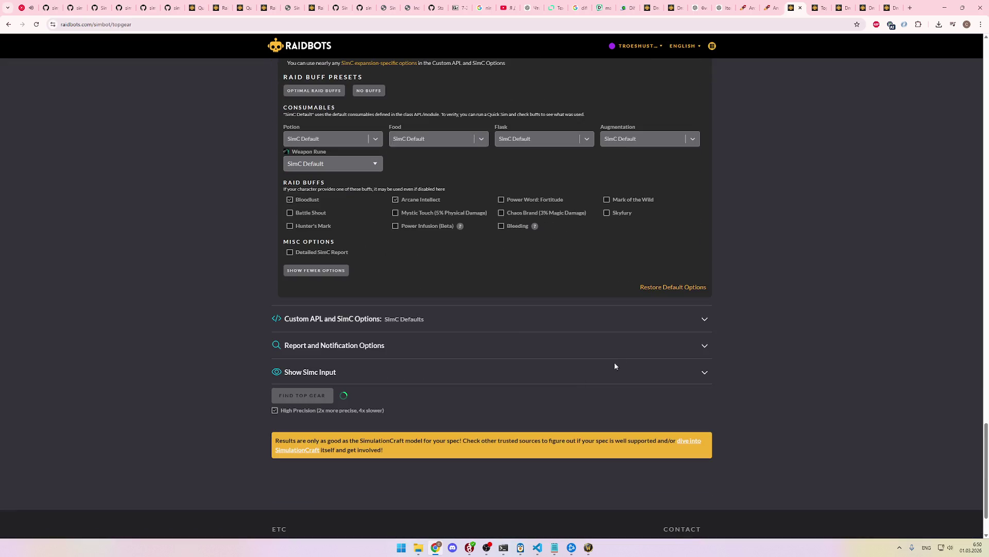
scroll(624, 356, "up", 4)
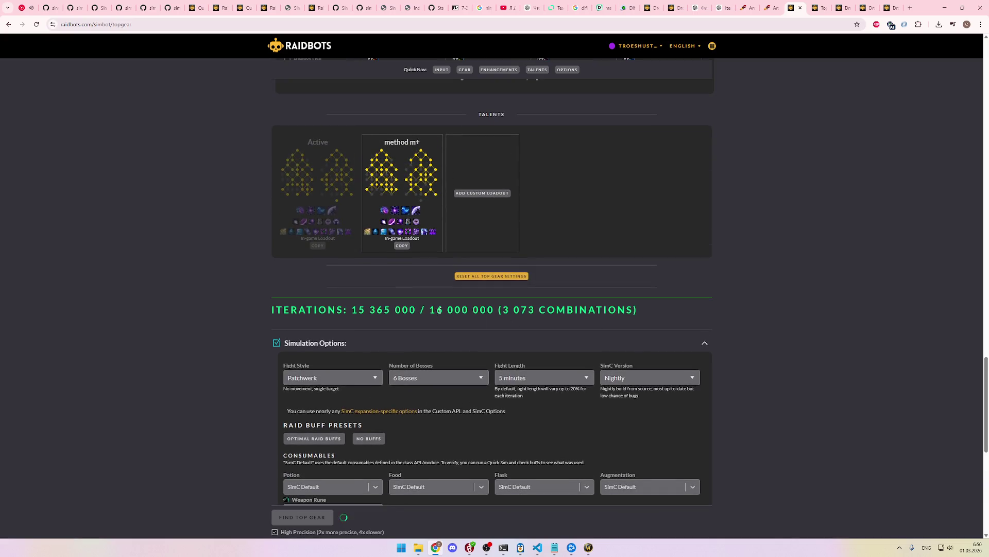
Step: Go back to the Top Gear setup and review its gear and enhancements
key("ctrl+shift+Tab")
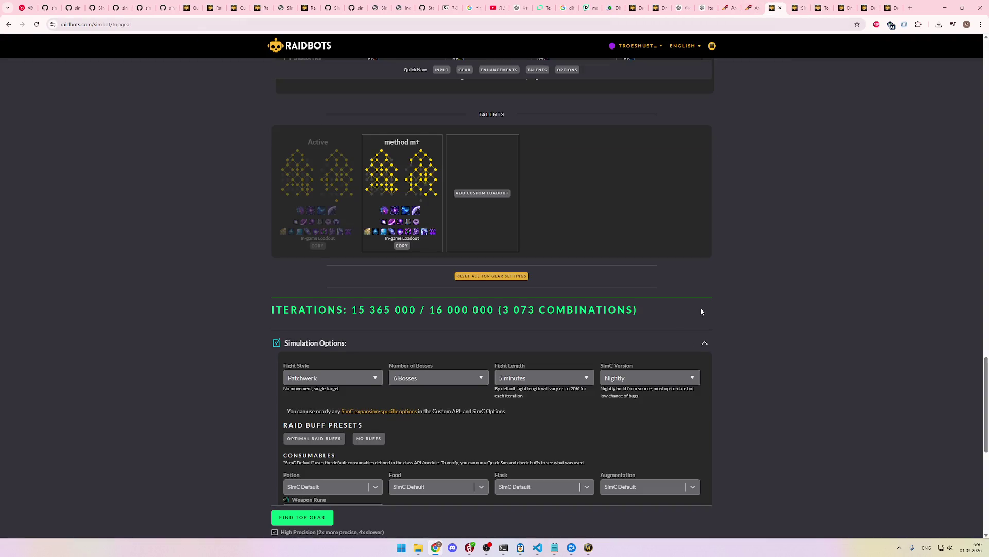
scroll(701, 308, "up", 20)
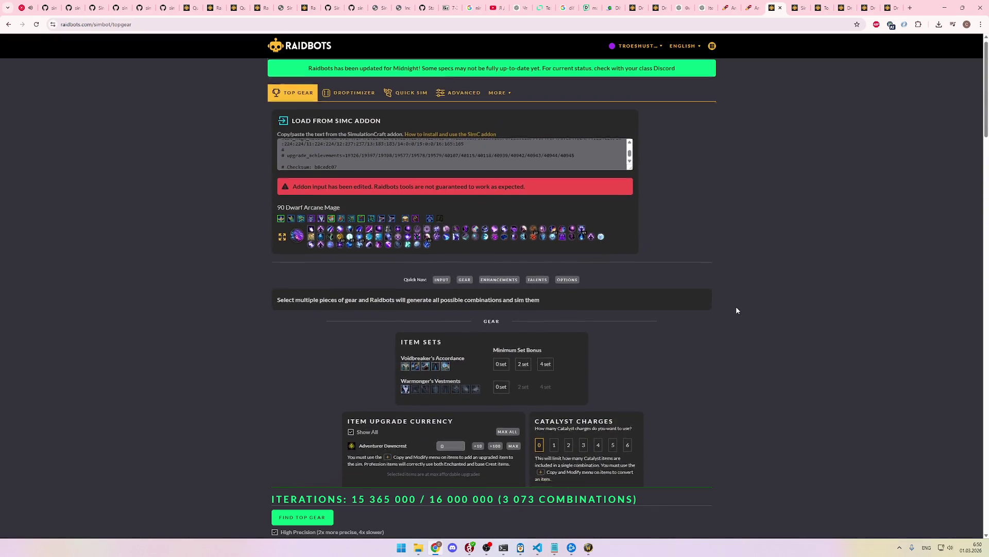
scroll(736, 308, "down", 7)
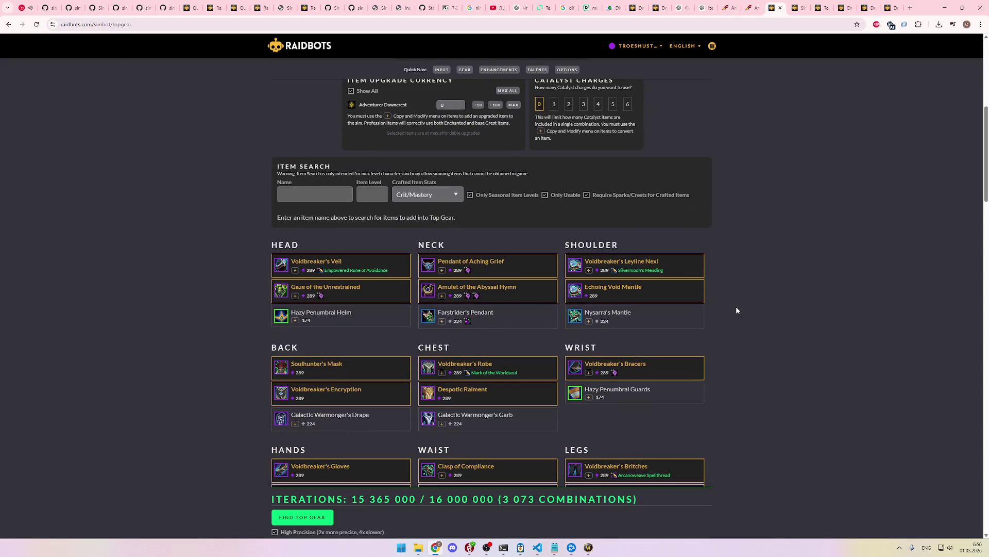
scroll(737, 310, "up", 3)
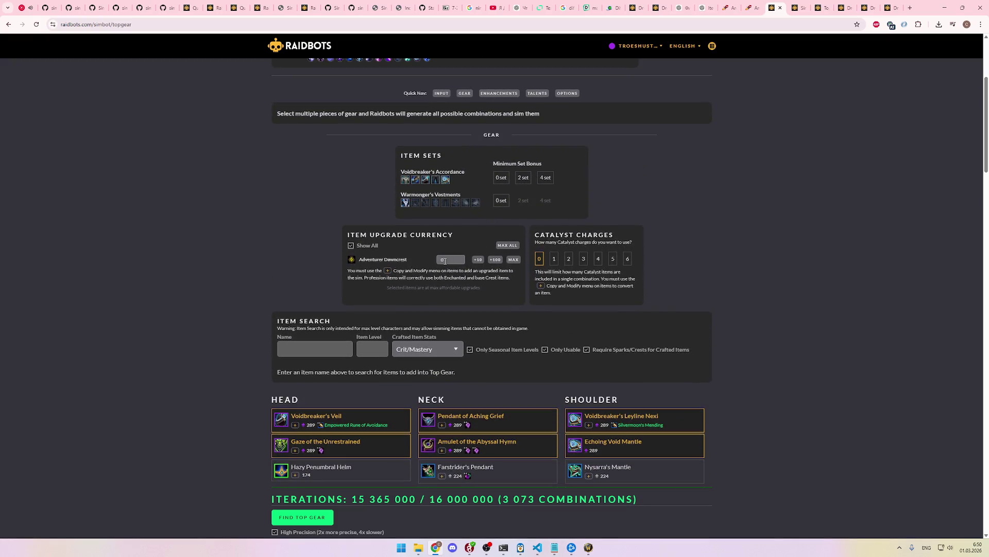
scroll(373, 253, "up", 2)
scroll(373, 252, "up", 1)
scroll(372, 250, "down", 2)
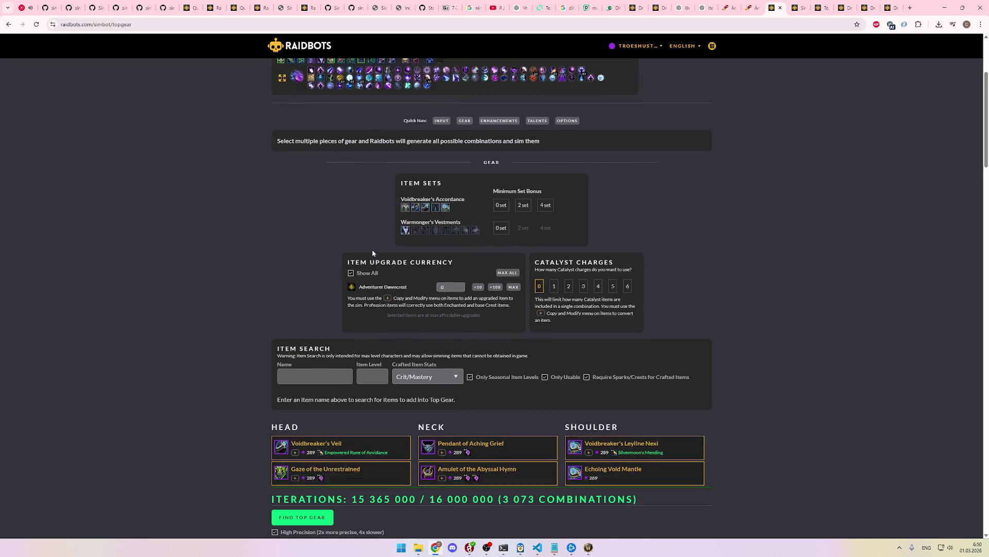
scroll(373, 253, "down", 2)
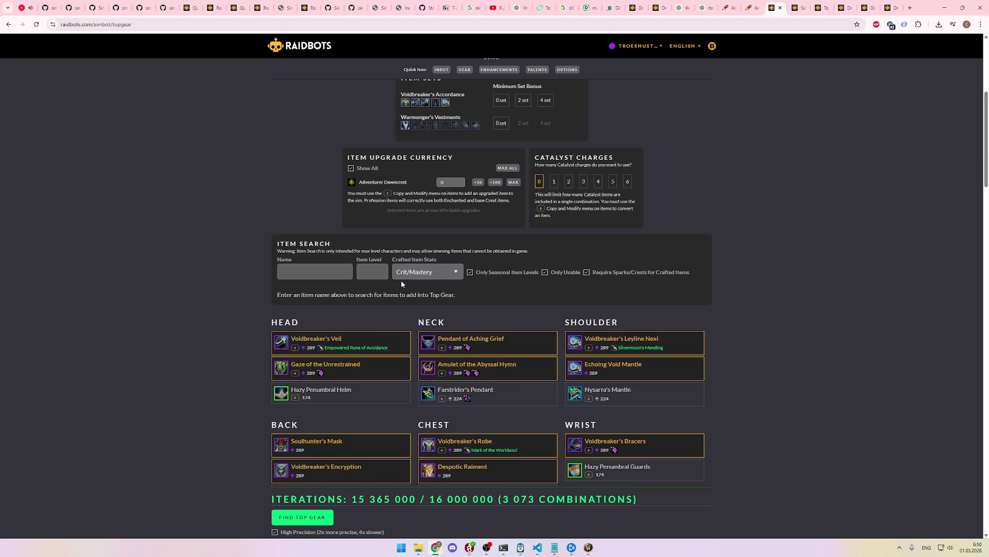
scroll(407, 283, "down", 5)
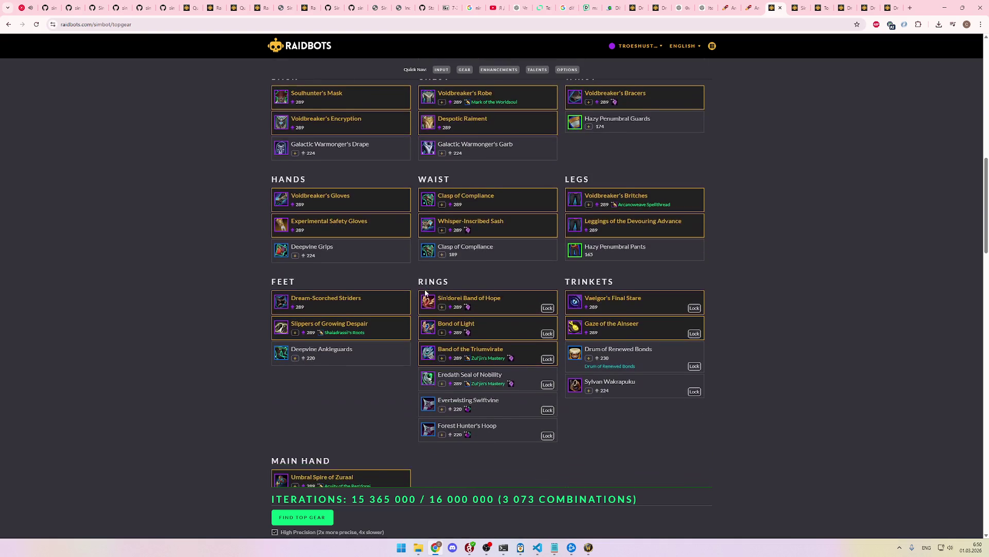
Step: Check the remaining options, then view the running Top Gear report at 1,585/3,073 combinations
scroll(425, 292, "down", 4)
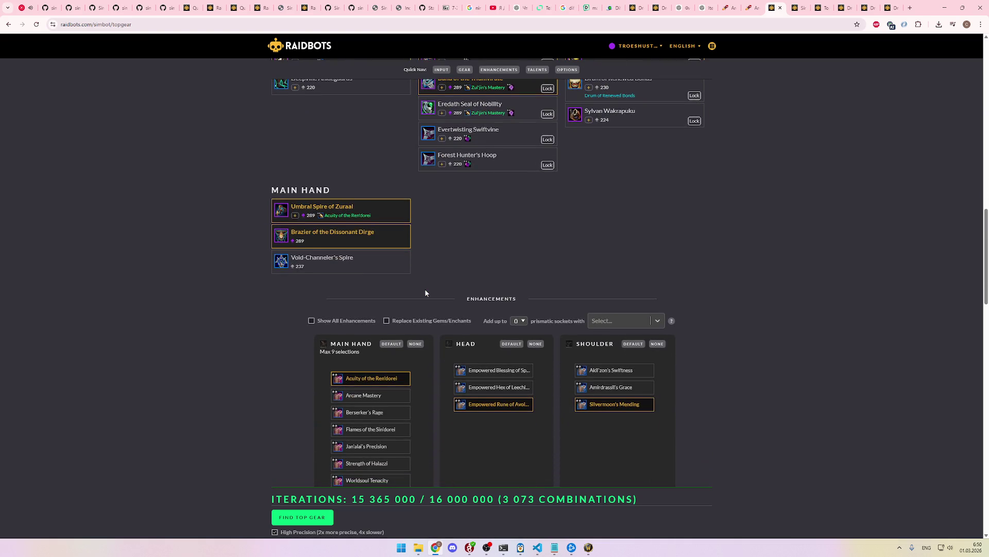
scroll(425, 292, "down", 2)
scroll(472, 249, "down", 8)
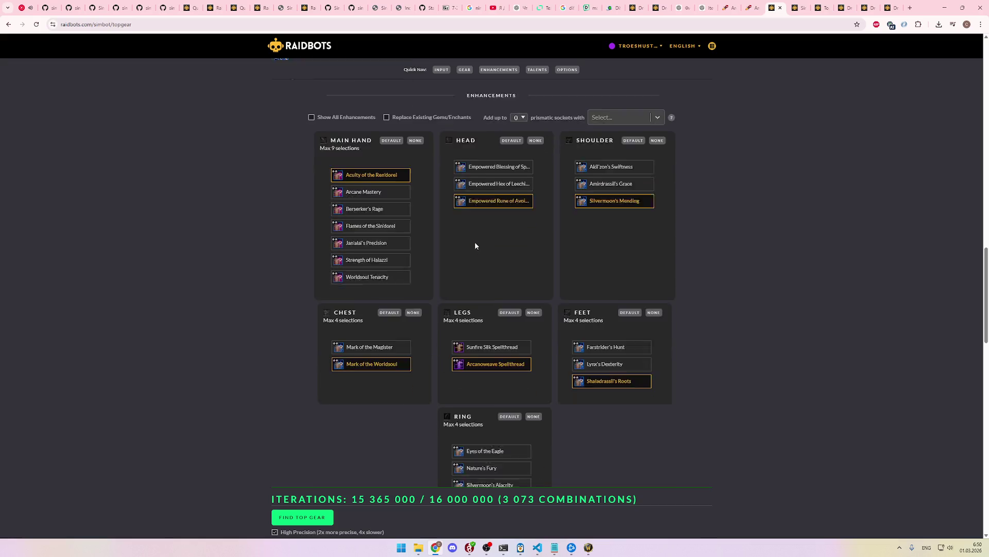
scroll(474, 258, "down", 6)
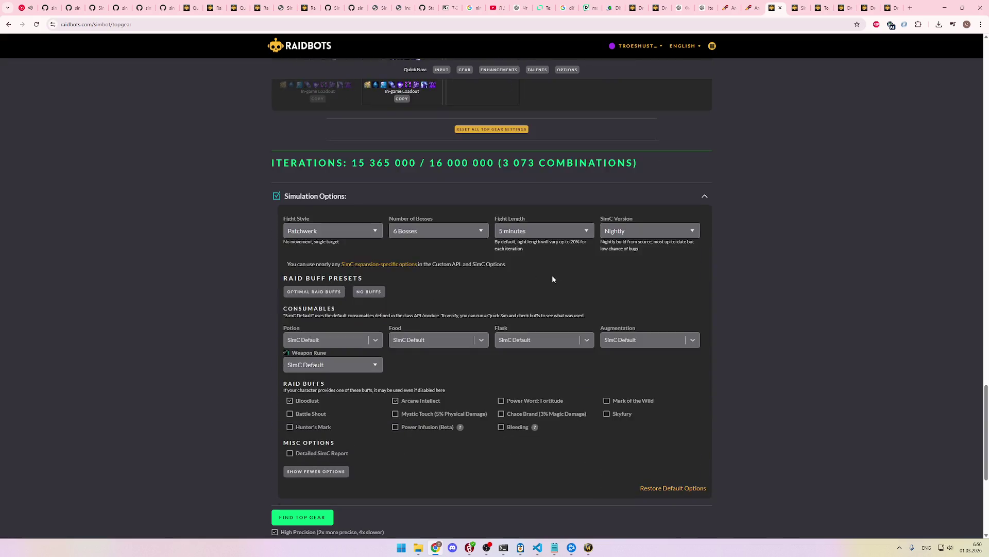
scroll(805, 239, "up", 15)
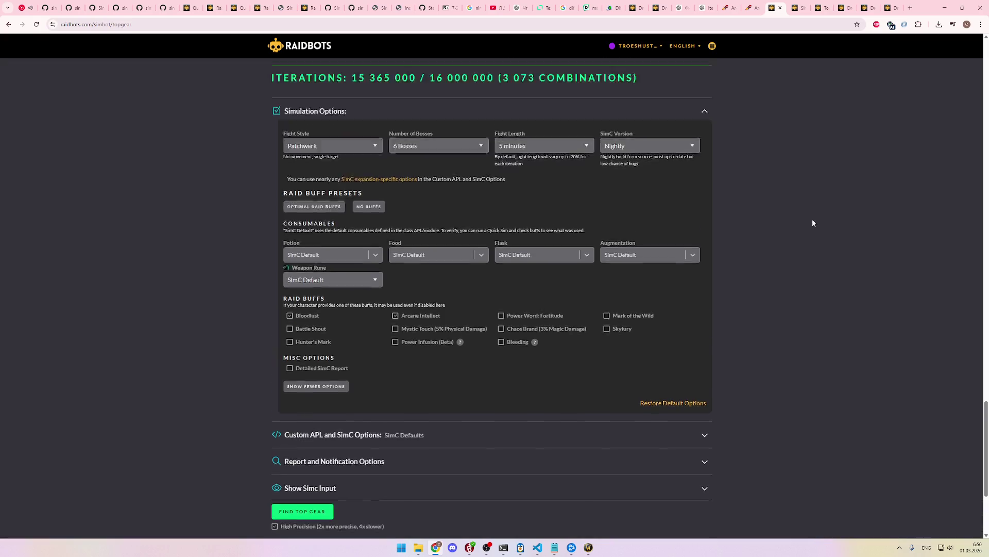
scroll(805, 236, "up", 4)
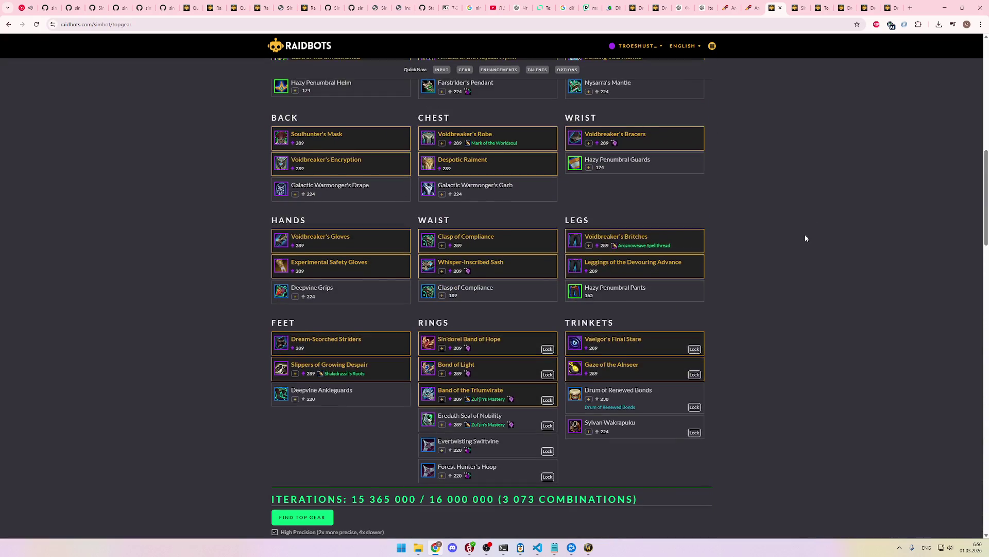
scroll(805, 236, "down", 9)
left_click(804, 4)
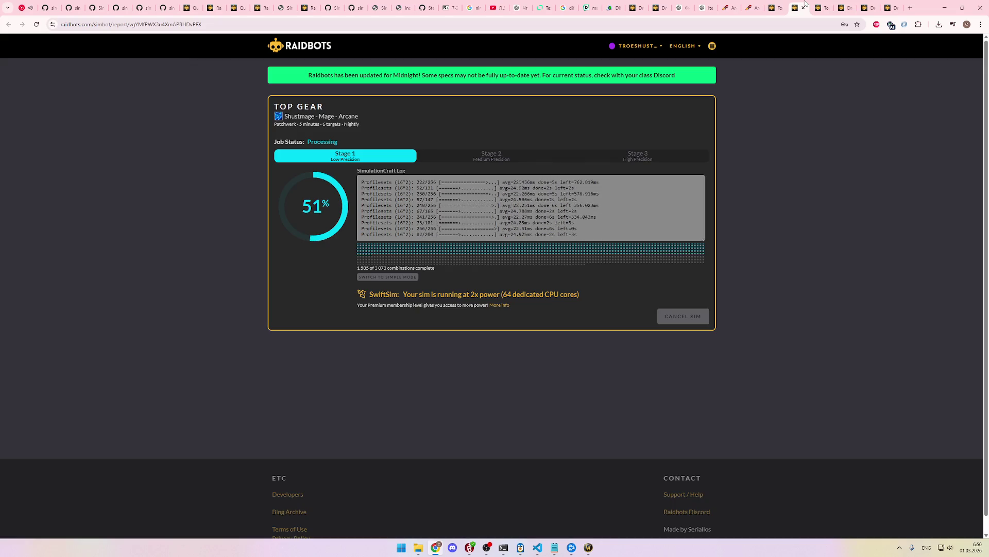
Step: Step through the Raidbots report tabs to the finished Droptimizer report
left_click(818, 8)
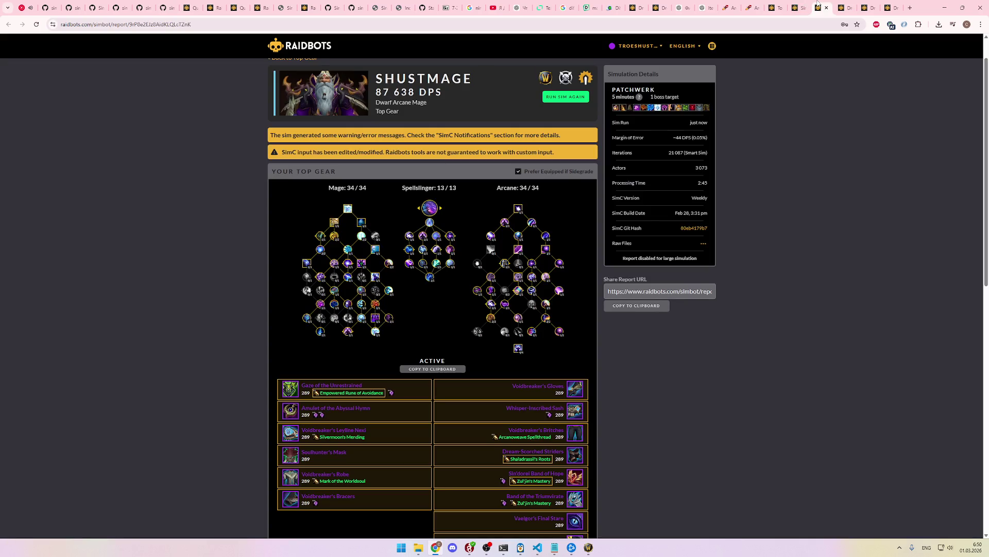
left_click(845, 5)
left_click(868, 5)
left_click(889, 5)
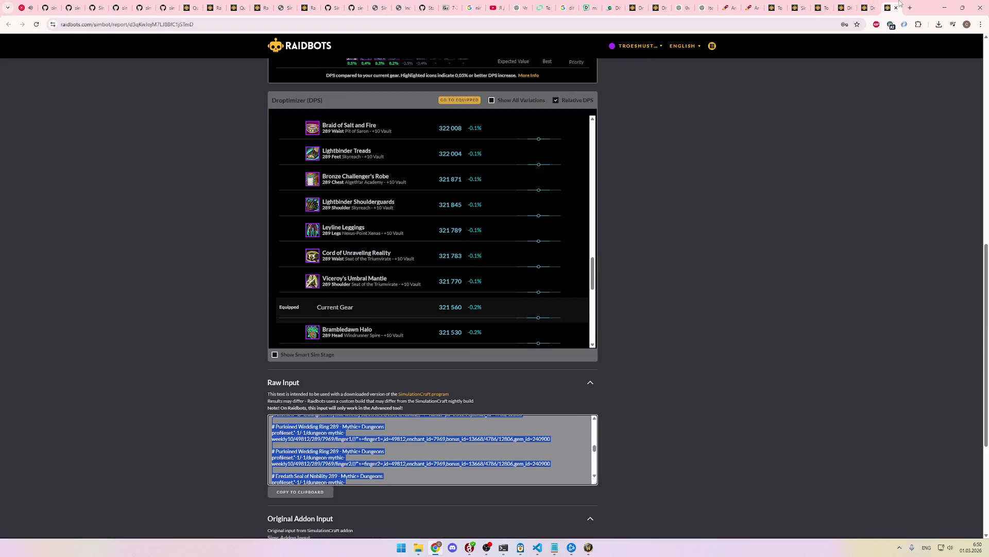
left_click(868, 6)
left_click(839, 4)
left_click(867, 6)
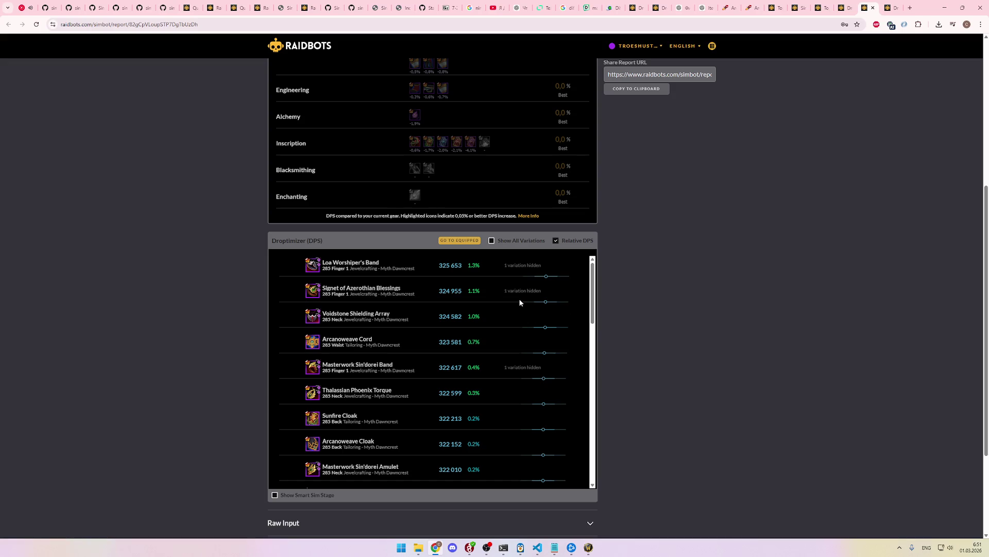
Step: Scan the Droptimizer item list, then bring up Wowhead's gems and enchants guide
scroll(520, 306, "down", 2)
scroll(519, 307, "up", 2)
scroll(459, 323, "up", 1)
scroll(665, 263, "down", 1)
left_click(761, 3)
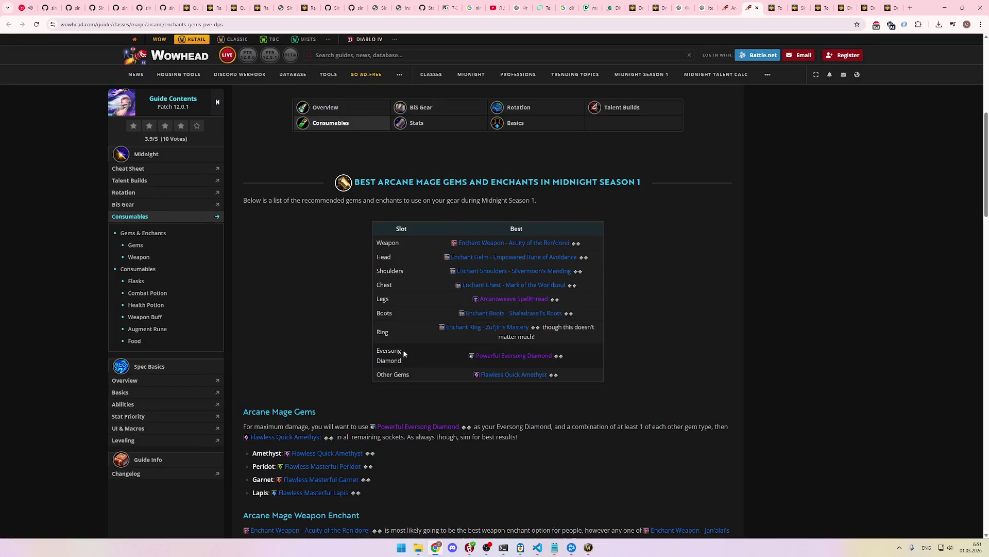
Step: Compare Wowhead's gems and enchants guide with its Best Crafted Gear guide
left_click(731, 7)
left_click(751, 5)
left_click(732, 6)
left_click(750, 4)
scroll(659, 240, "down", 4)
scroll(659, 240, "up", 2)
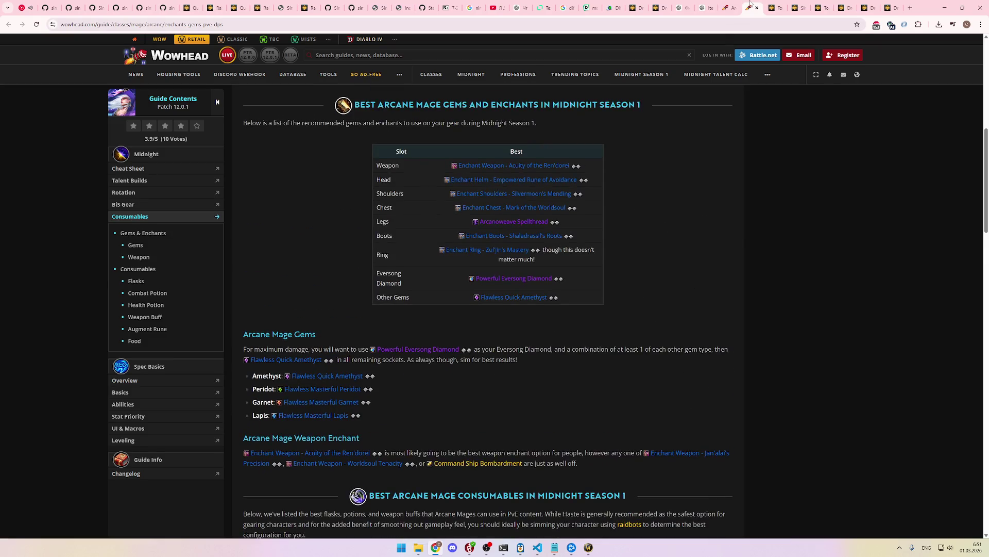
left_click(726, 5)
left_click(751, 6)
Step: Return to the Droptimizer report, led by Jewelcrafting +1.3% and Tailoring +0.7%
left_click(773, 6)
left_click(798, 6)
left_click(845, 6)
left_click(866, 6)
scroll(650, 318, "up", 5)
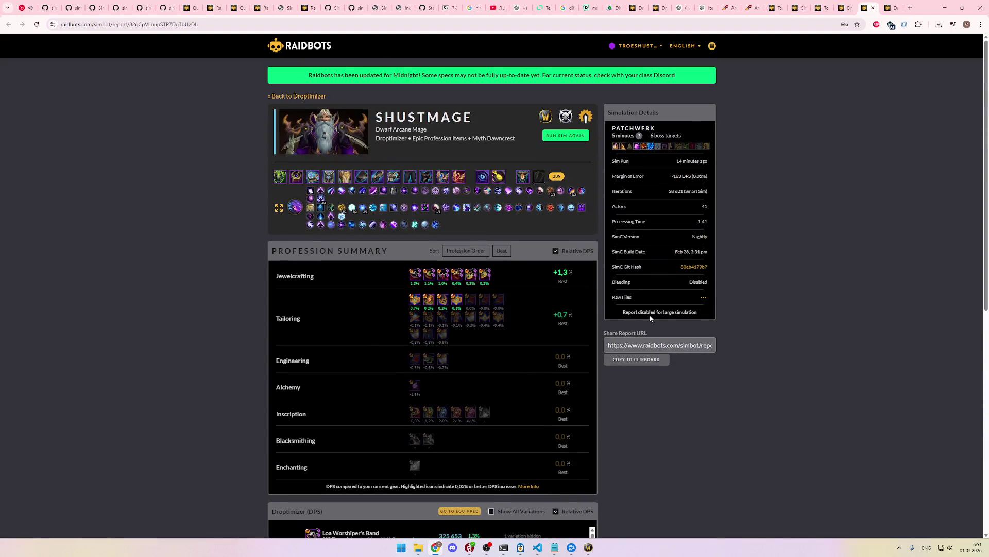
Step: Review the Droptimizer's epic profession items and simulation options, then check Top Gear's Stage 2 progress
left_click(842, 8)
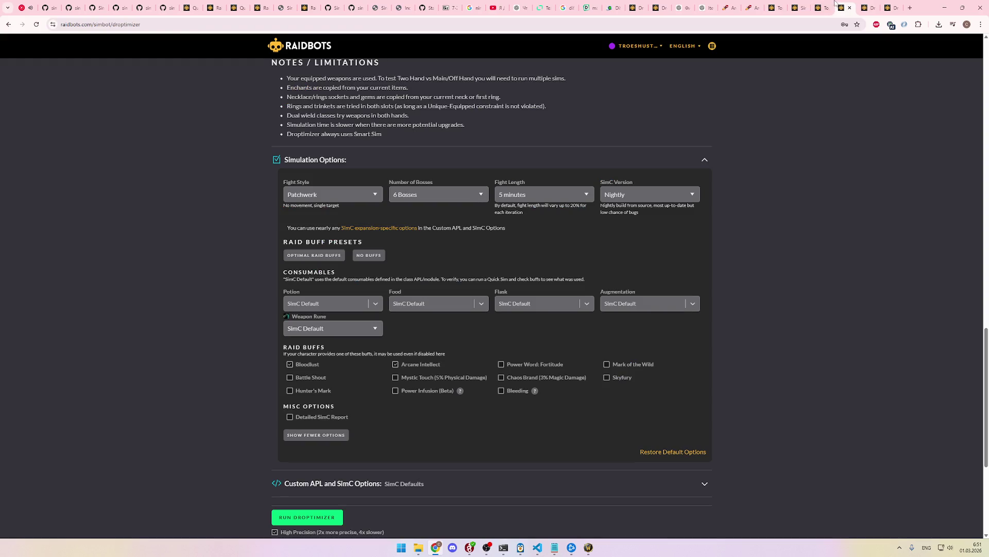
scroll(669, 433, "up", 8)
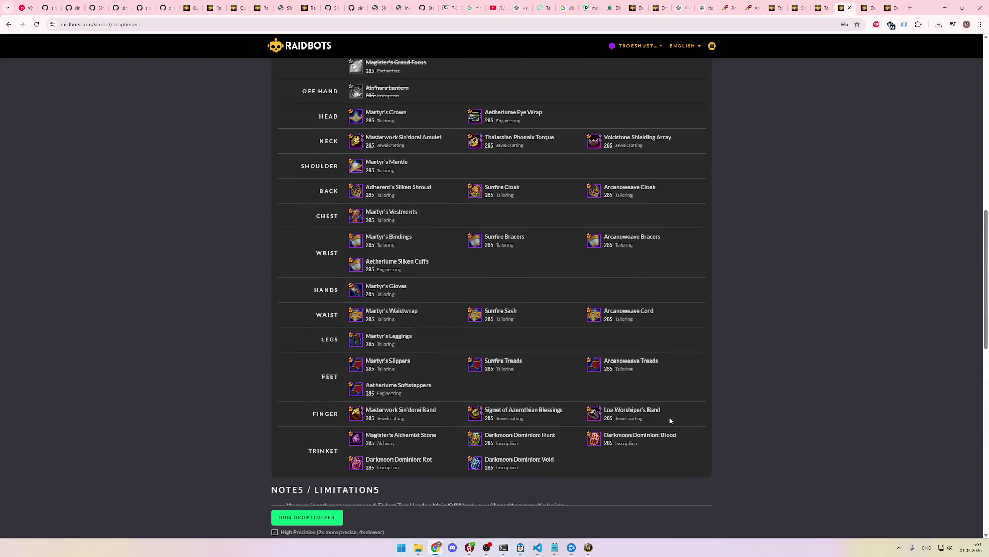
mouse_move(359, 272)
mouse_move(477, 244)
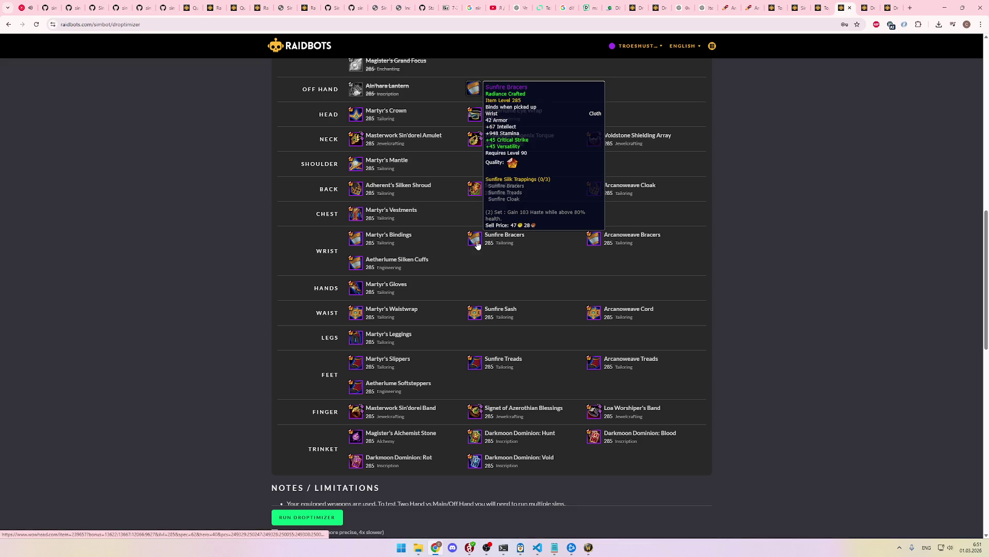
scroll(590, 247, "up", 5)
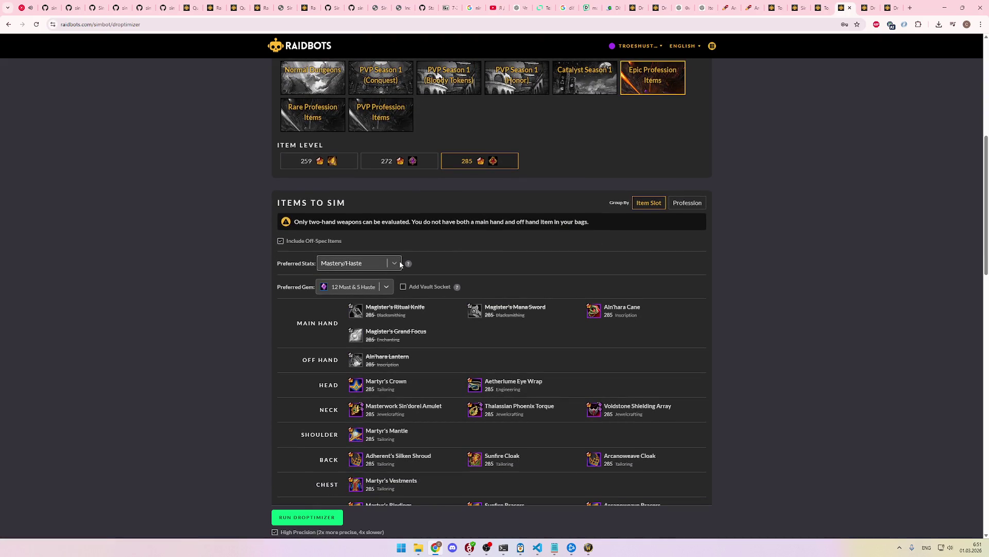
scroll(610, 225, "up", 1)
scroll(603, 232, "up", 3)
scroll(534, 350, "down", 7)
scroll(533, 347, "down", 6)
scroll(534, 347, "down", 3)
scroll(521, 348, "up", 2)
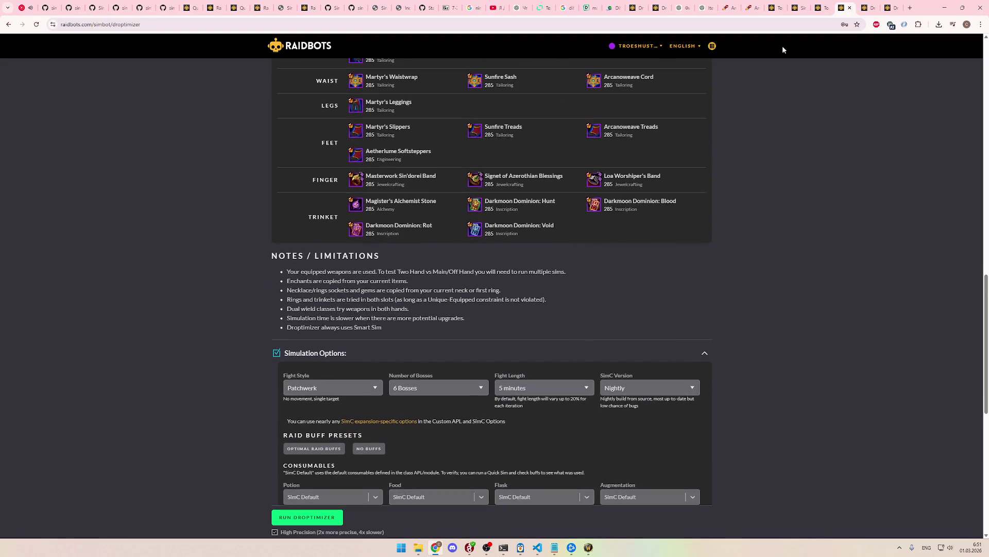
left_click(798, 8)
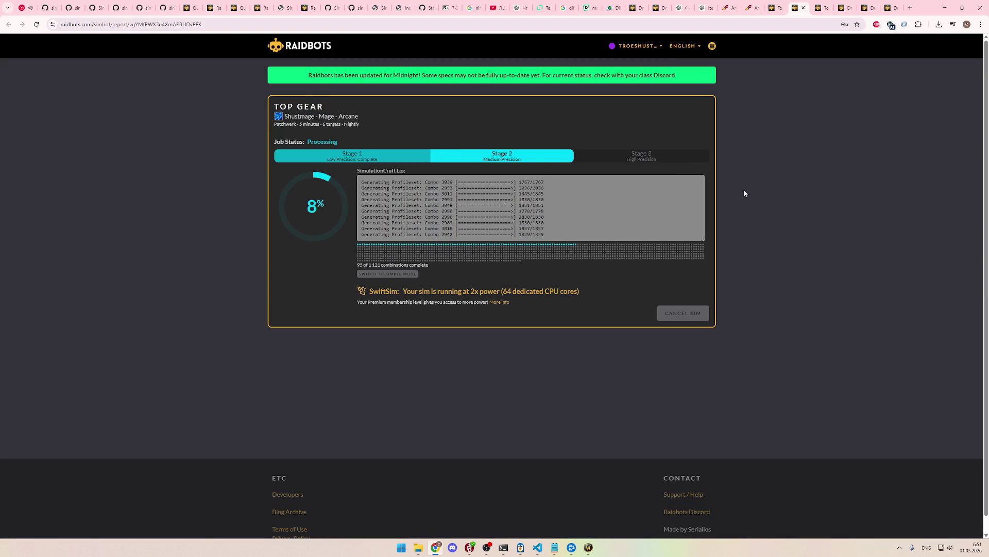